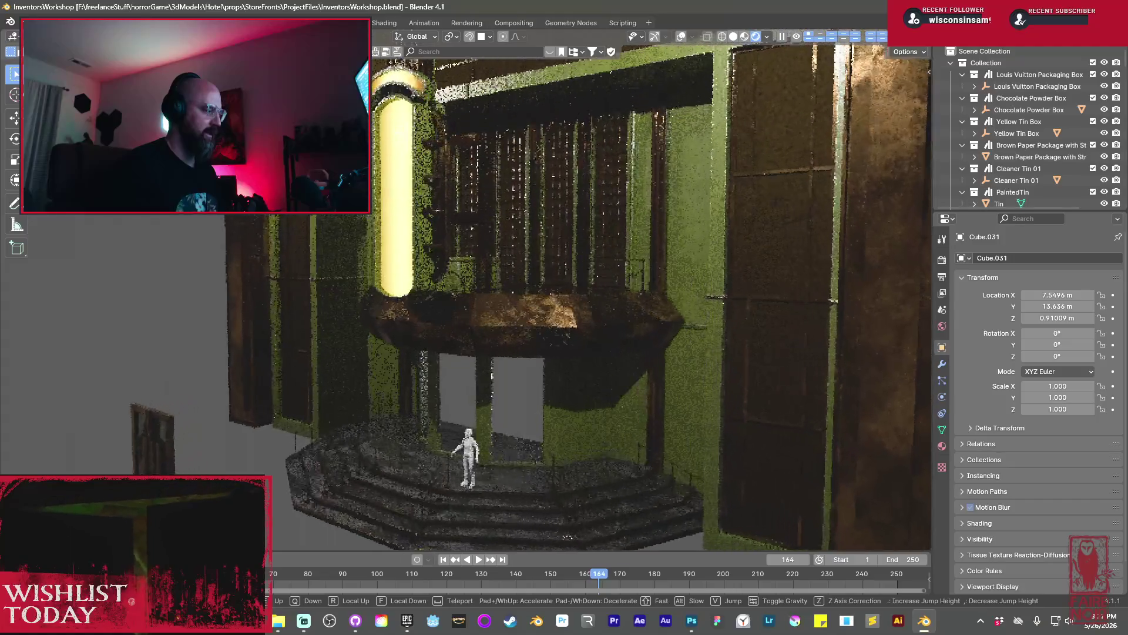
Walk the view sideways and forward, then frame the counter and glowing tube
{"action": "key", "text": "d"}
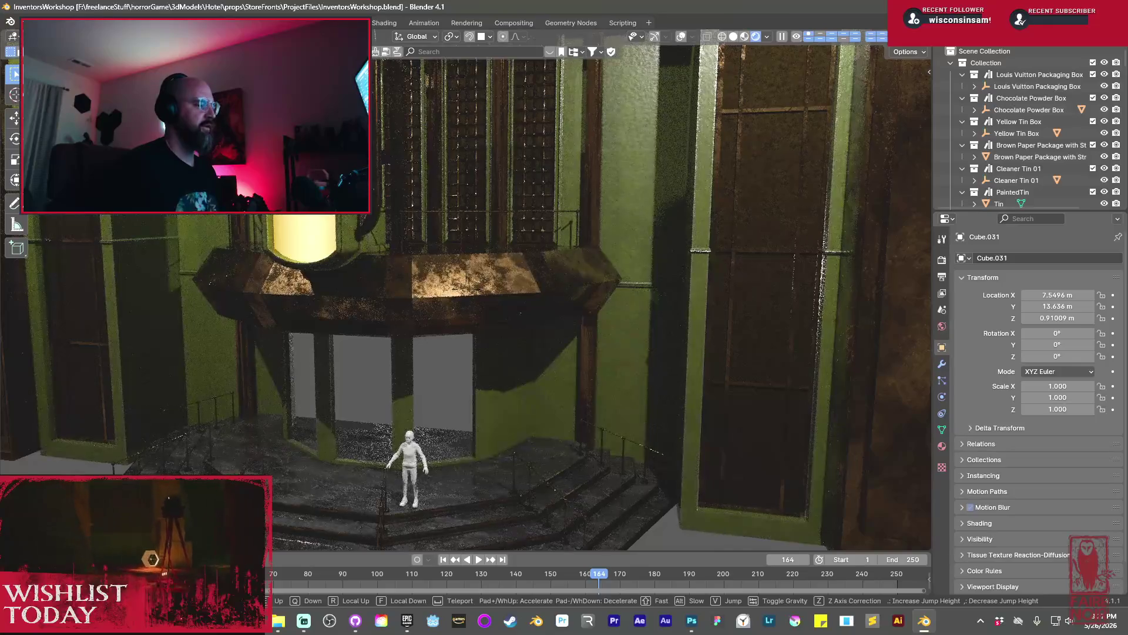
{"action": "key", "text": "w"}
{"action": "left_click", "coordinate": [649, 302]}
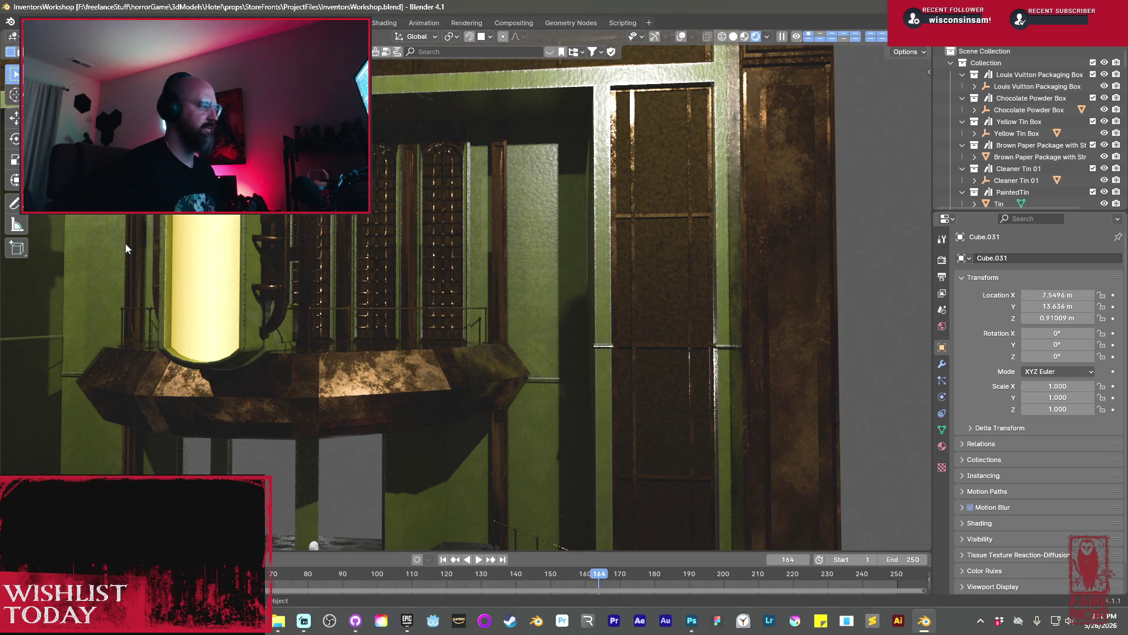
{"action": "mouse_move", "coordinate": [129, 253]}
{"action": "middle_mouse_down", "text": "shift"}
{"action": "mouse_move", "coordinate": [343, 323]}
{"action": "mouse_move", "coordinate": [442, 323]}
{"action": "middle_mouse_up", "text": "shift"}
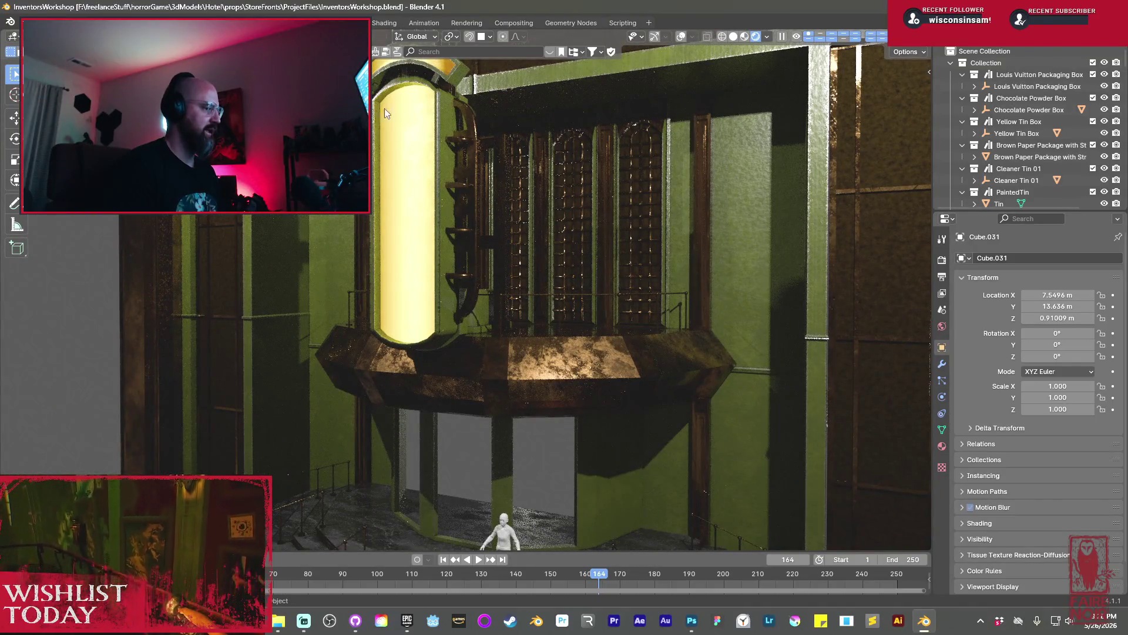
{"action": "middle_click_drag", "start_coordinate": [418, 227], "coordinate": [442, 253], "text": "shift"}
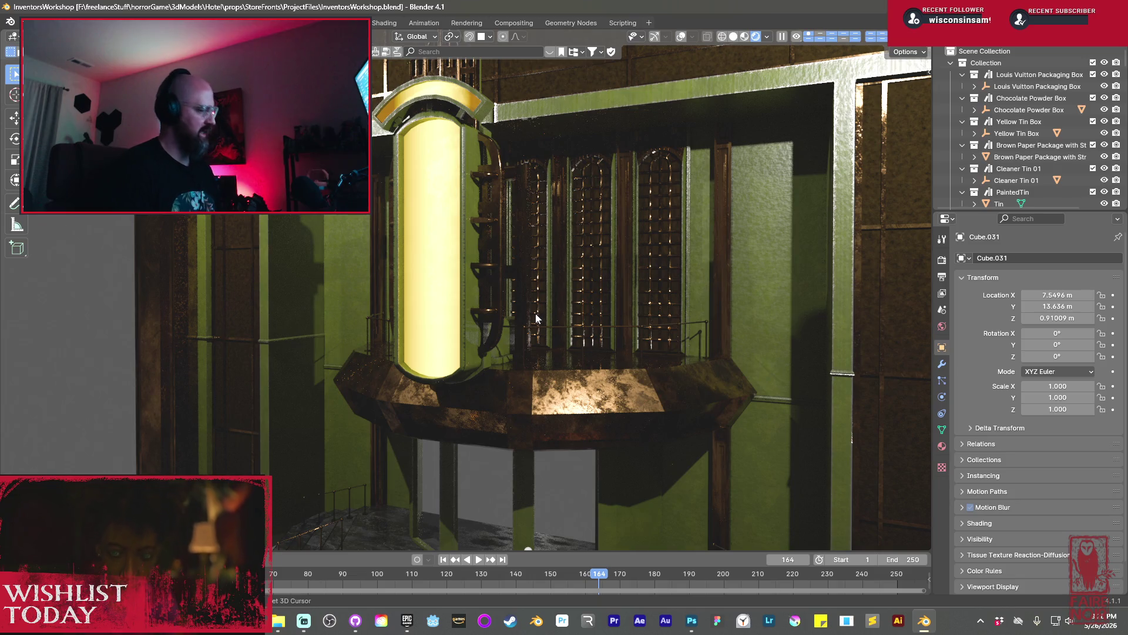
Walk back and forth through the workshop toward the counter, then orbit closer to the shop floor
{"action": "key", "text": "shift+grave"}
{"action": "key", "text": "s"}
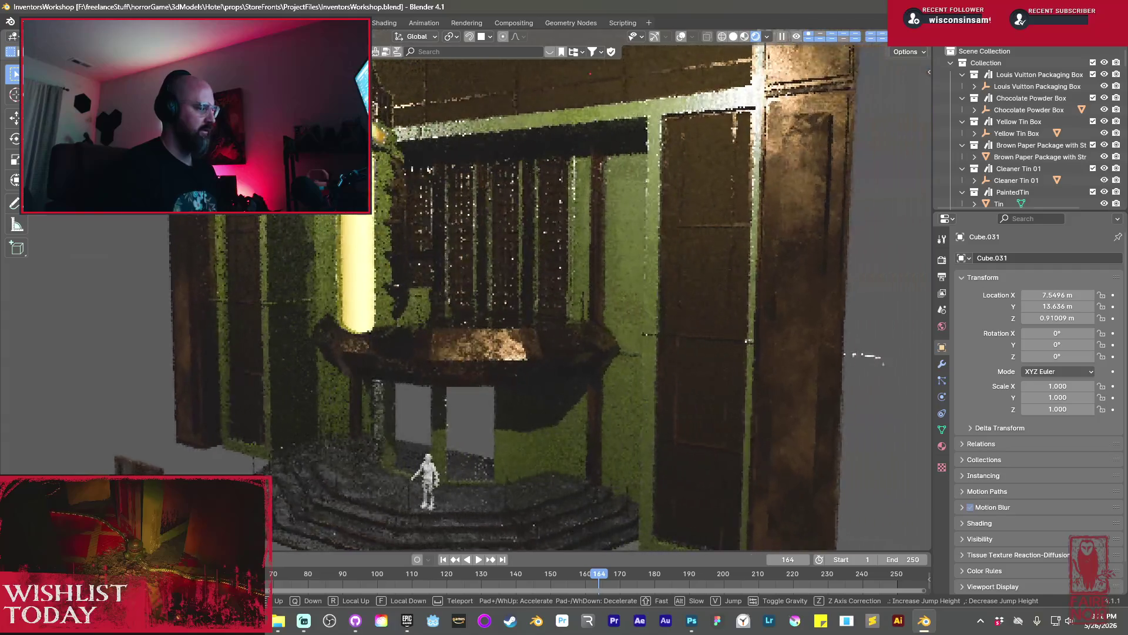
{"action": "key", "text": "w"}
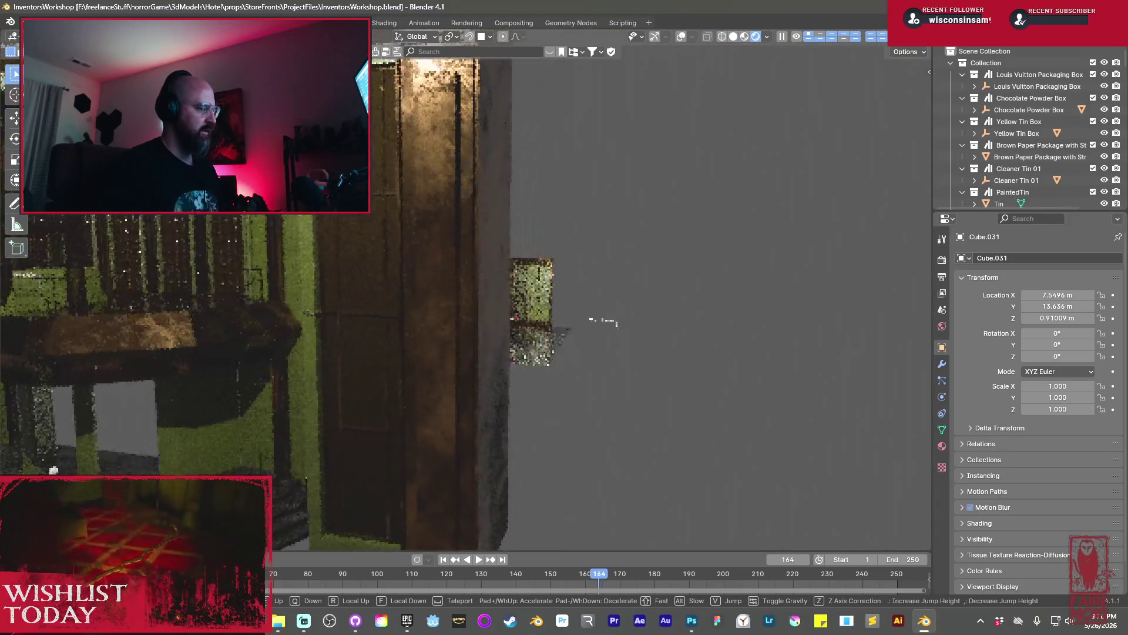
{"action": "key", "text": "s"}
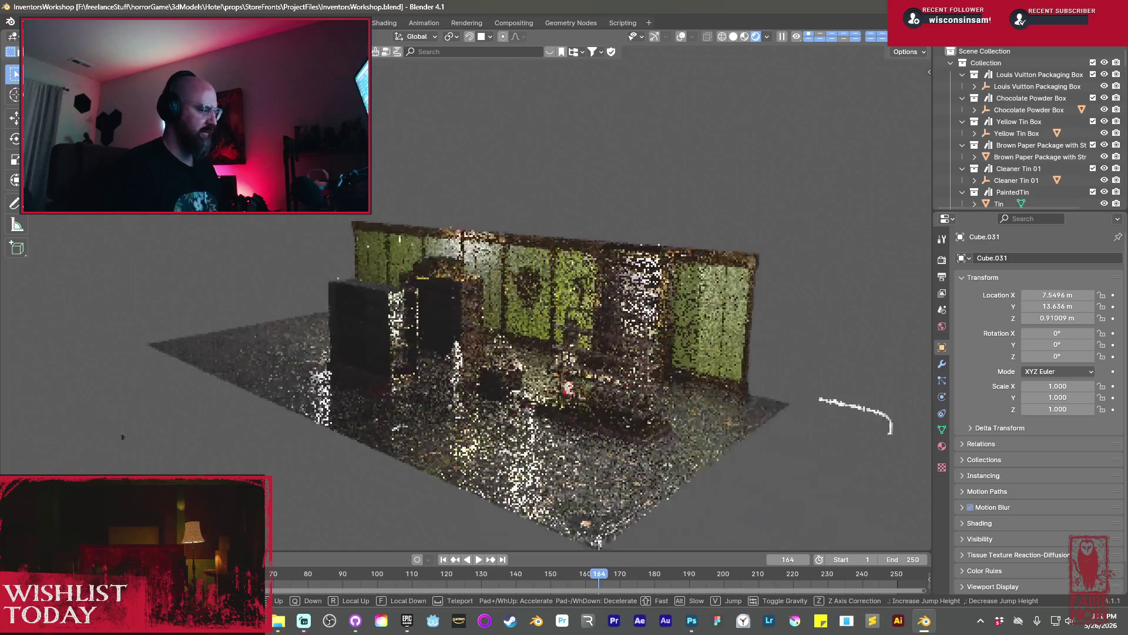
{"action": "key", "text": "w"}
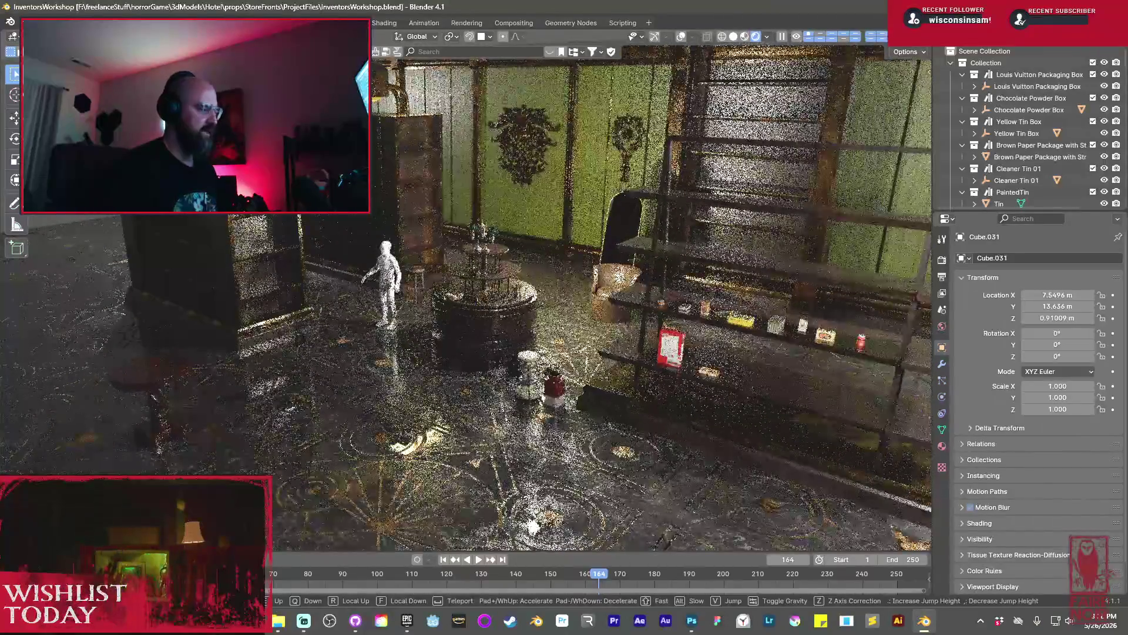
{"action": "left_click", "coordinate": [535, 335]}
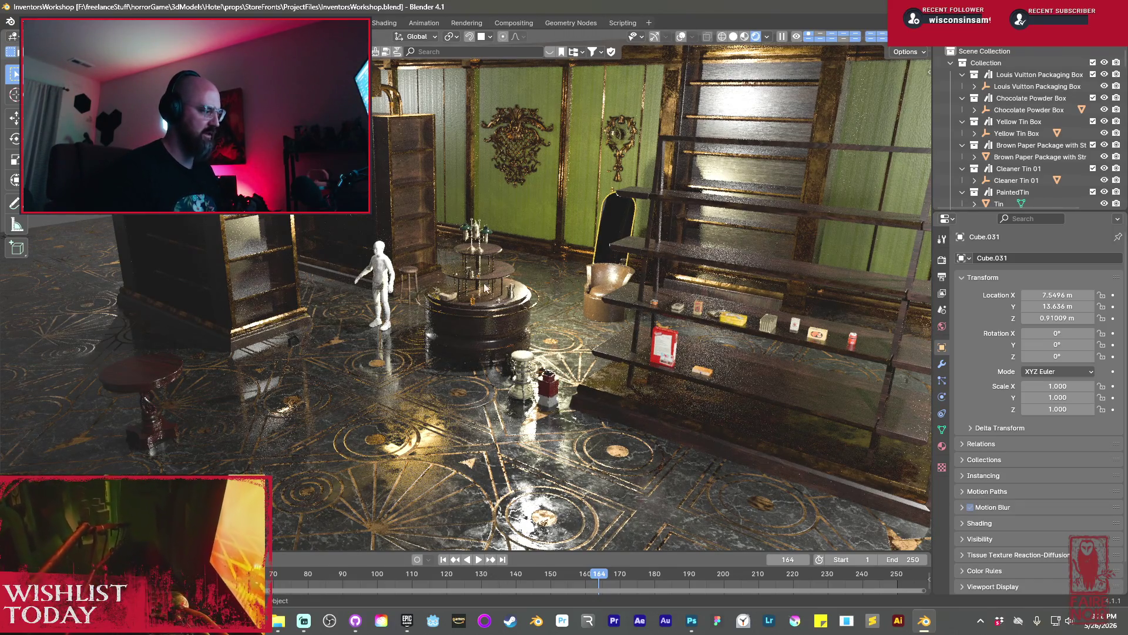
{"action": "middle_click_drag", "start_coordinate": [623, 301], "coordinate": [405, 289]}
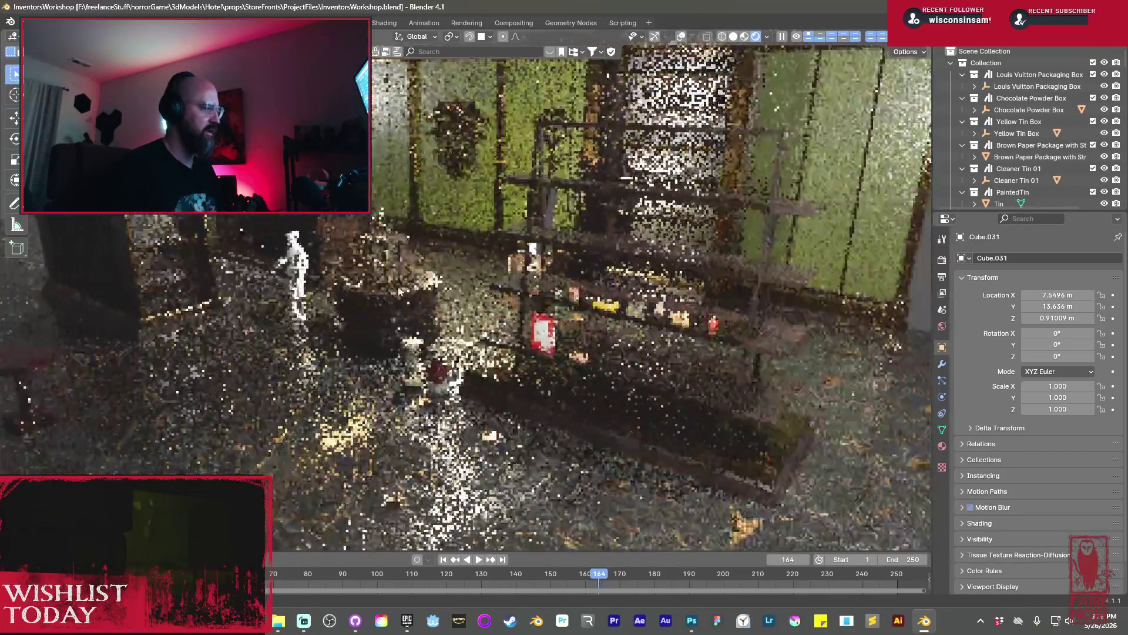
Walk past the shelf and cauldron to the round table, then orbit low and close to it
{"action": "key", "text": "shift+grave"}
{"action": "key", "text": "w"}
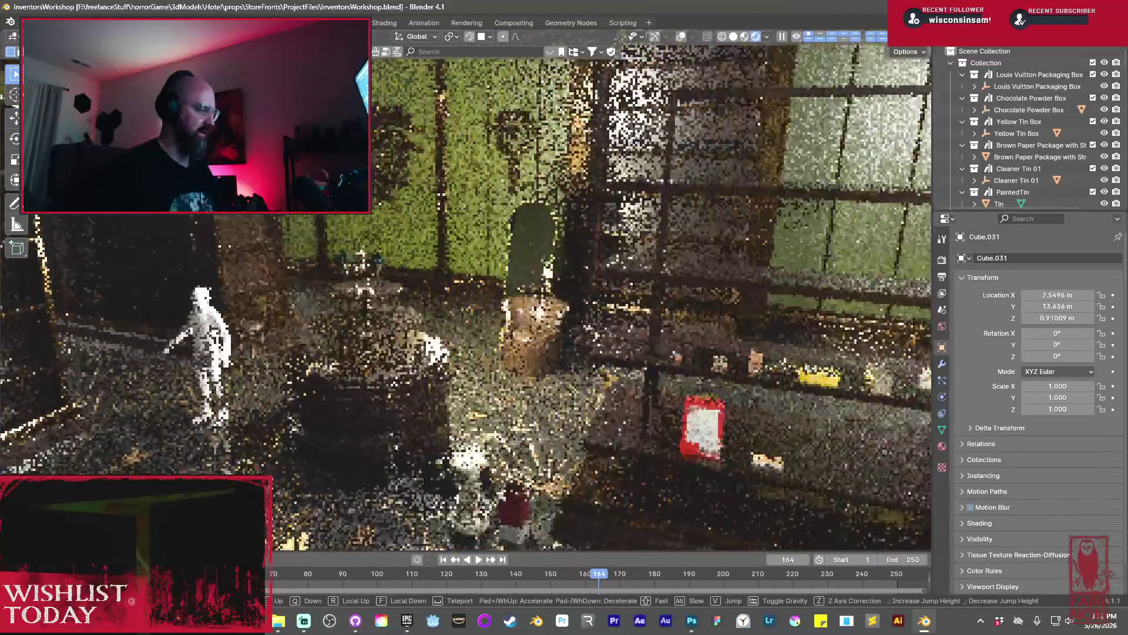
{"action": "key", "text": "w"}
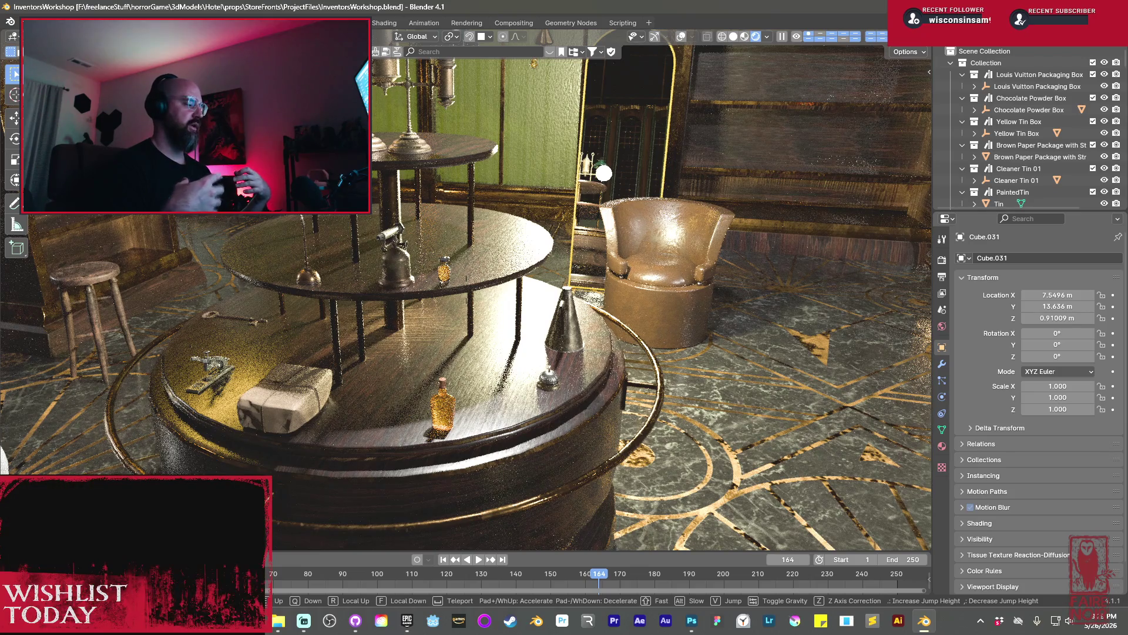
{"action": "key", "text": "w"}
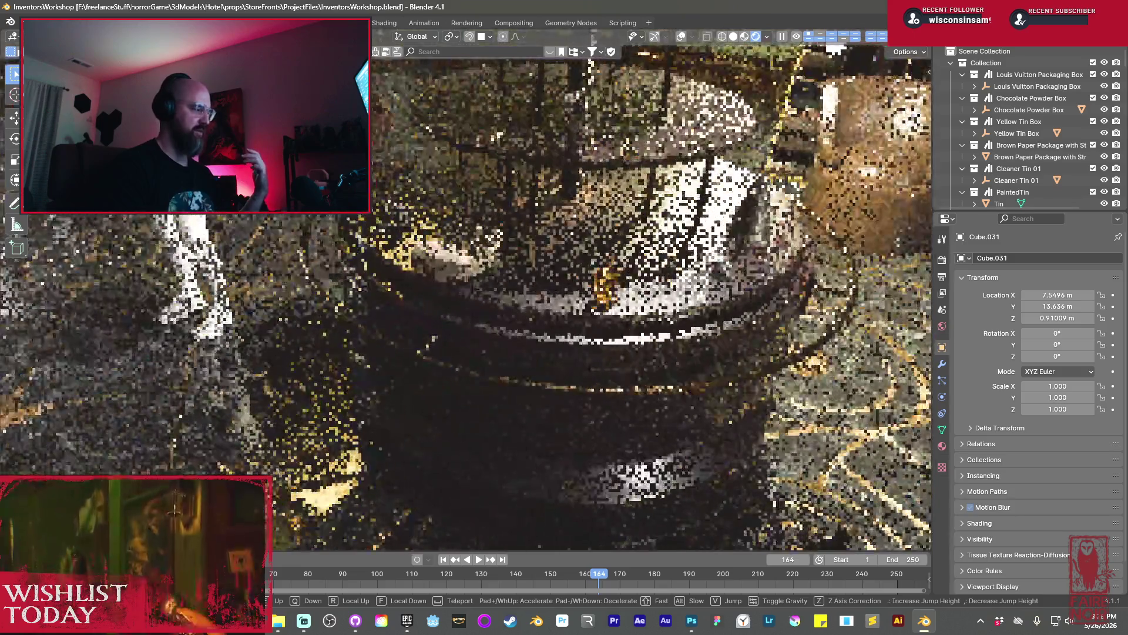
{"action": "left_click", "coordinate": [597, 296]}
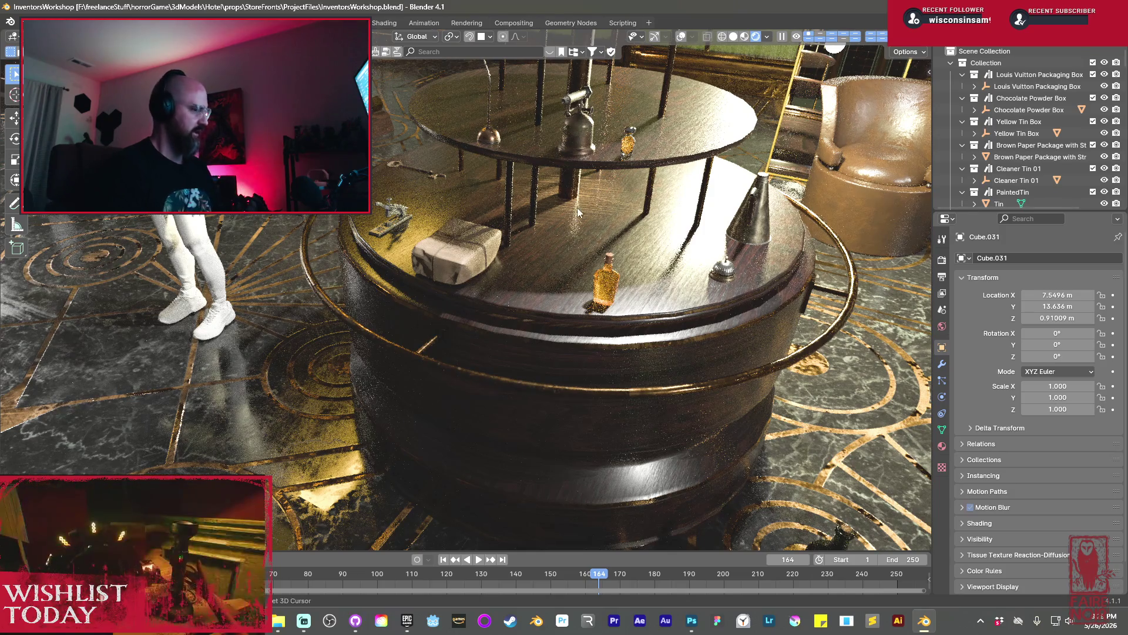
{"action": "mouse_move", "coordinate": [596, 184]}
{"action": "middle_mouse_down"}
{"action": "mouse_move", "coordinate": [590, 259]}
{"action": "mouse_move", "coordinate": [575, 193]}
{"action": "middle_mouse_up"}
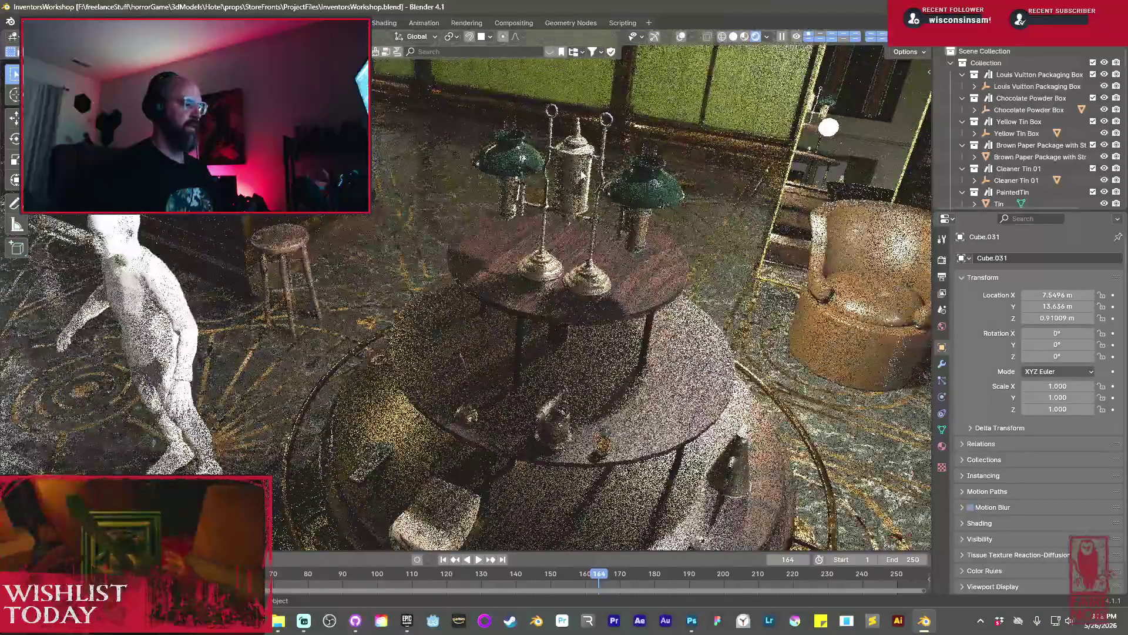
{"action": "mouse_move", "coordinate": [600, 404]}
{"action": "middle_mouse_down"}
{"action": "mouse_move", "coordinate": [537, 343]}
{"action": "mouse_move", "coordinate": [675, 111]}
{"action": "middle_mouse_up"}
Zoom onto the red tin, then orbit so the dark box fills the right side
{"action": "scroll", "coordinate": [537, 348], "scroll_direction": "down", "scroll_amount": 5}
{"action": "scroll", "coordinate": [675, 111], "scroll_direction": "up", "scroll_amount": 8}
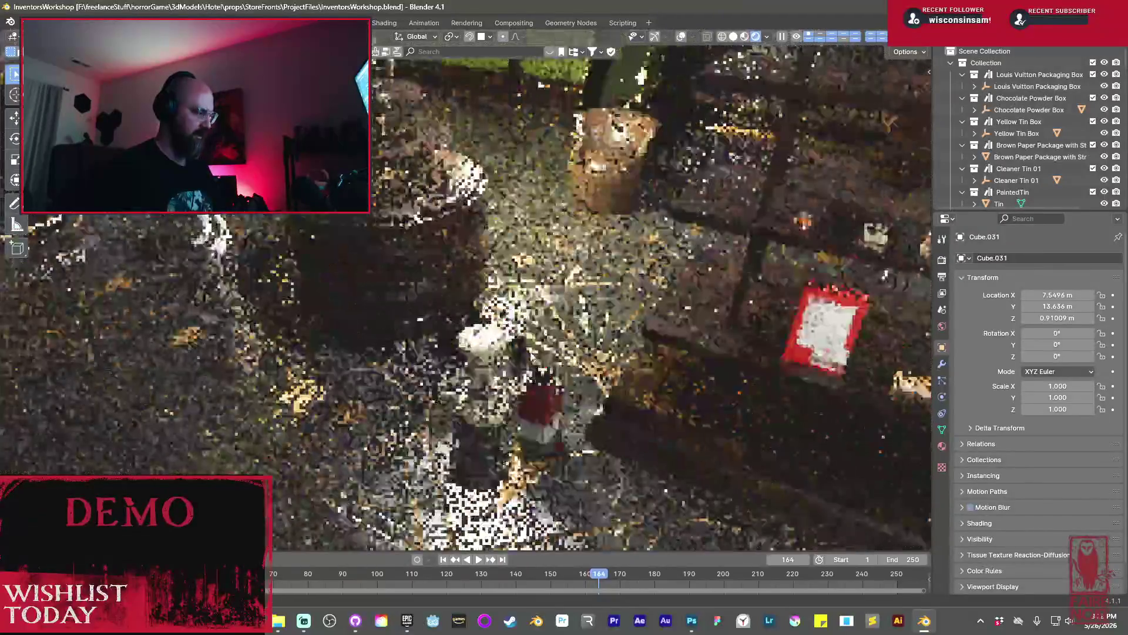
{"action": "scroll", "coordinate": [534, 299], "scroll_direction": "down", "scroll_amount": 5}
{"action": "middle_click_drag", "start_coordinate": [534, 330], "coordinate": [527, 299]}
{"action": "scroll", "coordinate": [534, 298], "scroll_direction": "up", "scroll_amount": 5}
{"action": "scroll", "coordinate": [534, 304], "scroll_direction": "up", "scroll_amount": 3}
{"action": "scroll", "coordinate": [527, 300], "scroll_direction": "up", "scroll_amount": 4}
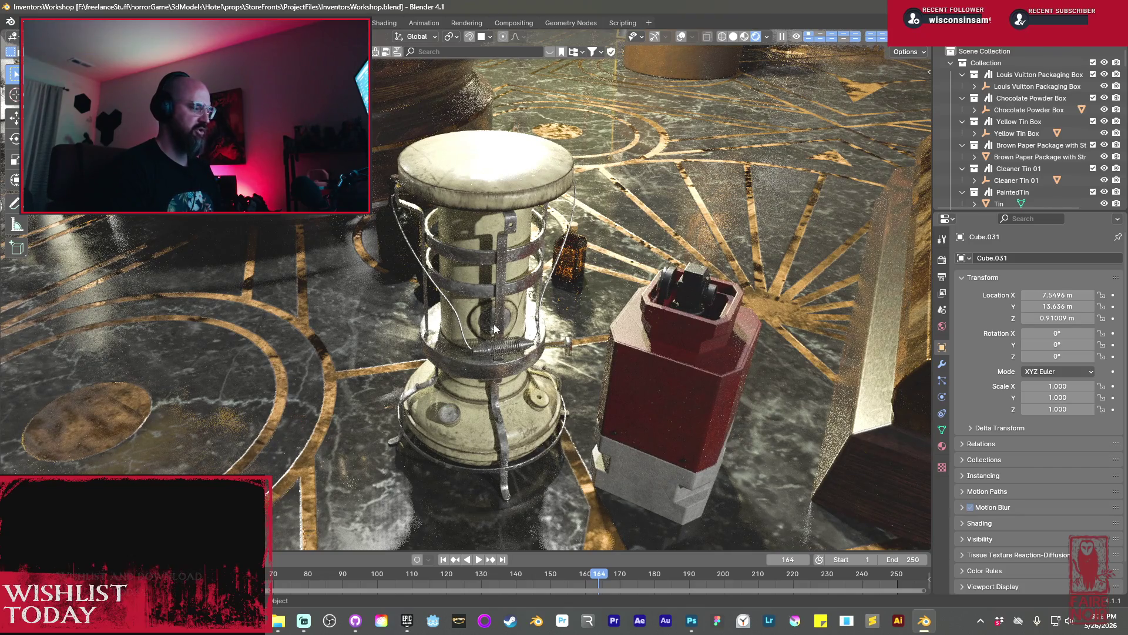
{"action": "mouse_move", "coordinate": [688, 421]}
{"action": "middle_mouse_down"}
{"action": "mouse_move", "coordinate": [625, 378]}
{"action": "mouse_move", "coordinate": [597, 376]}
{"action": "mouse_move", "coordinate": [413, 299]}
{"action": "mouse_move", "coordinate": [409, 286]}
{"action": "middle_mouse_up"}
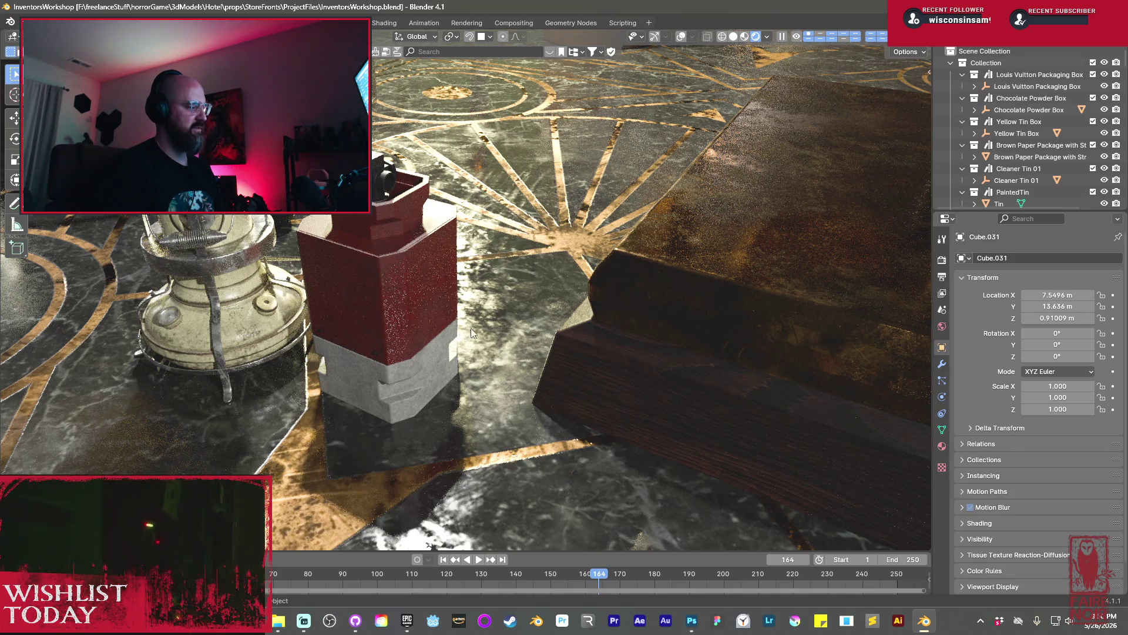
Bring the shelves into view and walk up in front of the shelves of tins
{"action": "scroll", "coordinate": [438, 313], "scroll_direction": "down", "scroll_amount": 5}
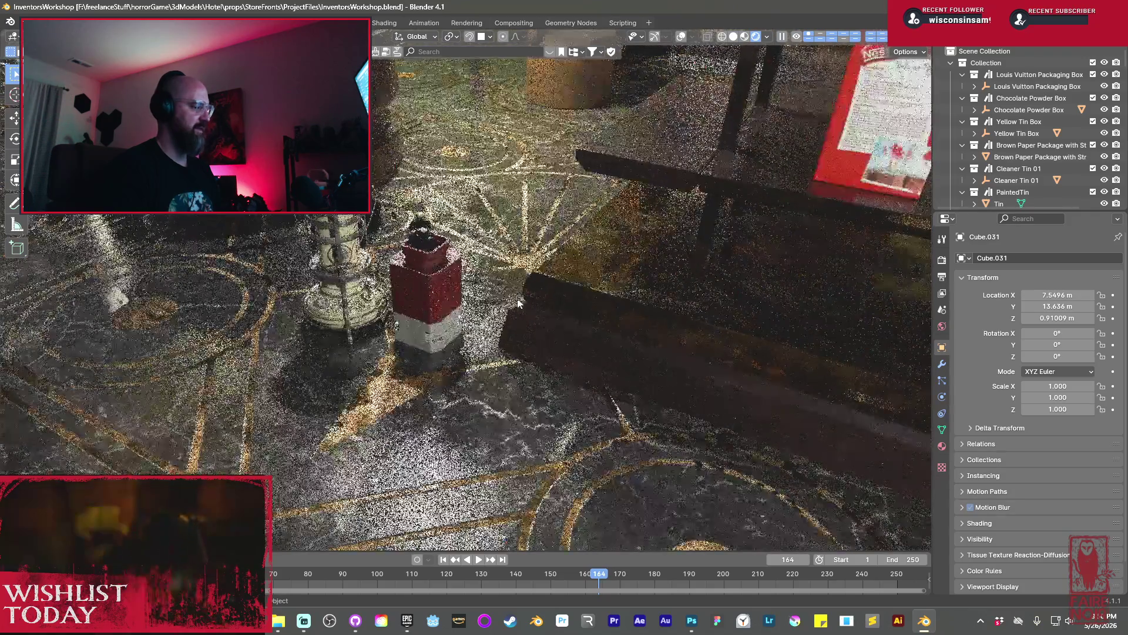
{"action": "scroll", "coordinate": [681, 317], "scroll_direction": "down", "scroll_amount": 3}
{"action": "middle_click_drag", "start_coordinate": [680, 314], "coordinate": [636, 264], "text": "shift"}
{"action": "scroll", "coordinate": [594, 269], "scroll_direction": "up", "scroll_amount": 5}
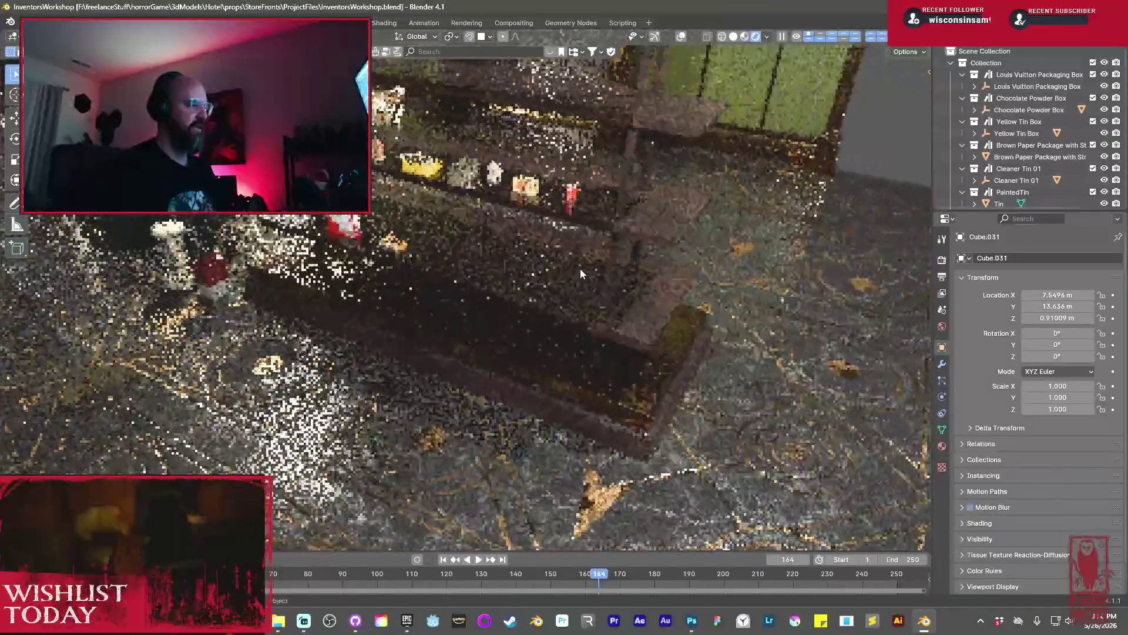
{"action": "key", "text": "shift+grave"}
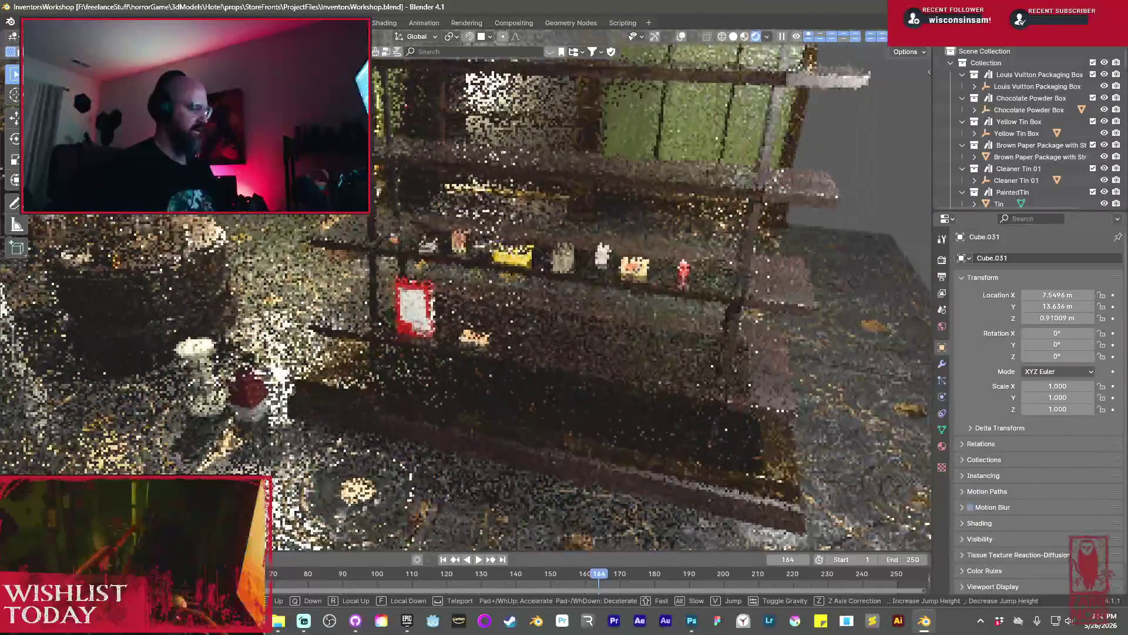
{"action": "key", "text": "w"}
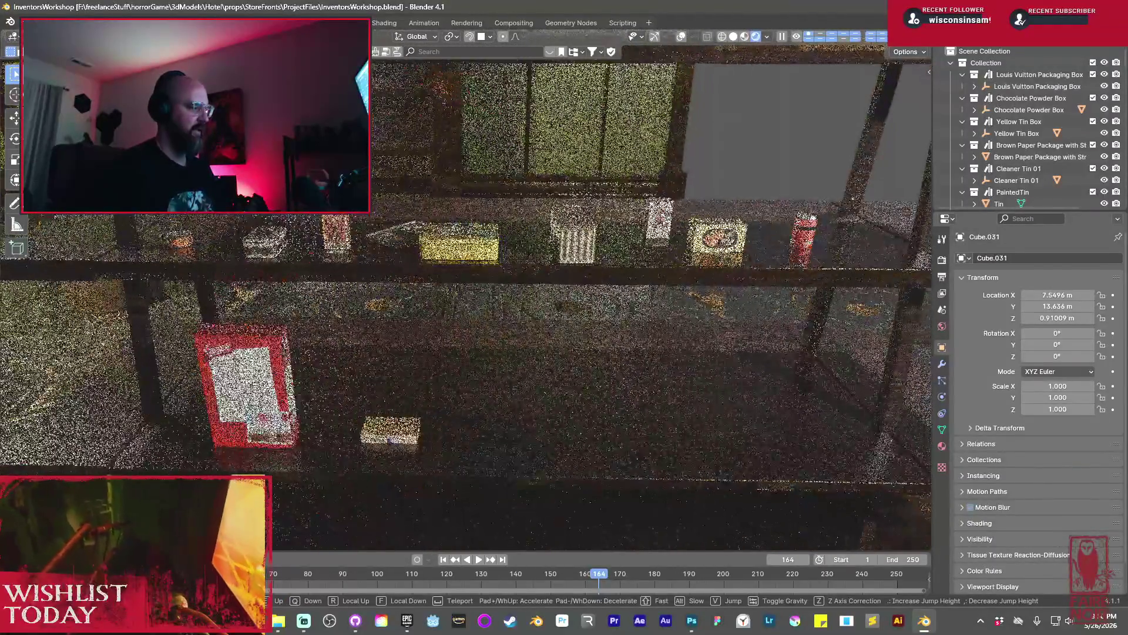
{"action": "left_click", "coordinate": [592, 270]}
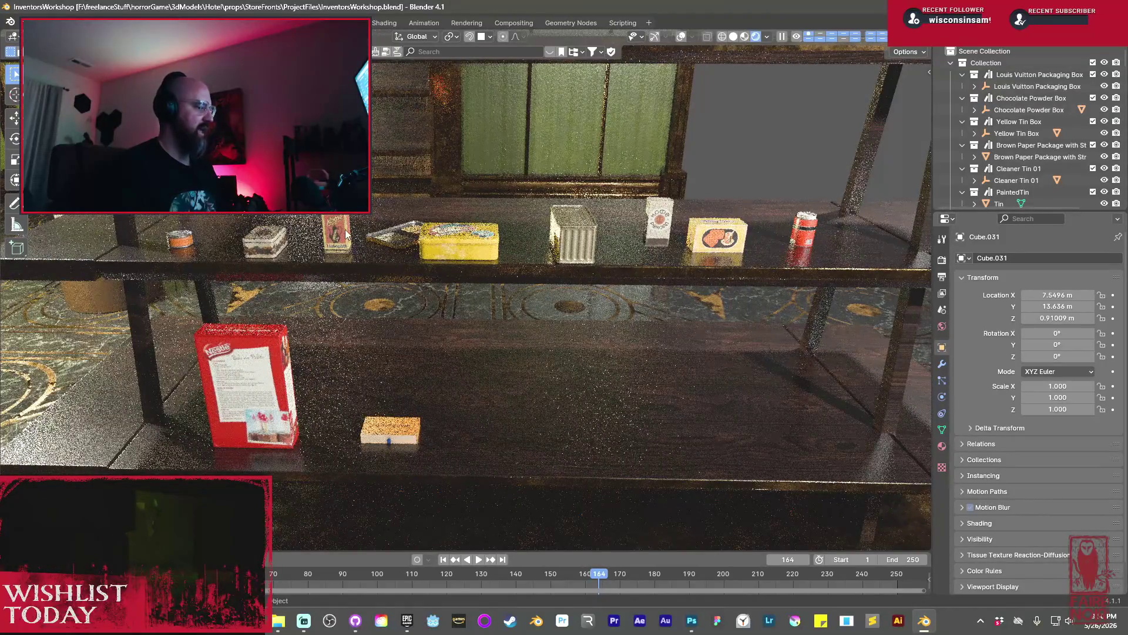
Select the cleaner tin and view its UV maps in the mesh data properties
{"action": "left_click", "coordinate": [814, 226]}
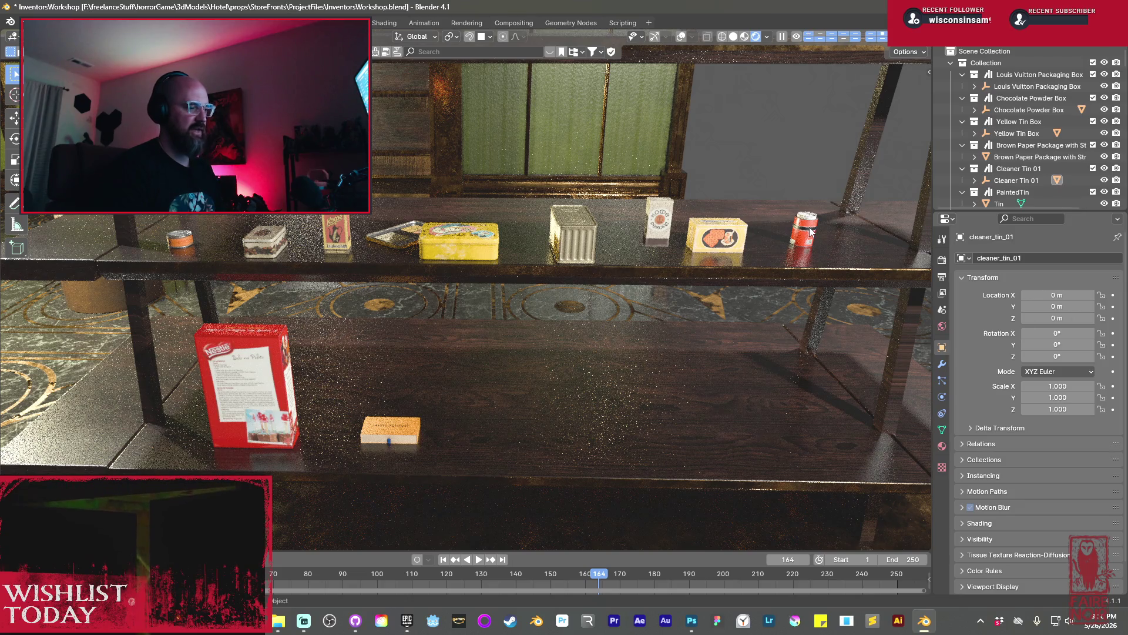
{"action": "left_click", "coordinate": [942, 429]}
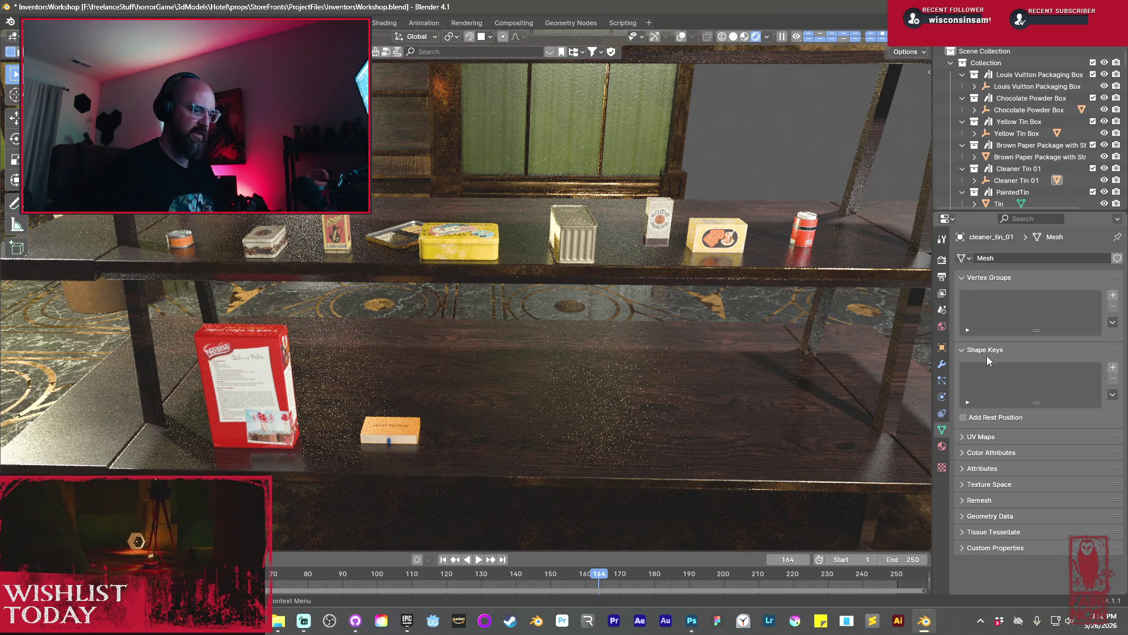
{"action": "left_click", "coordinate": [964, 438]}
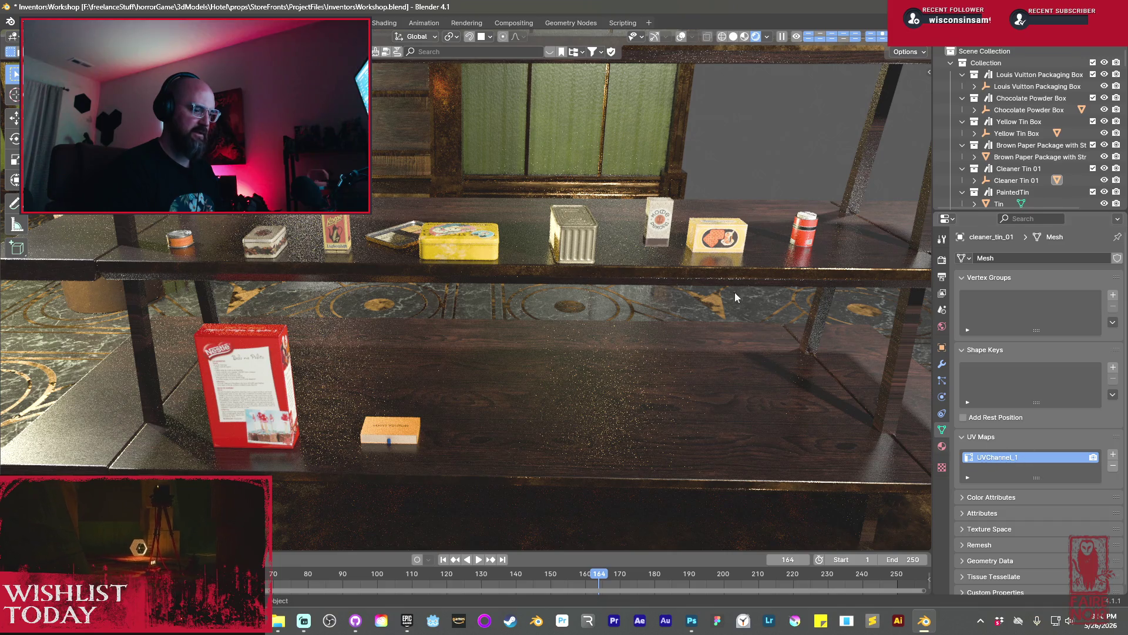
Switch to the Shading workspace and walk the viewport down to the shelves
{"action": "left_click", "coordinate": [383, 24]}
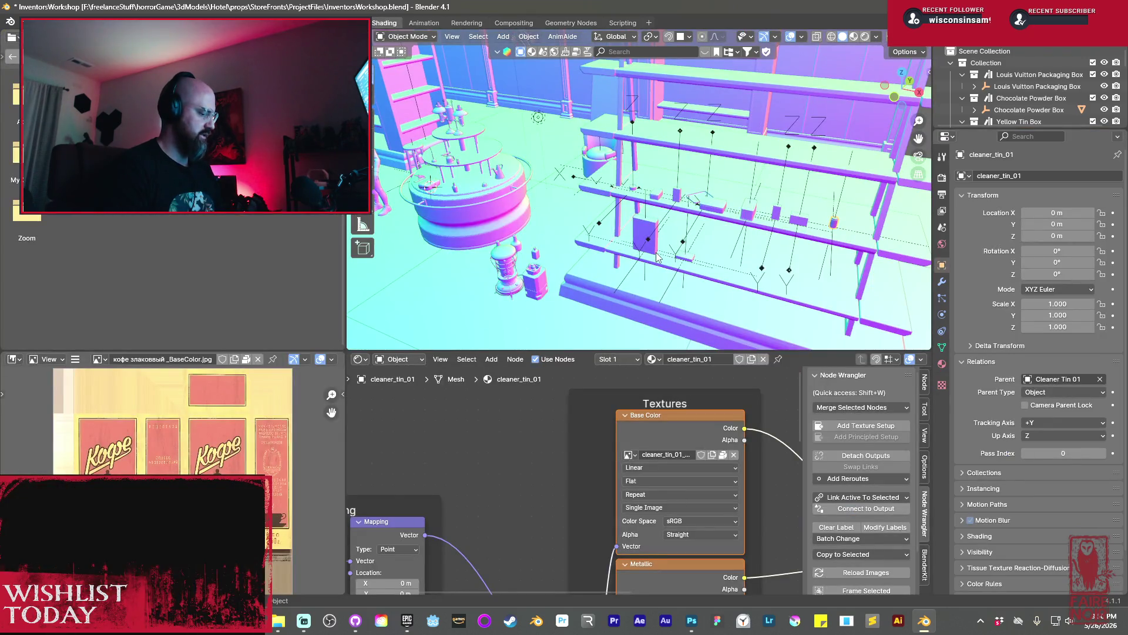
{"action": "key", "text": "shift+grave"}
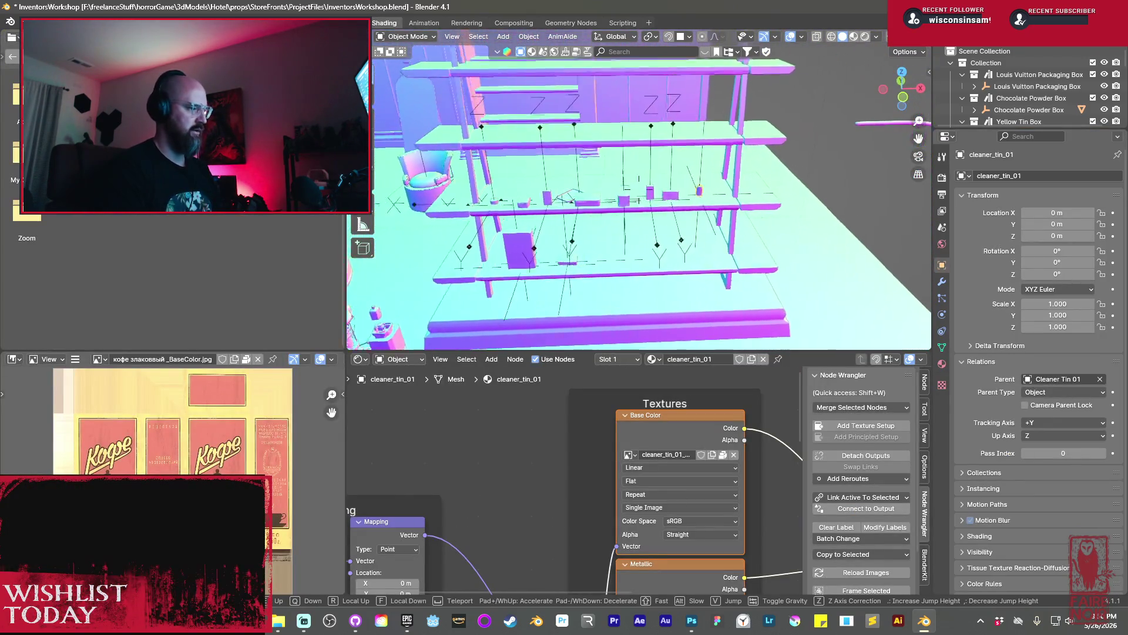
{"action": "key", "text": "w"}
{"action": "left_click", "coordinate": [760, 194]}
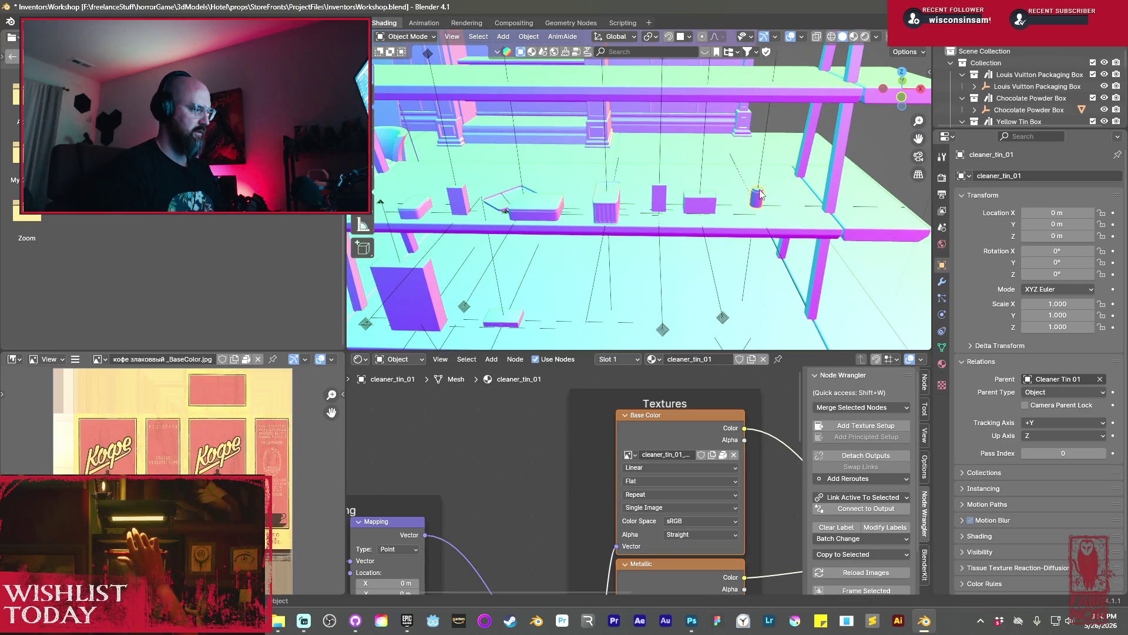
Select the Base Color image texture and zoom the image editor onto the PolyClean lid label
{"action": "left_click", "coordinate": [664, 433]}
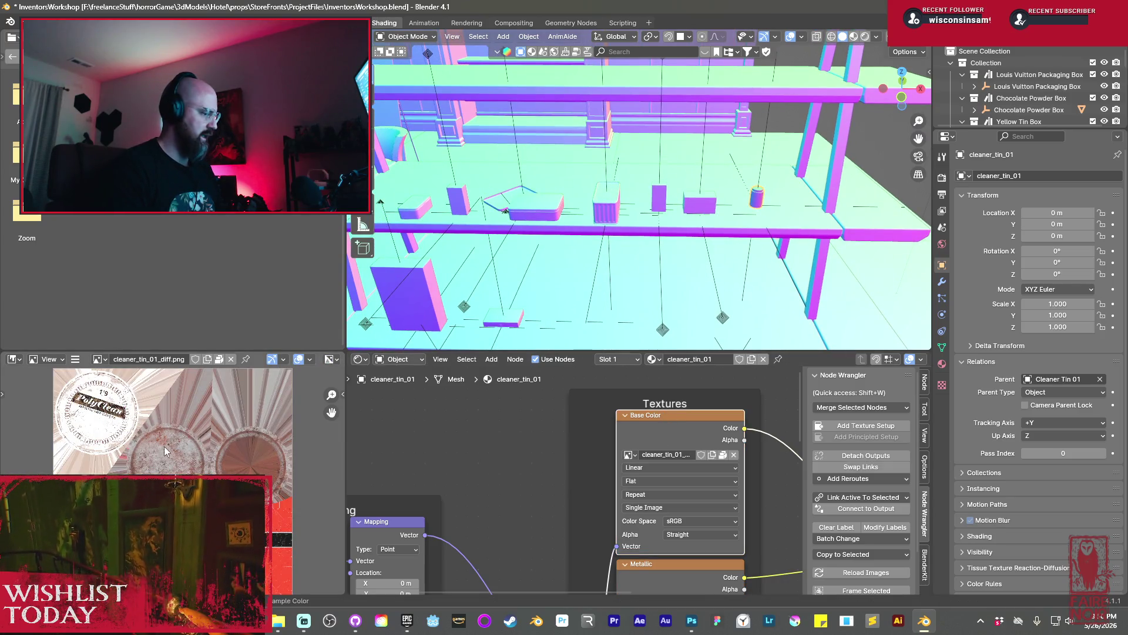
{"action": "scroll", "coordinate": [164, 450], "scroll_direction": "up", "scroll_amount": 3}
{"action": "mouse_move", "coordinate": [165, 450]}
{"action": "middle_mouse_down"}
{"action": "mouse_move", "coordinate": [201, 458]}
{"action": "mouse_move", "coordinate": [272, 540]}
{"action": "middle_mouse_up"}
{"action": "scroll", "coordinate": [165, 431], "scroll_direction": "up", "scroll_amount": 2}
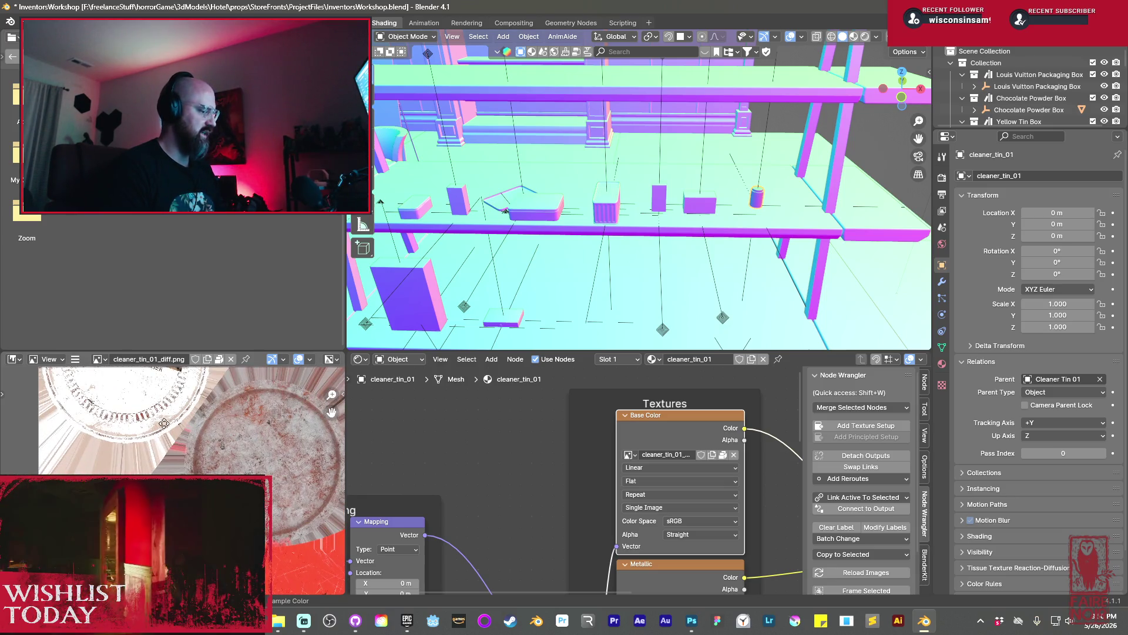
{"action": "middle_click_drag", "start_coordinate": [162, 422], "coordinate": [201, 484]}
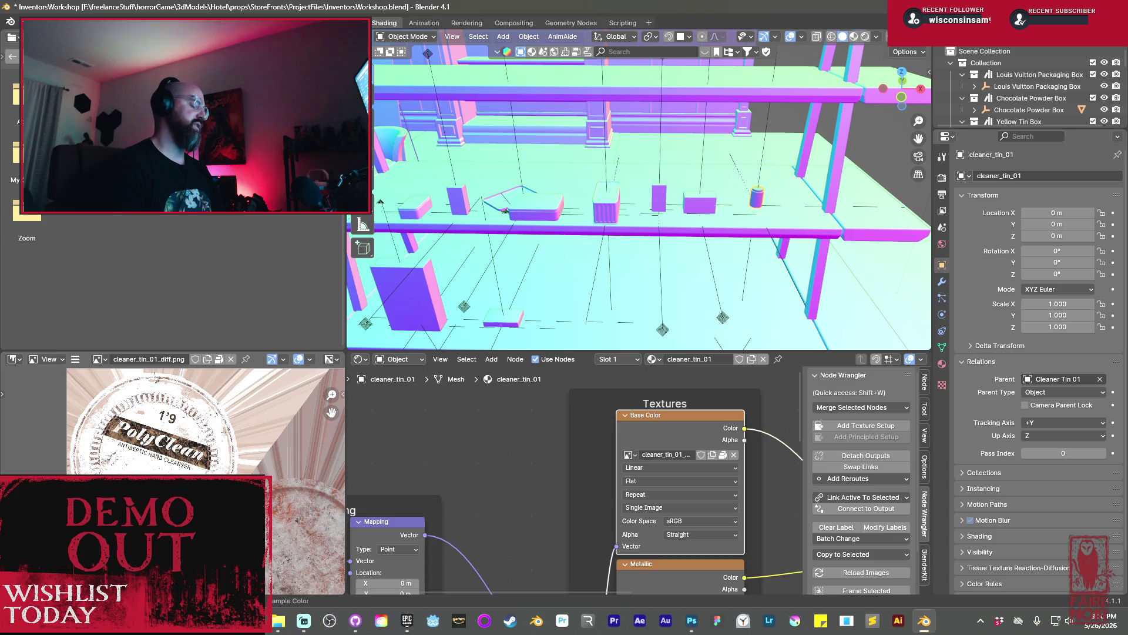
{"action": "middle_click_drag", "start_coordinate": [528, 284], "coordinate": [597, 249], "text": "shift"}
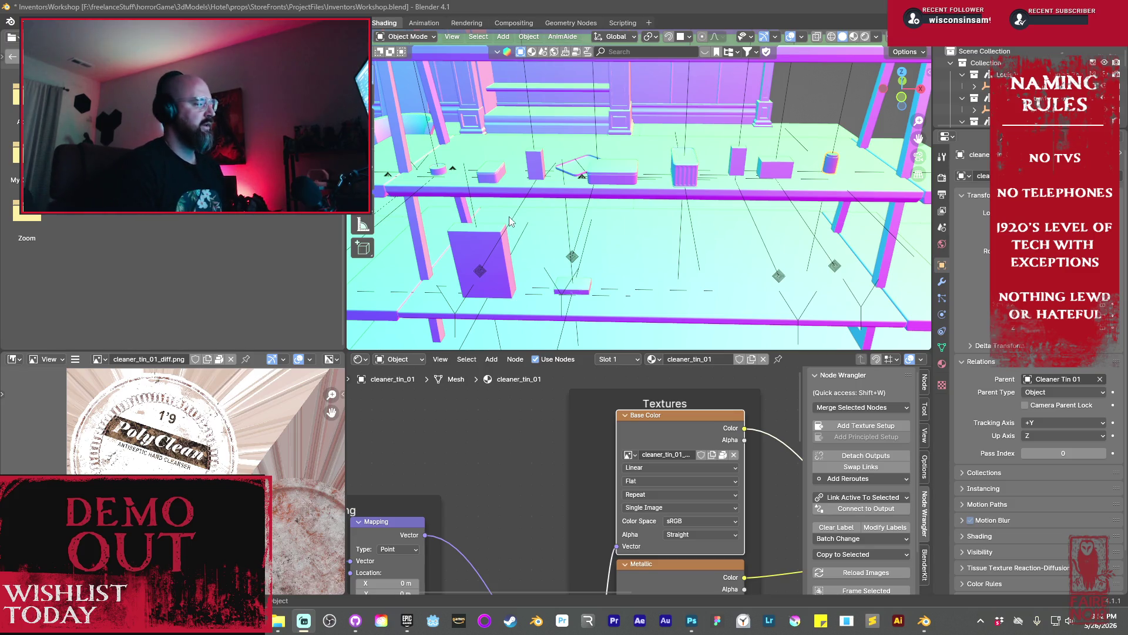
Select the small cylinder on the shelf and zoom in to centre it
{"action": "left_click", "coordinate": [442, 175]}
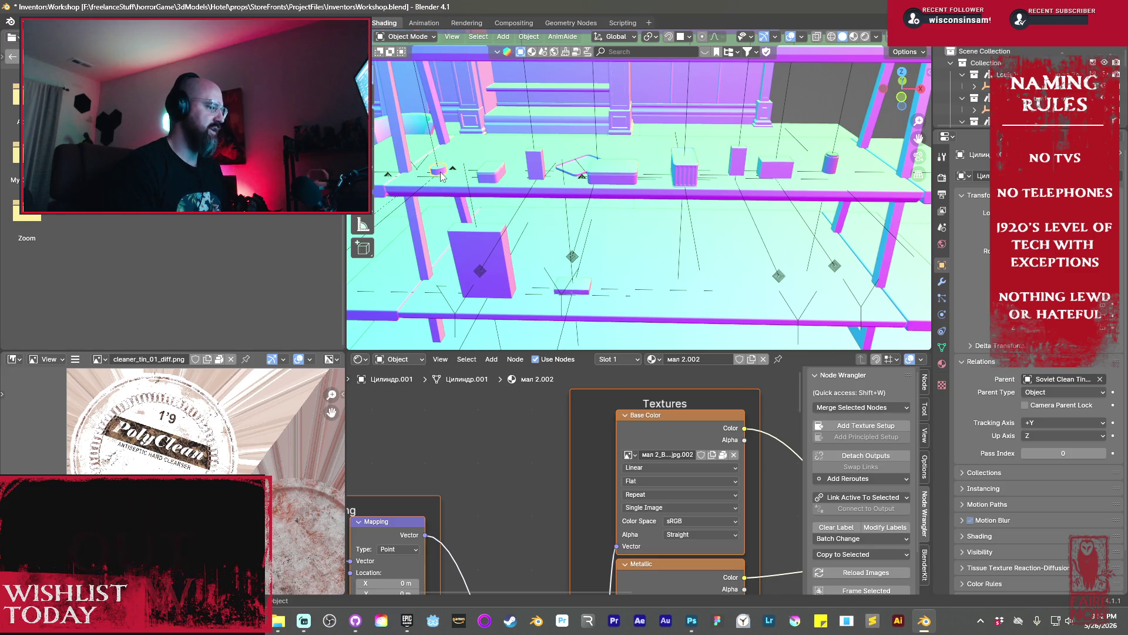
{"action": "scroll", "coordinate": [440, 173], "scroll_direction": "up", "scroll_amount": 3}
{"action": "middle_click_drag", "start_coordinate": [484, 193], "coordinate": [521, 194], "text": "shift"}
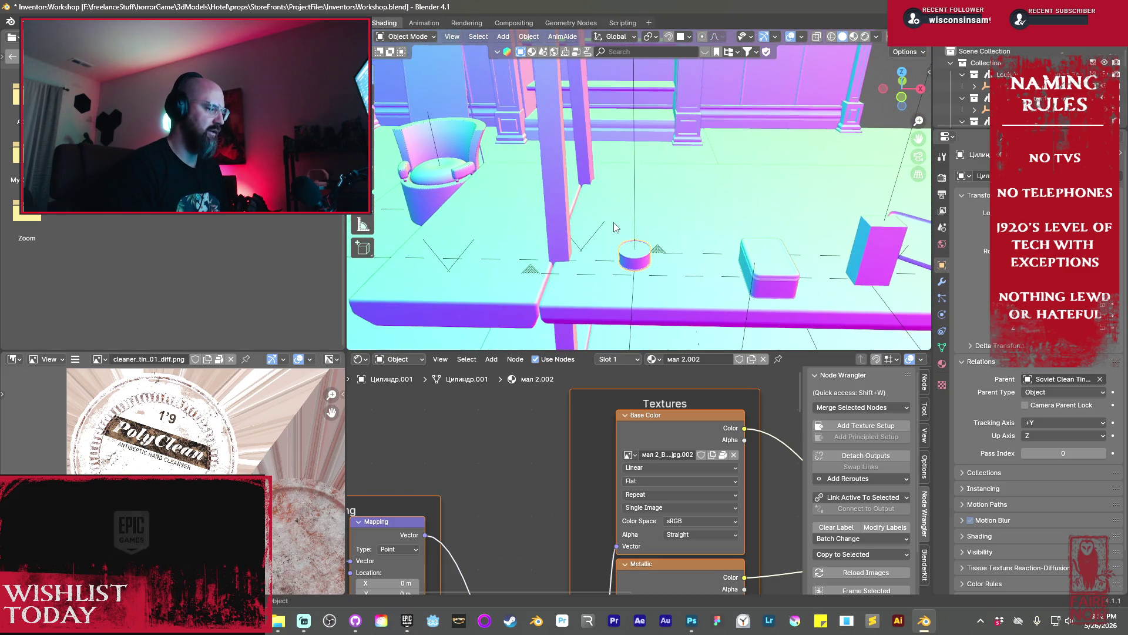
{"action": "scroll", "coordinate": [615, 227], "scroll_direction": "up", "scroll_amount": 5}
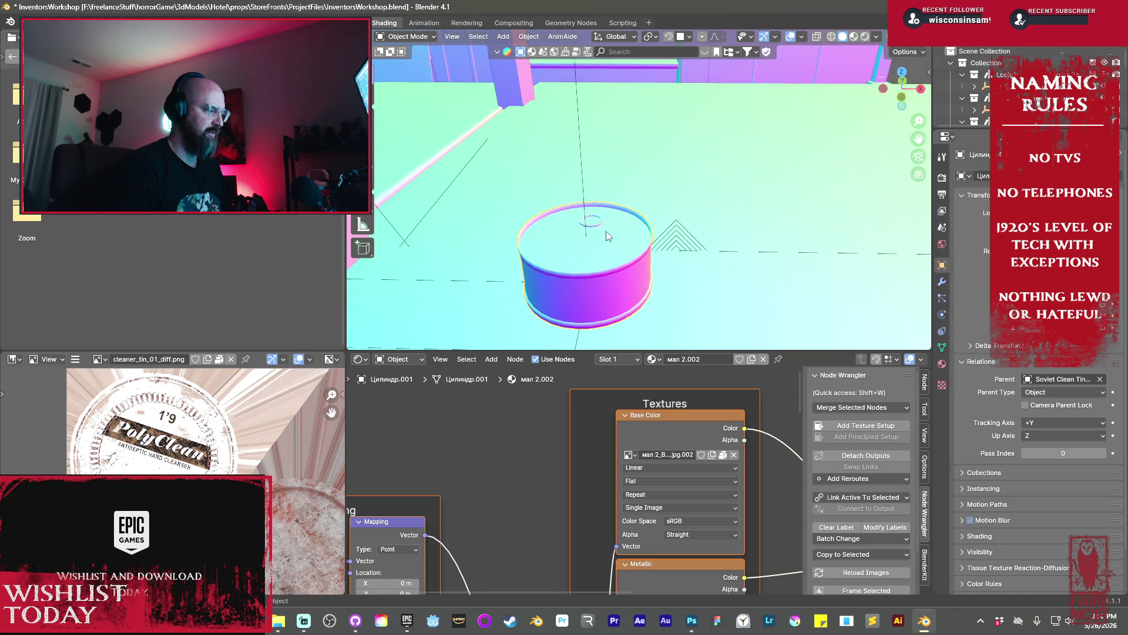
{"action": "scroll", "coordinate": [602, 234], "scroll_direction": "up", "scroll_amount": 5}
{"action": "scroll", "coordinate": [588, 245], "scroll_direction": "down", "scroll_amount": 4}
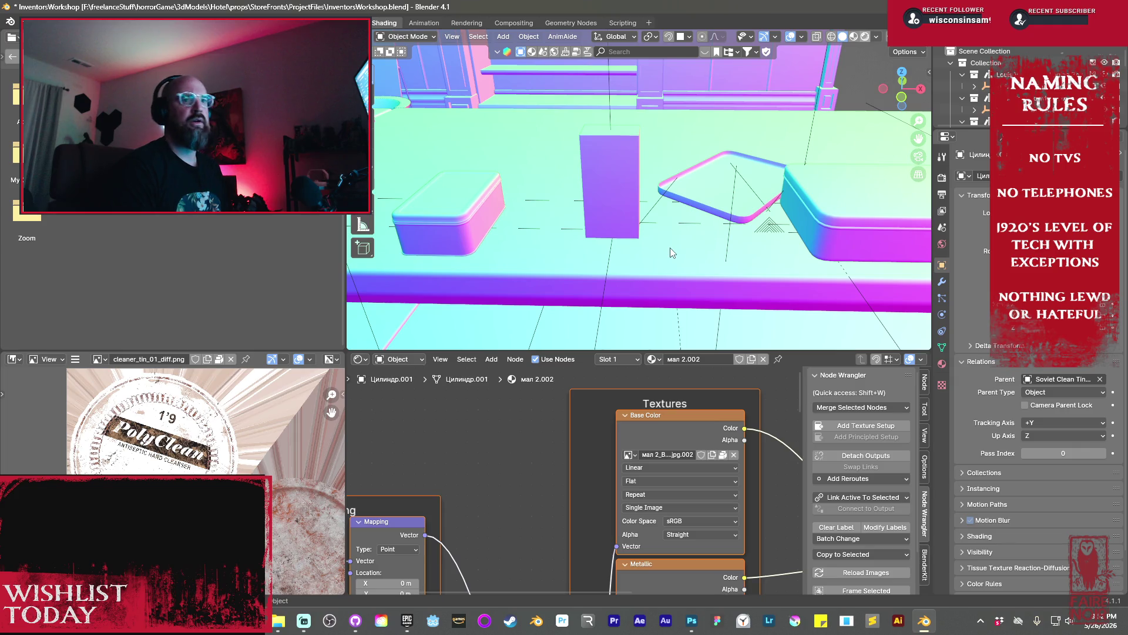
Switch to Rendered shading, orbit past the patterned and yellow tins, and select the ribbed tin
{"action": "key", "text": "z"}
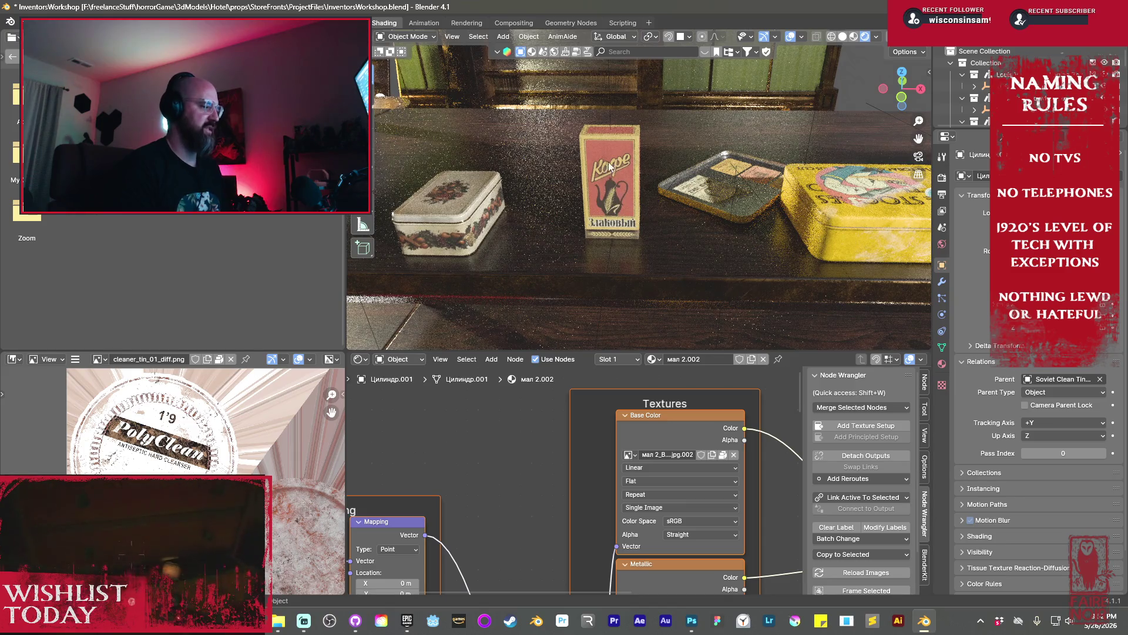
{"action": "mouse_move", "coordinate": [541, 220]}
{"action": "middle_mouse_down"}
{"action": "mouse_move", "coordinate": [556, 217]}
{"action": "mouse_move", "coordinate": [554, 253]}
{"action": "middle_mouse_up"}
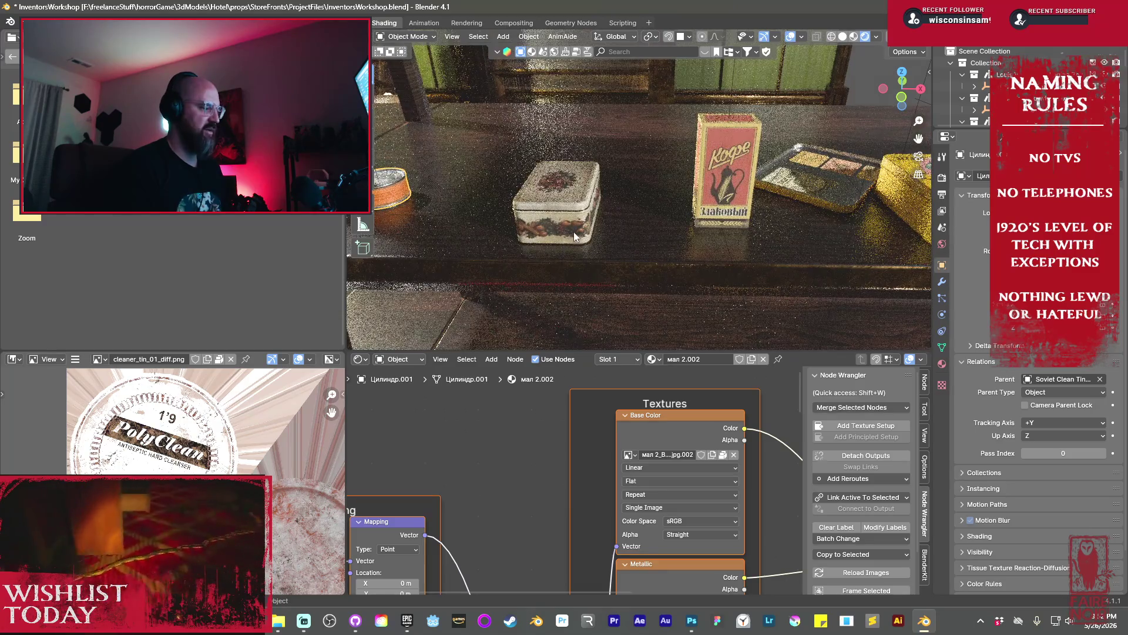
{"action": "middle_click_drag", "start_coordinate": [799, 203], "coordinate": [770, 218]}
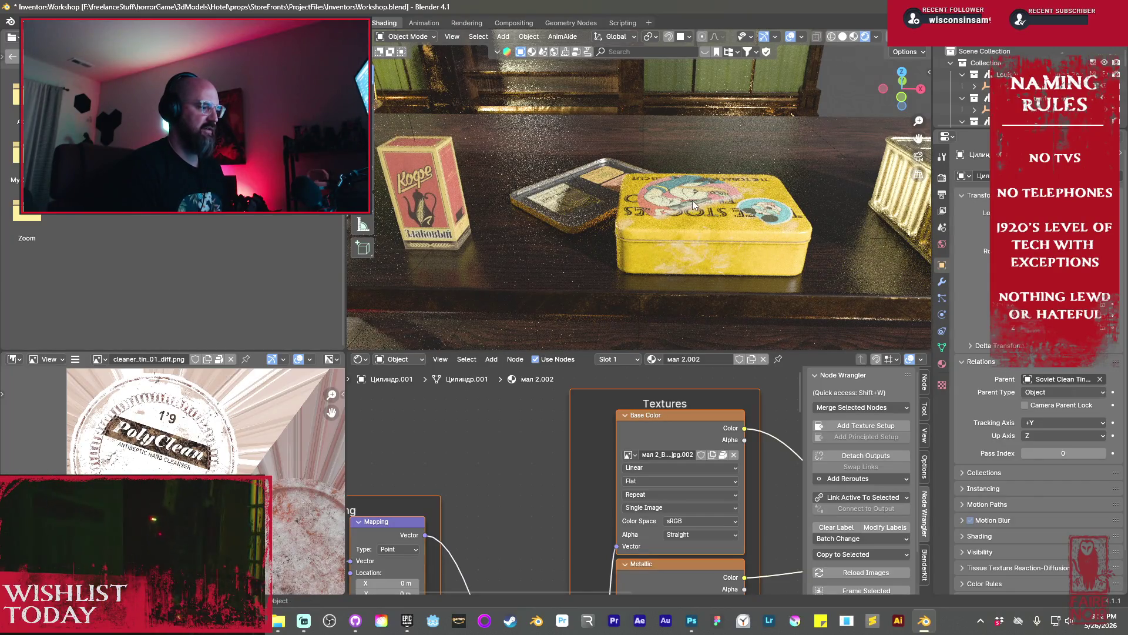
{"action": "mouse_move", "coordinate": [754, 206]}
{"action": "middle_mouse_down"}
{"action": "mouse_move", "coordinate": [652, 273]}
{"action": "mouse_move", "coordinate": [669, 280]}
{"action": "mouse_move", "coordinate": [709, 224]}
{"action": "mouse_move", "coordinate": [852, 145]}
{"action": "mouse_move", "coordinate": [793, 170]}
{"action": "middle_mouse_up"}
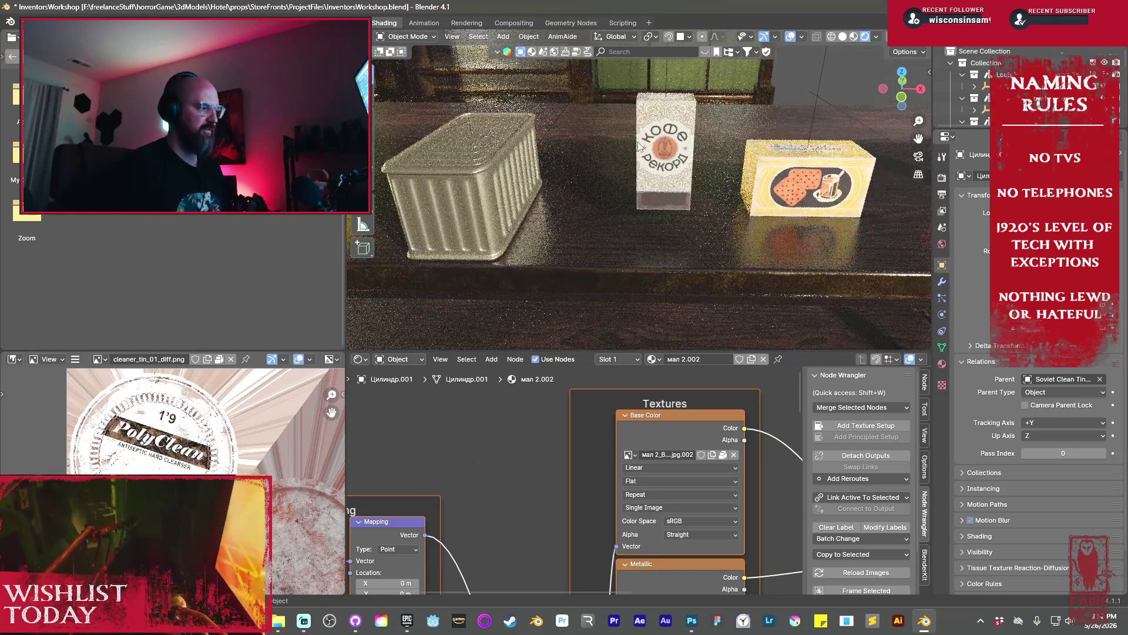
{"action": "left_click", "coordinate": [481, 176]}
Fit the ribbed tin's olovo material nodes in view, then orbit to centre the red can
{"action": "key", "text": "Home"}
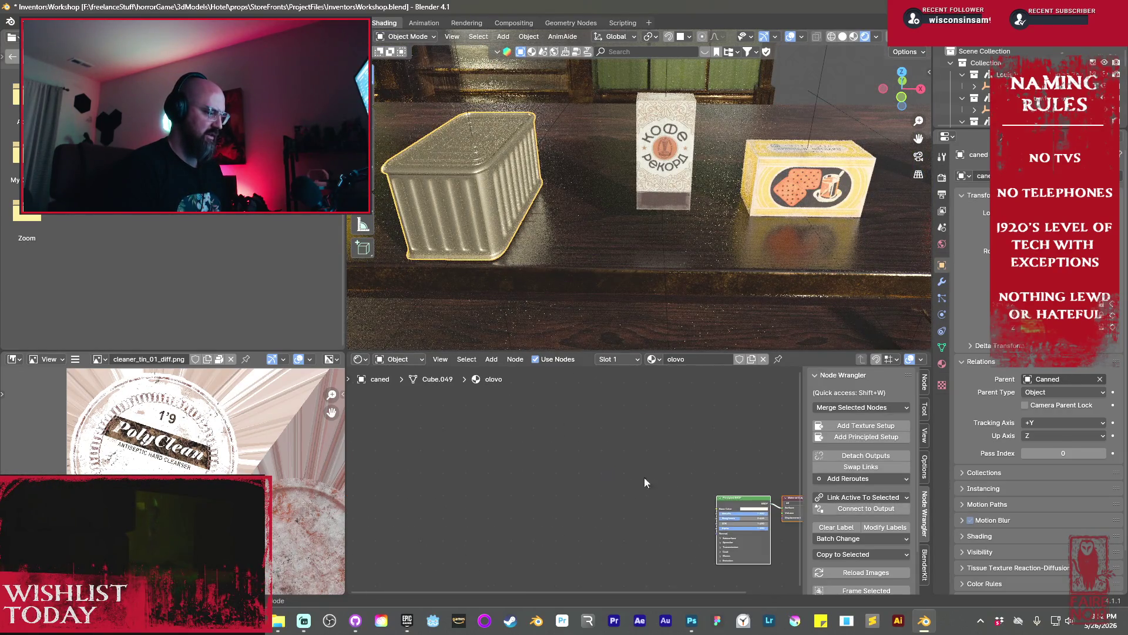
{"action": "scroll", "coordinate": [526, 459], "scroll_direction": "up", "scroll_amount": 2}
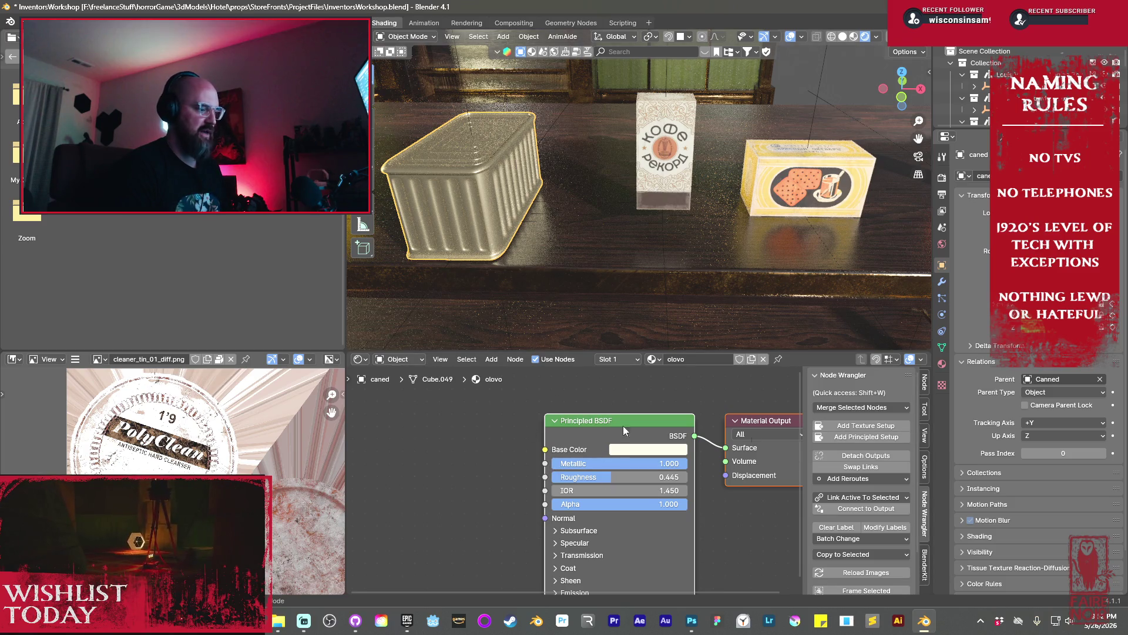
{"action": "middle_click_drag", "start_coordinate": [650, 174], "coordinate": [591, 201]}
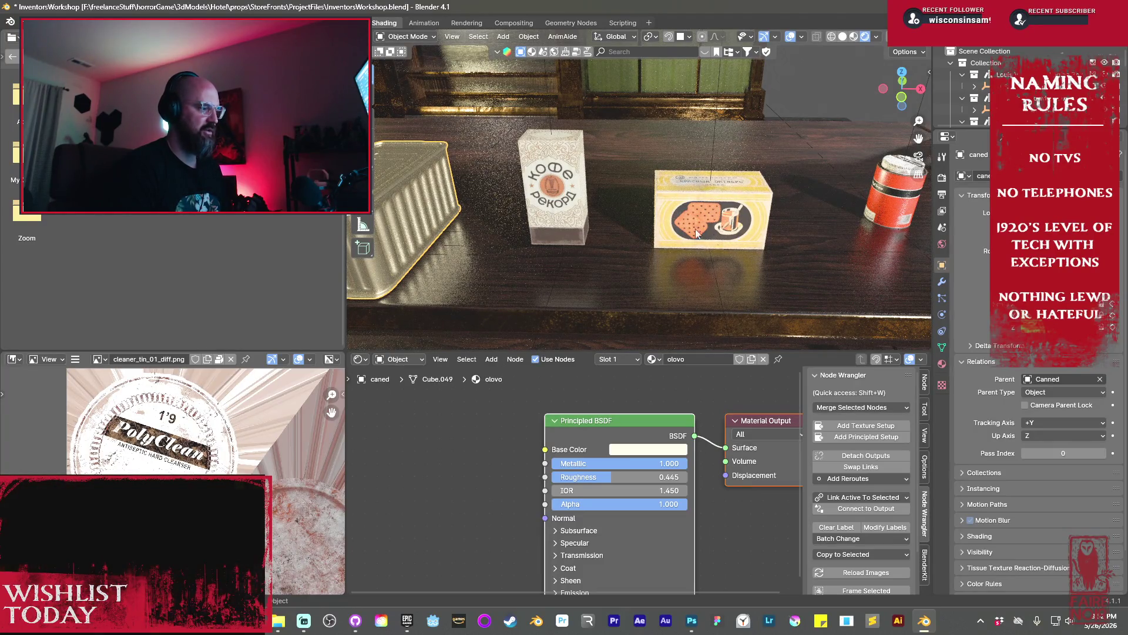
{"action": "mouse_move", "coordinate": [718, 216]}
{"action": "middle_mouse_down", "text": "shift"}
{"action": "mouse_move", "coordinate": [594, 235]}
{"action": "mouse_move", "coordinate": [644, 187]}
{"action": "mouse_move", "coordinate": [721, 193]}
{"action": "middle_mouse_up", "text": "shift"}
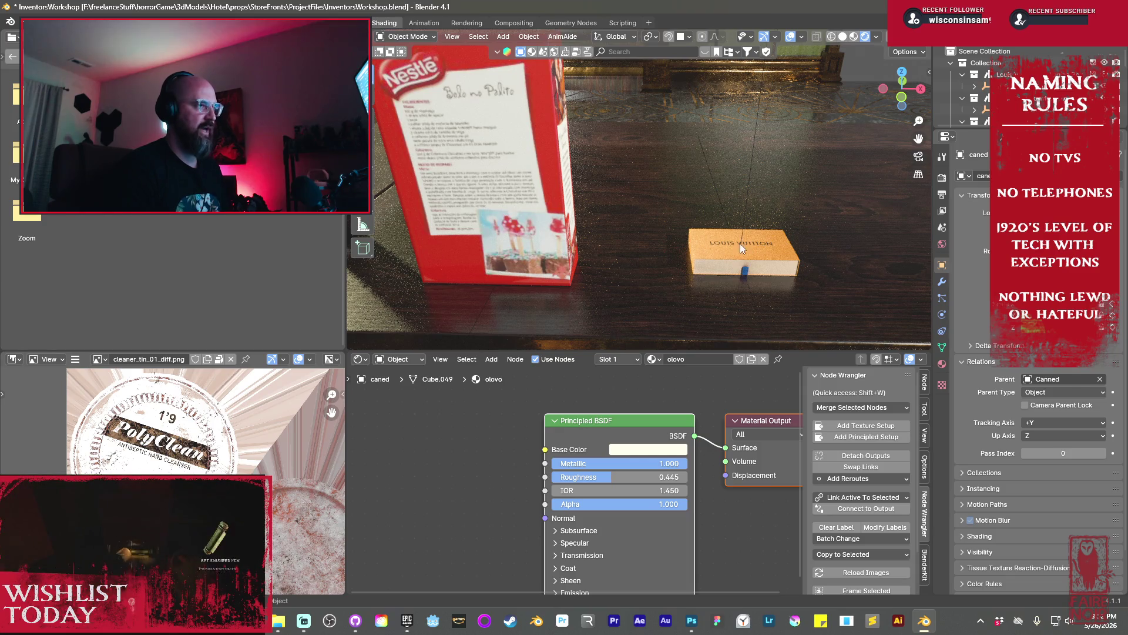
Swing to the Nestlé box on the lower shelf and select it and its parent empty
{"action": "mouse_move", "coordinate": [611, 220]}
{"action": "middle_mouse_down"}
{"action": "mouse_move", "coordinate": [646, 194]}
{"action": "mouse_move", "coordinate": [710, 211]}
{"action": "middle_mouse_up"}
{"action": "left_click", "coordinate": [726, 274]}
{"action": "scroll", "coordinate": [787, 273], "scroll_direction": "down", "scroll_amount": 5}
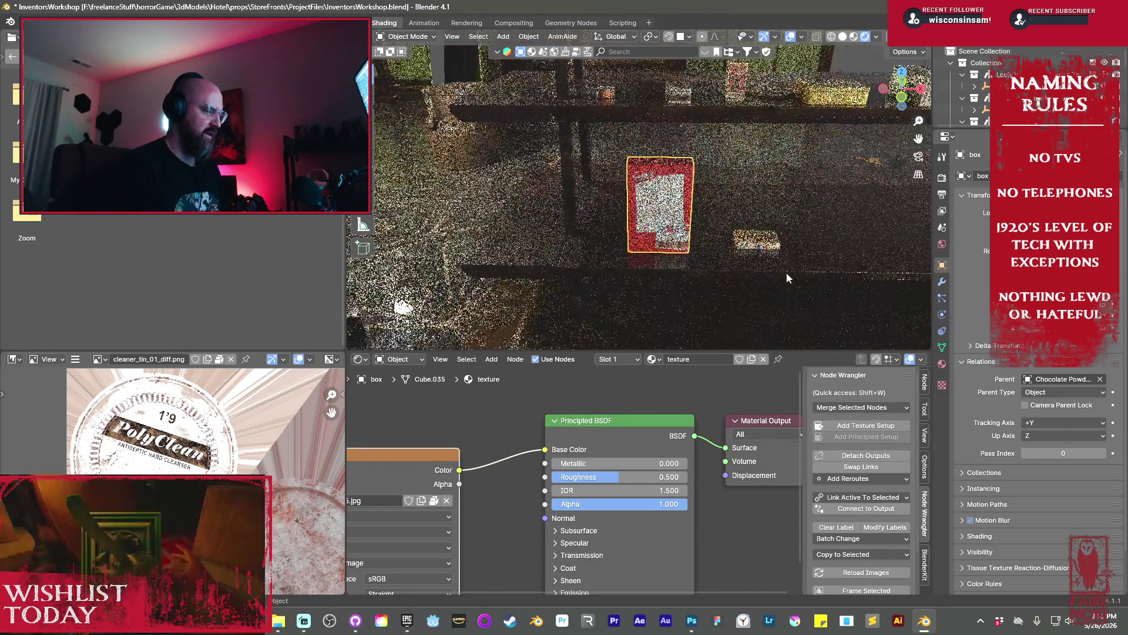
{"action": "left_click", "coordinate": [658, 263]}
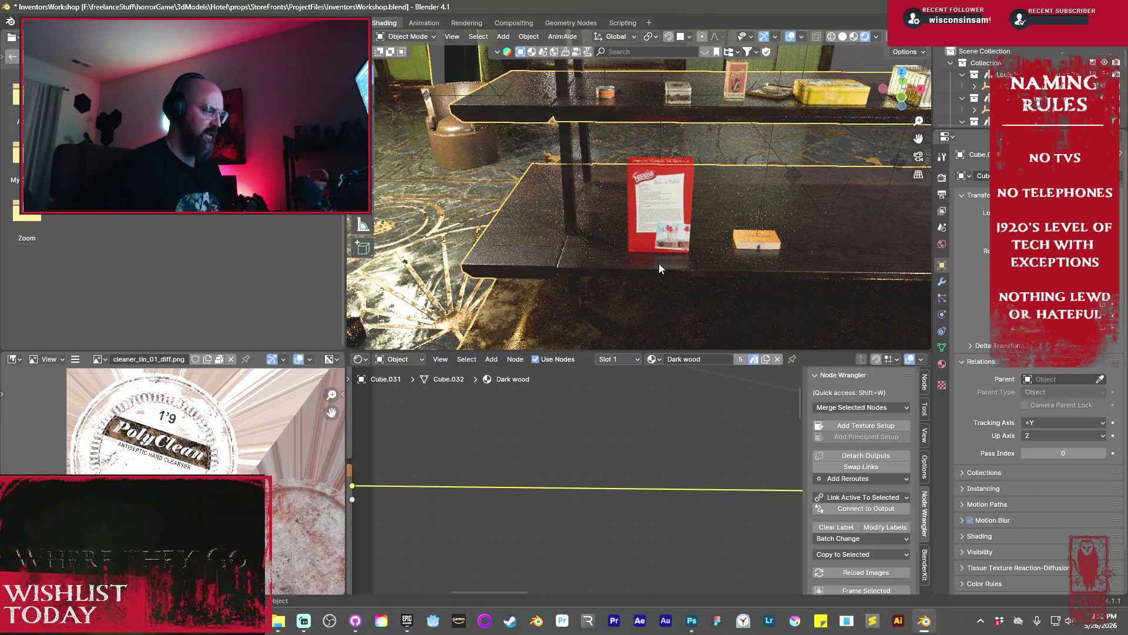
Rotate the Nestlé chocolate box 180° around Z
{"action": "key", "text": "r"}
{"action": "key", "text": "z"}
{"action": "key", "text": "1"}
{"action": "key", "text": "8"}
{"action": "key", "text": "0"}
{"action": "key", "text": "Return"}
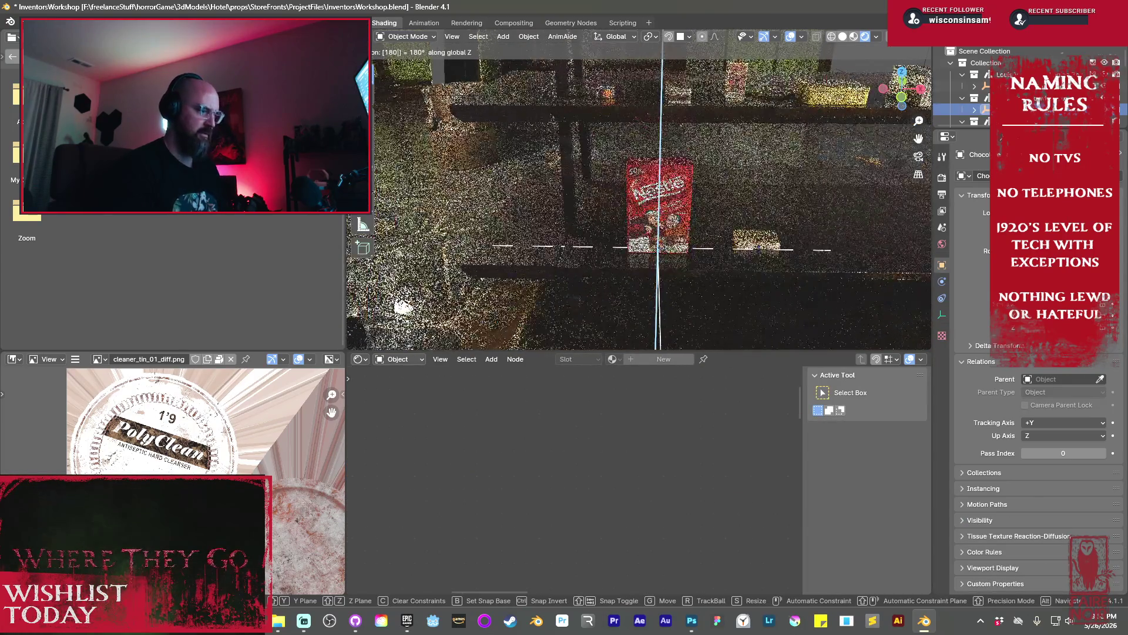
{"action": "scroll", "coordinate": [682, 268], "scroll_direction": "up", "scroll_amount": 5}
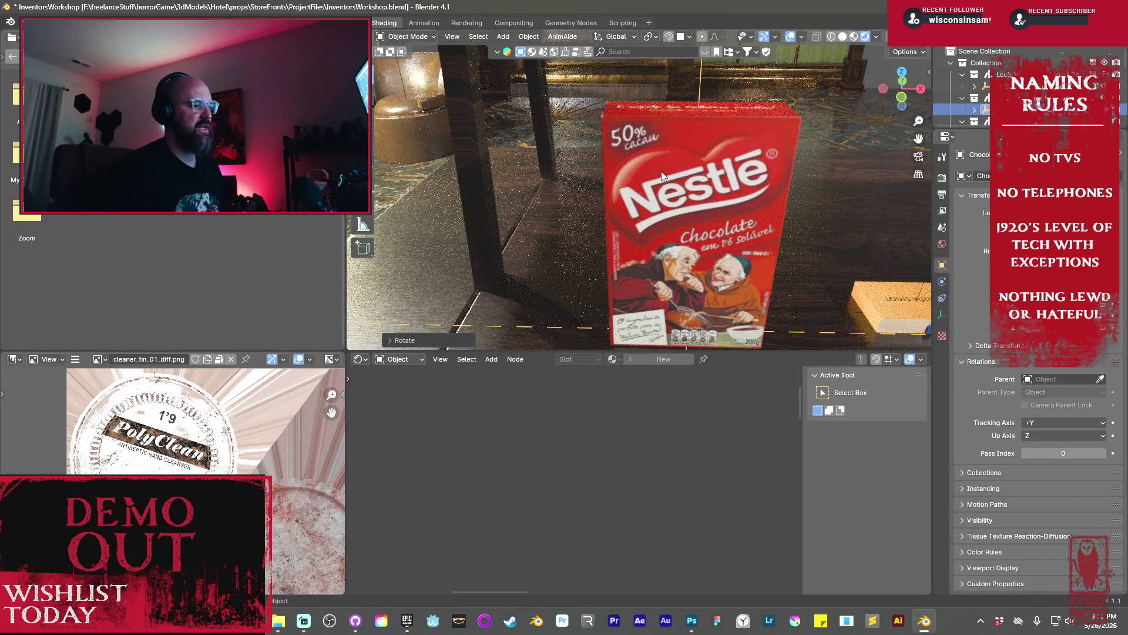
Select the Nestlé box and display 05.jpg in the image editor
{"action": "left_click", "coordinate": [643, 248]}
{"action": "scroll", "coordinate": [547, 445], "scroll_direction": "down", "scroll_amount": 2}
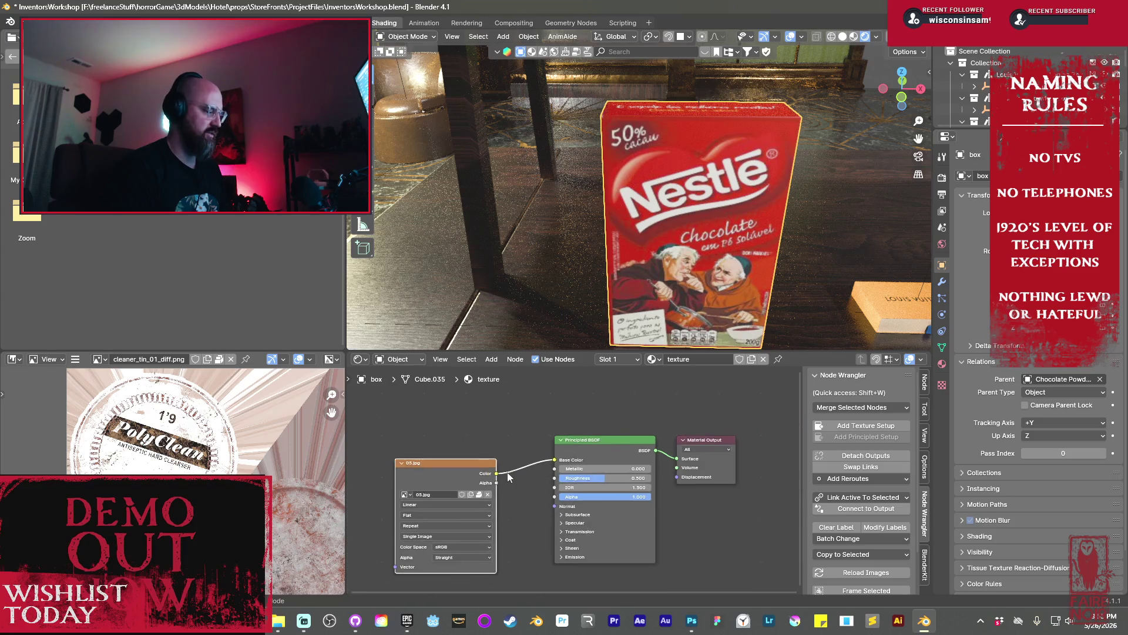
{"action": "left_click_drag", "start_coordinate": [439, 478], "coordinate": [440, 471]}
{"action": "middle_click_drag", "start_coordinate": [440, 470], "coordinate": [492, 456]}
{"action": "left_click", "coordinate": [98, 360]}
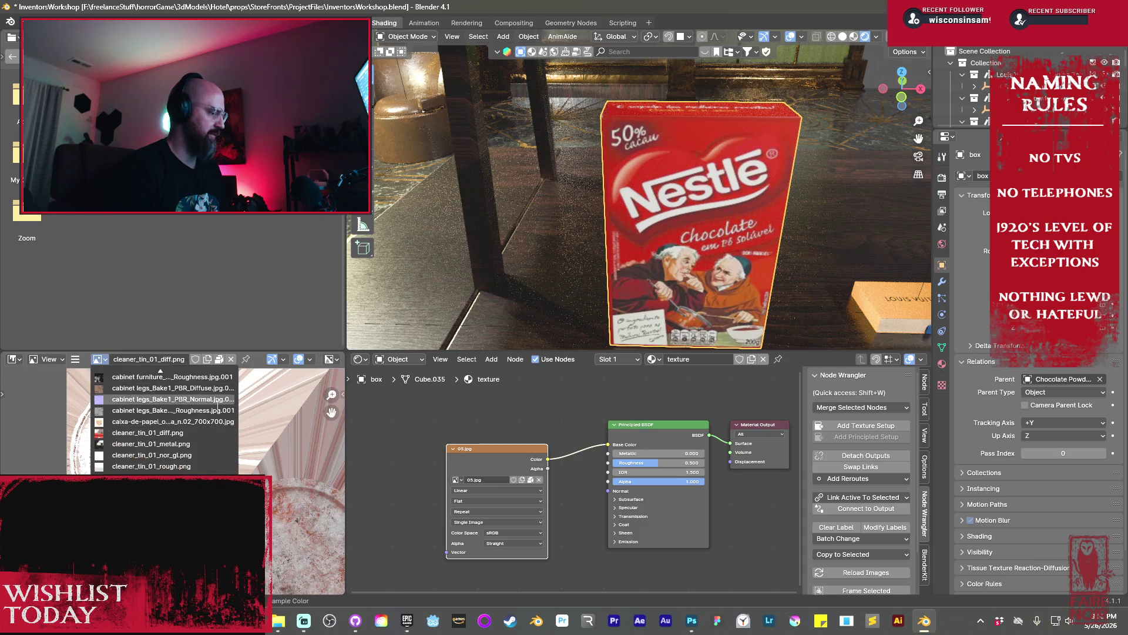
{"action": "scroll", "coordinate": [185, 429], "scroll_direction": "up", "scroll_amount": 5}
{"action": "scroll", "coordinate": [173, 405], "scroll_direction": "up", "scroll_amount": 10}
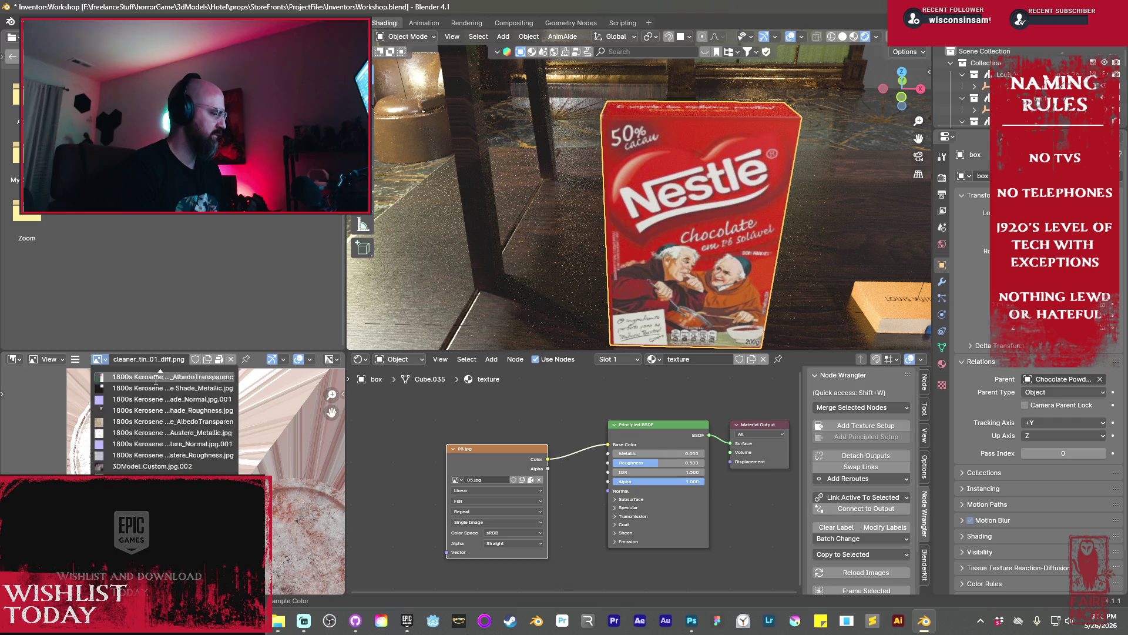
{"action": "left_click", "coordinate": [130, 386]}
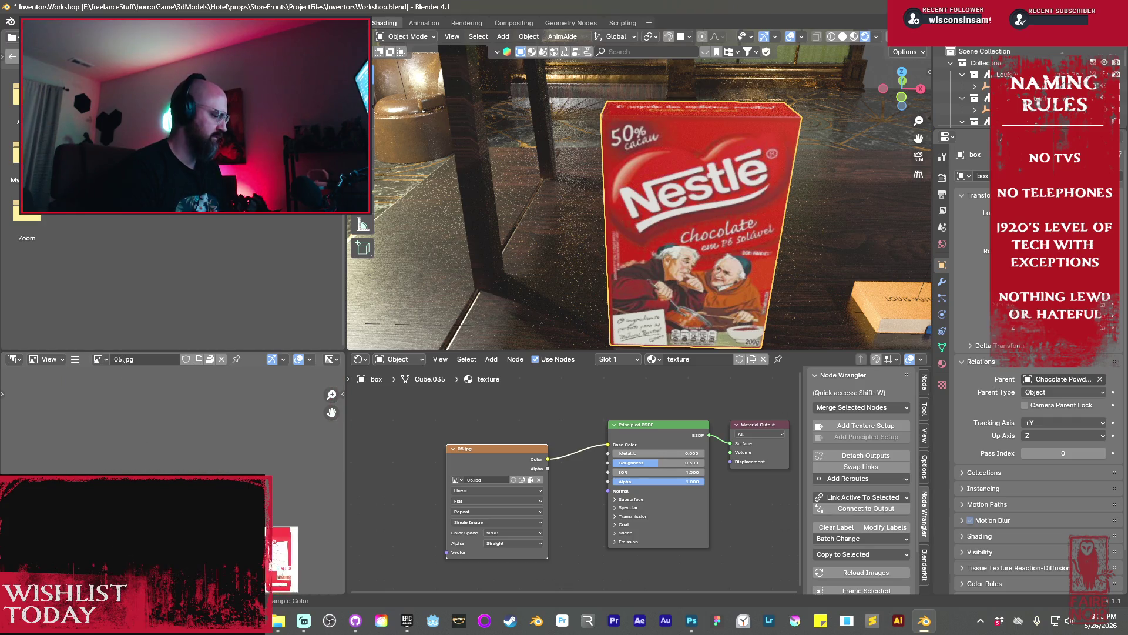
Zoom the texture to the 'O segredo das melhores receitas!' line and tidy the node view
{"action": "scroll", "coordinate": [284, 524], "scroll_direction": "up", "scroll_amount": 5}
{"action": "scroll", "coordinate": [243, 435], "scroll_direction": "up", "scroll_amount": 2}
{"action": "left_click_drag", "start_coordinate": [331, 413], "coordinate": [331, 480]}
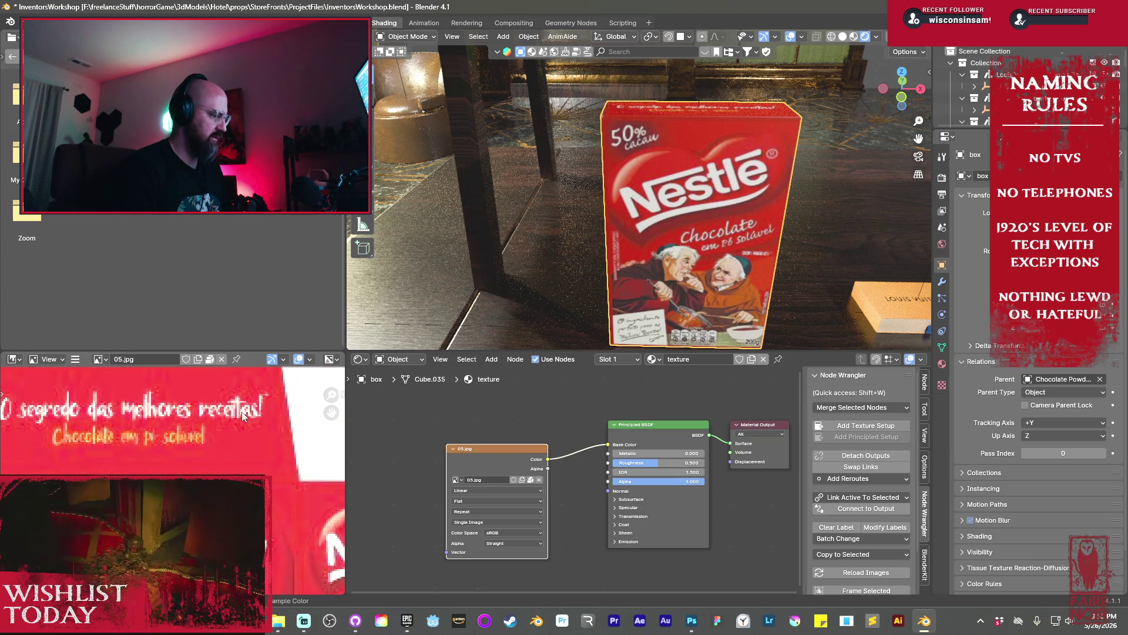
{"action": "mouse_move", "coordinate": [368, 504]}
{"action": "middle_mouse_down"}
{"action": "mouse_move", "coordinate": [300, 501]}
{"action": "mouse_move", "coordinate": [350, 501]}
{"action": "middle_mouse_up"}
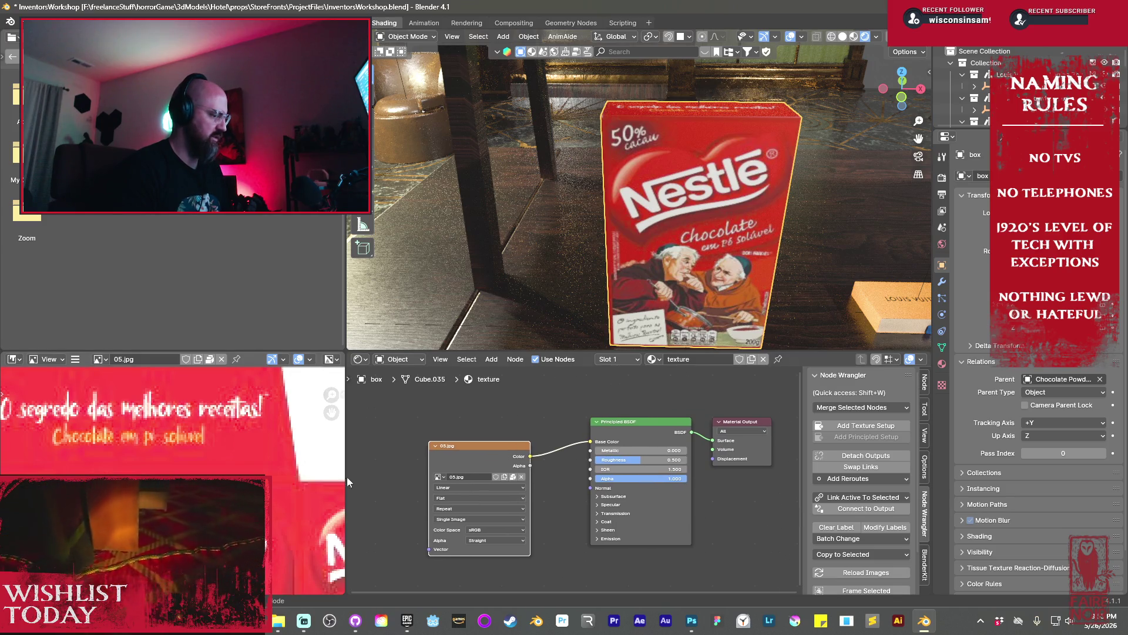
{"action": "scroll", "coordinate": [321, 495], "scroll_direction": "down", "scroll_amount": 4}
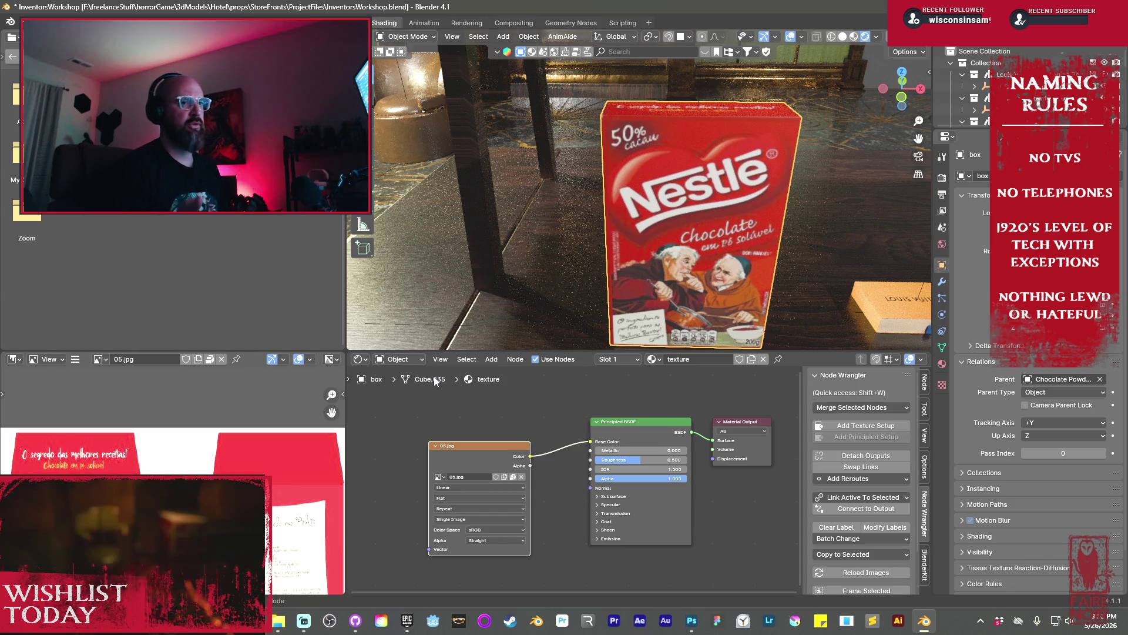
{"action": "scroll", "coordinate": [761, 188], "scroll_direction": "down", "scroll_amount": 10}
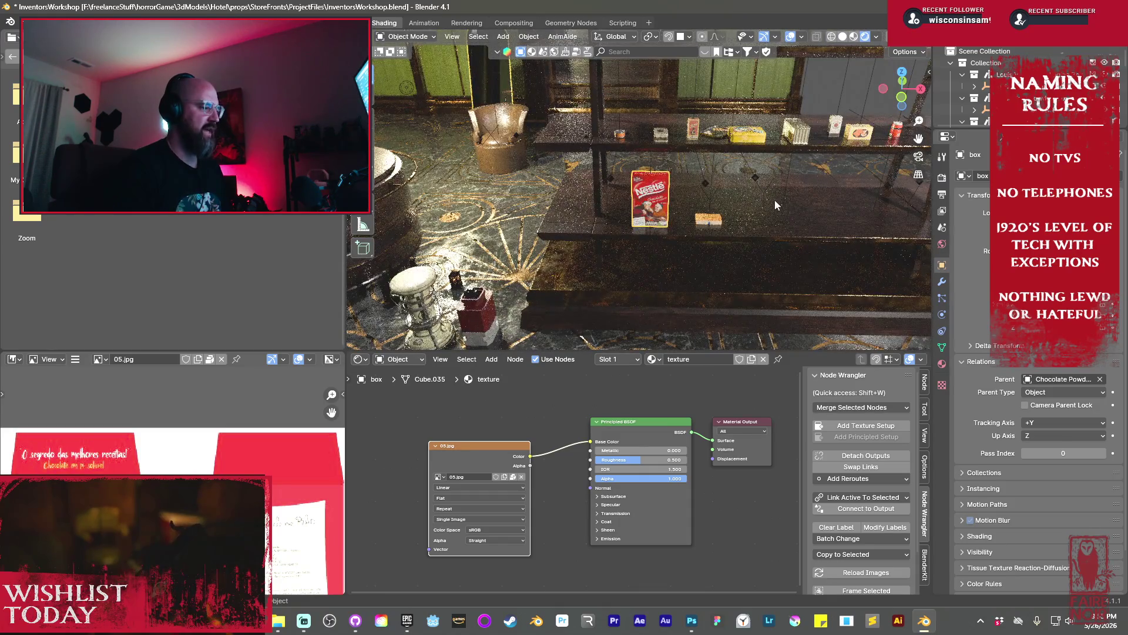
Select the heater on the floor and add a new mesh cube
{"action": "mouse_move", "coordinate": [530, 282]}
{"action": "middle_mouse_down", "text": "shift"}
{"action": "mouse_move", "coordinate": [458, 218]}
{"action": "mouse_move", "coordinate": [401, 196]}
{"action": "mouse_move", "coordinate": [449, 198]}
{"action": "middle_mouse_up", "text": "shift"}
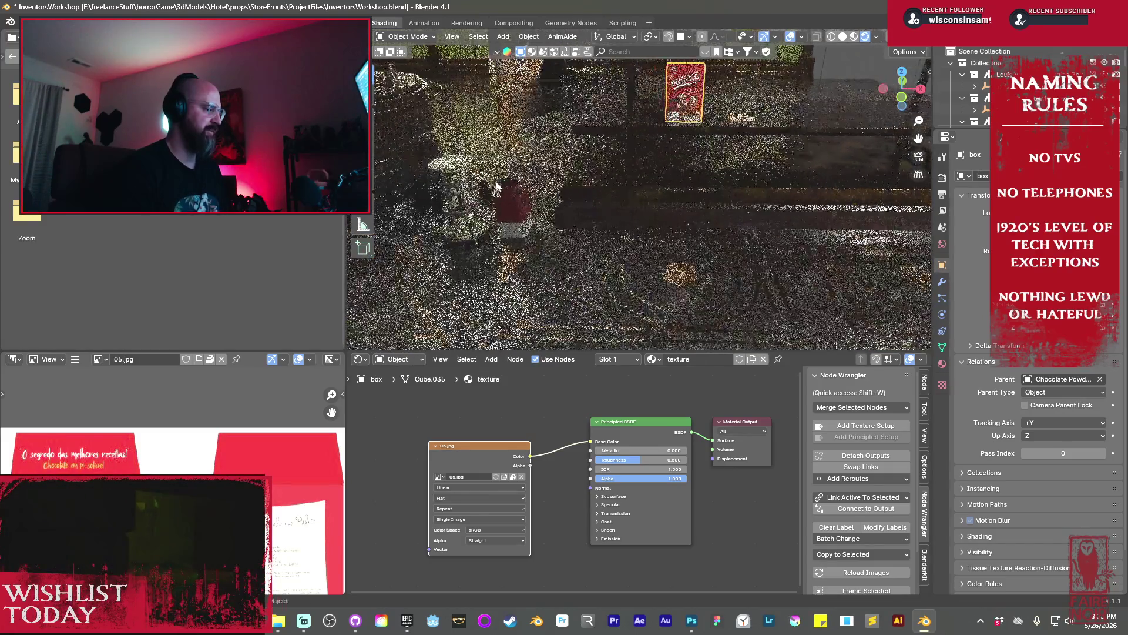
{"action": "left_click", "coordinate": [459, 231]}
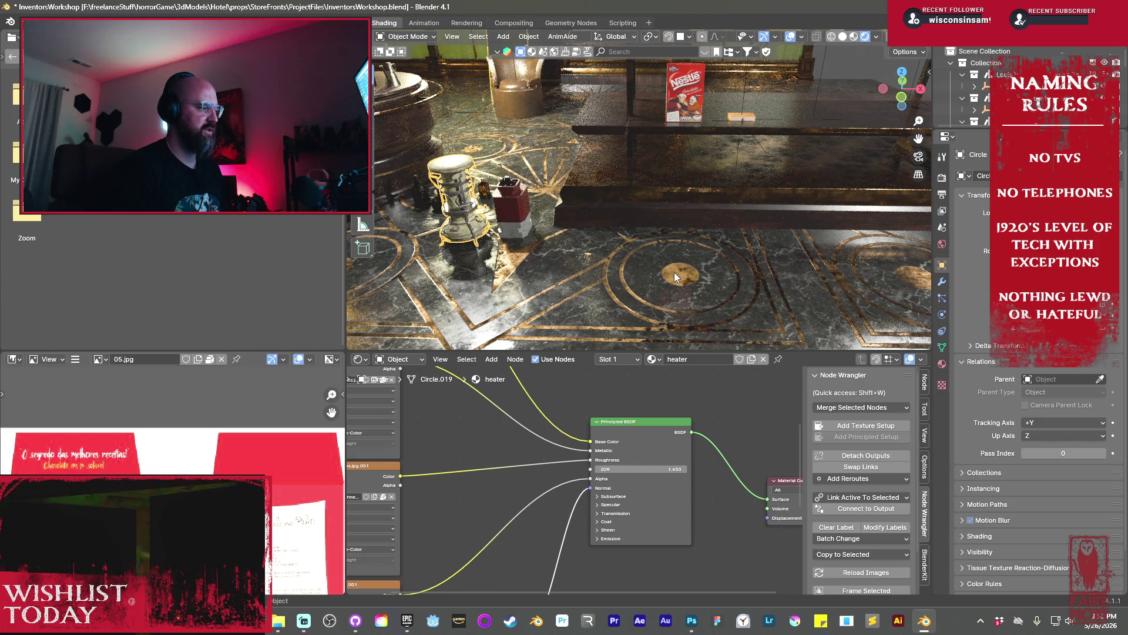
{"action": "key", "text": "shift+a"}
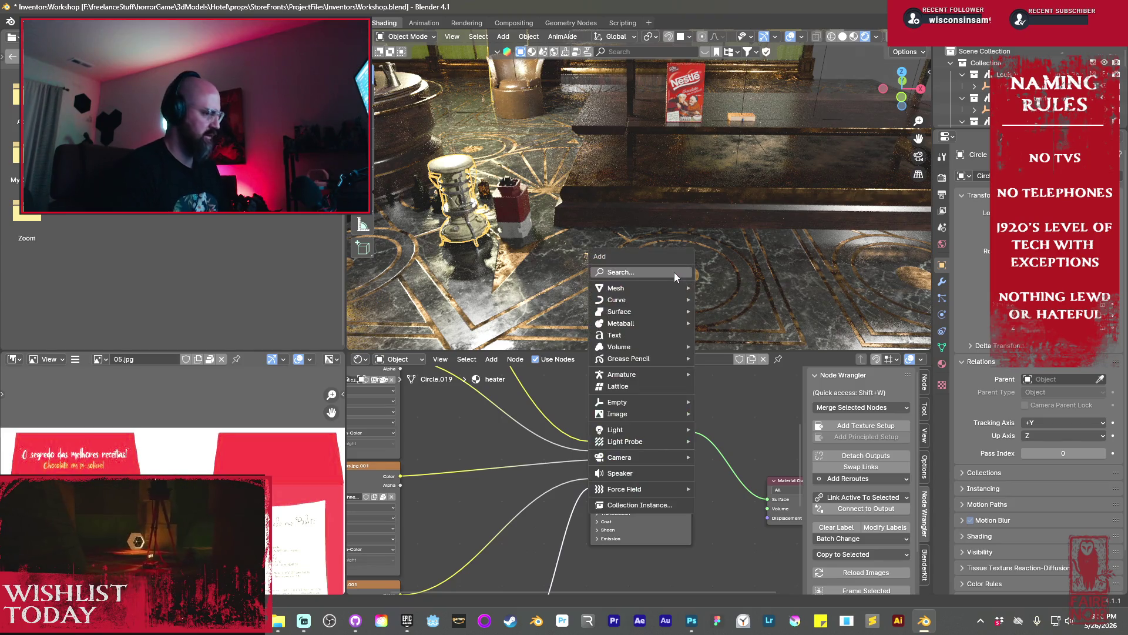
{"action": "mouse_move", "coordinate": [644, 287]}
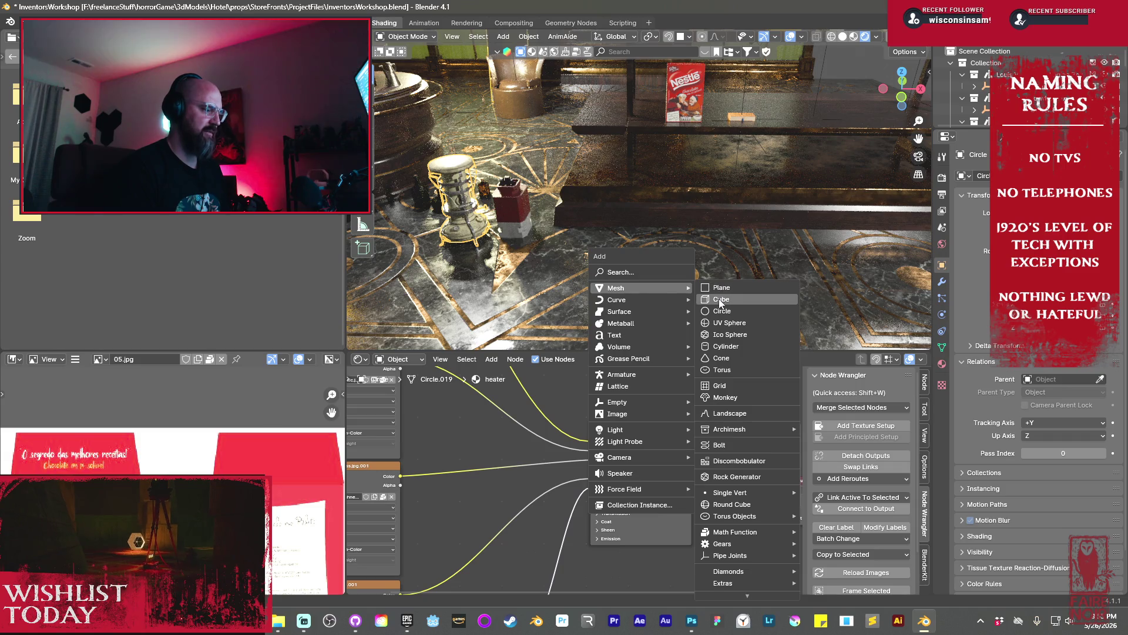
{"action": "left_click", "coordinate": [720, 299]}
Scale the cube down in Edit Mode, move it along X, and view it in Solid shading
{"action": "key", "text": "Tab"}
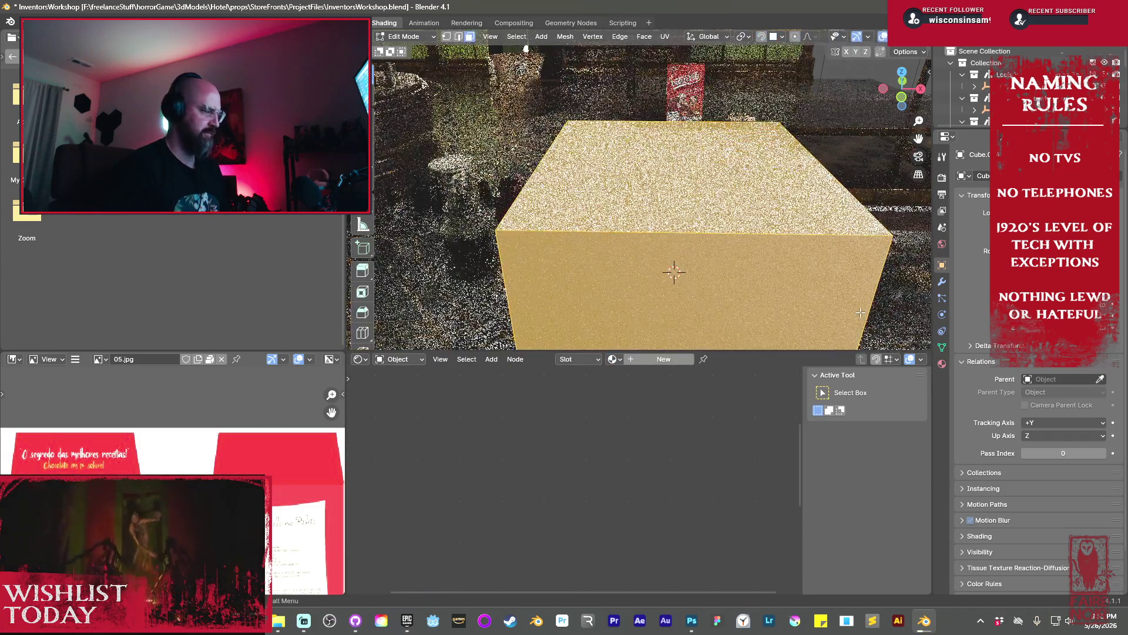
{"action": "key", "text": "s"}
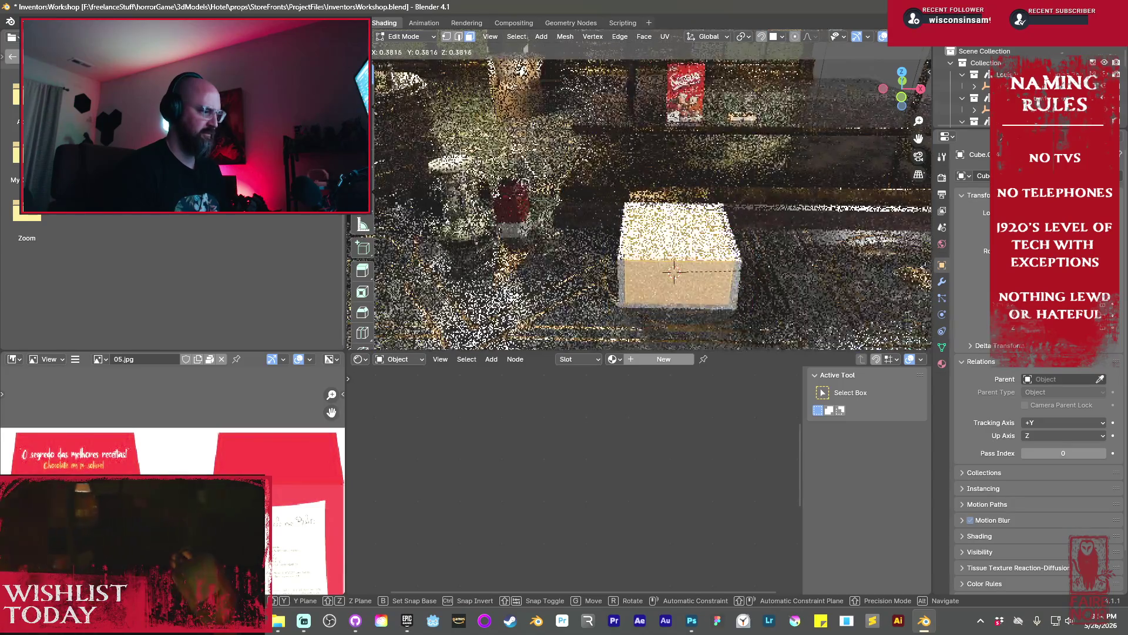
{"action": "left_click", "coordinate": [738, 265]}
{"action": "key", "text": "Tab"}
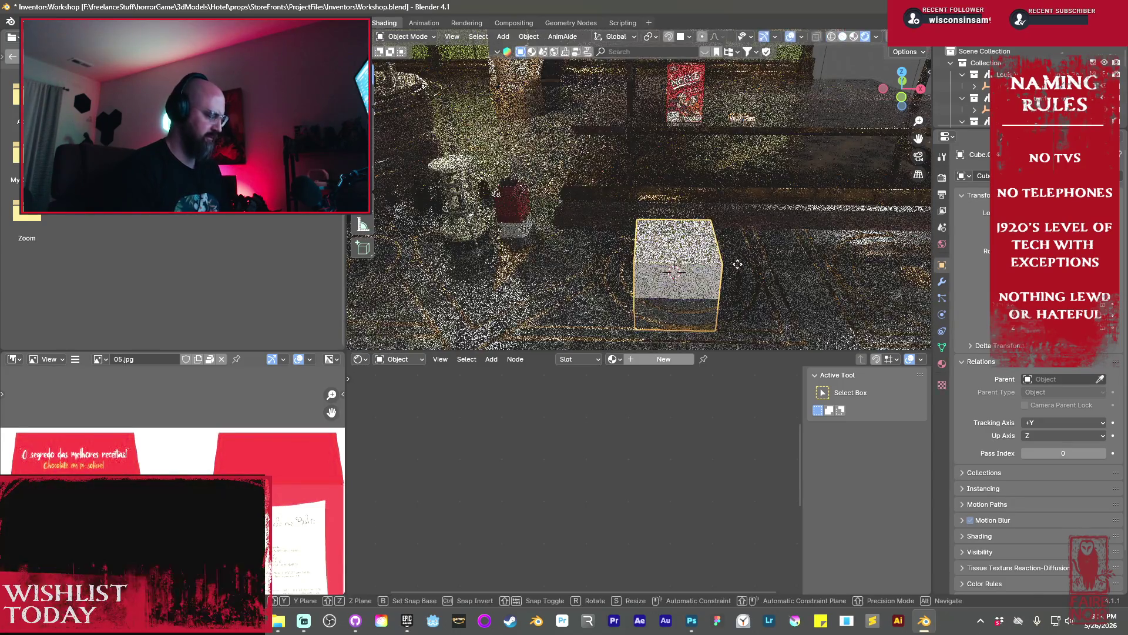
{"action": "key", "text": "g"}
{"action": "key", "text": "x"}
{"action": "key", "text": "Return"}
{"action": "mouse_move", "coordinate": [587, 235]}
{"action": "middle_mouse_down", "text": "shift"}
{"action": "mouse_move", "coordinate": [706, 156]}
{"action": "mouse_move", "coordinate": [833, 44]}
{"action": "middle_mouse_up", "text": "shift"}
{"action": "left_click", "coordinate": [843, 37]}
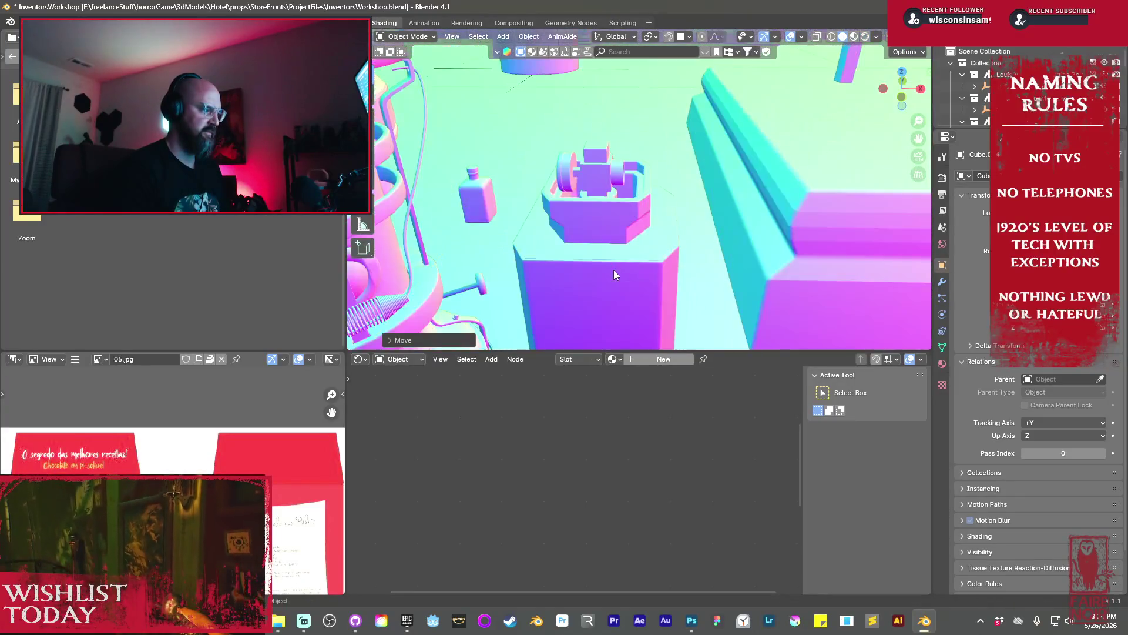
Reposition the cube along X and raise it slightly along Z
{"action": "scroll", "coordinate": [614, 270], "scroll_direction": "up", "scroll_amount": 5}
{"action": "middle_click_drag", "start_coordinate": [613, 269], "coordinate": [636, 139]}
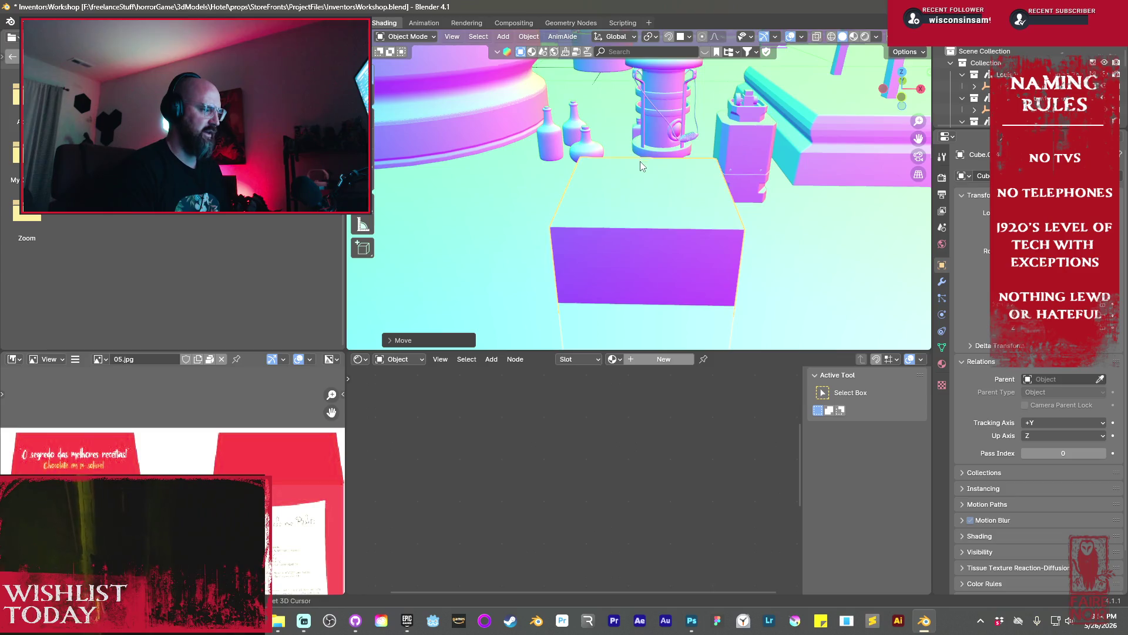
{"action": "scroll", "coordinate": [640, 160], "scroll_direction": "down", "scroll_amount": 3}
{"action": "key", "text": "g"}
{"action": "key", "text": "x"}
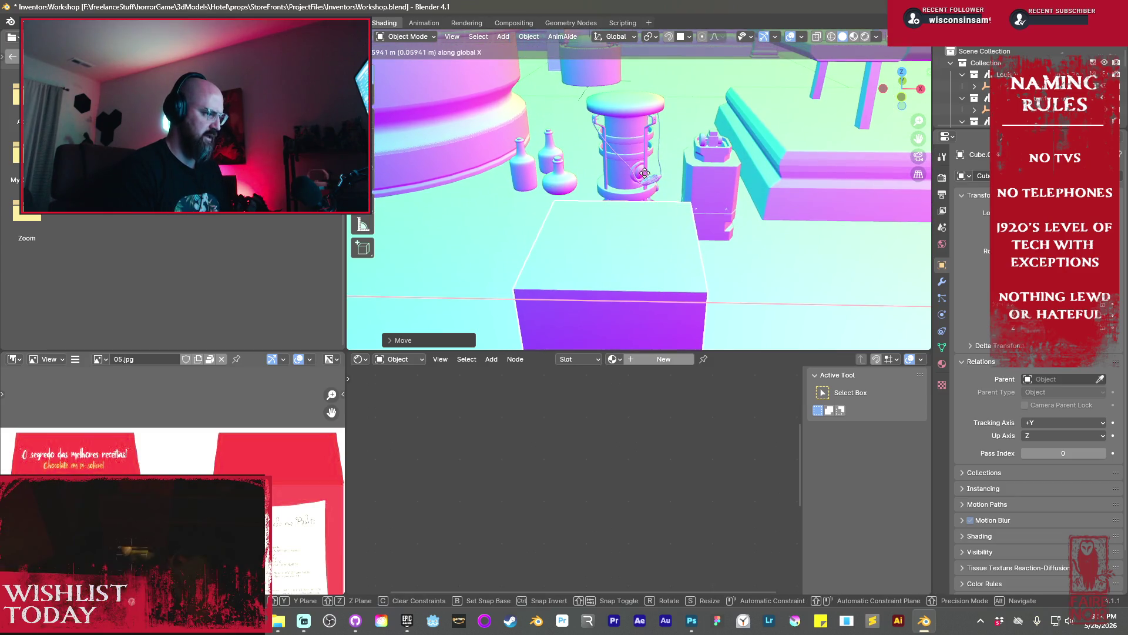
{"action": "key", "text": "Escape"}
{"action": "mouse_move", "coordinate": [631, 169]}
{"action": "middle_mouse_down"}
{"action": "mouse_move", "coordinate": [561, 198]}
{"action": "mouse_move", "coordinate": [519, 194]}
{"action": "mouse_move", "coordinate": [573, 184]}
{"action": "middle_mouse_up"}
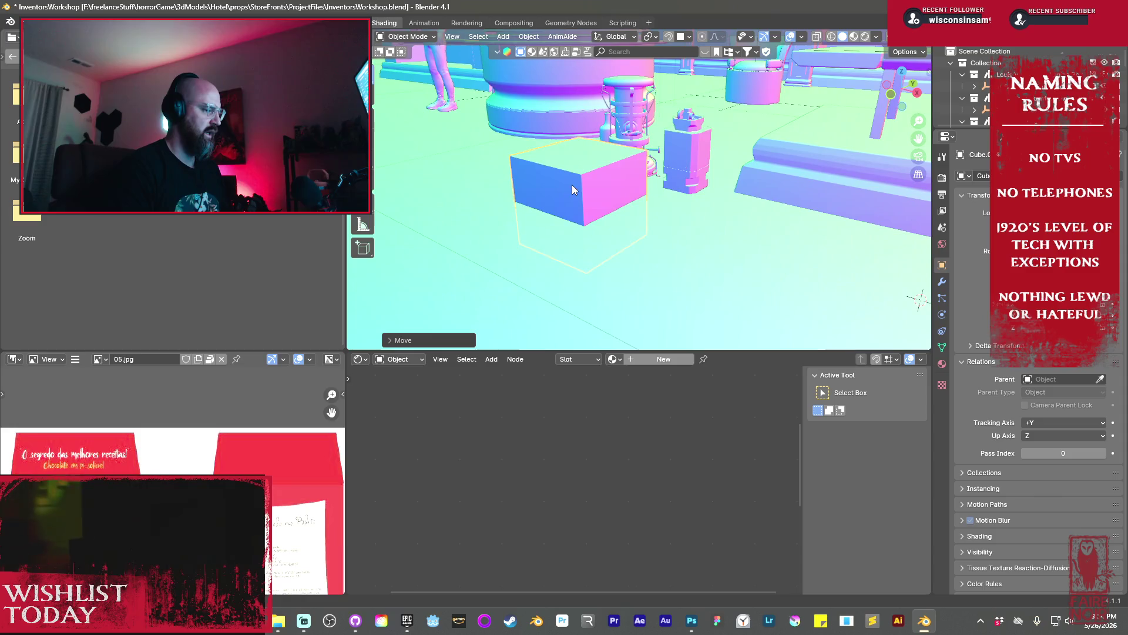
{"action": "key", "text": "g"}
{"action": "key", "text": "z"}
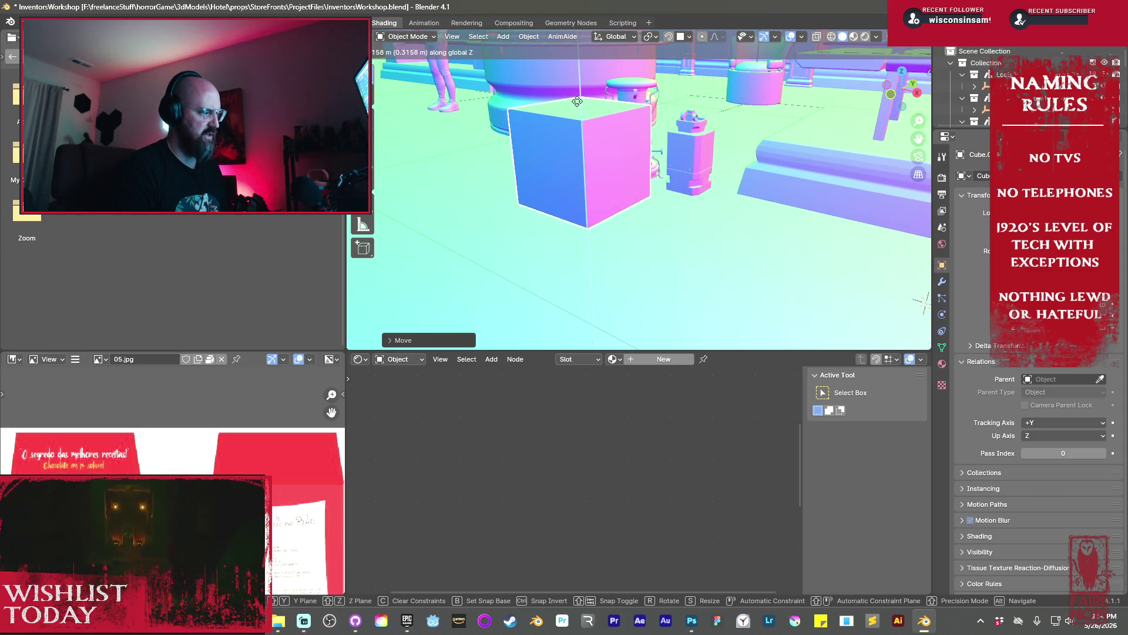
{"action": "left_click", "coordinate": [577, 102]}
{"action": "mouse_move", "coordinate": [615, 147]}
{"action": "middle_mouse_down"}
{"action": "mouse_move", "coordinate": [665, 181]}
{"action": "mouse_move", "coordinate": [643, 181]}
{"action": "mouse_move", "coordinate": [797, 234]}
{"action": "mouse_move", "coordinate": [657, 168]}
{"action": "middle_mouse_up"}
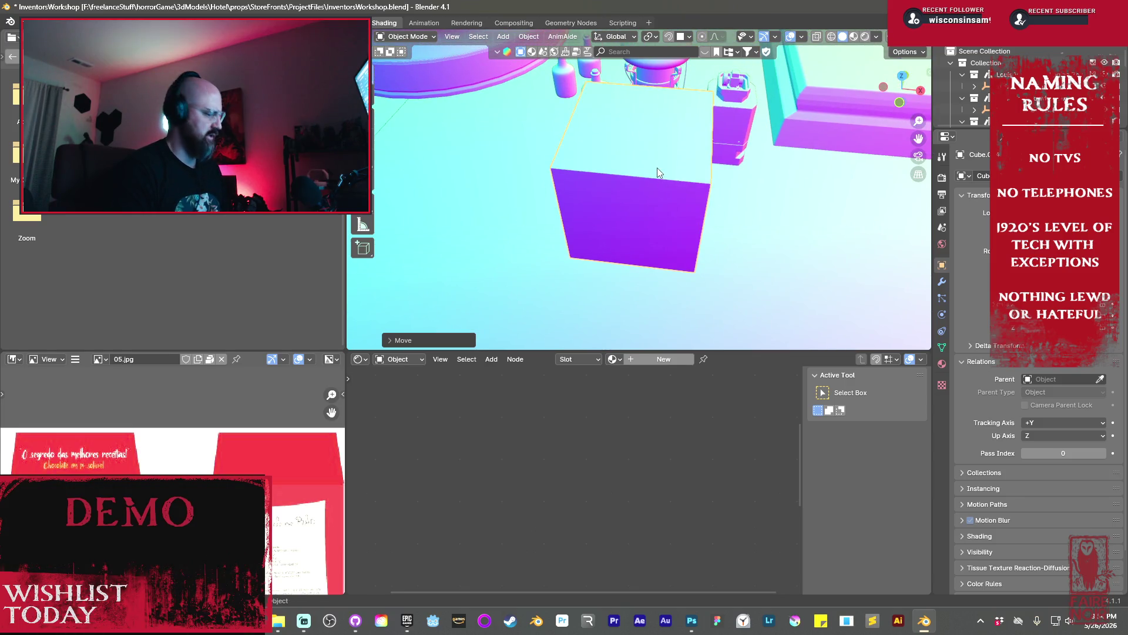
In Edit Mode, shift the mesh and narrow the box's front face along X
{"action": "key", "text": "Tab"}
{"action": "key", "text": "g"}
{"action": "left_click", "coordinate": [646, 111]}
{"action": "mouse_move", "coordinate": [647, 112]}
{"action": "middle_mouse_down"}
{"action": "mouse_move", "coordinate": [780, 262]}
{"action": "mouse_move", "coordinate": [720, 222]}
{"action": "middle_mouse_up"}
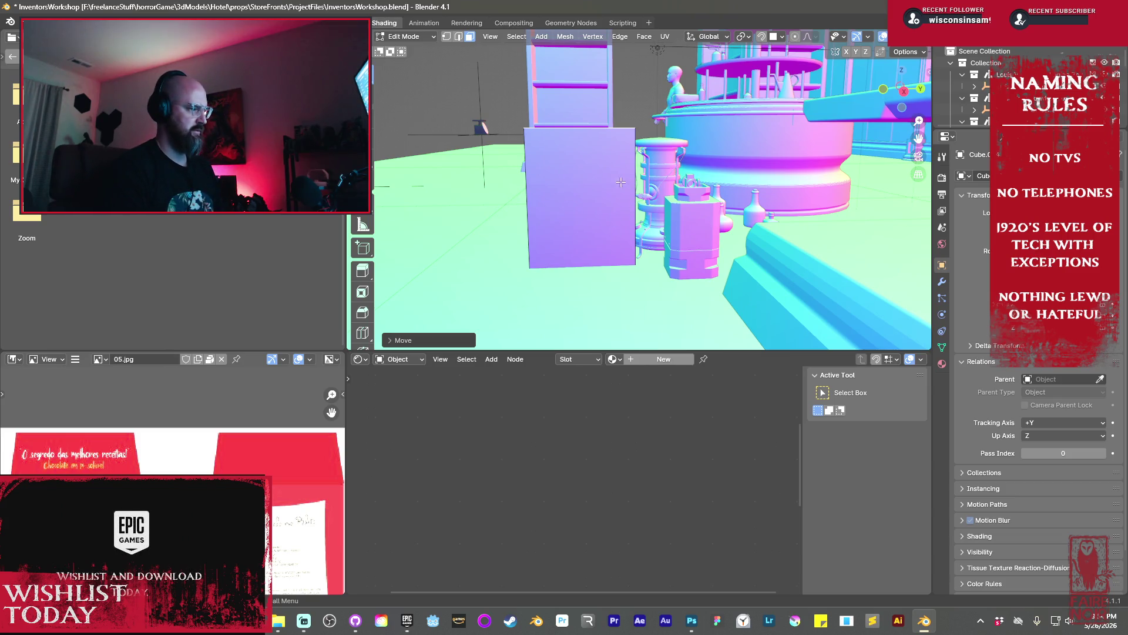
{"action": "left_click", "coordinate": [641, 176]}
{"action": "key", "text": "s"}
{"action": "key", "text": "x"}
{"action": "left_click", "coordinate": [605, 230]}
Scale the box mesh narrower along X, then move the block left beside the counter
{"action": "mouse_move", "coordinate": [605, 230]}
{"action": "middle_mouse_down"}
{"action": "mouse_move", "coordinate": [764, 291]}
{"action": "mouse_move", "coordinate": [772, 219]}
{"action": "mouse_move", "coordinate": [742, 29]}
{"action": "mouse_move", "coordinate": [647, 255]}
{"action": "mouse_move", "coordinate": [605, 249]}
{"action": "mouse_move", "coordinate": [692, 274]}
{"action": "mouse_move", "coordinate": [750, 262]}
{"action": "mouse_move", "coordinate": [740, 248]}
{"action": "middle_mouse_up"}
{"action": "key", "text": "s"}
{"action": "key", "text": "x"}
{"action": "left_click", "coordinate": [787, 314]}
{"action": "key", "text": "Tab"}
{"action": "key", "text": "g"}
{"action": "left_click", "coordinate": [605, 252]}
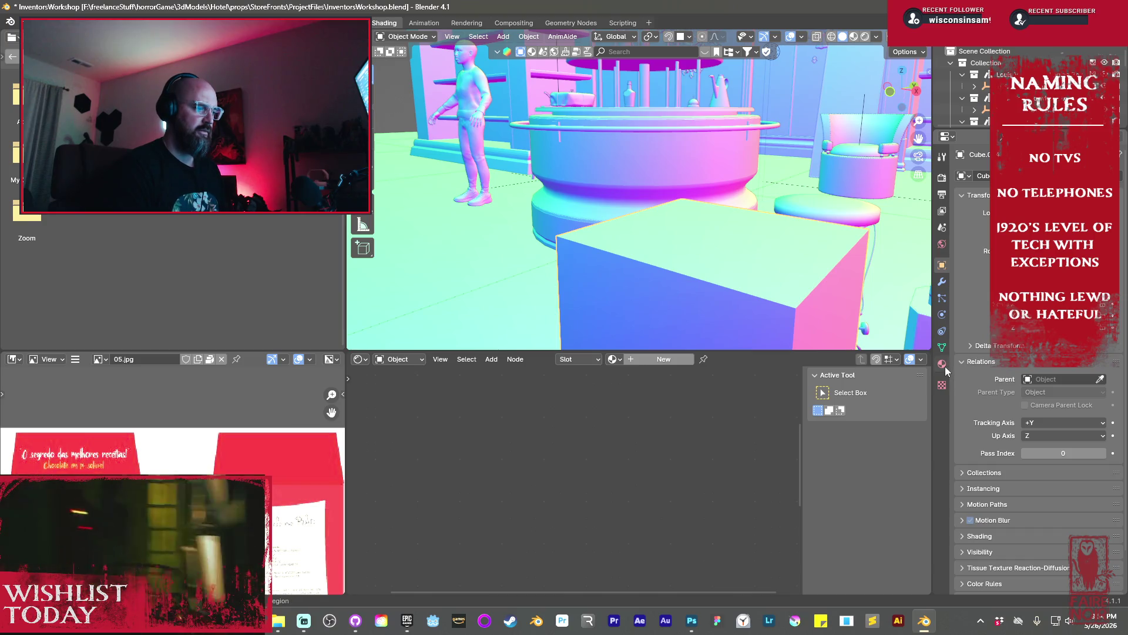
Cut an edge loop around the box, slide it upward, then bevel and scale it into an inset groove
{"action": "middle_click_drag", "start_coordinate": [815, 265], "coordinate": [677, 249]}
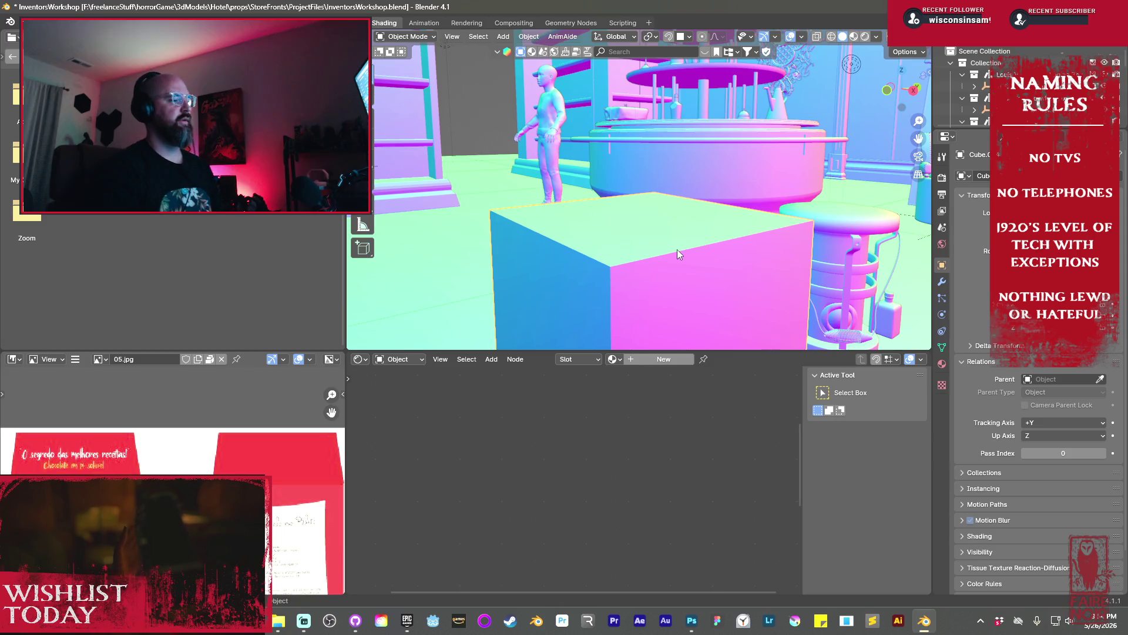
{"action": "mouse_move", "coordinate": [689, 272]}
{"action": "middle_mouse_down"}
{"action": "mouse_move", "coordinate": [679, 238]}
{"action": "mouse_move", "coordinate": [608, 223]}
{"action": "mouse_move", "coordinate": [683, 188]}
{"action": "middle_mouse_up"}
{"action": "key", "text": "Tab"}
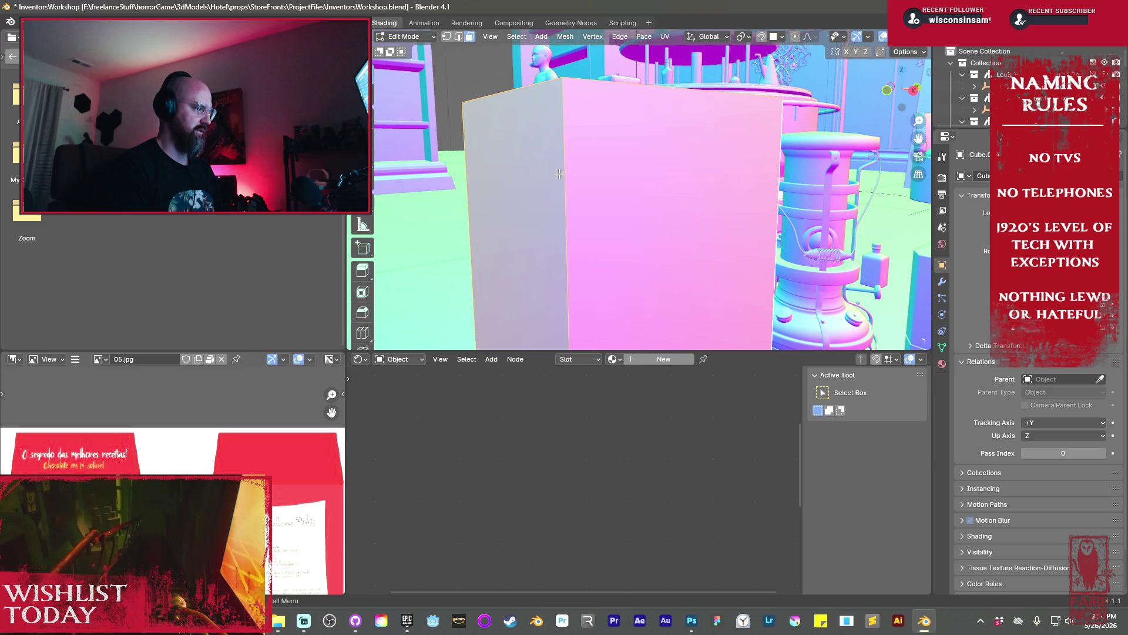
{"action": "key", "text": "ctrl+r"}
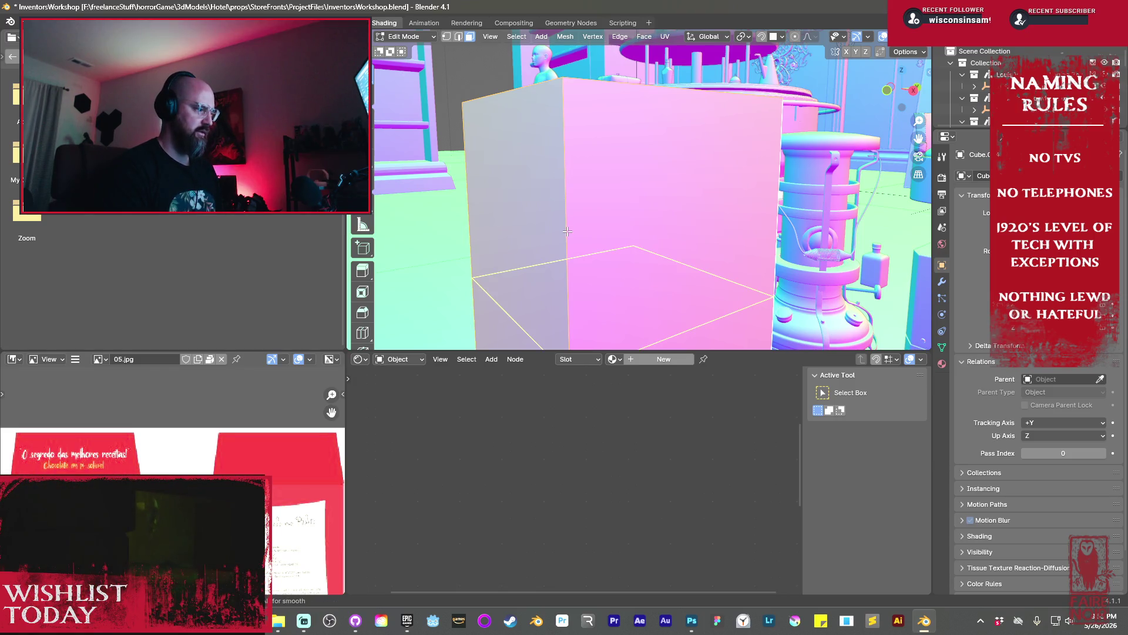
{"action": "left_click", "coordinate": [569, 229]}
{"action": "left_click", "coordinate": [591, 98]}
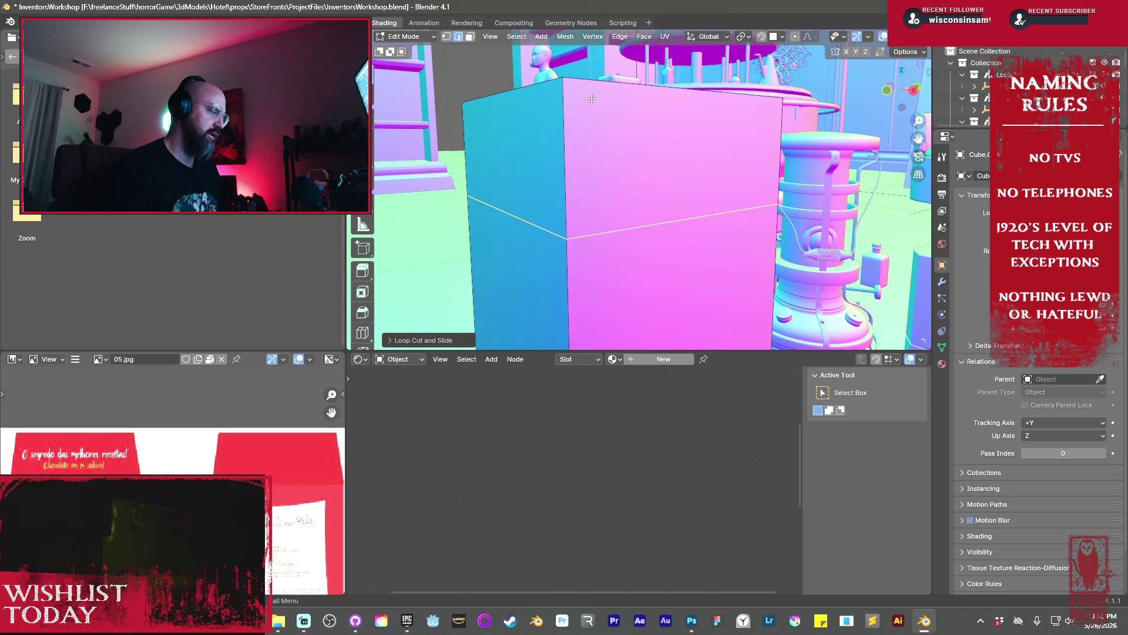
{"action": "key", "text": "ctrl+b"}
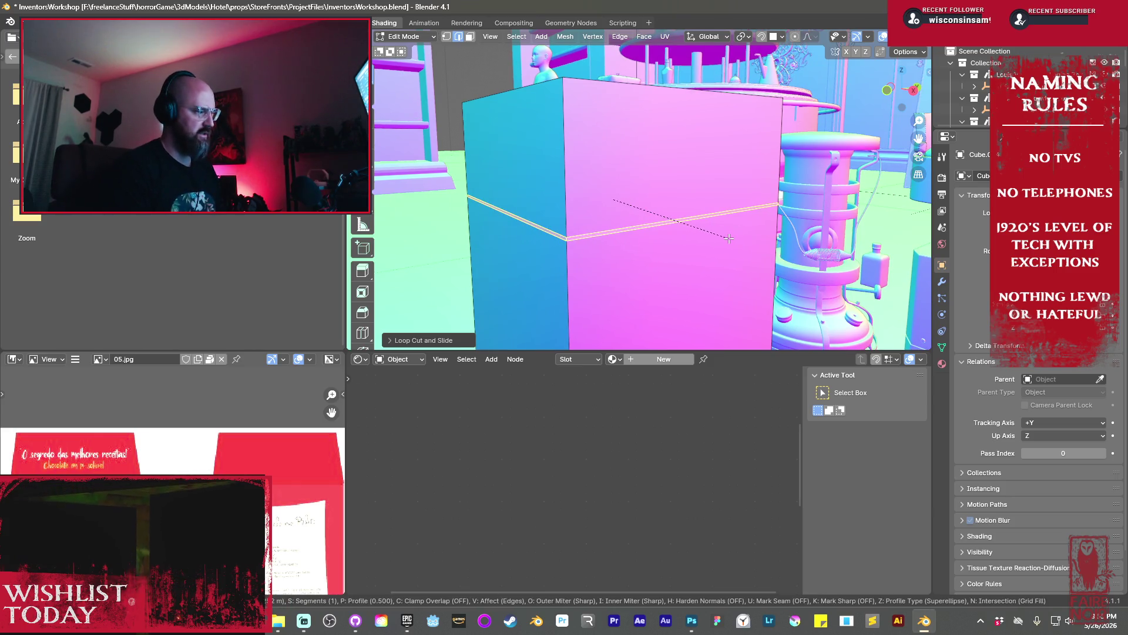
{"action": "left_click", "coordinate": [762, 284]}
{"action": "key", "text": "s"}
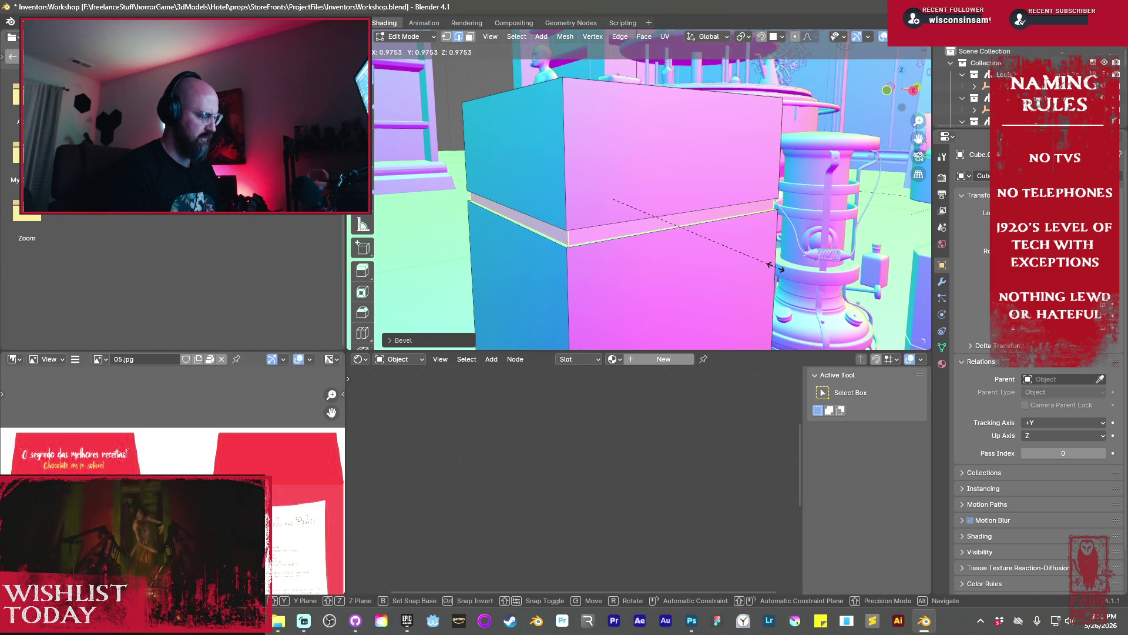
{"action": "left_click", "coordinate": [774, 268]}
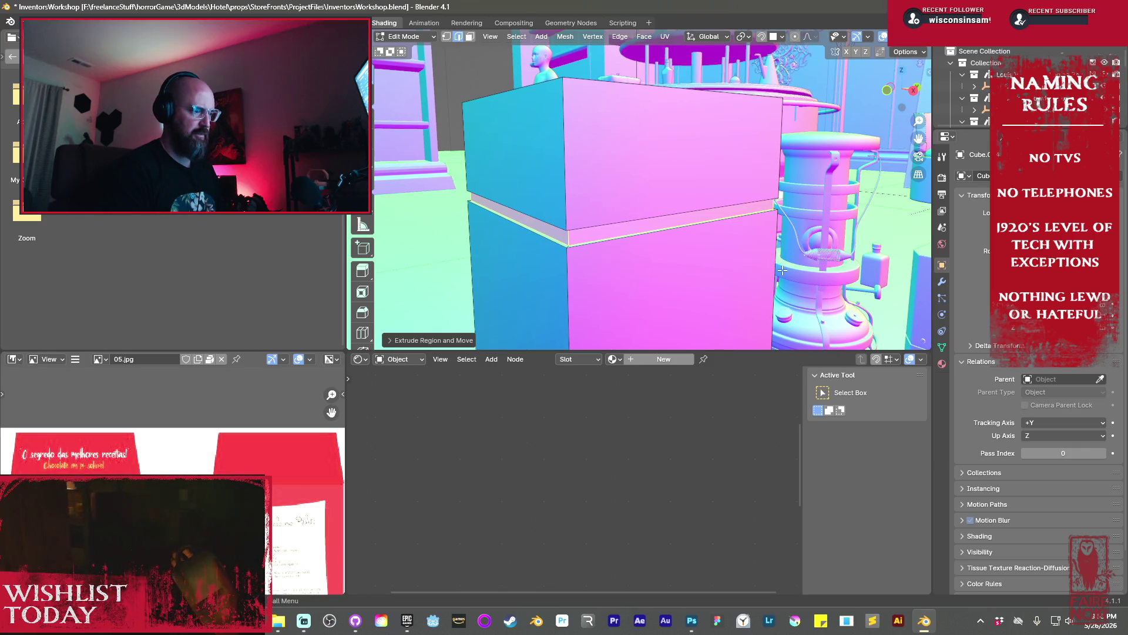
Back in Object Mode, browse the box's Add Modifier list
{"action": "key", "text": "Tab"}
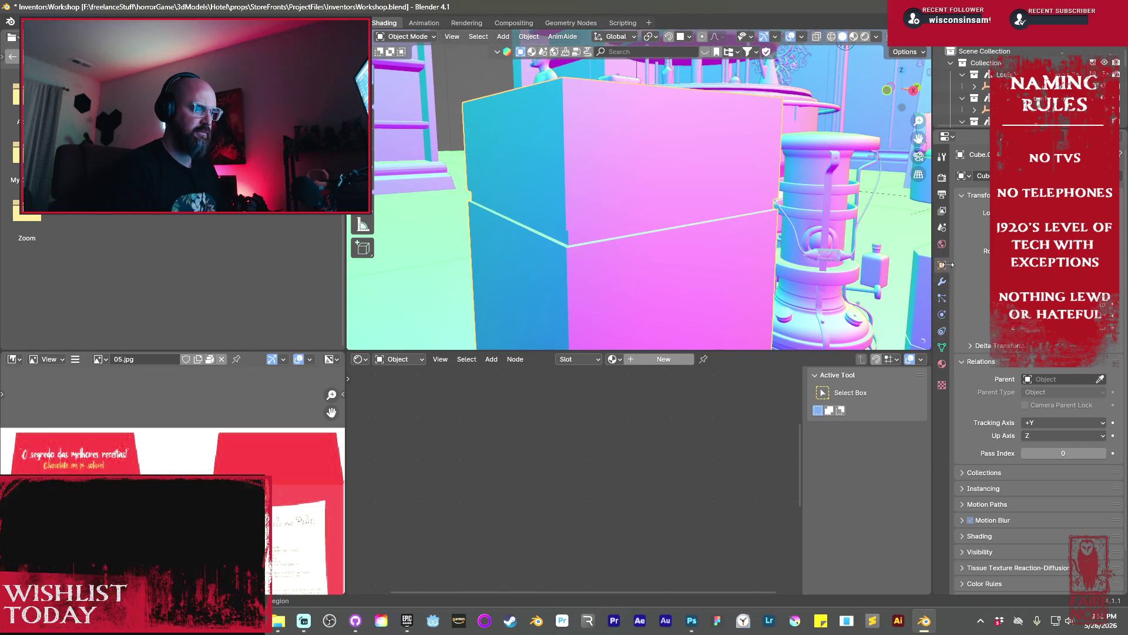
{"action": "left_click", "coordinate": [946, 282]}
{"action": "left_click", "coordinate": [981, 178]}
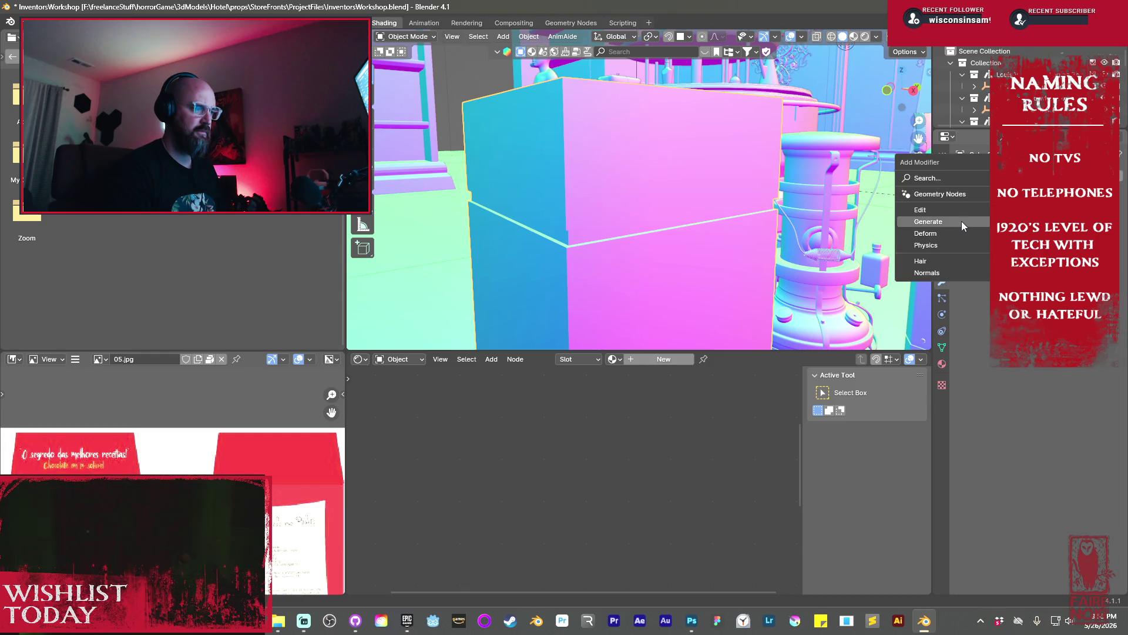
{"action": "mouse_move", "coordinate": [961, 222]}
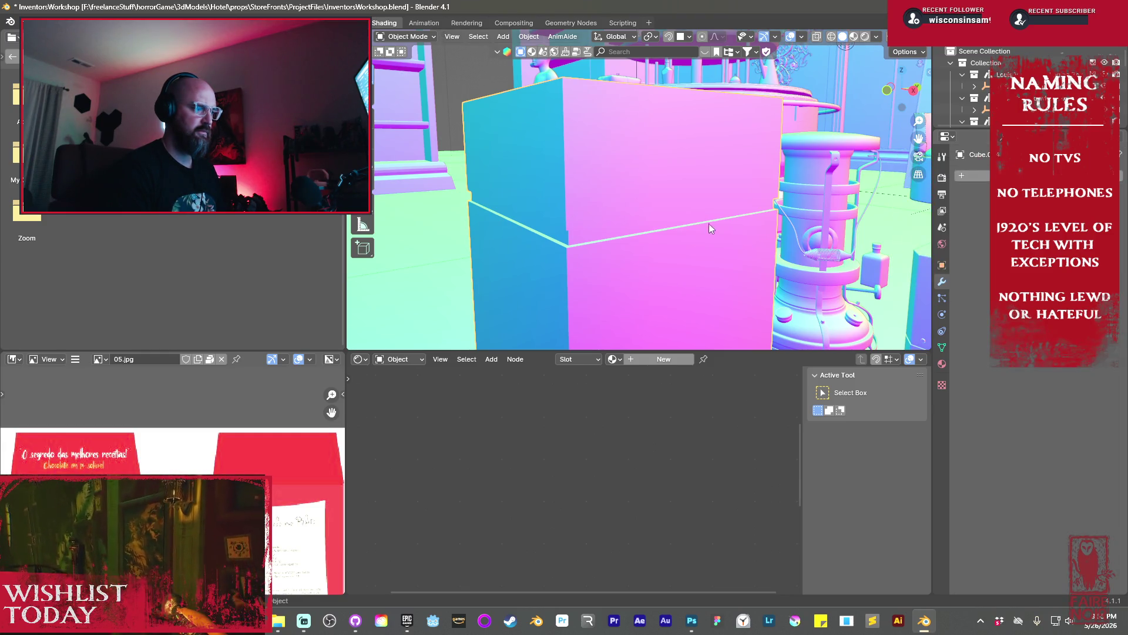
Select the whole box mesh and bevel all of its edges
{"action": "key", "text": "Tab"}
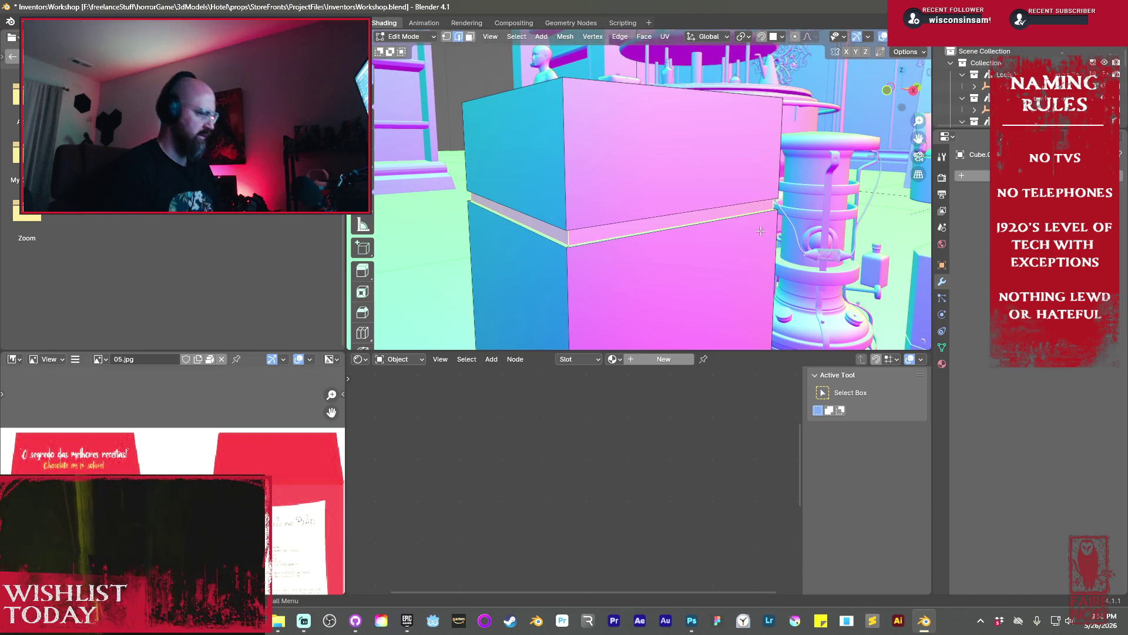
{"action": "key", "text": "a"}
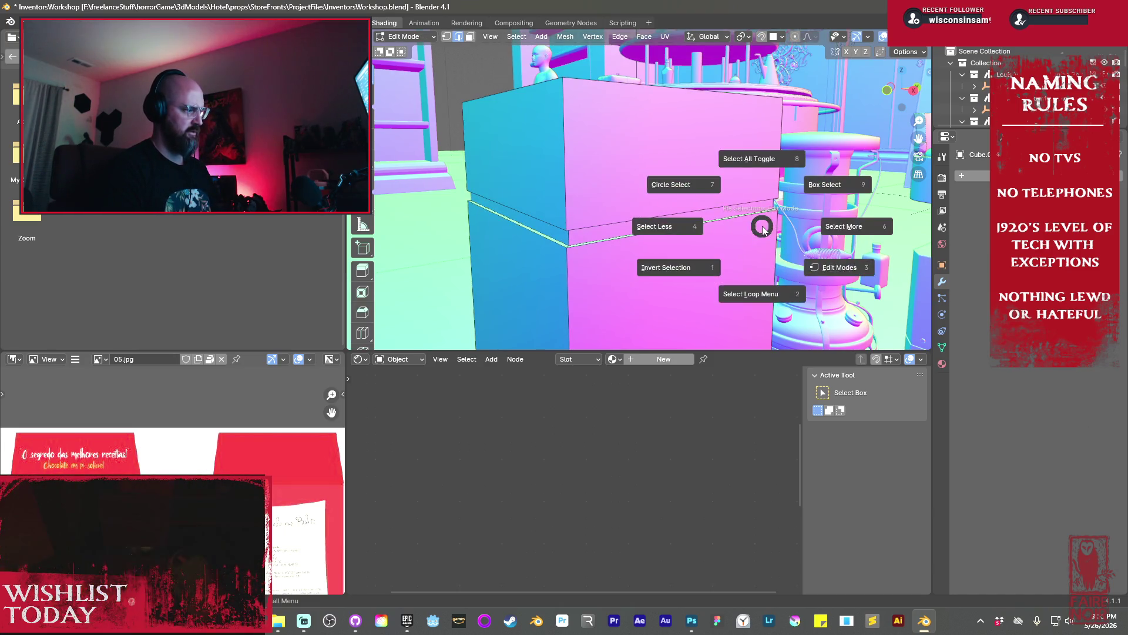
{"action": "key", "text": "ctrl+b"}
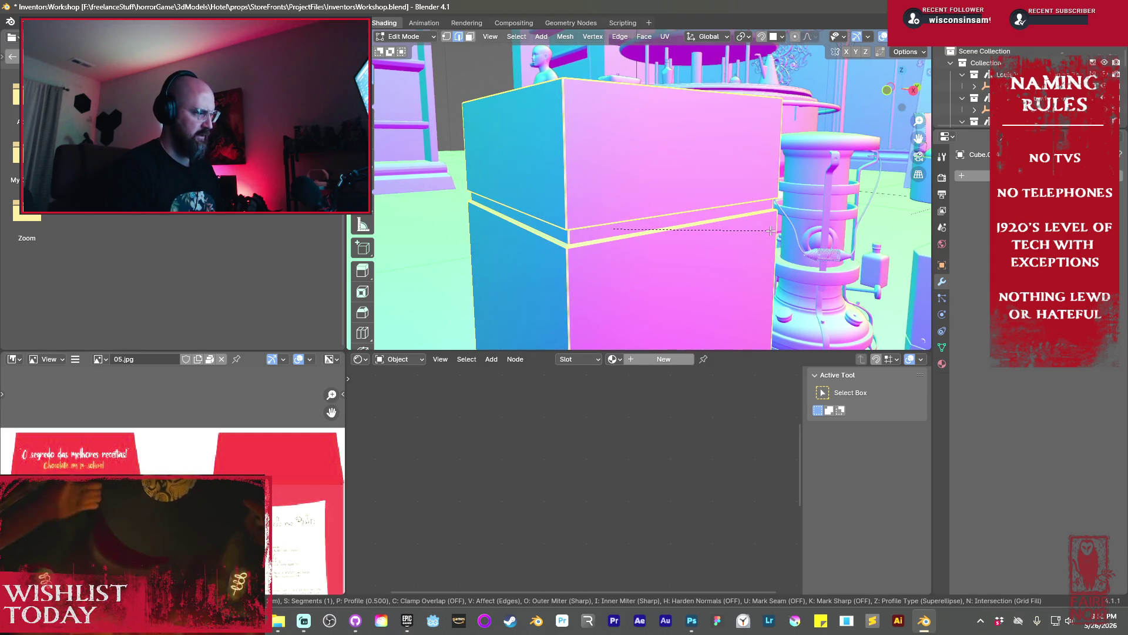
{"action": "left_click", "coordinate": [700, 235]}
{"action": "key", "text": "Tab"}
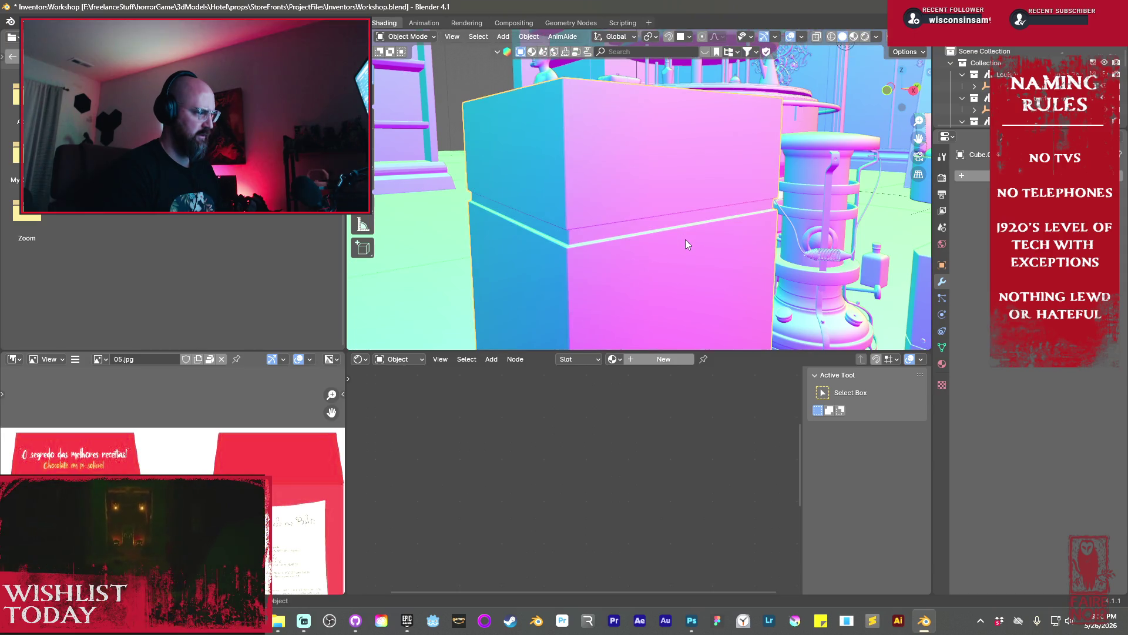
{"action": "scroll", "coordinate": [685, 238], "scroll_direction": "down", "scroll_amount": 5}
{"action": "mouse_move", "coordinate": [688, 242]}
{"action": "middle_mouse_down"}
{"action": "mouse_move", "coordinate": [753, 278]}
{"action": "mouse_move", "coordinate": [678, 235]}
{"action": "mouse_move", "coordinate": [601, 241]}
{"action": "mouse_move", "coordinate": [579, 193]}
{"action": "mouse_move", "coordinate": [649, 219]}
{"action": "mouse_move", "coordinate": [637, 210]}
{"action": "middle_mouse_up"}
In wireframe, circle-select the groove's edge loop and scale it flat along Z
{"action": "scroll", "coordinate": [628, 215], "scroll_direction": "up", "scroll_amount": 3}
{"action": "key", "text": "Tab"}
{"action": "key", "text": "shift+z"}
{"action": "key", "text": "c"}
{"action": "left_click_drag", "start_coordinate": [718, 171], "coordinate": [485, 179]}
{"action": "right_click", "coordinate": [485, 179]}
{"action": "key", "text": "s"}
{"action": "key", "text": "z"}
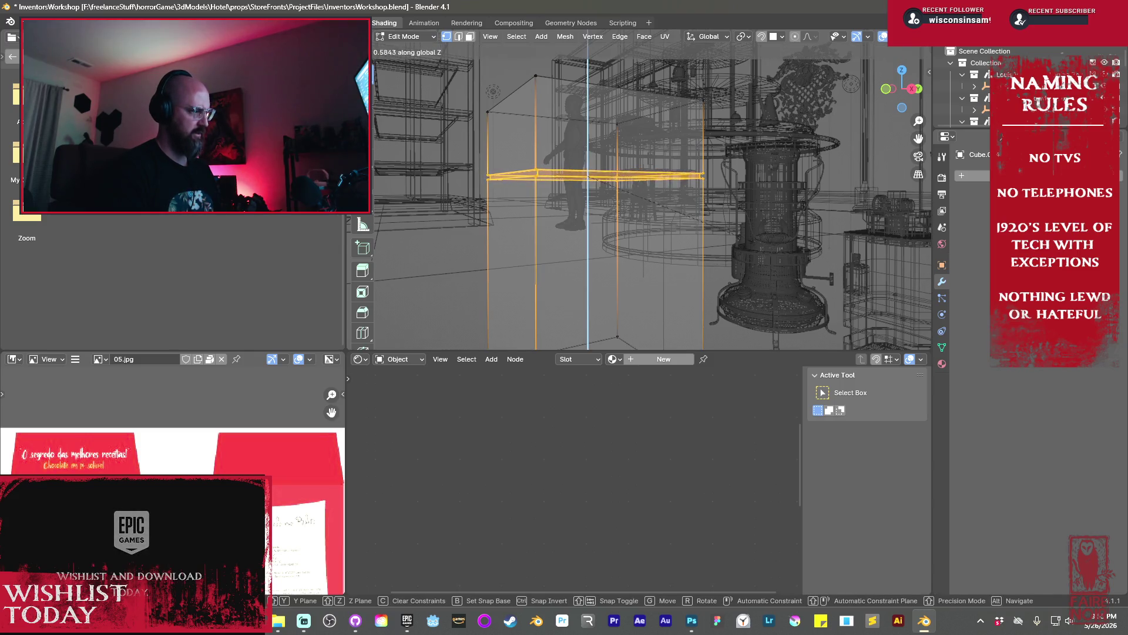
{"action": "left_click", "coordinate": [692, 222]}
{"action": "key", "text": "Tab"}
{"action": "key", "text": "shift+z"}
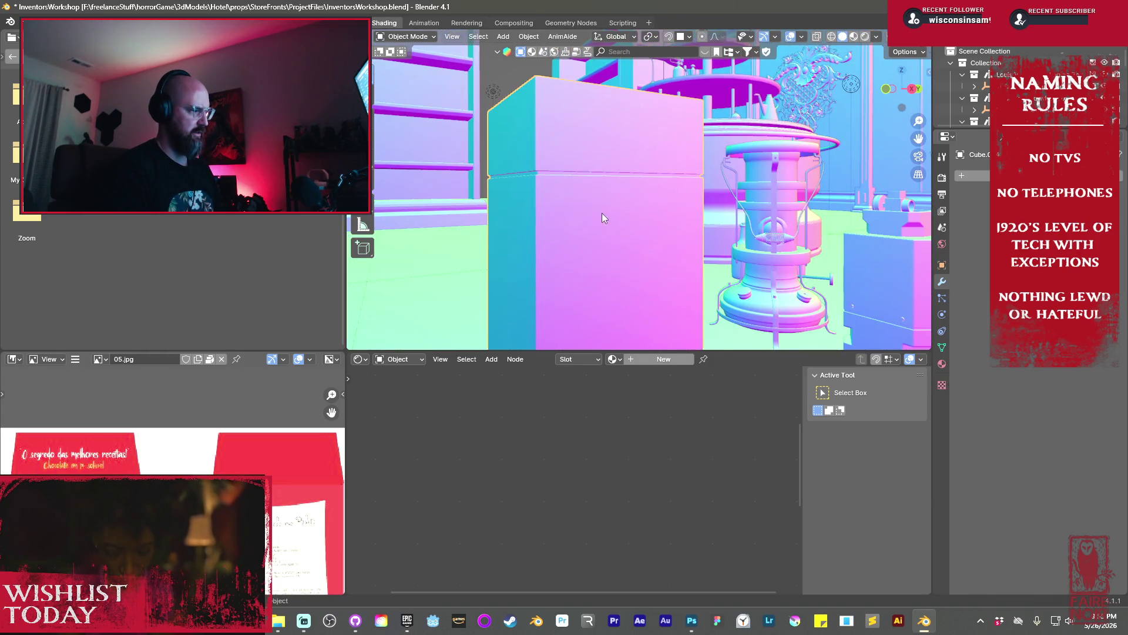
{"action": "middle_click_drag", "start_coordinate": [602, 213], "coordinate": [600, 147]}
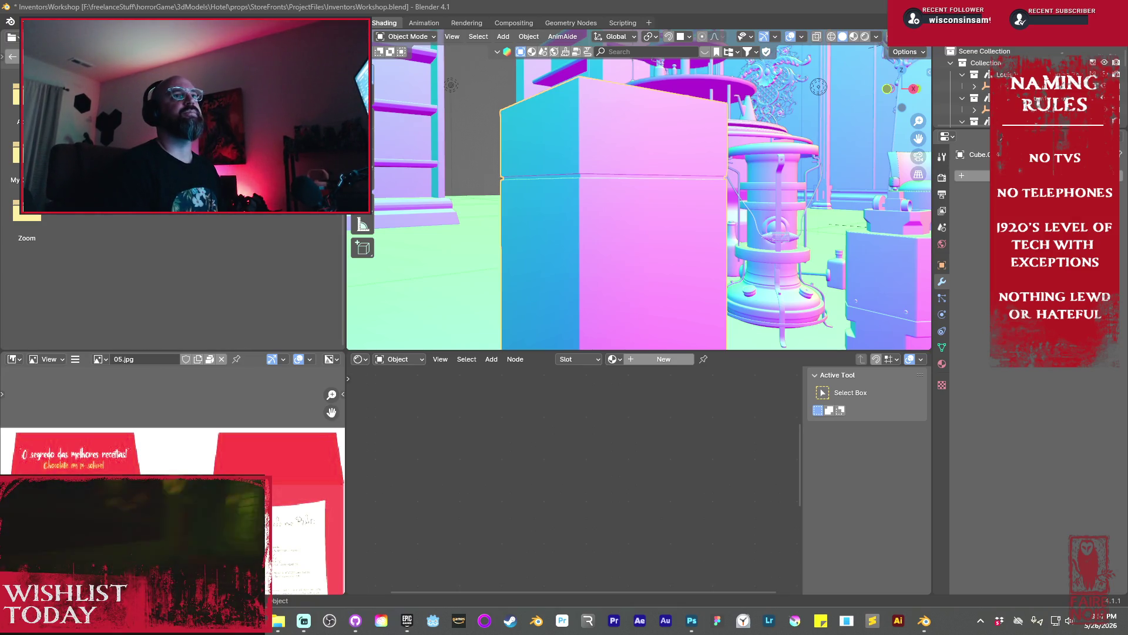
Maximize Chrome and preview the monowheel, water-walking and umbrella invention images
{"action": "key", "text": "alt+Tab"}
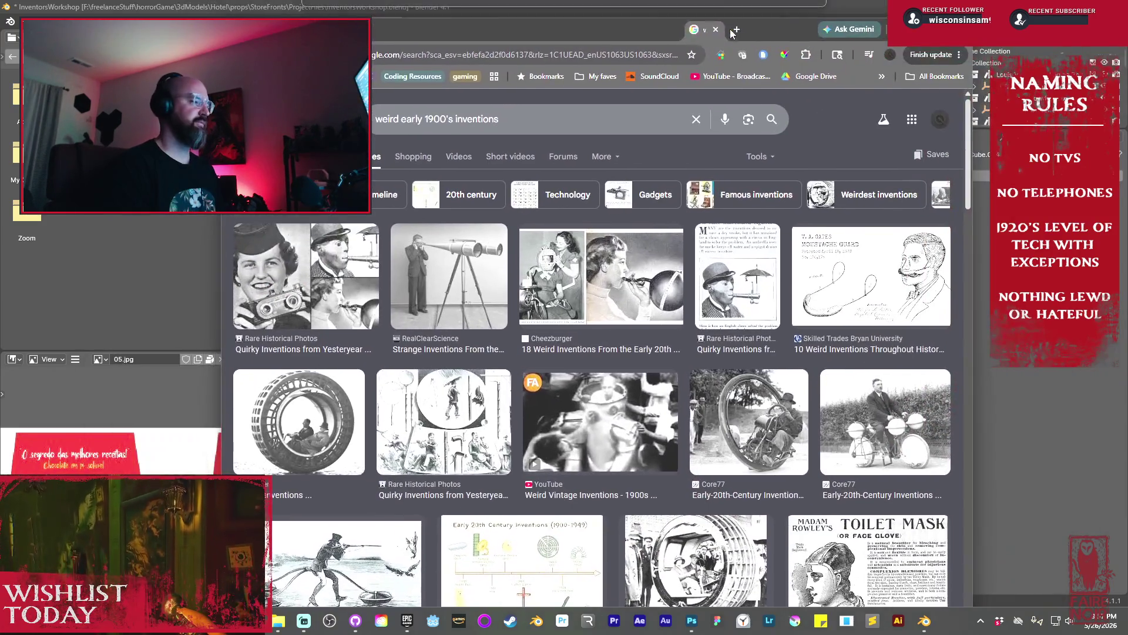
{"action": "double_click", "coordinate": [721, 27]}
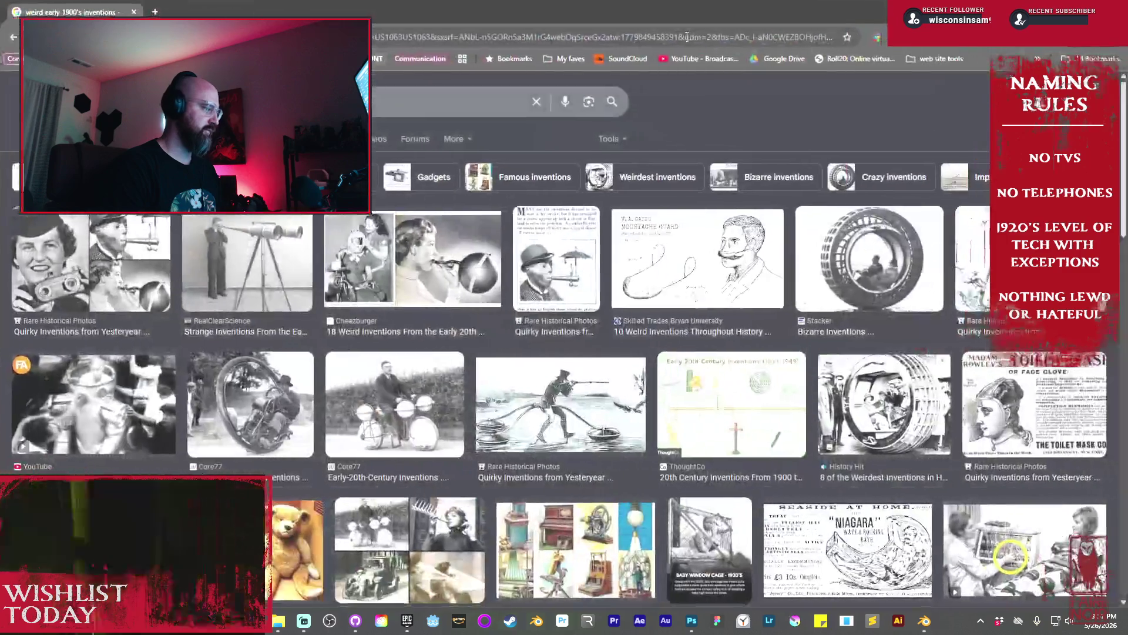
{"action": "left_click", "coordinate": [73, 282]}
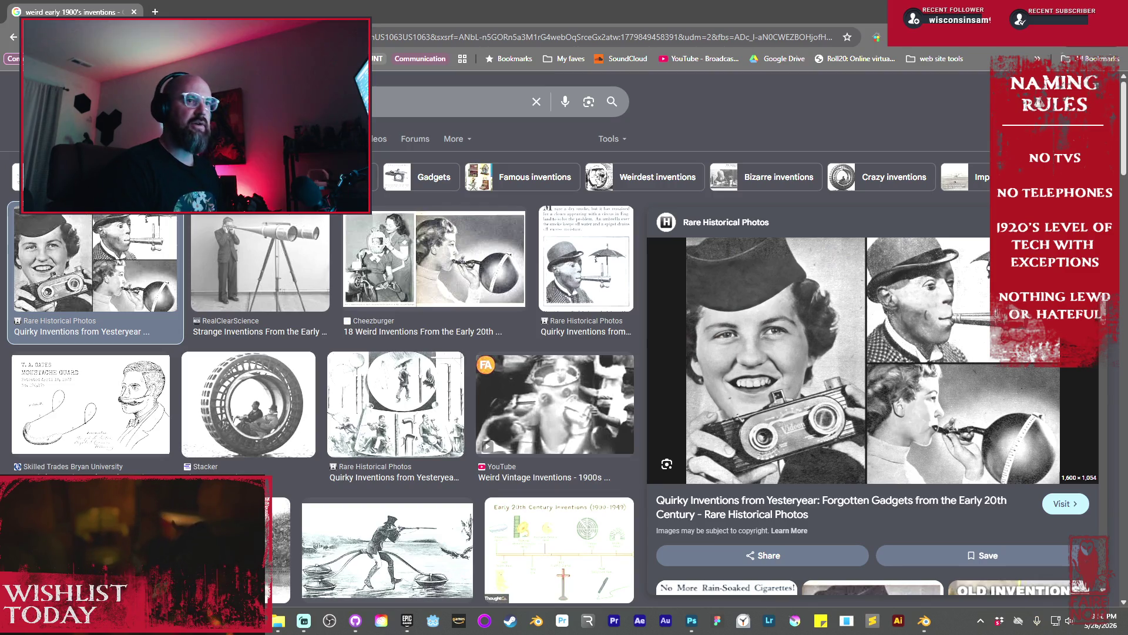
{"action": "scroll", "coordinate": [569, 426], "scroll_direction": "down", "scroll_amount": 1}
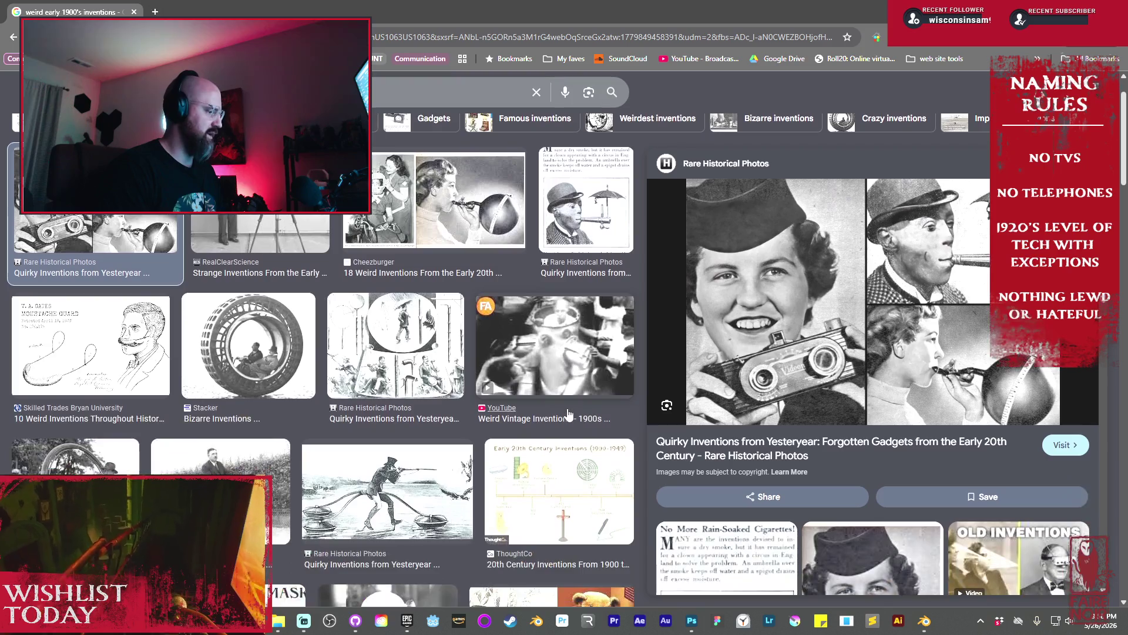
{"action": "left_click", "coordinate": [277, 349]}
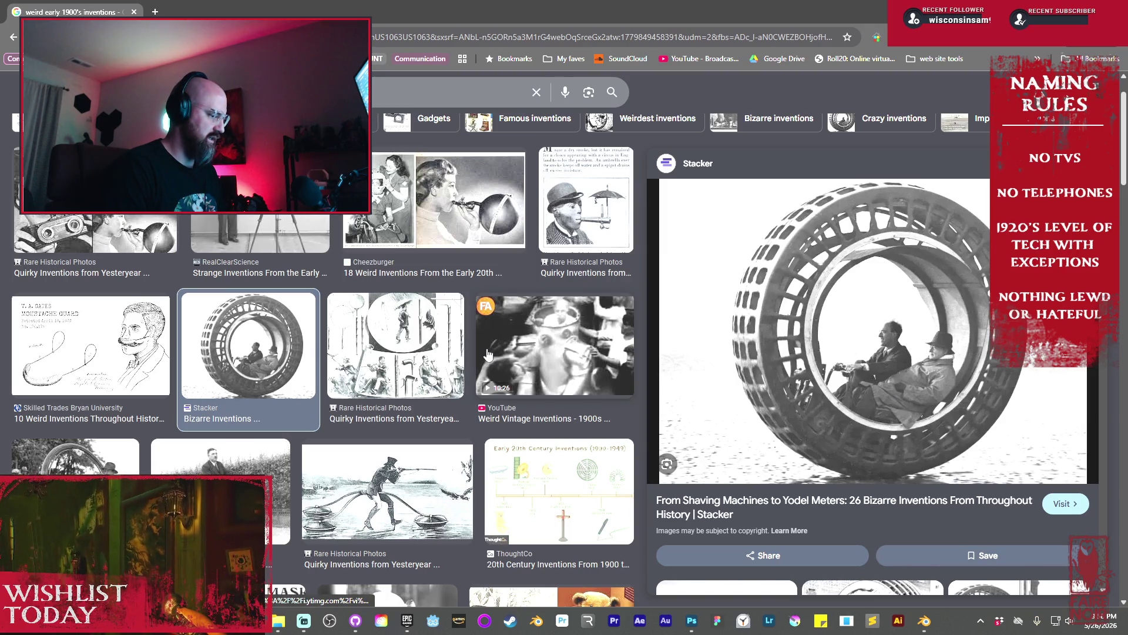
{"action": "left_click", "coordinate": [391, 492]}
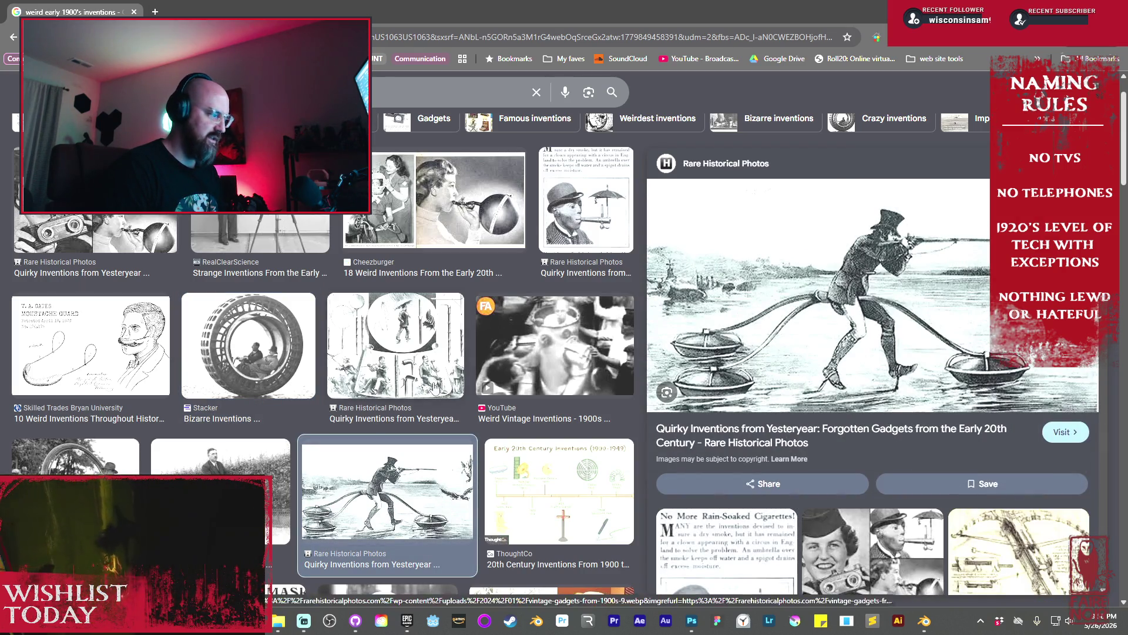
{"action": "scroll", "coordinate": [436, 388], "scroll_direction": "down", "scroll_amount": 2}
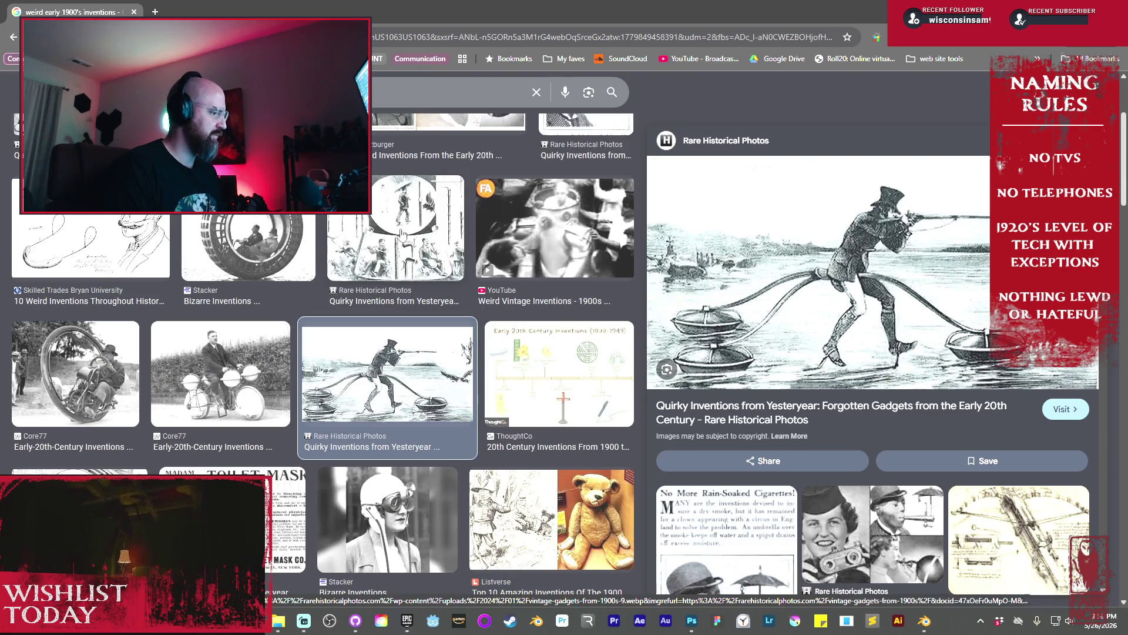
{"action": "left_click", "coordinate": [396, 232]}
Preview the Vintage Inventions, Cheezburger, Top 10 Weirdest Inventions and MSN results
{"action": "scroll", "coordinate": [835, 305], "scroll_direction": "down", "scroll_amount": 3}
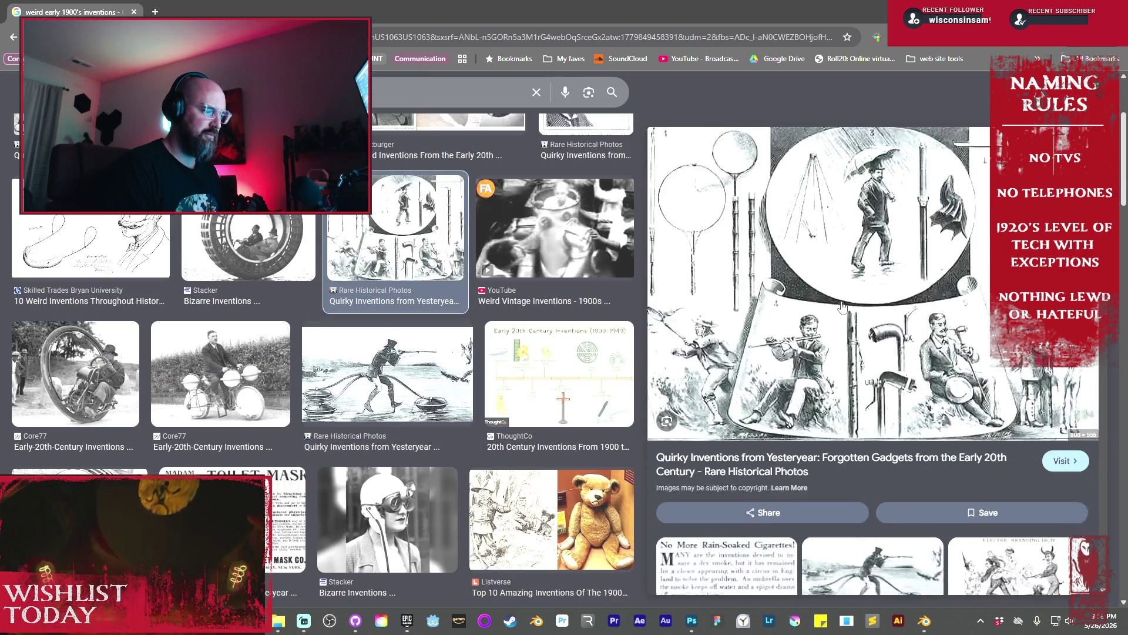
{"action": "scroll", "coordinate": [379, 361], "scroll_direction": "down", "scroll_amount": 3}
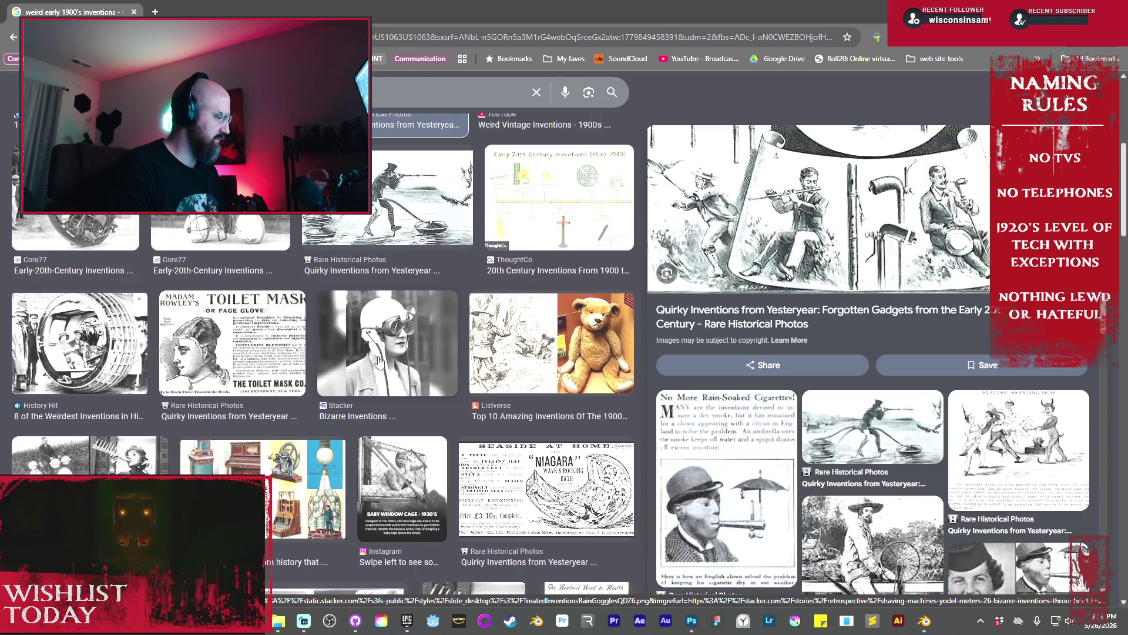
{"action": "scroll", "coordinate": [379, 360], "scroll_direction": "down", "scroll_amount": 2}
{"action": "left_click", "coordinate": [88, 376]}
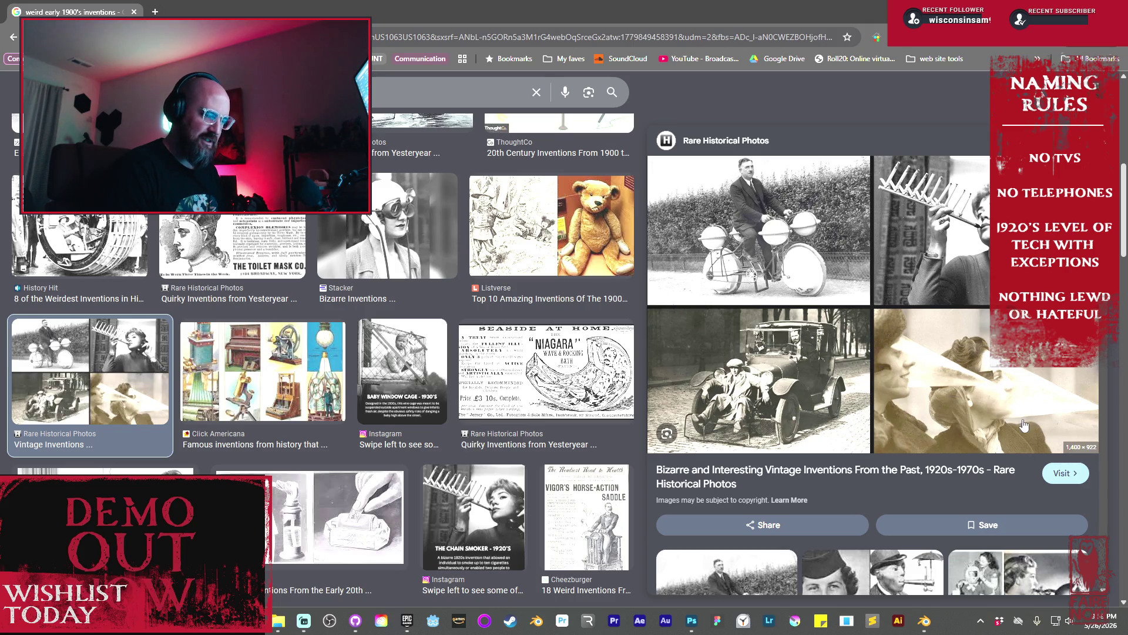
{"action": "scroll", "coordinate": [1023, 424], "scroll_direction": "down", "scroll_amount": 3}
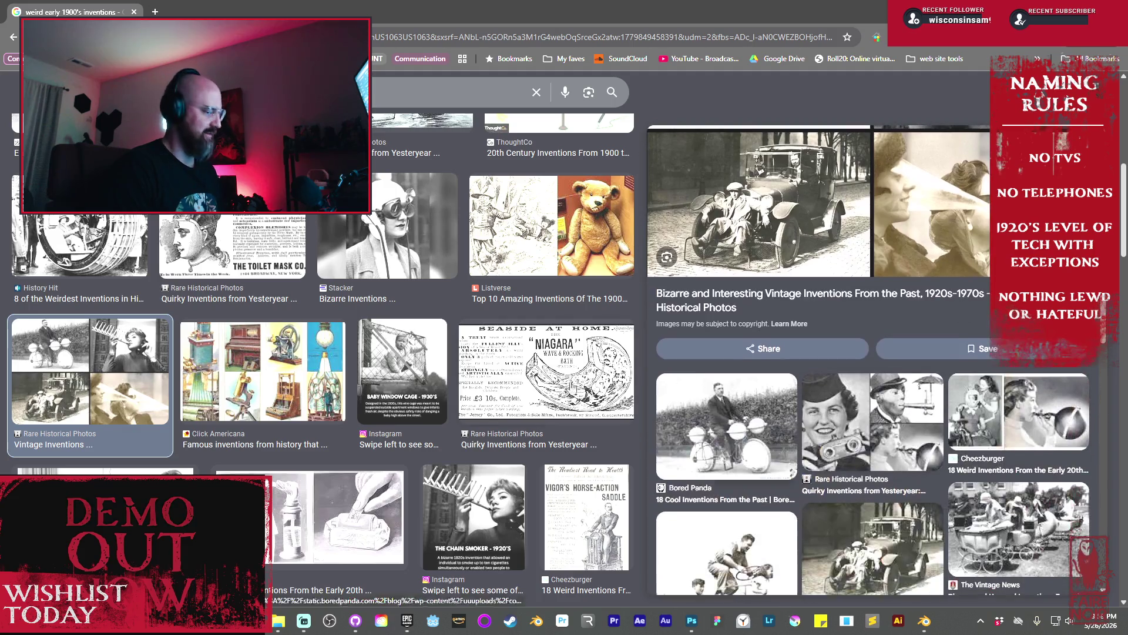
{"action": "scroll", "coordinate": [477, 351], "scroll_direction": "down", "scroll_amount": 3}
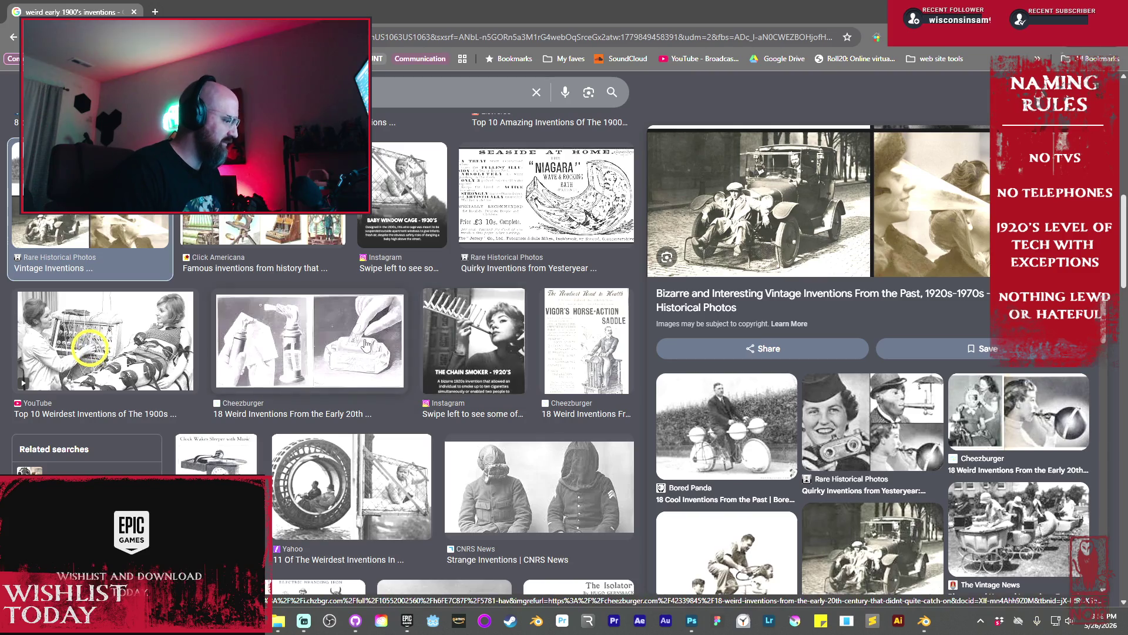
{"action": "left_click", "coordinate": [369, 344]}
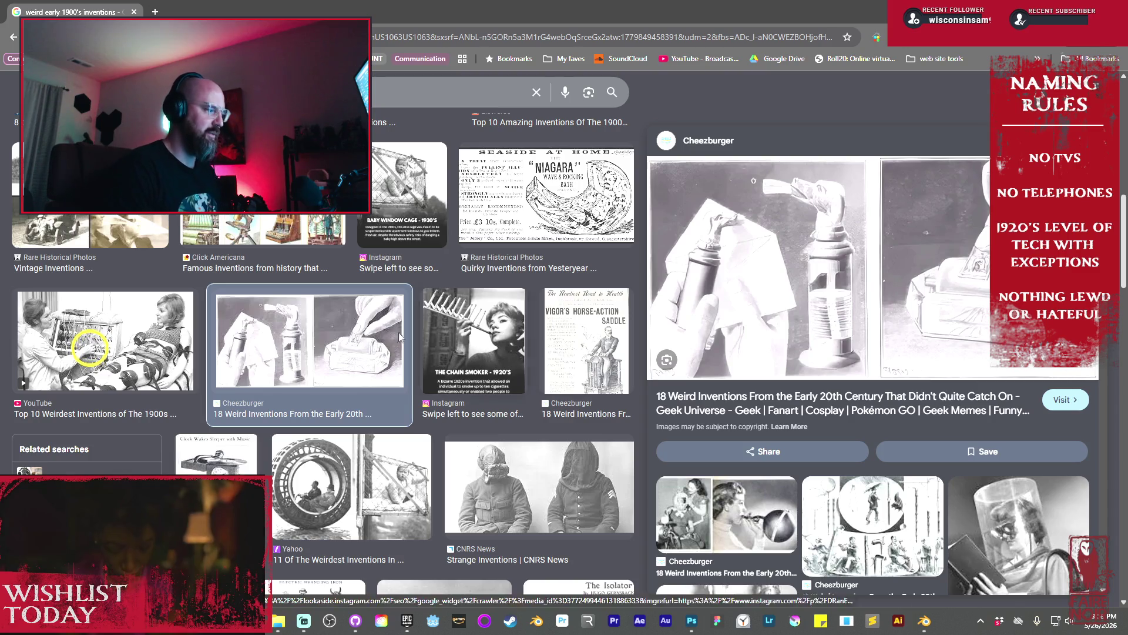
{"action": "left_click", "coordinate": [86, 330]}
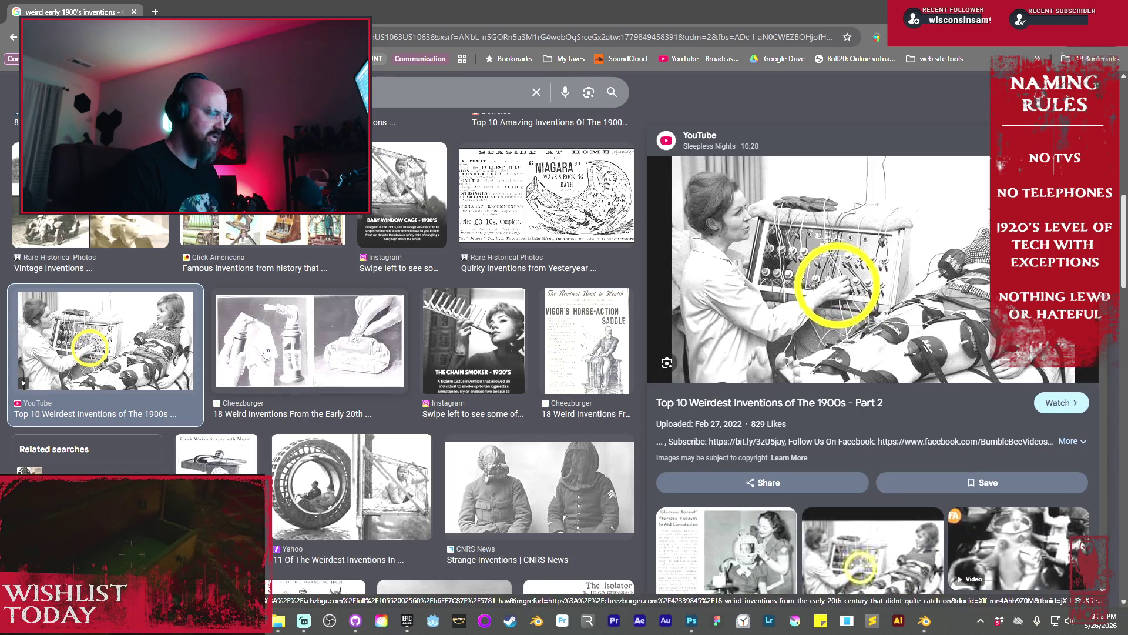
{"action": "scroll", "coordinate": [251, 363], "scroll_direction": "down", "scroll_amount": 5}
{"action": "scroll", "coordinate": [252, 363], "scroll_direction": "down", "scroll_amount": 4}
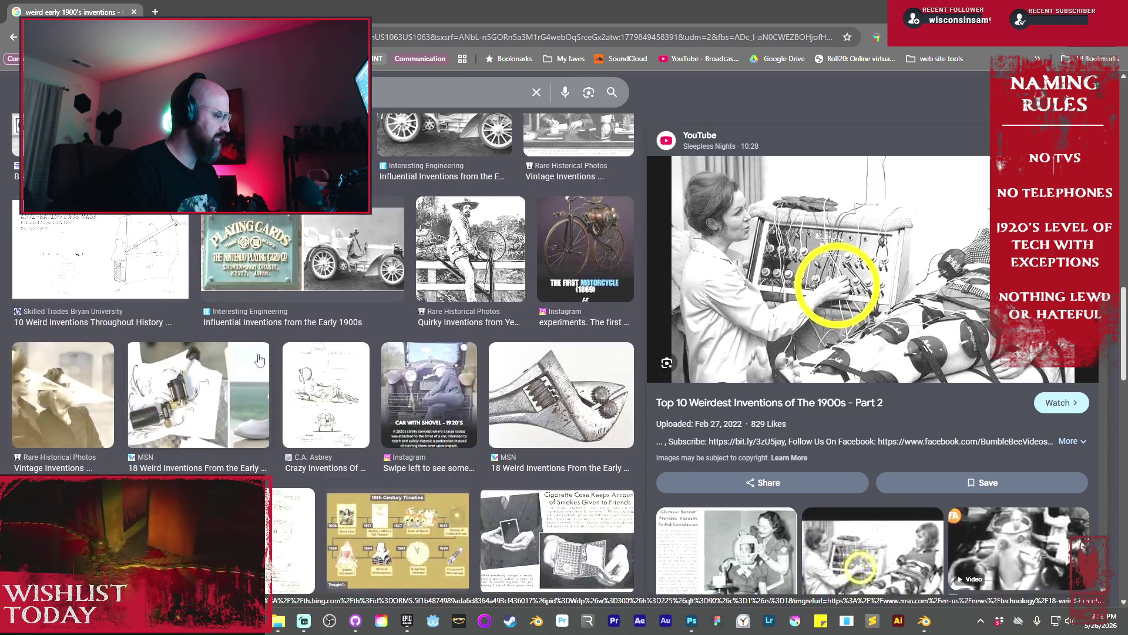
{"action": "left_click", "coordinate": [199, 375]}
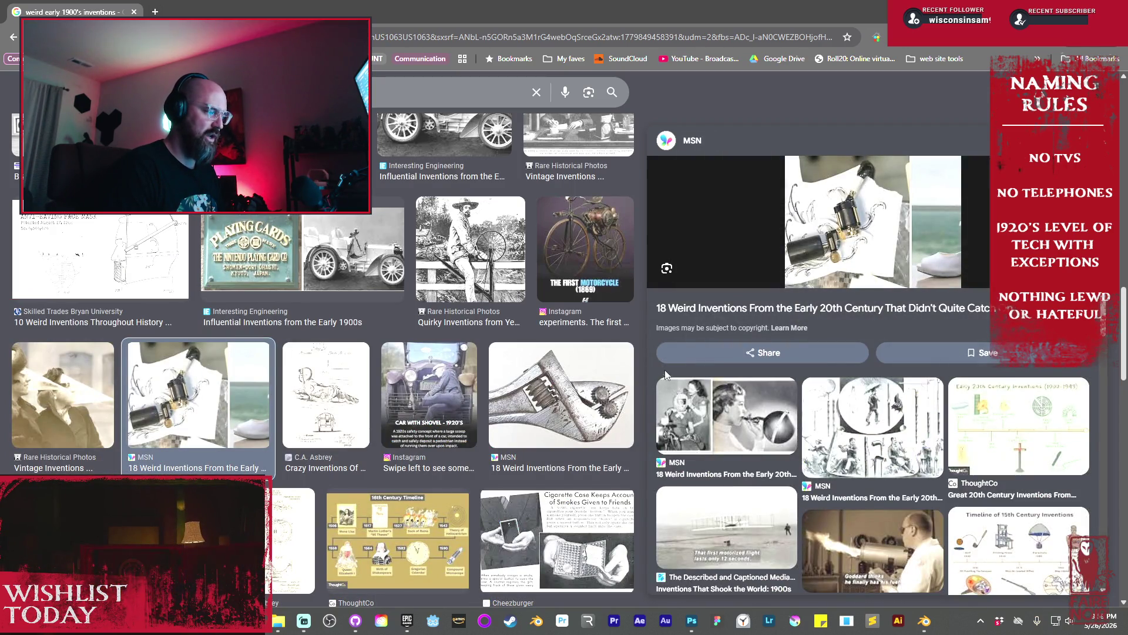
Open the ThoughtCo 19th-century sewing machine illustration and bring up its image options
{"action": "scroll", "coordinate": [366, 390], "scroll_direction": "down", "scroll_amount": 4}
{"action": "scroll", "coordinate": [365, 389], "scroll_direction": "down", "scroll_amount": 3}
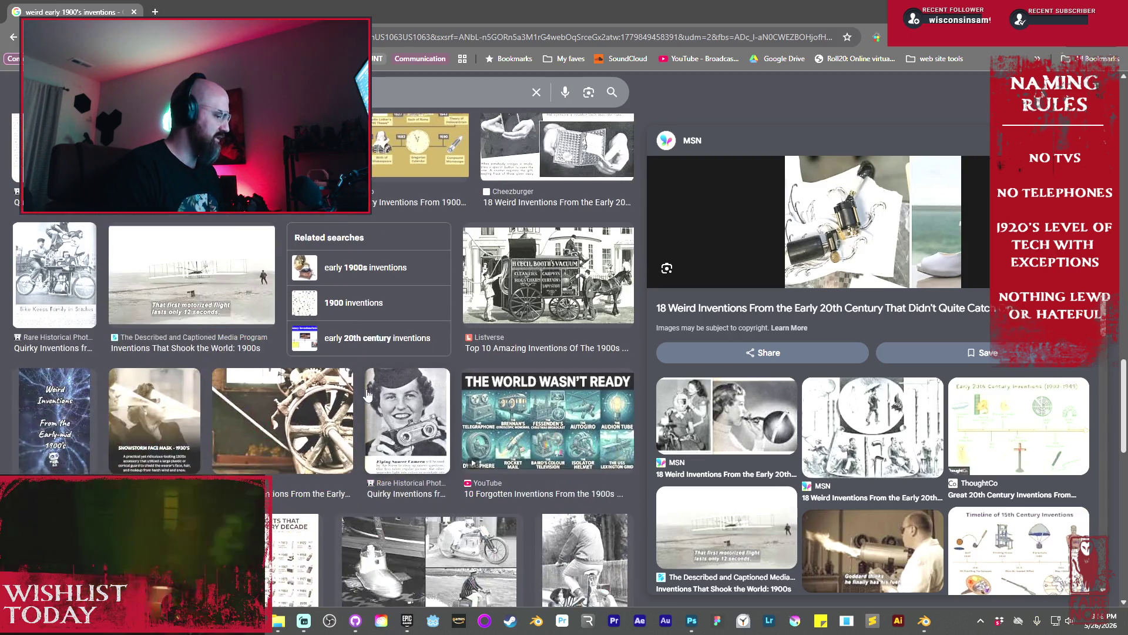
{"action": "scroll", "coordinate": [367, 392], "scroll_direction": "down", "scroll_amount": 3}
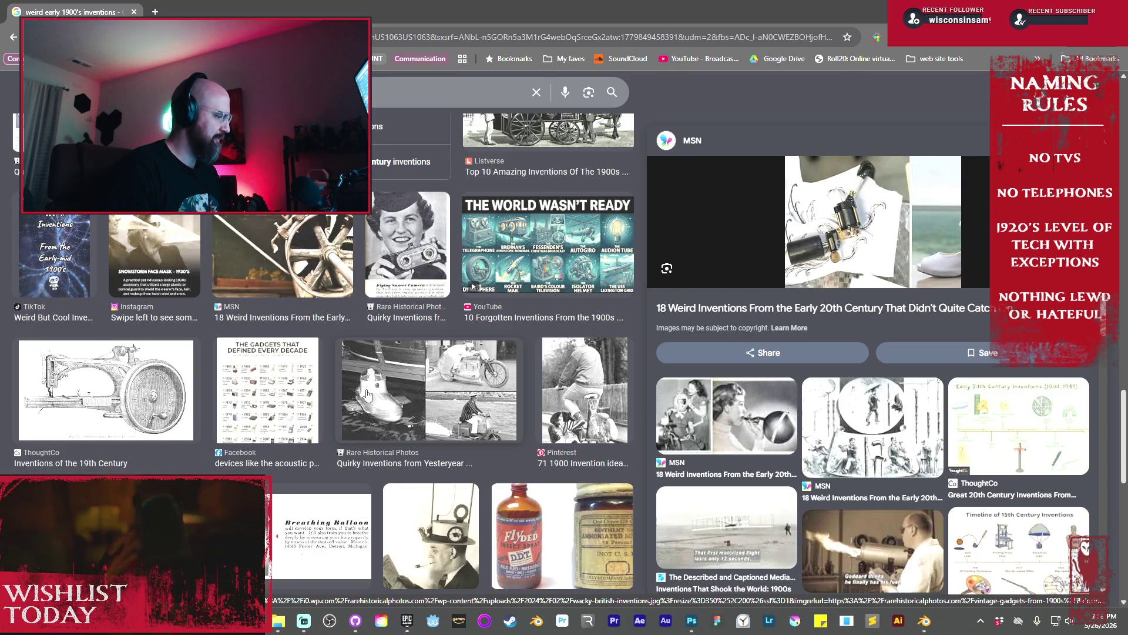
{"action": "left_click", "coordinate": [114, 391]}
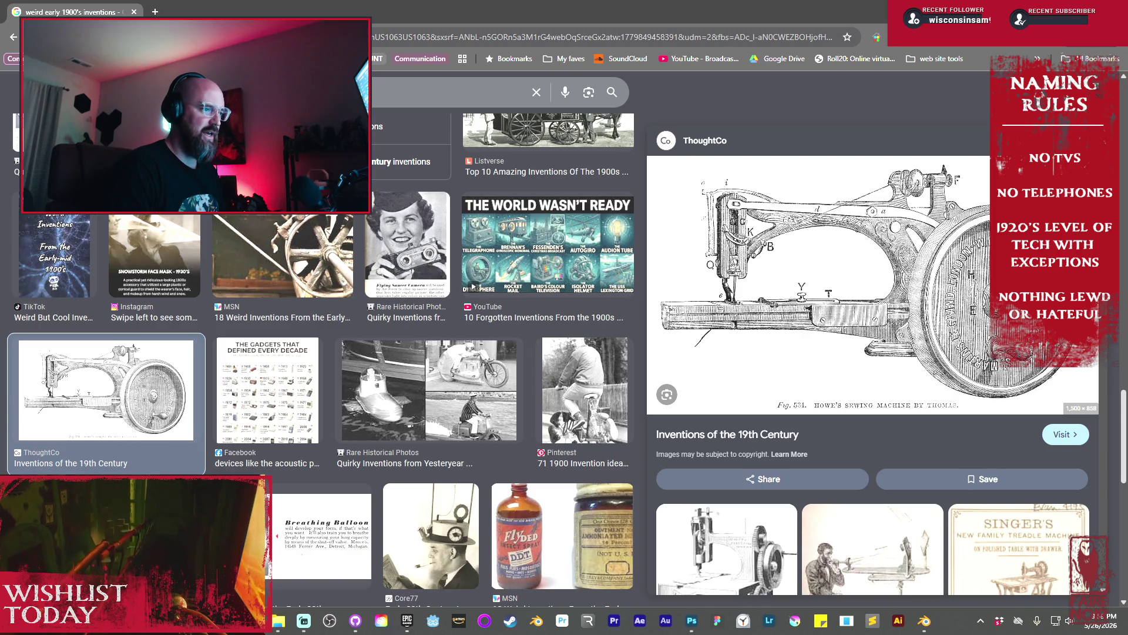
{"action": "right_click", "coordinate": [882, 253]}
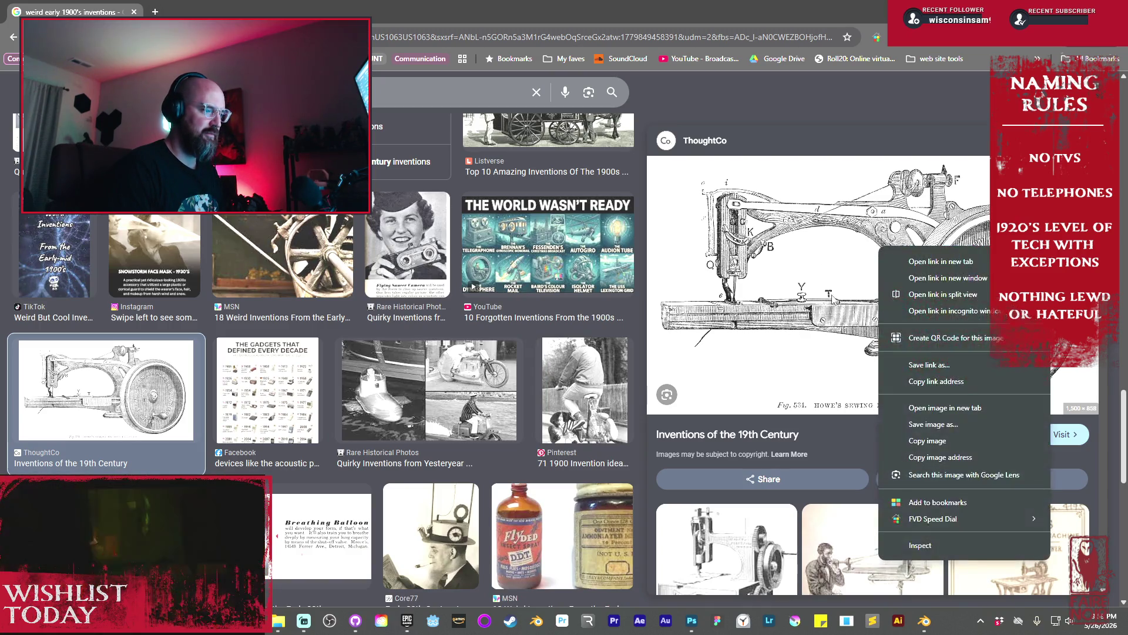
Save the sewing machine image as a JPG into the Workshop folder under its default name
{"action": "left_click", "coordinate": [935, 423]}
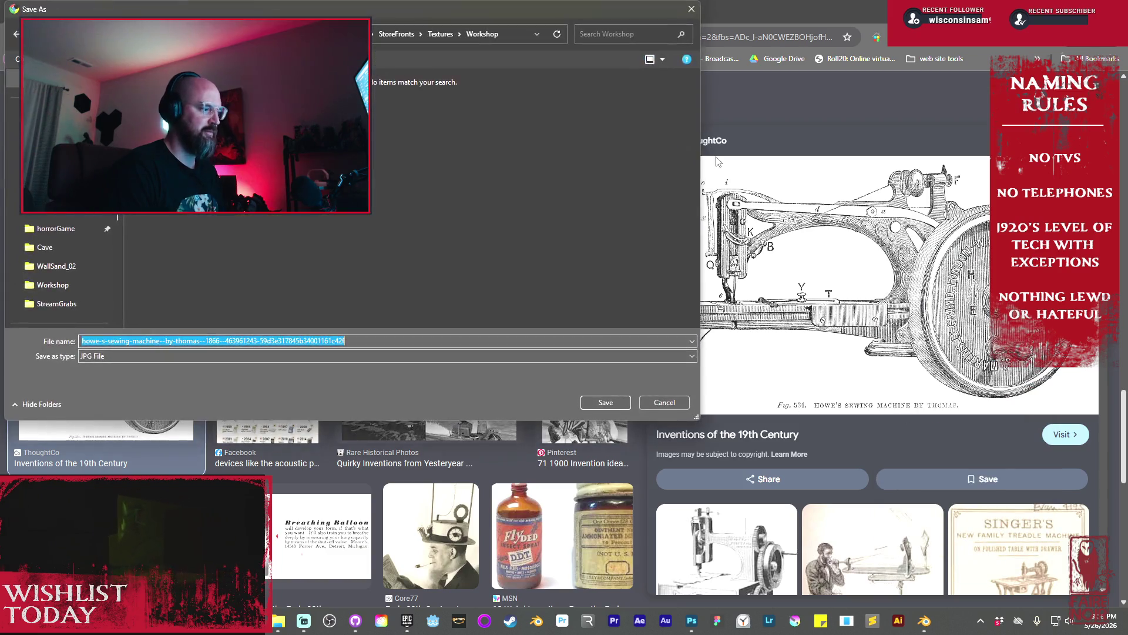
{"action": "key", "text": "Return"}
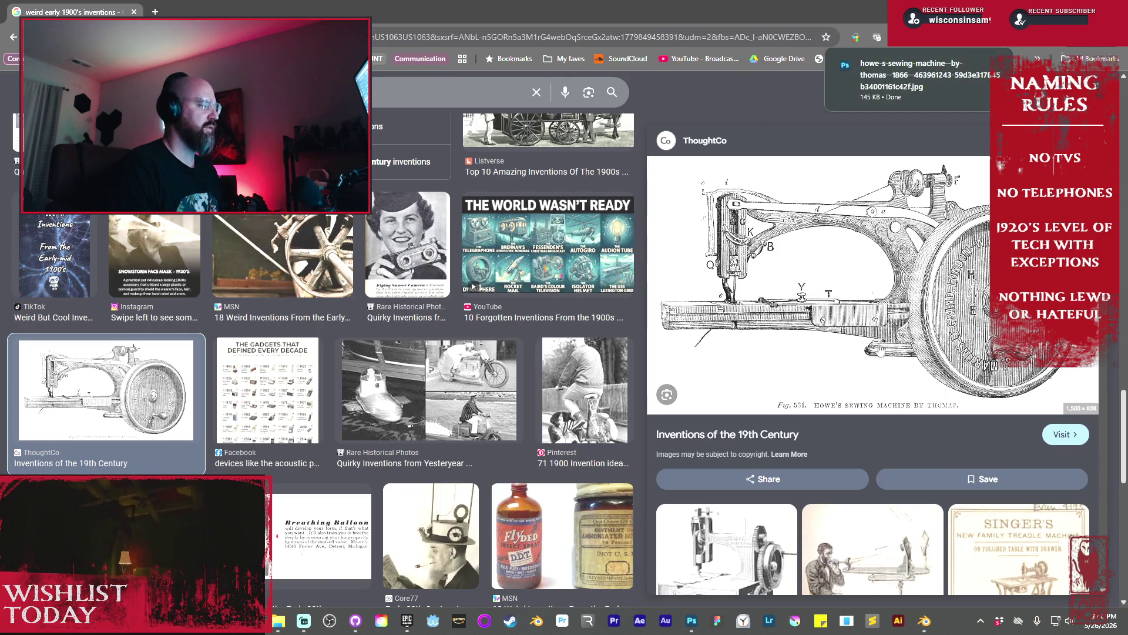
Scroll the results and preview the Alamy printing machines illustration
{"action": "scroll", "coordinate": [579, 475], "scroll_direction": "down", "scroll_amount": 3}
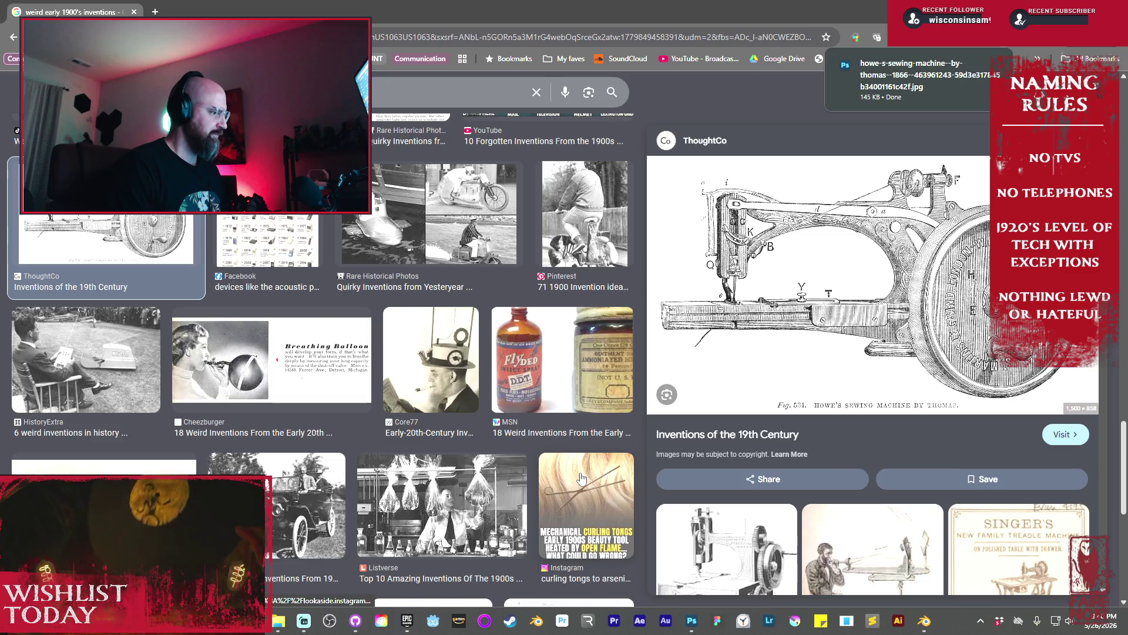
{"action": "scroll", "coordinate": [582, 478], "scroll_direction": "down", "scroll_amount": 7}
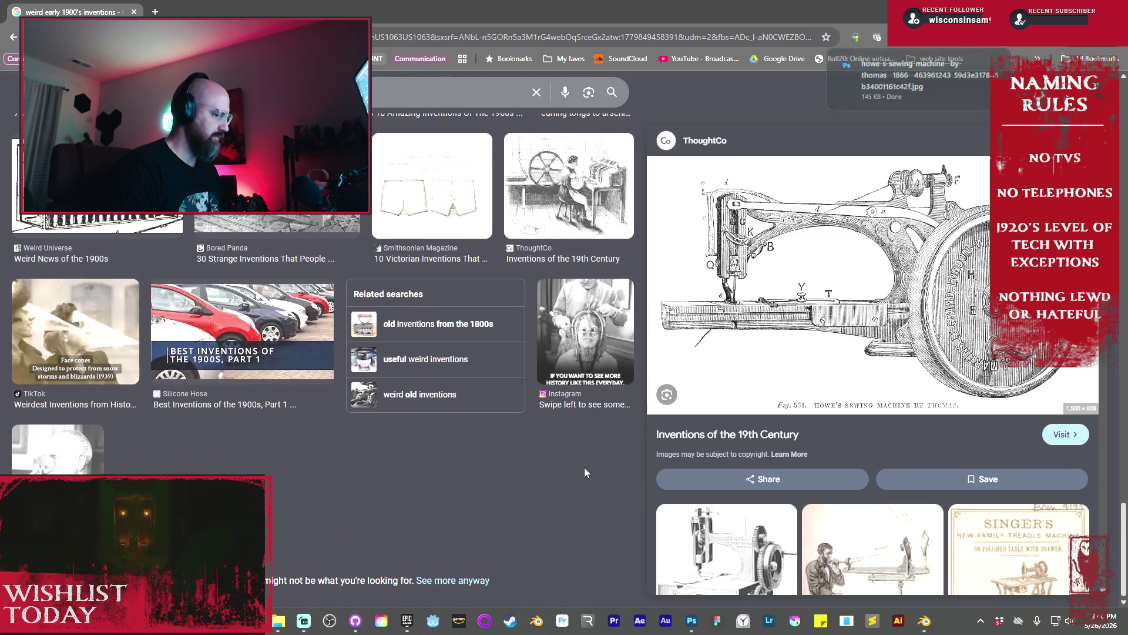
{"action": "scroll", "coordinate": [995, 445], "scroll_direction": "down", "scroll_amount": 6}
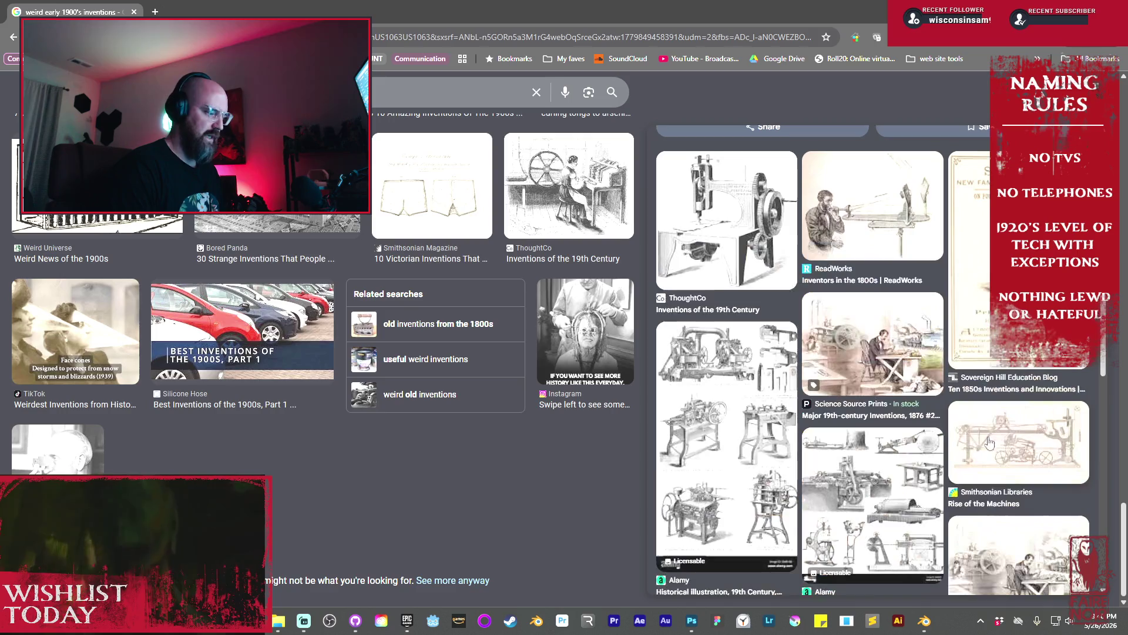
{"action": "scroll", "coordinate": [788, 365], "scroll_direction": "down", "scroll_amount": 1}
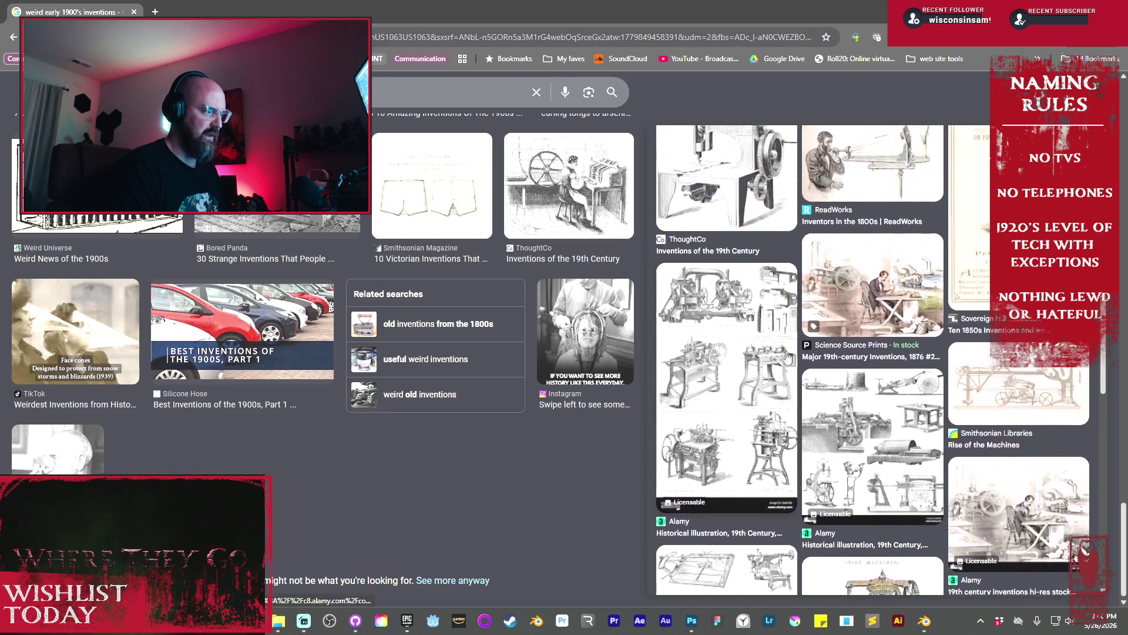
{"action": "left_click", "coordinate": [787, 364]}
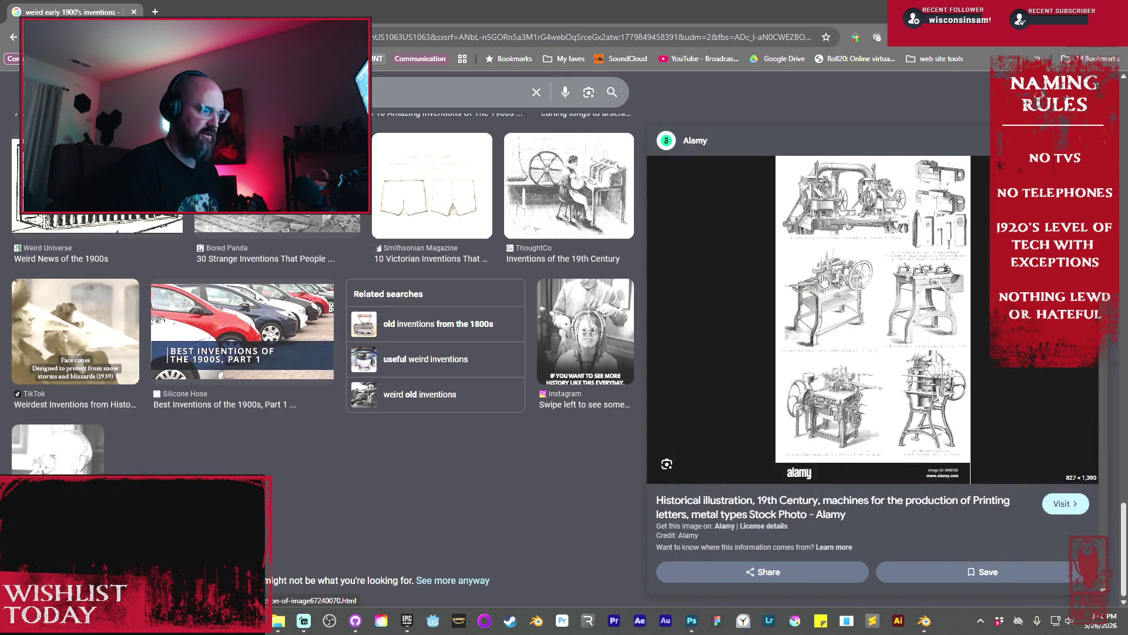
Search Google Images for 'the isolationor mask'
{"action": "scroll", "coordinate": [914, 395], "scroll_direction": "down", "scroll_amount": 8}
{"action": "scroll", "coordinate": [914, 395], "scroll_direction": "down", "scroll_amount": 5}
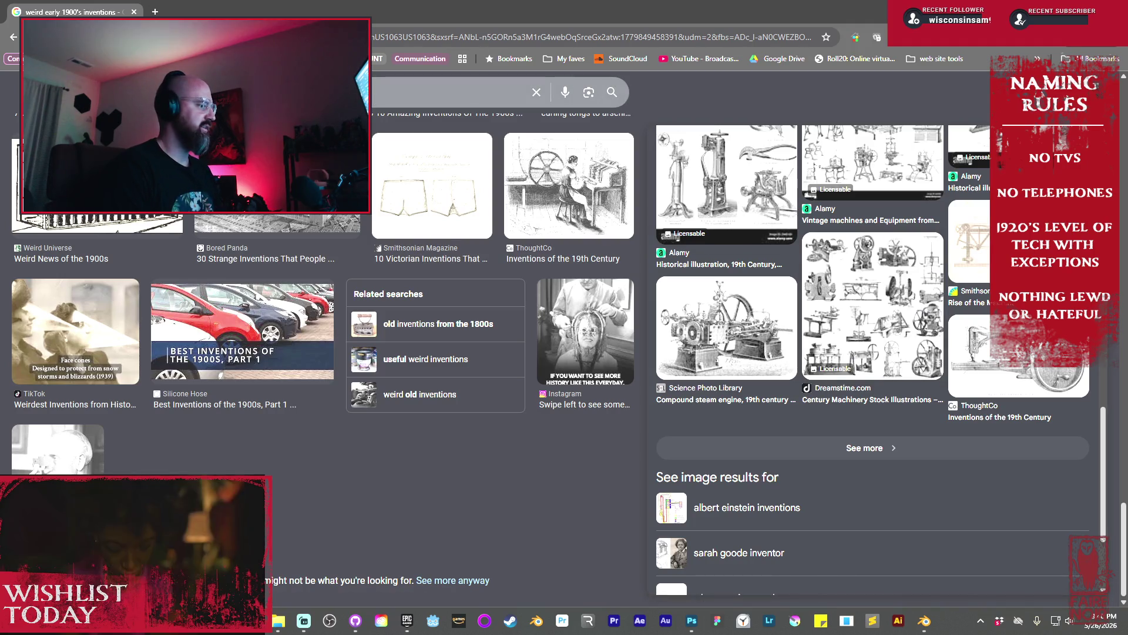
{"action": "type", "text": "the isolation"}
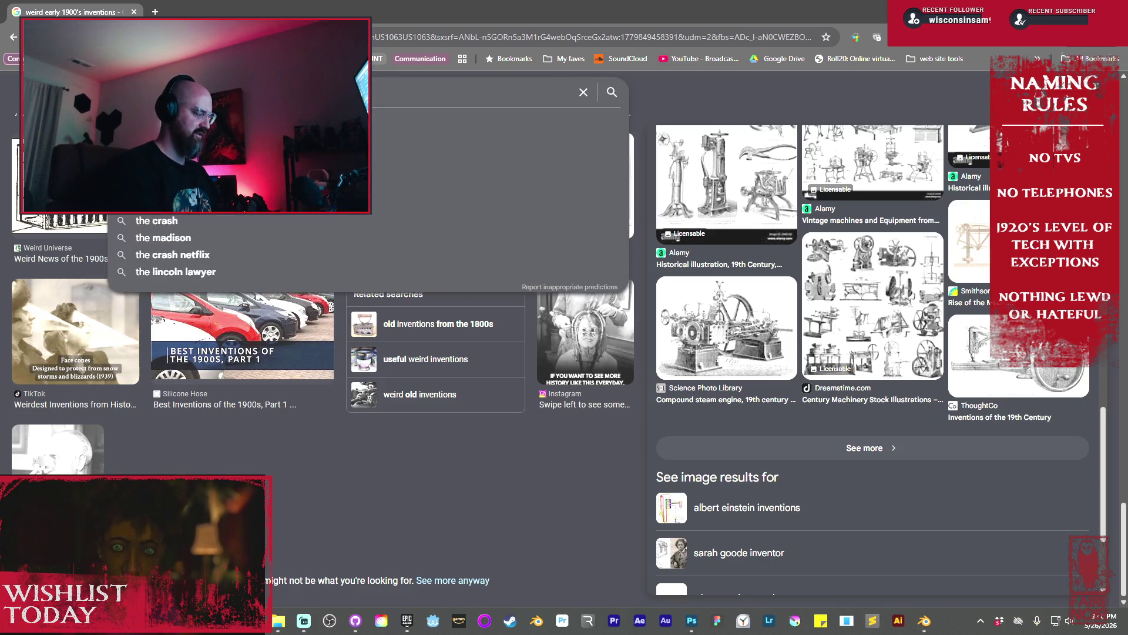
{"action": "type", "text": "or mask"}
{"action": "key", "text": "Return"}
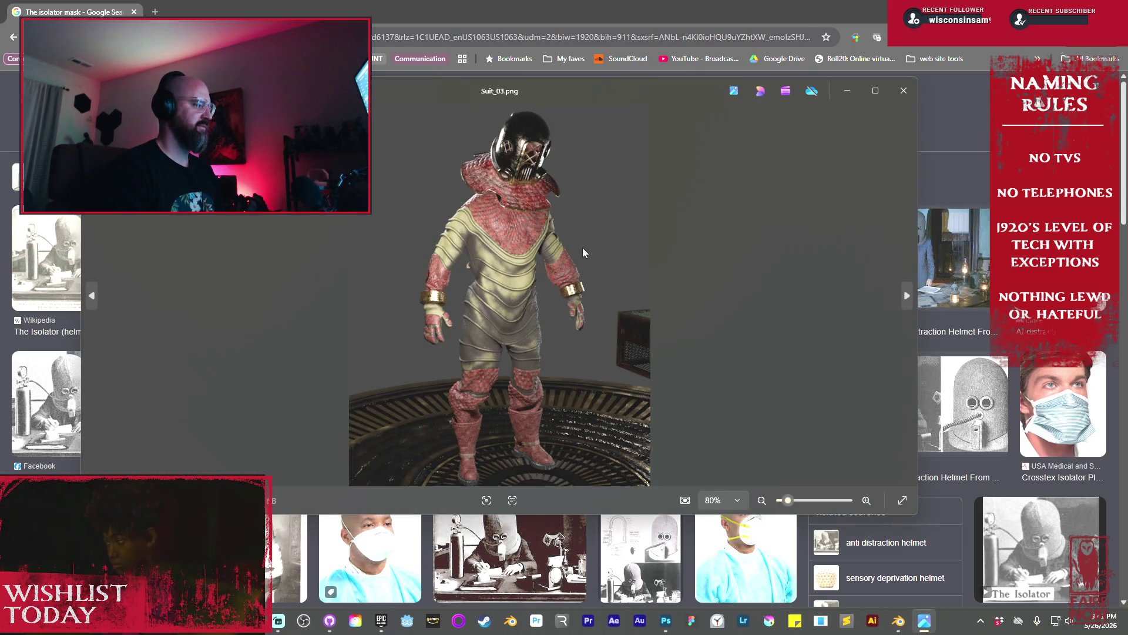
Zoom out on Suit_03.png and step back to Suit_01.png
{"action": "scroll", "coordinate": [524, 165], "scroll_direction": "up", "scroll_amount": 6}
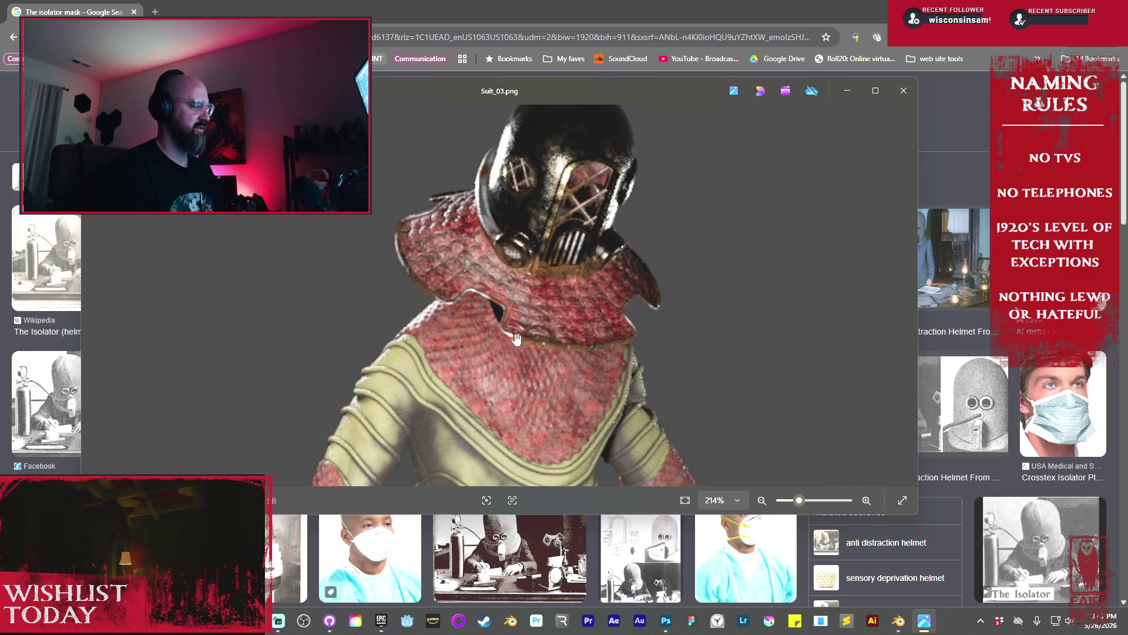
{"action": "scroll", "coordinate": [483, 341], "scroll_direction": "down", "scroll_amount": 6}
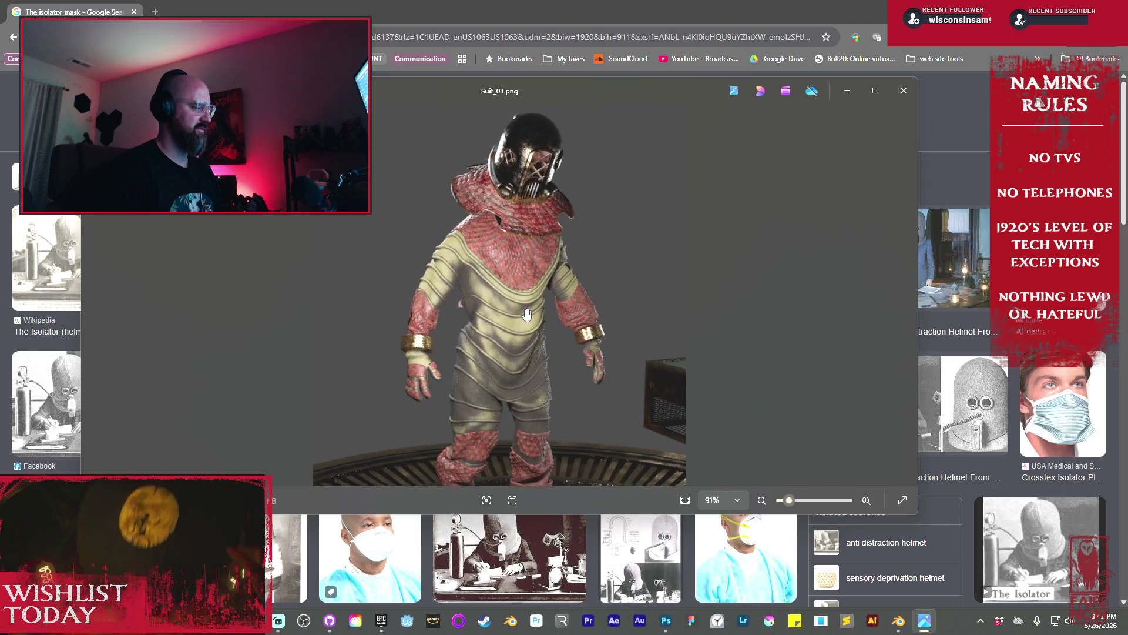
{"action": "scroll", "coordinate": [527, 314], "scroll_direction": "down", "scroll_amount": 1}
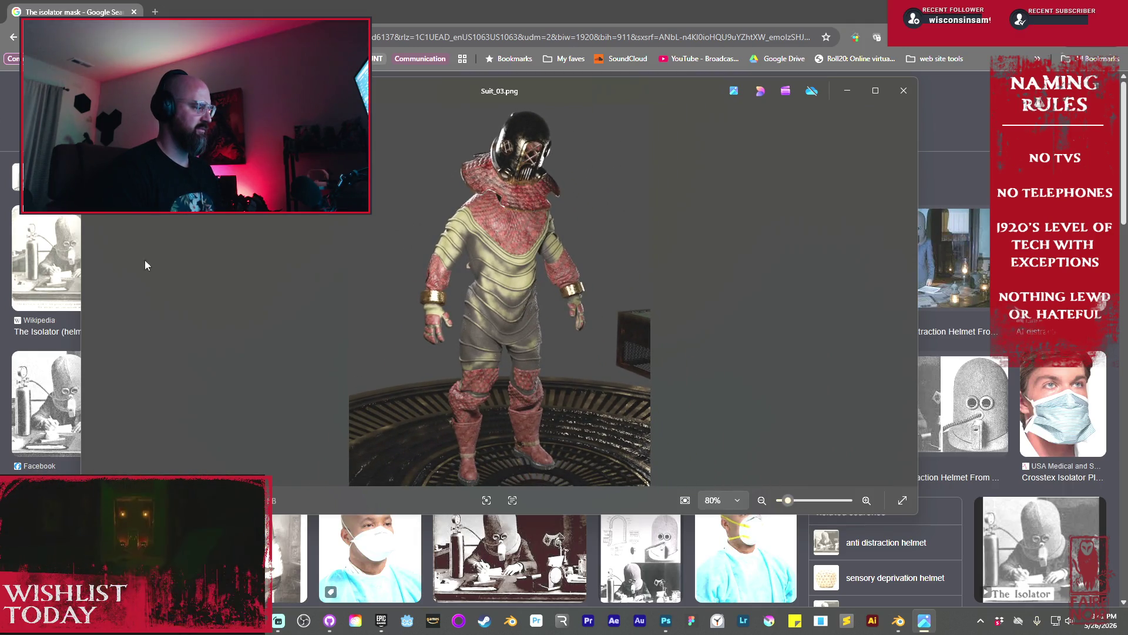
{"action": "left_click", "coordinate": [92, 295]}
{"action": "left_click", "coordinate": [94, 295]}
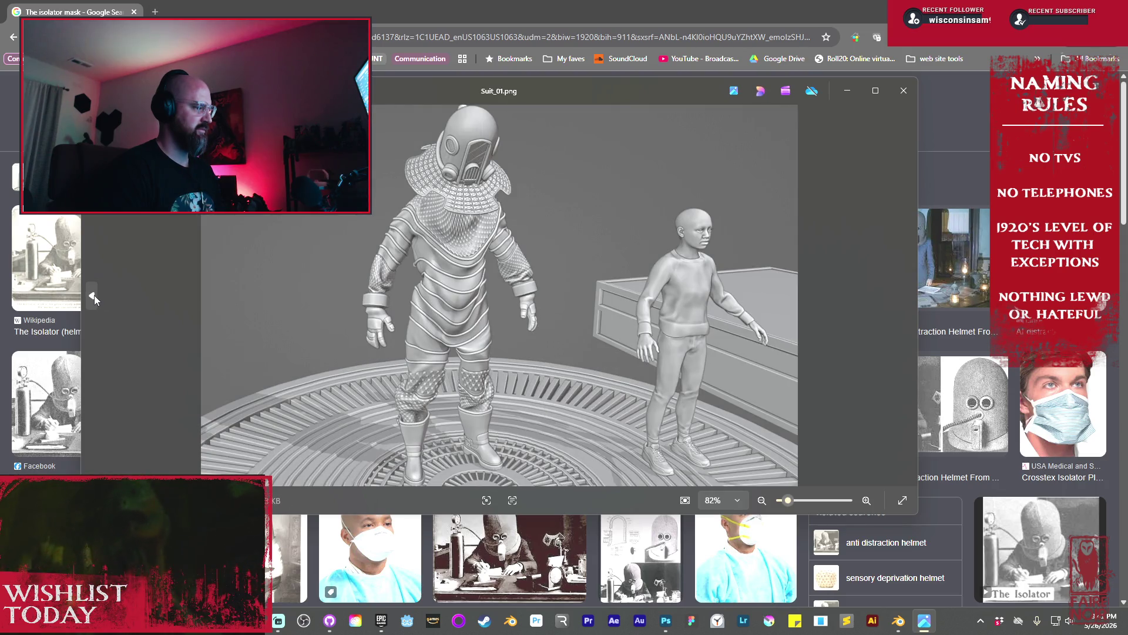
Zoom in on Suit_01's helmet top, then close Photos and return to Blender
{"action": "scroll", "coordinate": [413, 193], "scroll_direction": "up", "scroll_amount": 3}
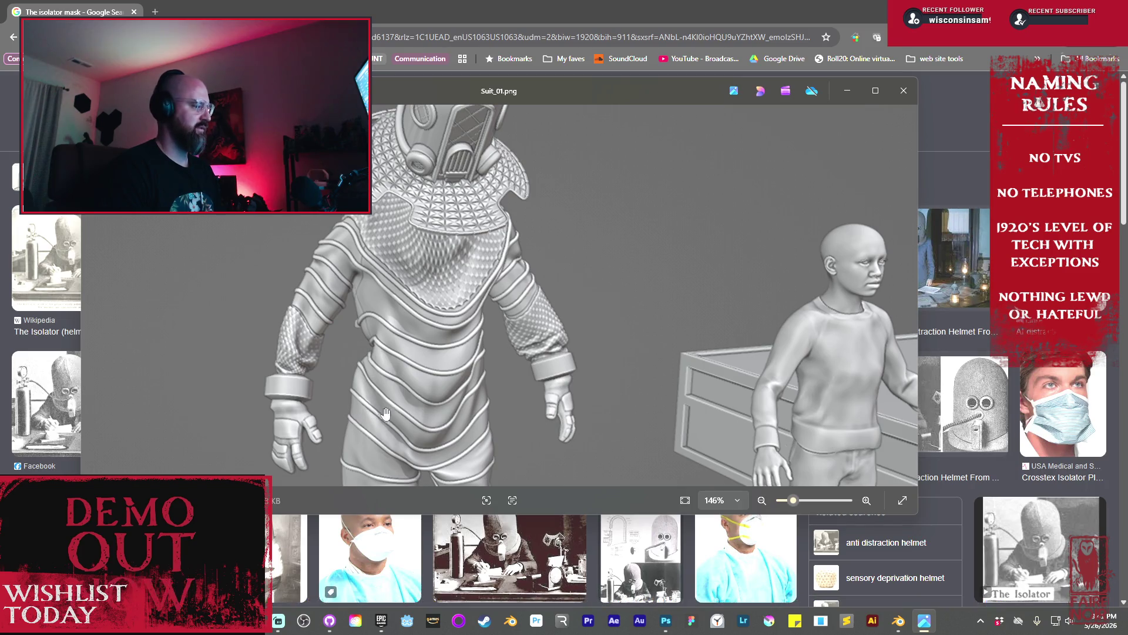
{"action": "left_click_drag", "start_coordinate": [476, 254], "coordinate": [474, 338]}
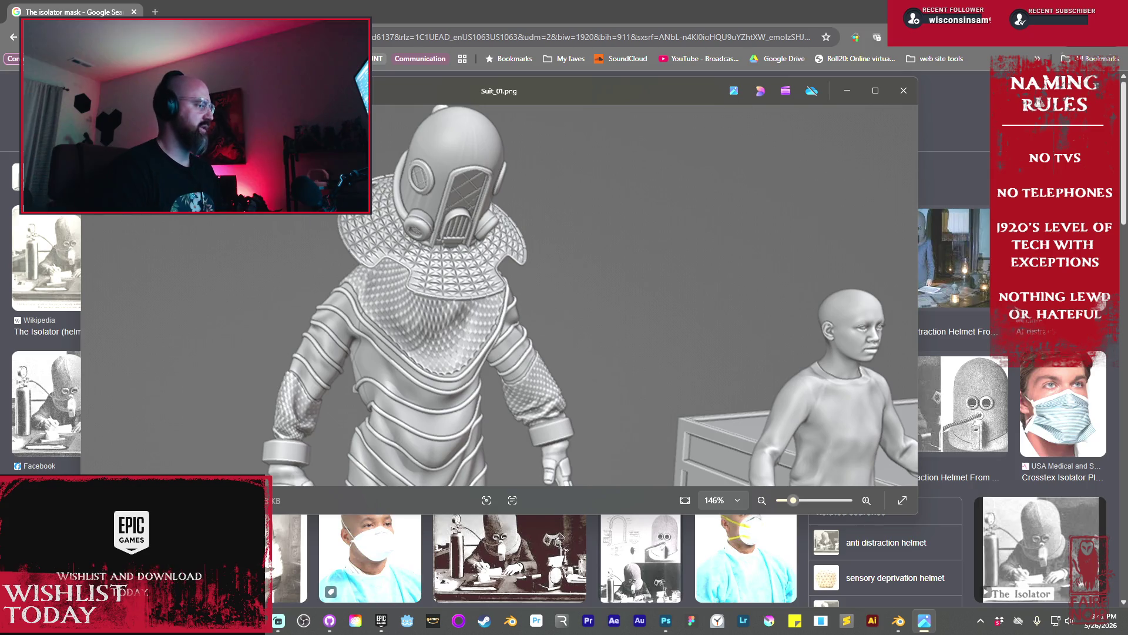
{"action": "left_click", "coordinate": [902, 93]}
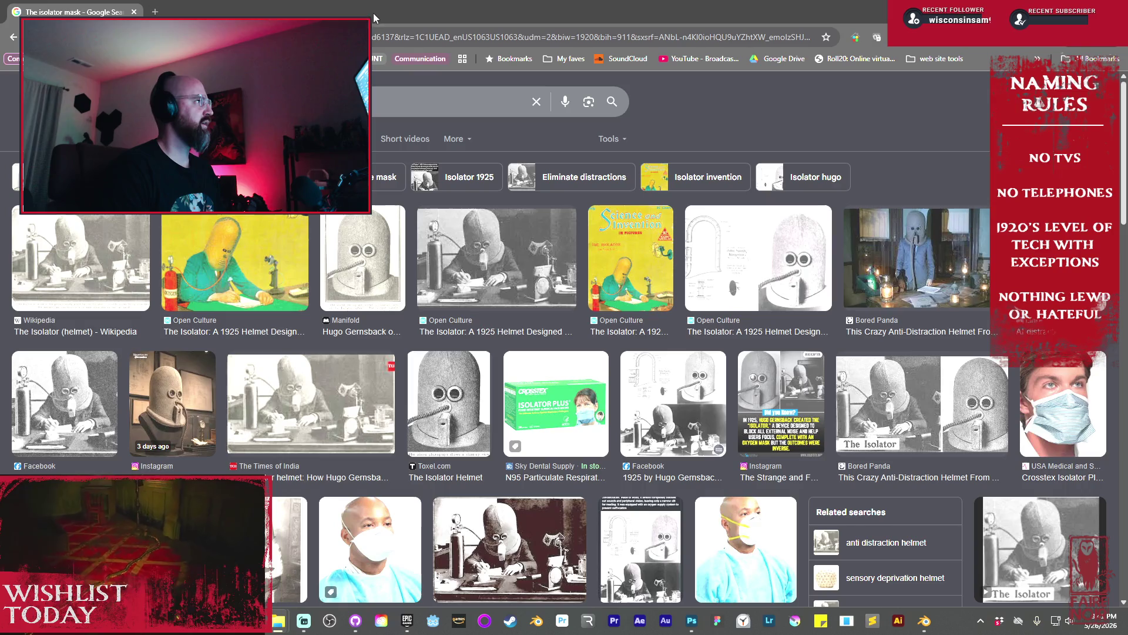
{"action": "key", "text": "alt+Tab"}
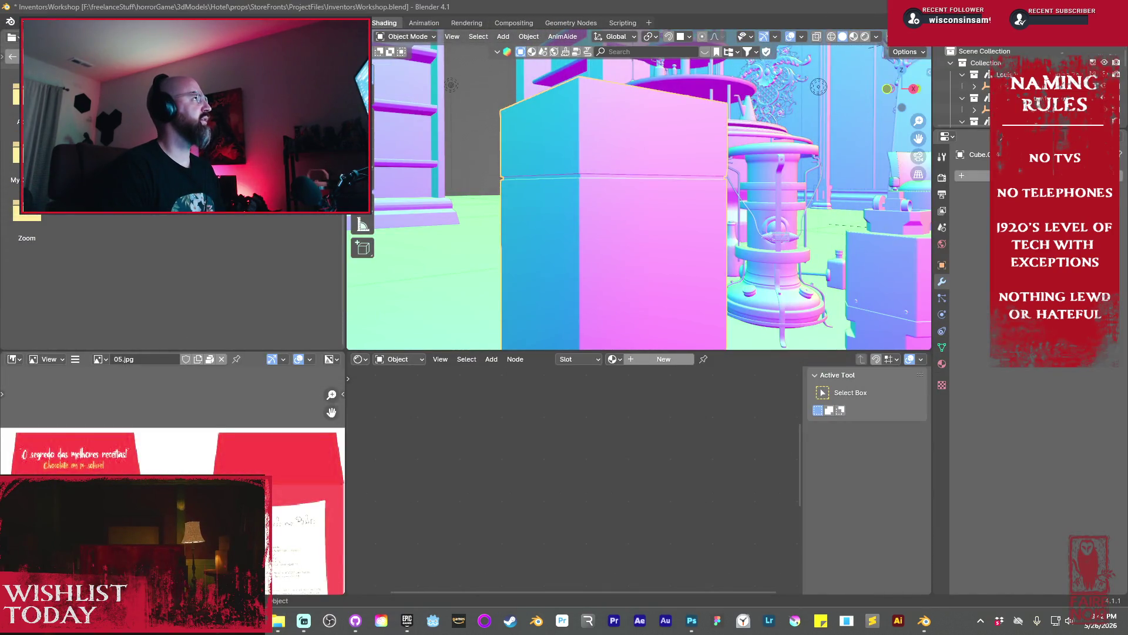
Add a UV sphere over an open patch of floor and start scaling it down in Edit Mode
{"action": "mouse_move", "coordinate": [611, 226]}
{"action": "middle_mouse_down"}
{"action": "mouse_move", "coordinate": [644, 219]}
{"action": "mouse_move", "coordinate": [642, 234]}
{"action": "mouse_move", "coordinate": [626, 209]}
{"action": "mouse_move", "coordinate": [548, 217]}
{"action": "mouse_move", "coordinate": [574, 227]}
{"action": "middle_mouse_up"}
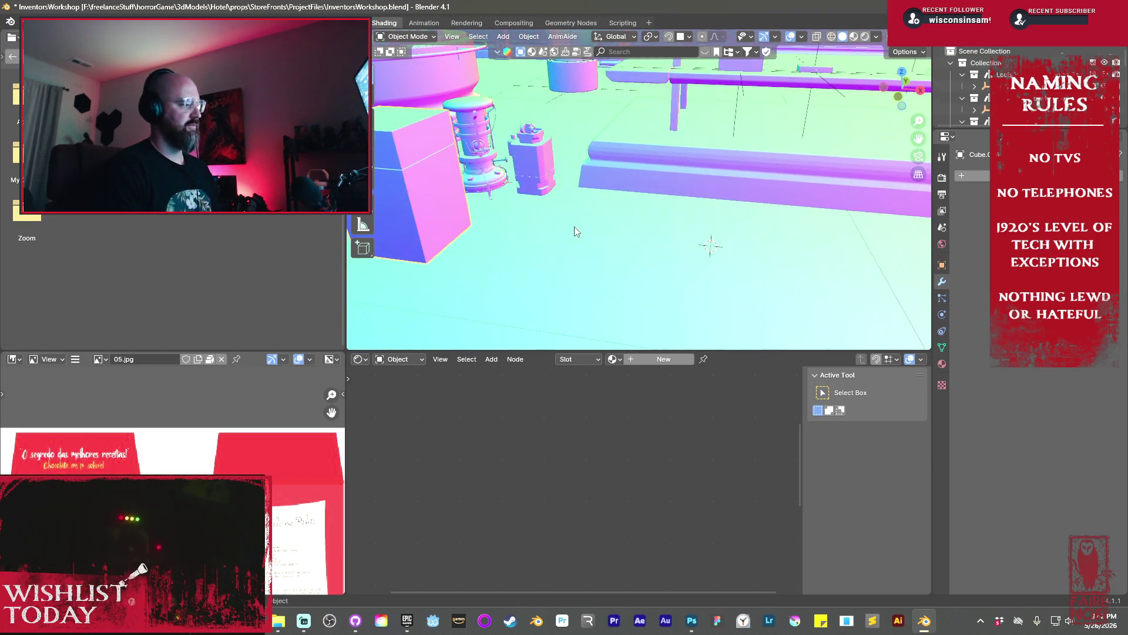
{"action": "key", "text": "shift+a"}
{"action": "mouse_move", "coordinate": [698, 277]}
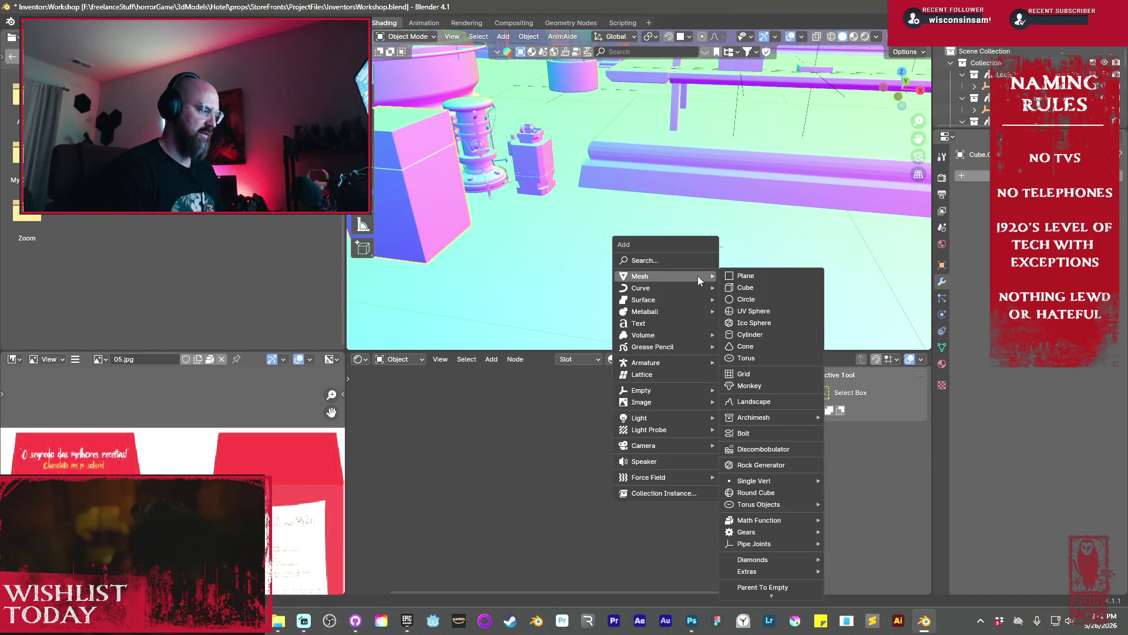
{"action": "mouse_move", "coordinate": [669, 404]}
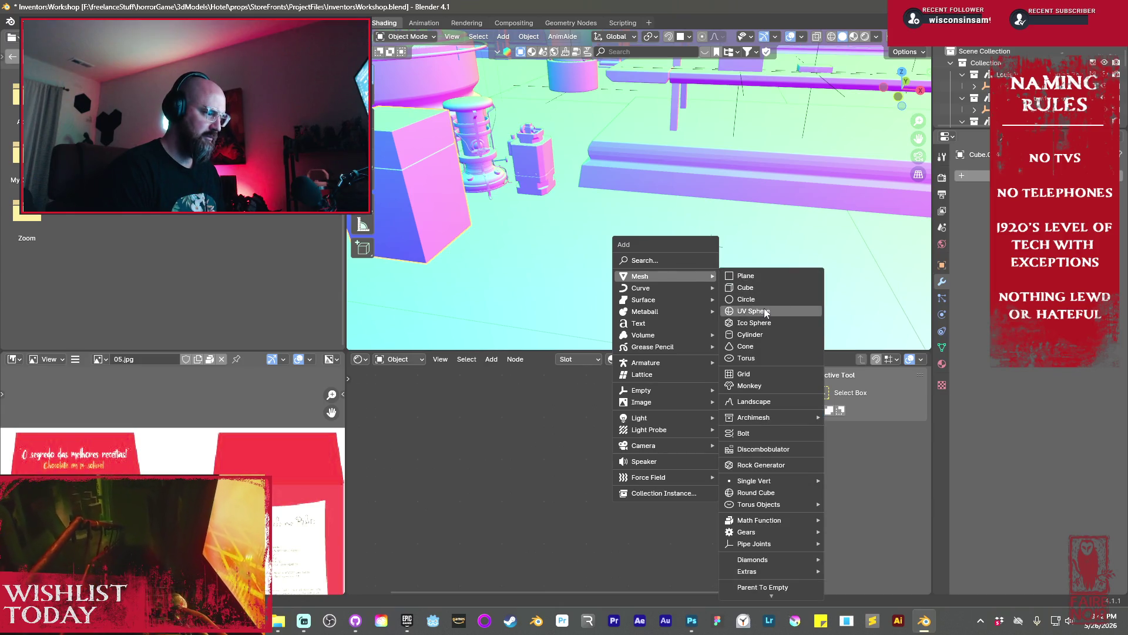
{"action": "left_click", "coordinate": [762, 310]}
{"action": "scroll", "coordinate": [708, 273], "scroll_direction": "down", "scroll_amount": 3}
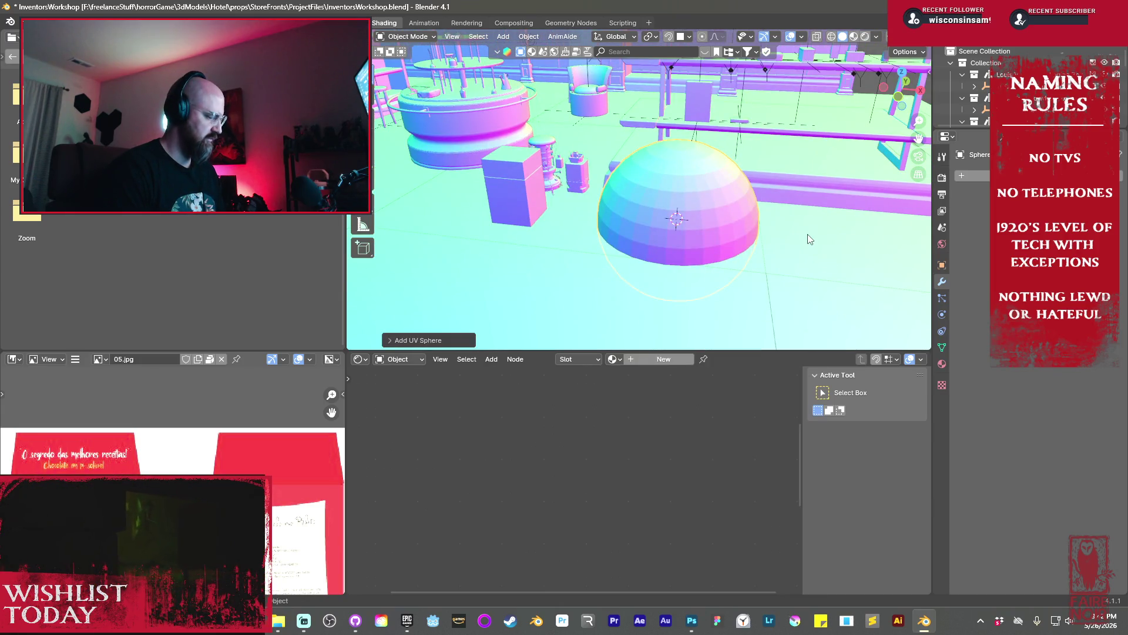
{"action": "key", "text": "Tab"}
{"action": "key", "text": "s"}
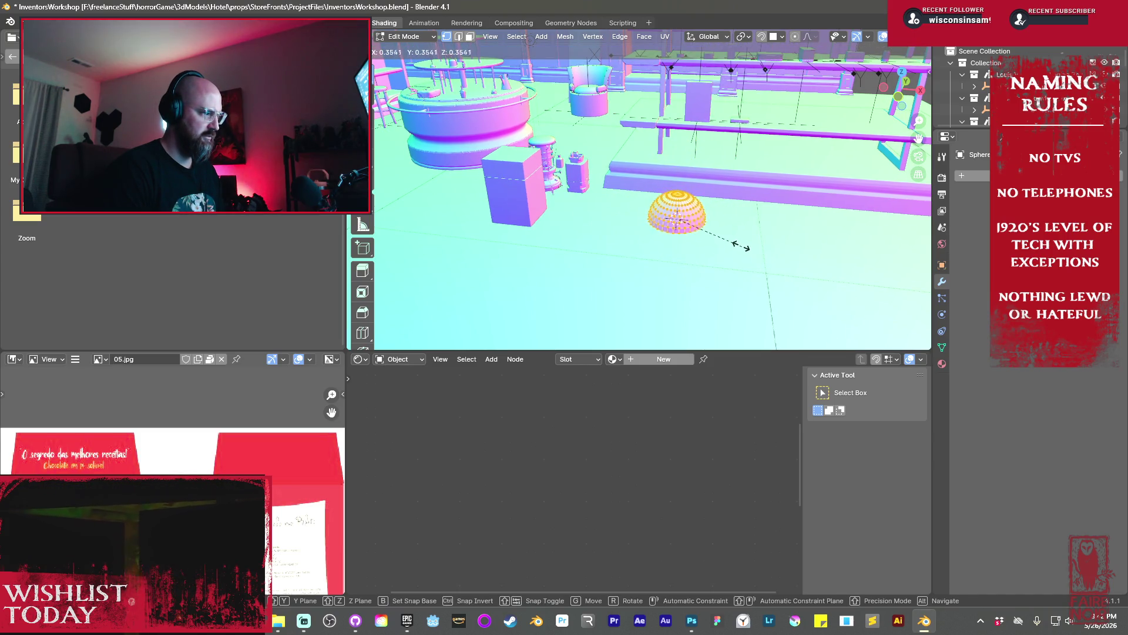
Confirm the smaller sphere size and raise it along Z
{"action": "left_click", "coordinate": [711, 231]}
{"action": "mouse_move", "coordinate": [711, 231]}
{"action": "middle_mouse_down"}
{"action": "mouse_move", "coordinate": [778, 250]}
{"action": "mouse_move", "coordinate": [665, 249]}
{"action": "middle_mouse_up"}
{"action": "scroll", "coordinate": [750, 250], "scroll_direction": "up", "scroll_amount": 4}
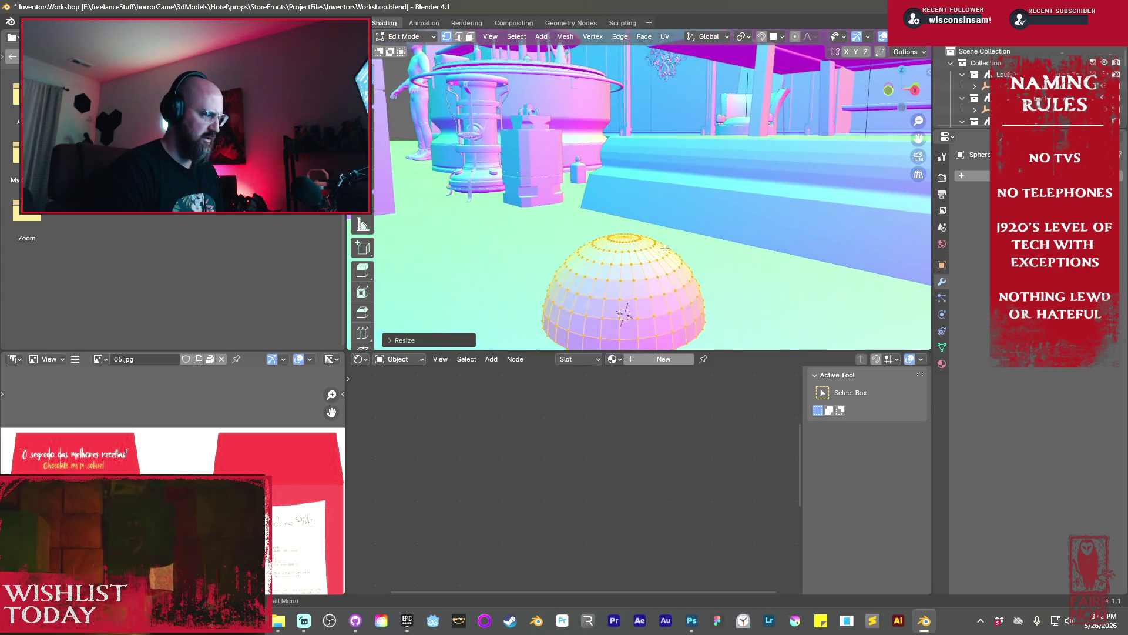
{"action": "scroll", "coordinate": [665, 249], "scroll_direction": "down", "scroll_amount": 3}
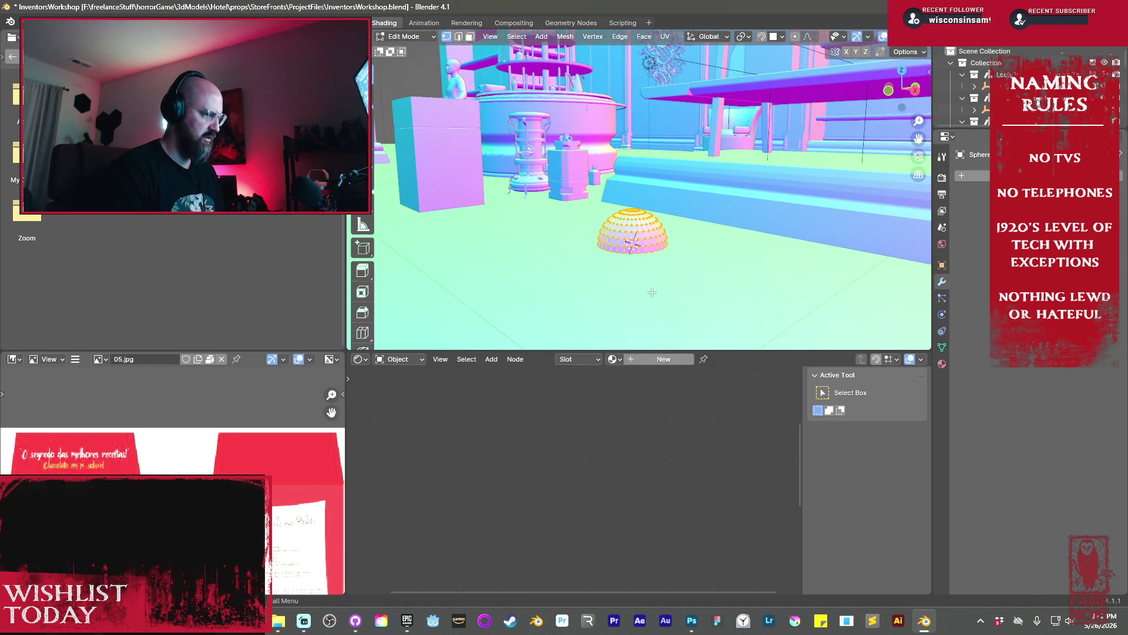
{"action": "key", "text": "g"}
{"action": "key", "text": "z"}
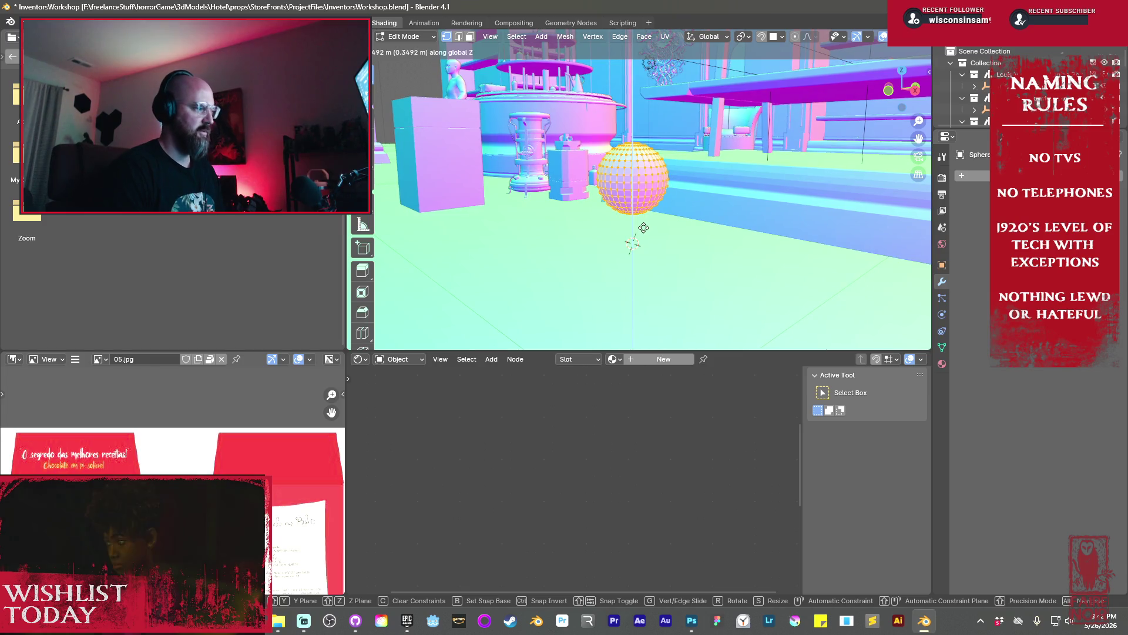
{"action": "left_click", "coordinate": [643, 227]}
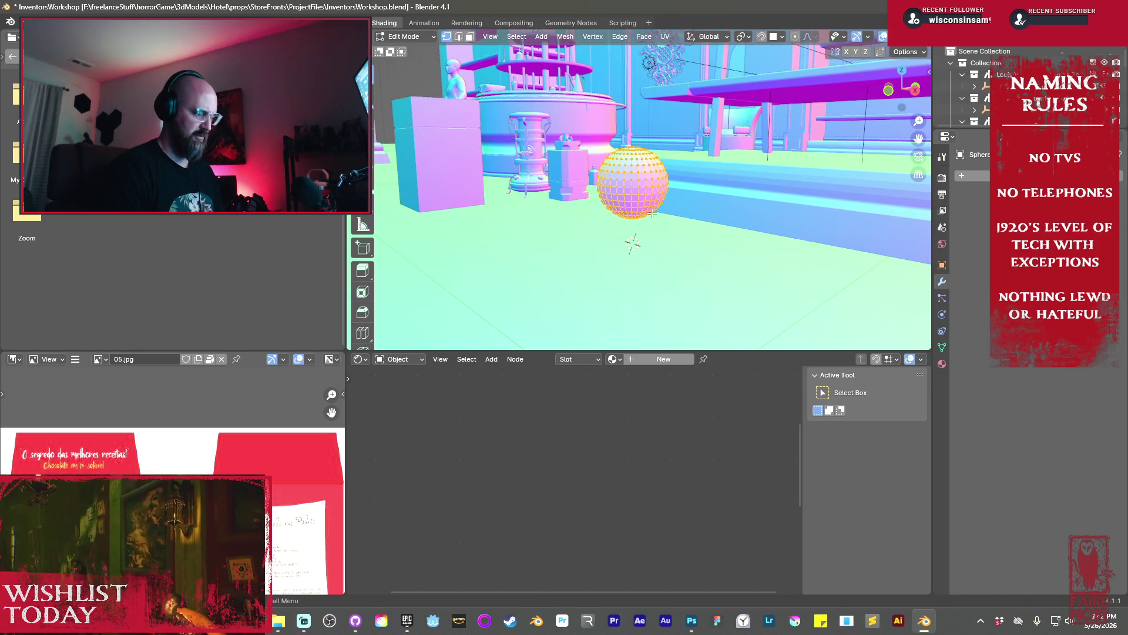
In wireframe side view, box-select the sphere's lower half and delete those vertices
{"action": "key", "text": "KP_3"}
{"action": "key", "text": "shift+z"}
{"action": "scroll", "coordinate": [622, 261], "scroll_direction": "up", "scroll_amount": 4}
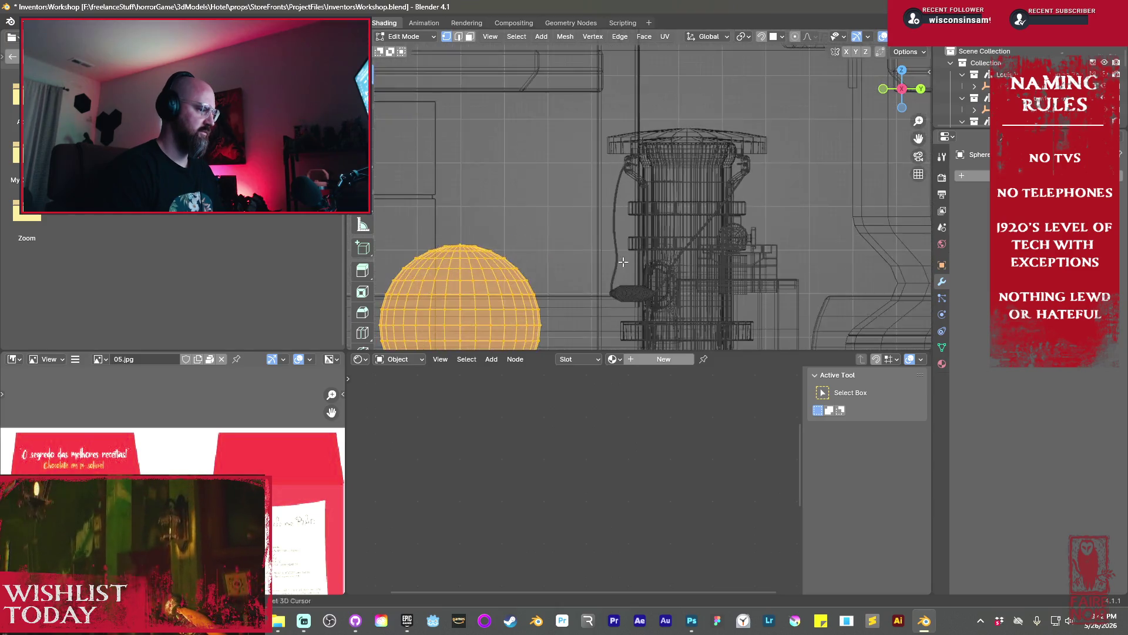
{"action": "key", "text": "KP_Decimal"}
{"action": "left_click", "coordinate": [745, 219]}
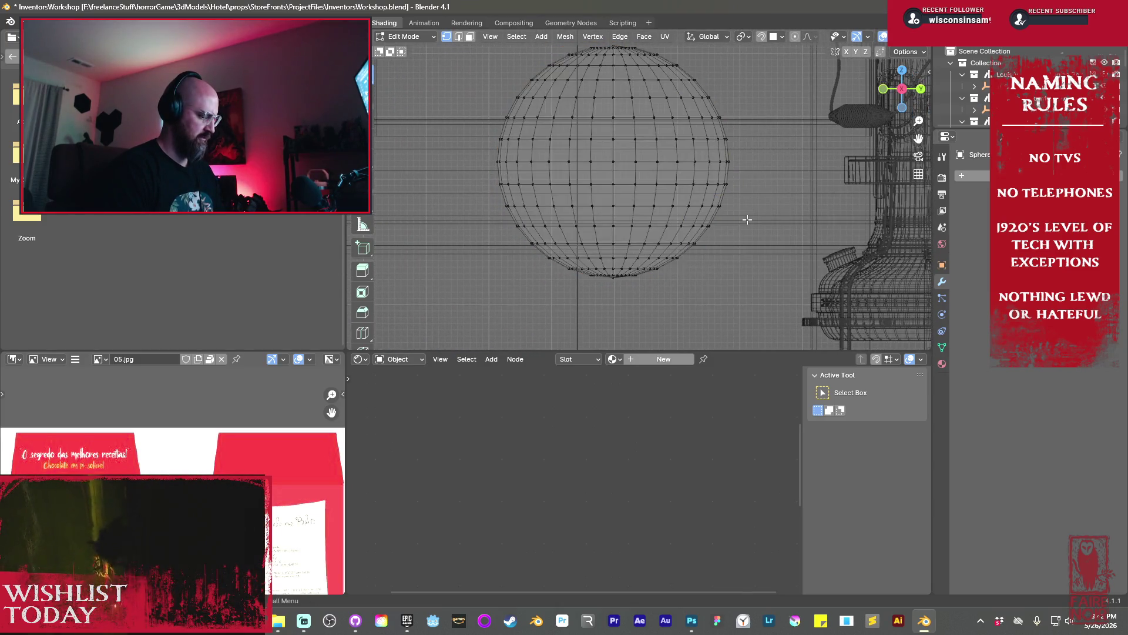
{"action": "mouse_move", "coordinate": [776, 172]}
{"action": "left_mouse_down"}
{"action": "mouse_move", "coordinate": [438, 201]}
{"action": "mouse_move", "coordinate": [455, 302]}
{"action": "left_mouse_up"}
{"action": "key", "text": "x"}
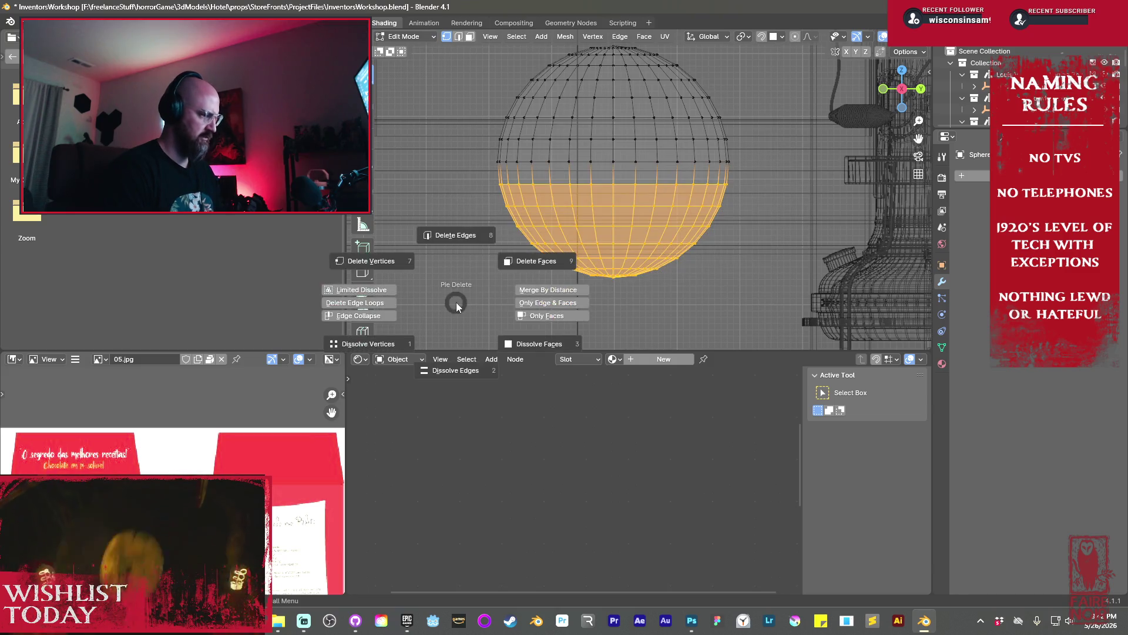
{"action": "left_click", "coordinate": [355, 261]}
Extrude the open edge down into walls, widen the bottom ring, and extrude a short flared lip
{"action": "key", "text": "e"}
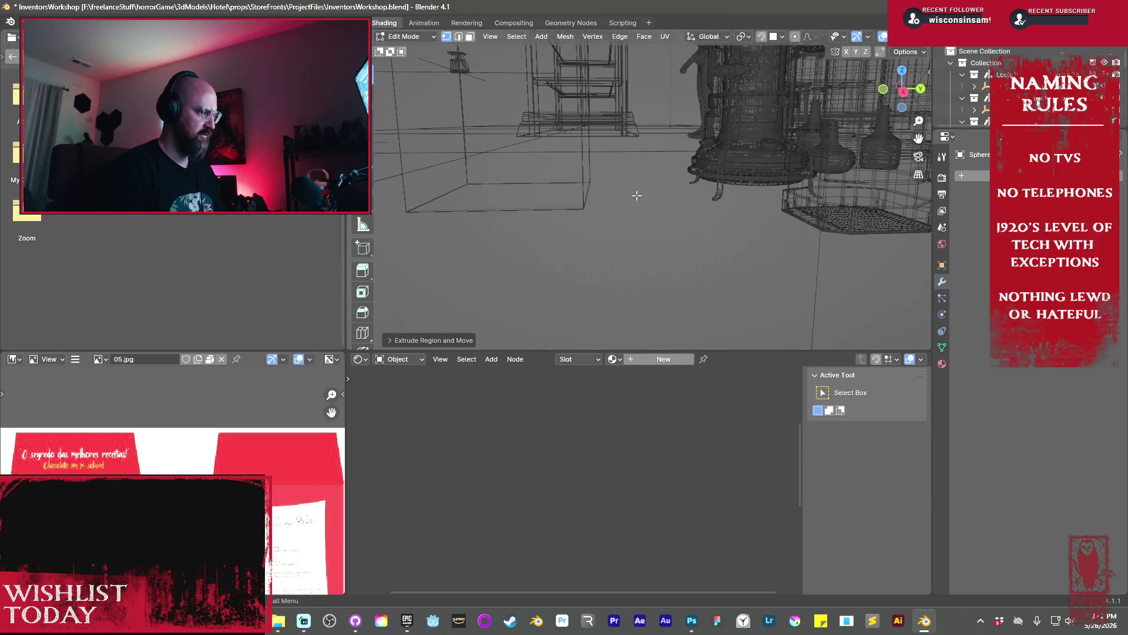
{"action": "scroll", "coordinate": [637, 195], "scroll_direction": "down", "scroll_amount": 5}
{"action": "key", "text": "shift+z"}
{"action": "middle_click_drag", "start_coordinate": [639, 218], "coordinate": [717, 201]}
{"action": "key", "text": "s"}
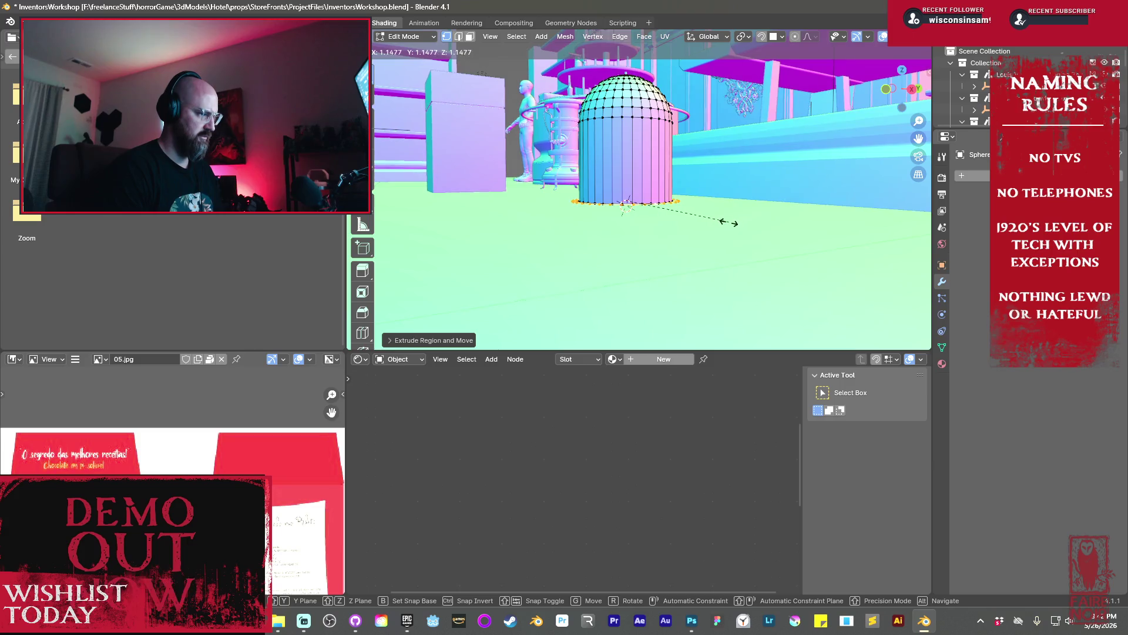
{"action": "left_click", "coordinate": [733, 227]}
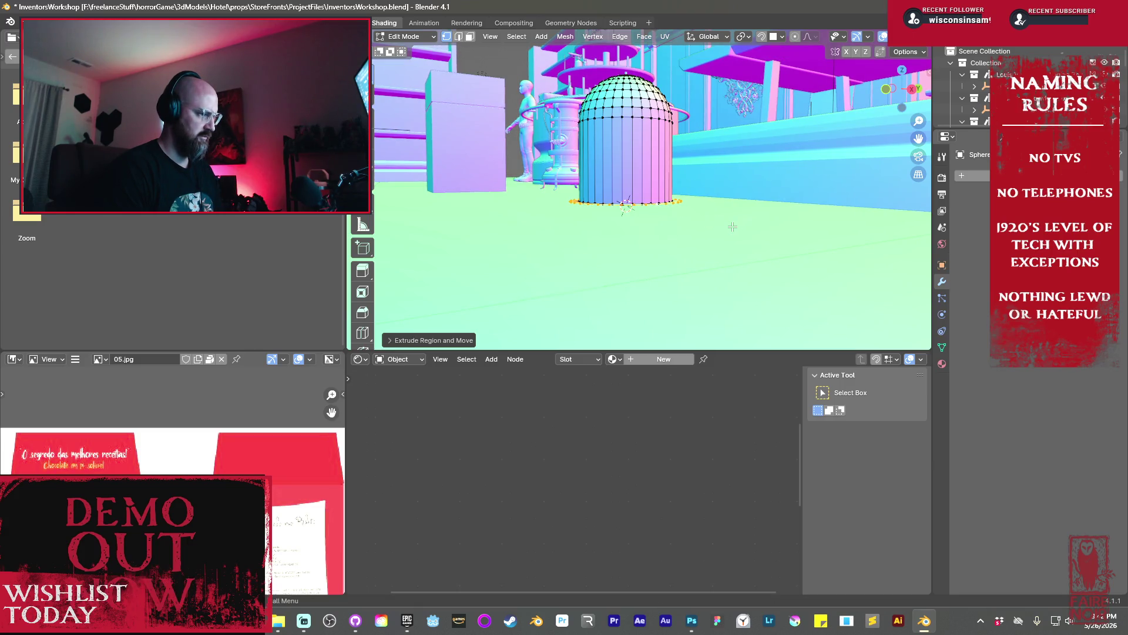
{"action": "key", "text": "alt+e"}
{"action": "left_click", "coordinate": [729, 207]}
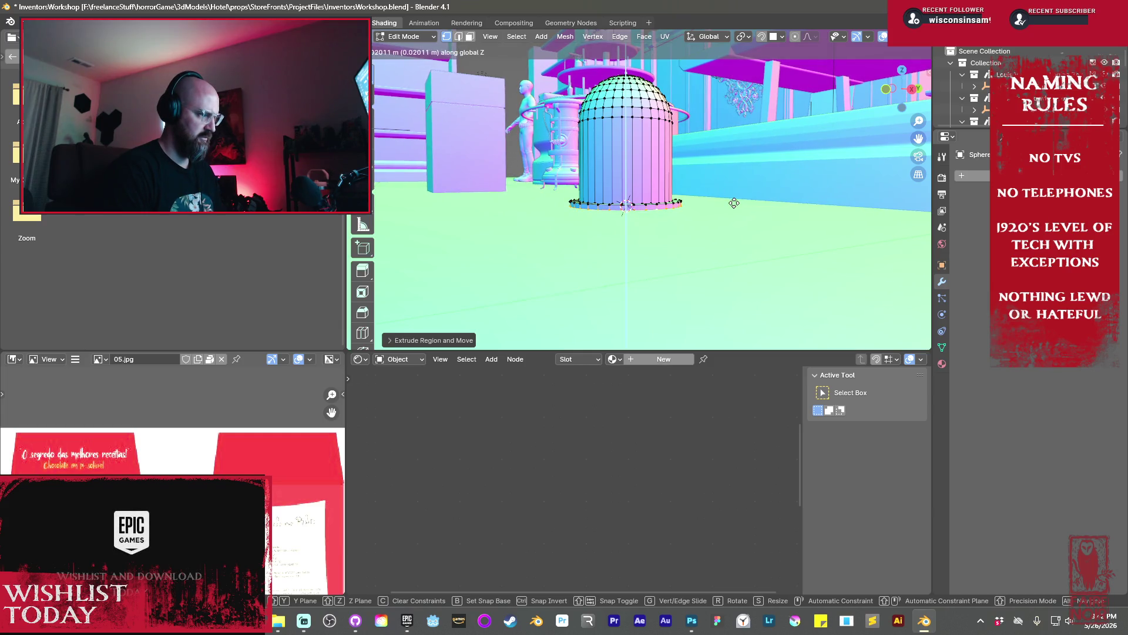
{"action": "left_click", "coordinate": [734, 202]}
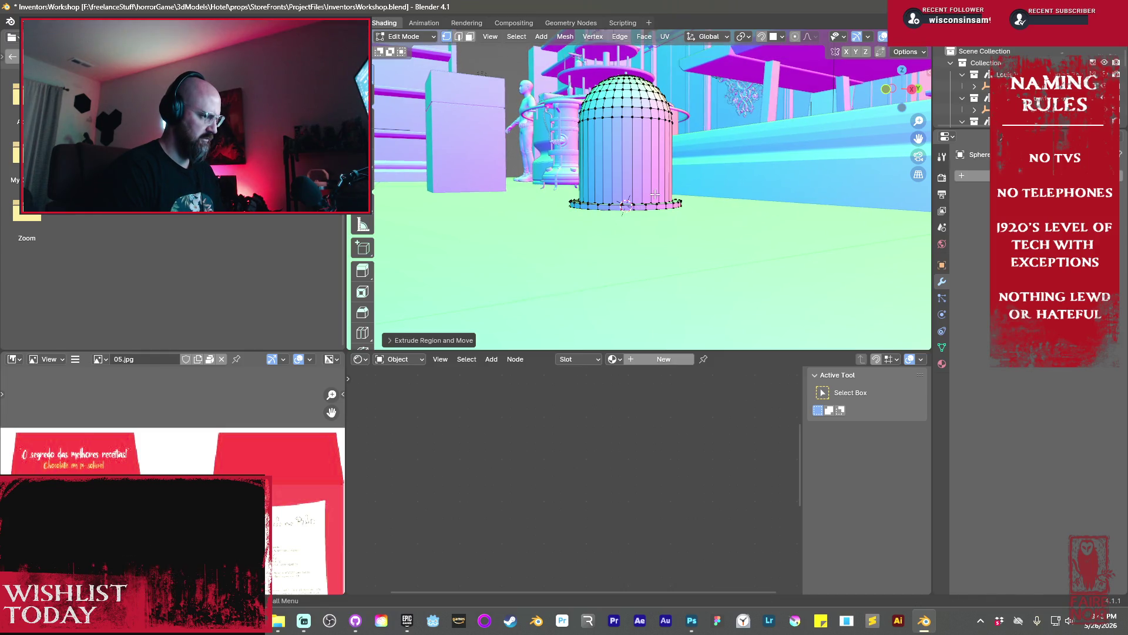
{"action": "key", "text": "KP_Divide"}
Shrink the dome's inner edge ring and shift it vertically along Z
{"action": "mouse_move", "coordinate": [655, 194]}
{"action": "middle_mouse_down"}
{"action": "mouse_move", "coordinate": [697, 159]}
{"action": "mouse_move", "coordinate": [799, 248]}
{"action": "middle_mouse_up"}
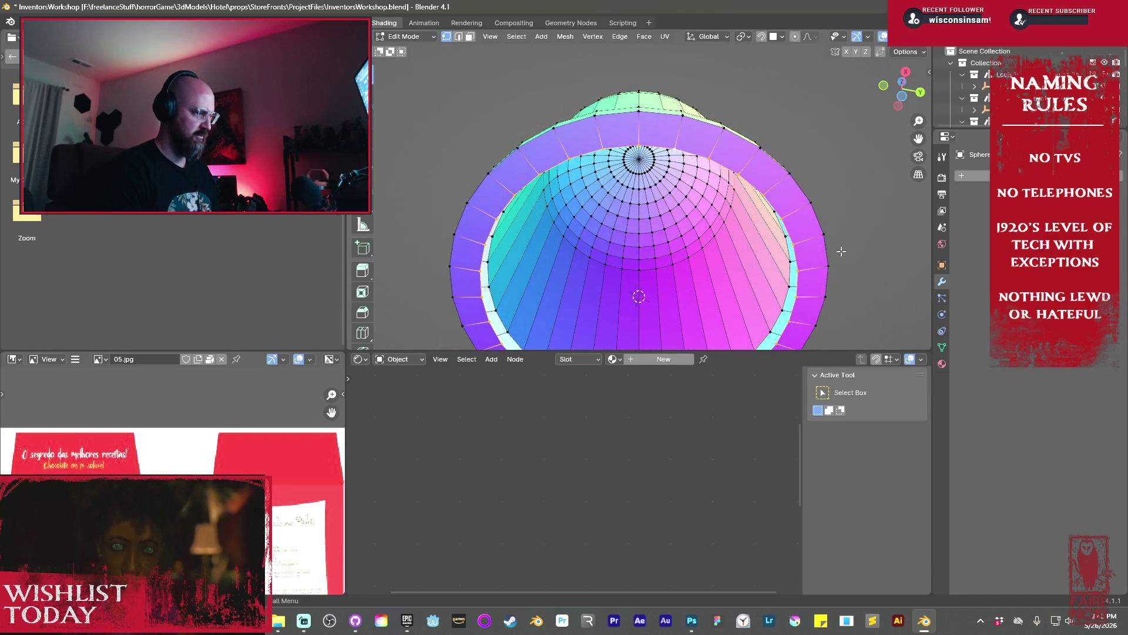
{"action": "key", "text": "s"}
{"action": "left_click", "coordinate": [810, 252]}
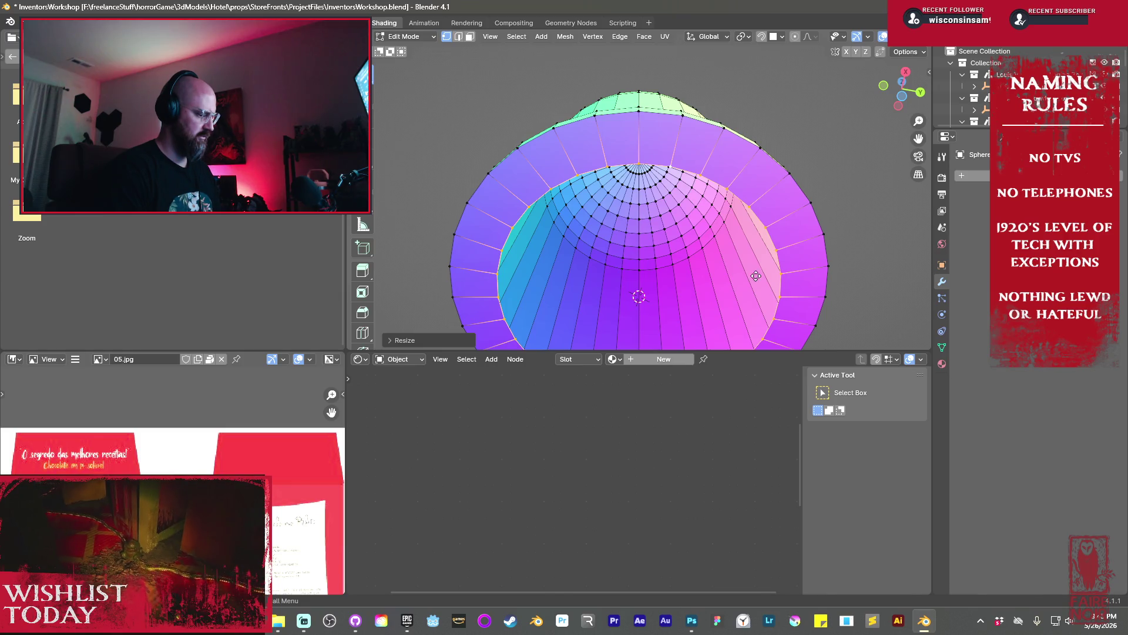
{"action": "key", "text": "g"}
{"action": "key", "text": "z"}
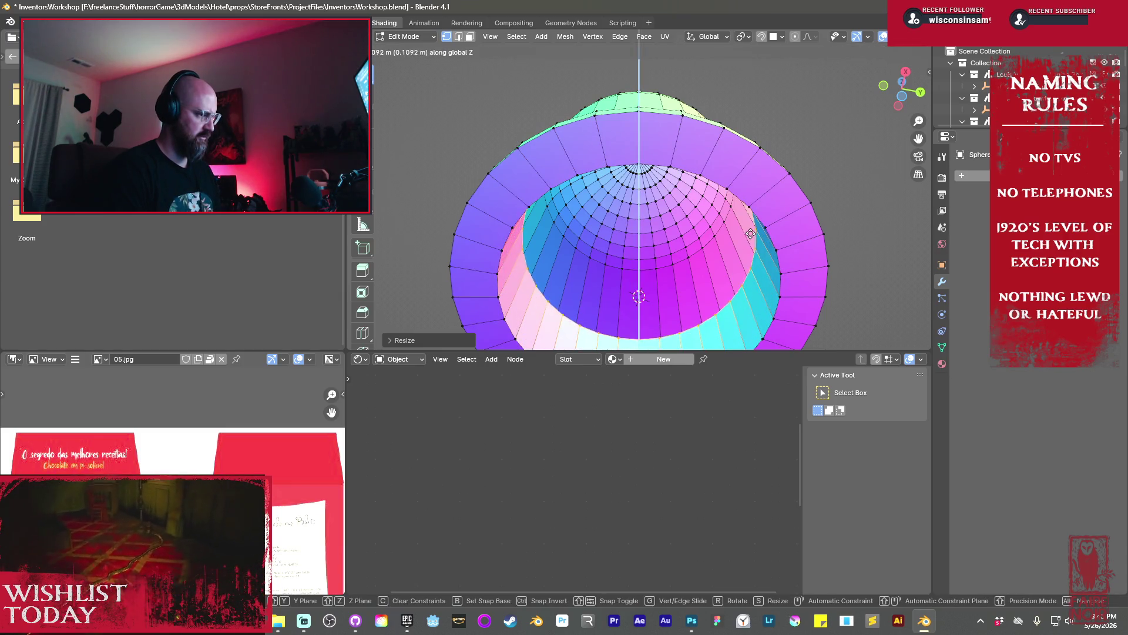
{"action": "left_click", "coordinate": [741, 176]}
{"action": "scroll", "coordinate": [783, 234], "scroll_direction": "up", "scroll_amount": 5}
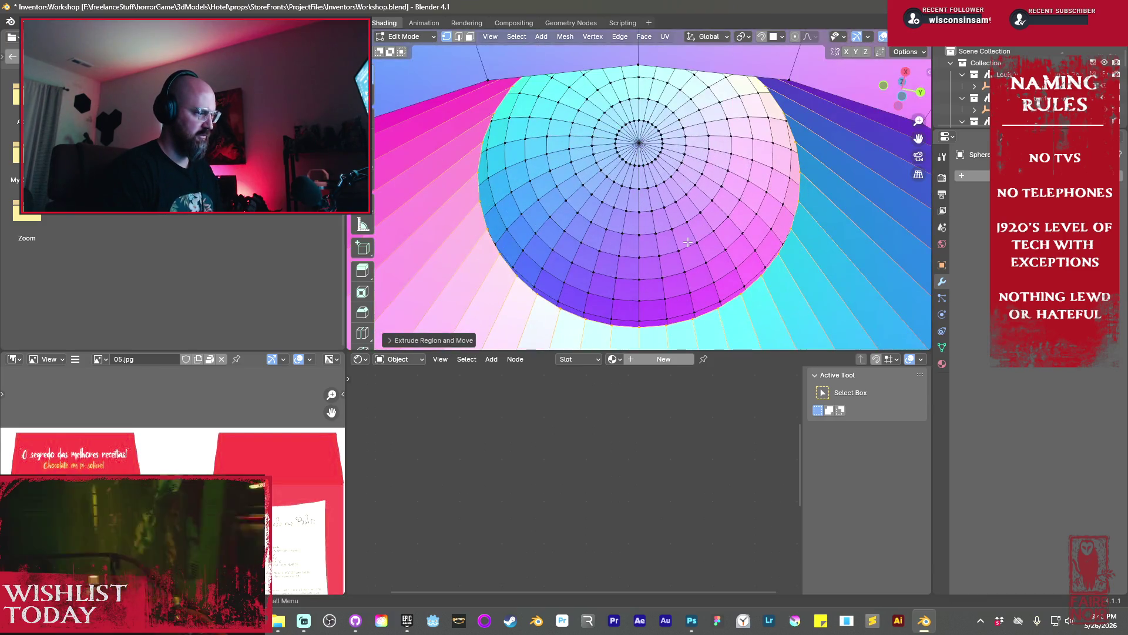
Grow the vertex selection across the dome and duplicate it as a smaller inner copy
{"action": "key", "text": "3"}
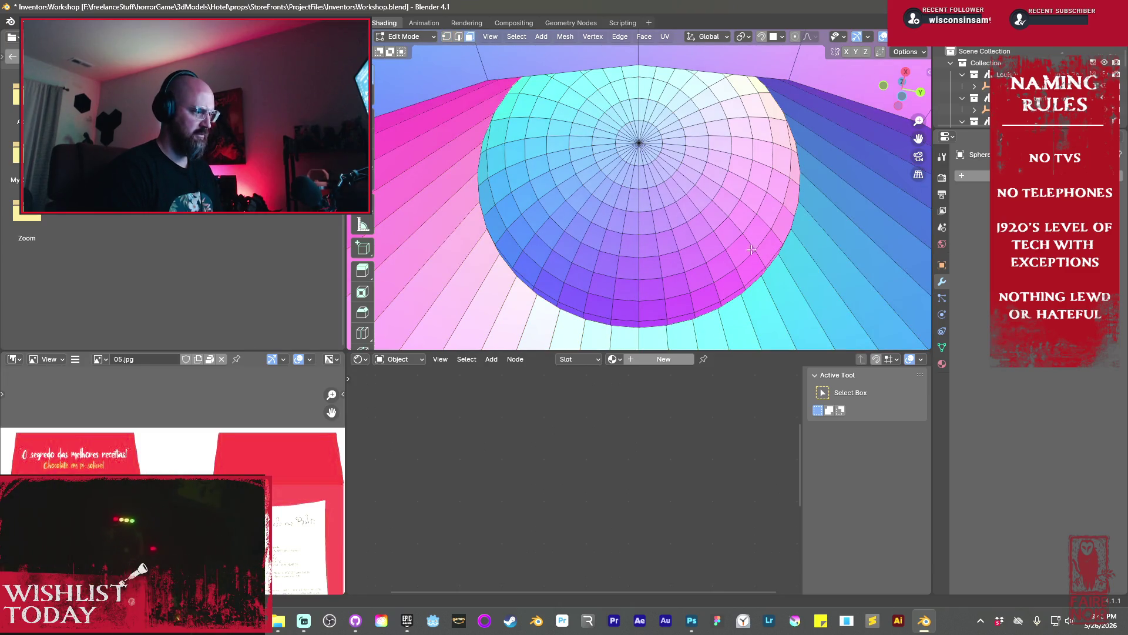
{"action": "key", "text": "1"}
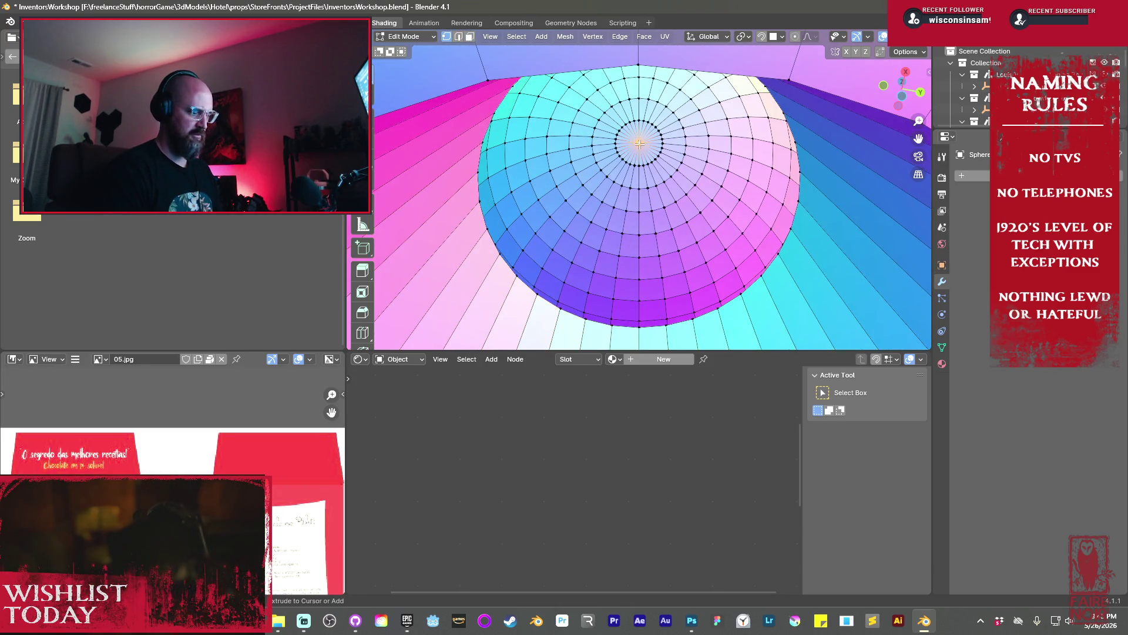
{"action": "key", "text": "ctrl+KP_Add"}
{"action": "key", "text": "ctrl+KP_Add"}
{"action": "key", "text": "ctrl+KP_Add"}
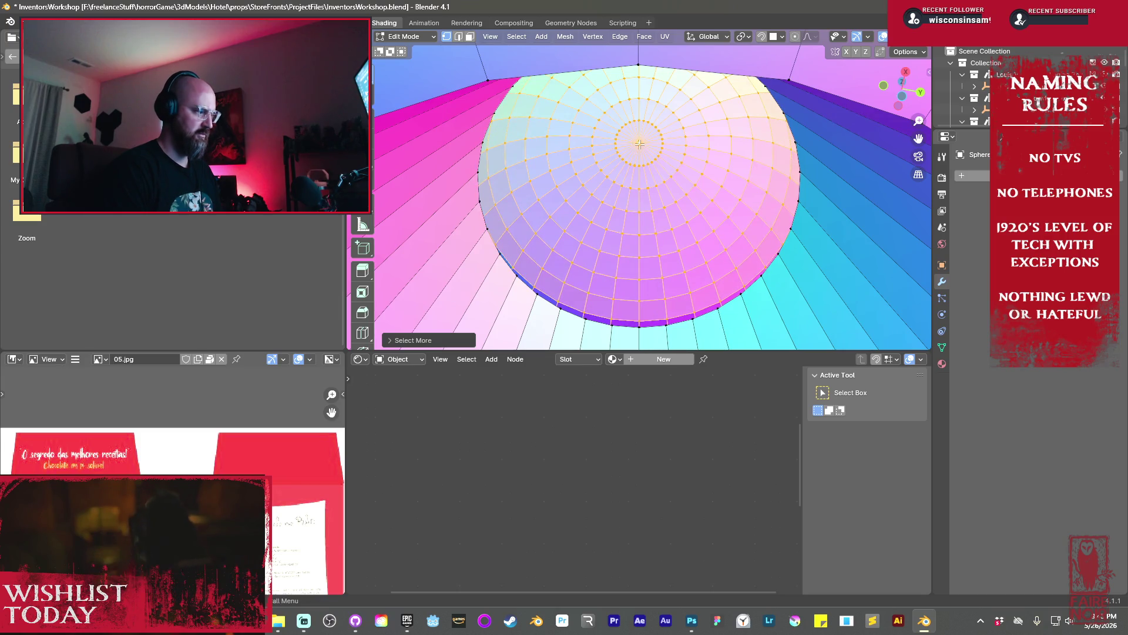
{"action": "key", "text": "shift+d"}
{"action": "right_click", "coordinate": [682, 221]}
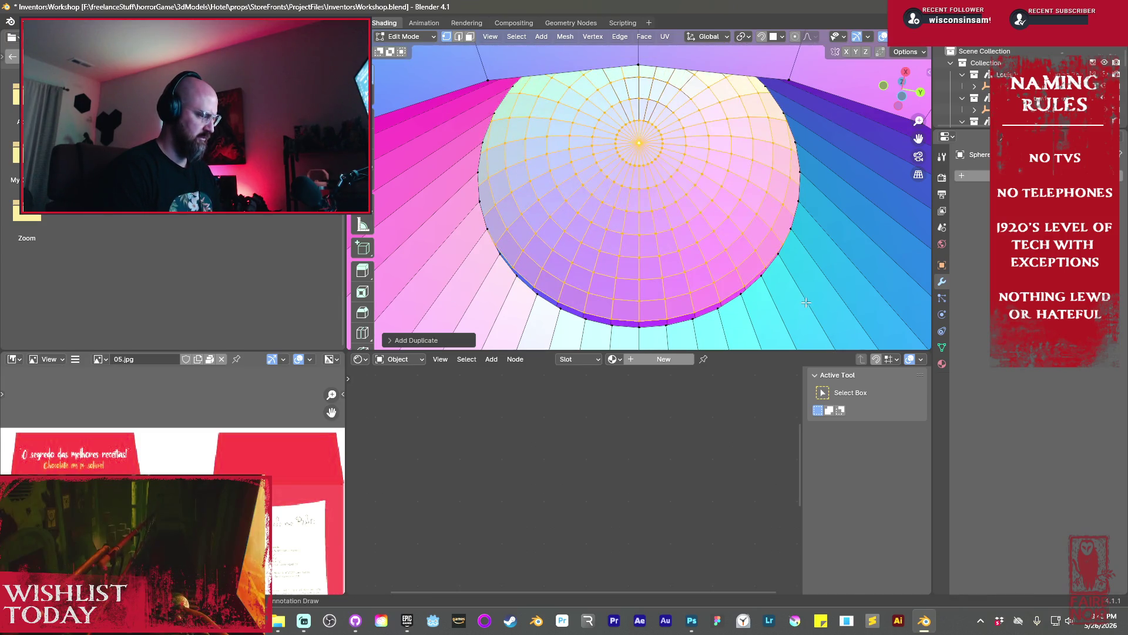
{"action": "key", "text": "s"}
{"action": "left_click", "coordinate": [780, 286]}
{"action": "key", "text": "g"}
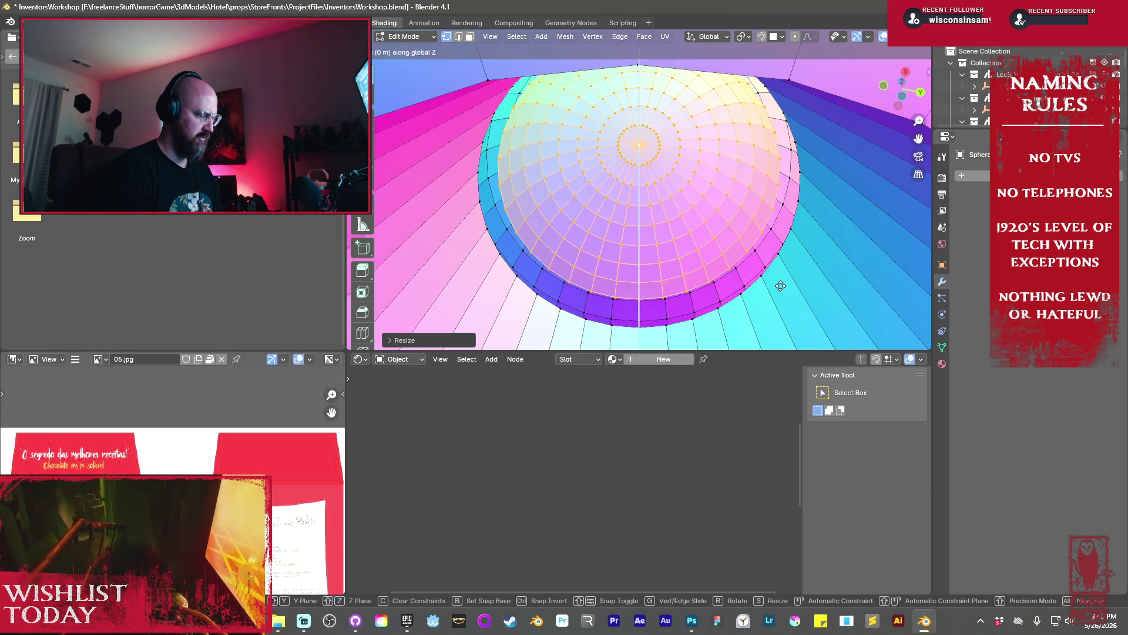
{"action": "left_click", "coordinate": [781, 288]}
Raise and rescale the inner dome copy so it fits down onto the rim
{"action": "mouse_move", "coordinate": [782, 288]}
{"action": "middle_mouse_down"}
{"action": "mouse_move", "coordinate": [861, 286]}
{"action": "mouse_move", "coordinate": [767, 283]}
{"action": "middle_mouse_up"}
{"action": "scroll", "coordinate": [861, 286], "scroll_direction": "up", "scroll_amount": 5}
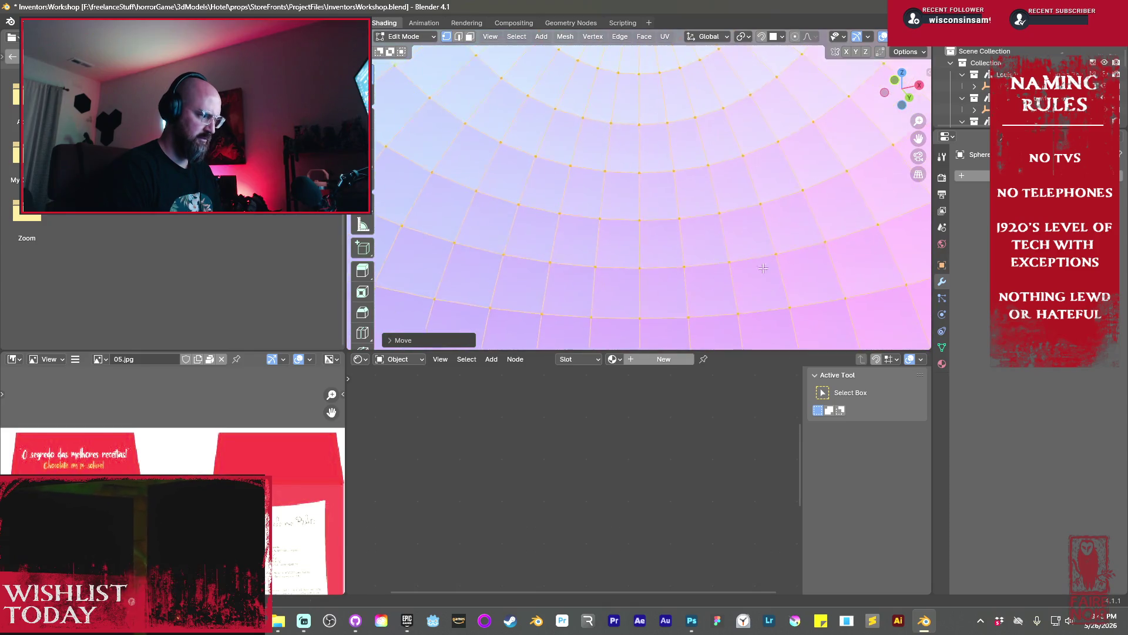
{"action": "key", "text": "g"}
{"action": "left_click", "coordinate": [783, 259]}
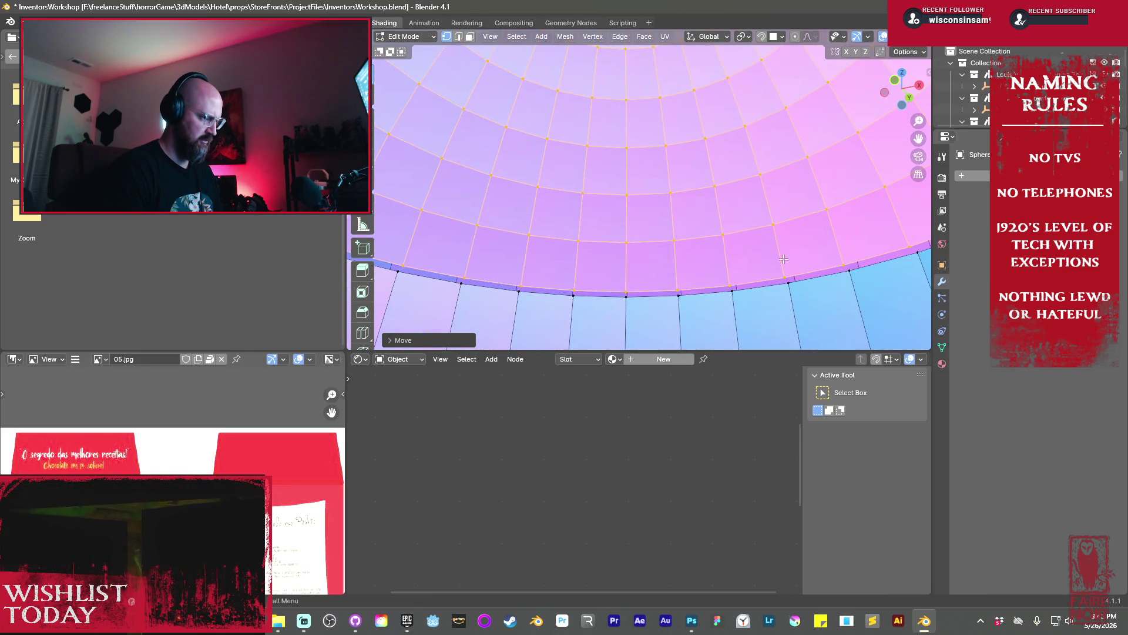
{"action": "key", "text": "s"}
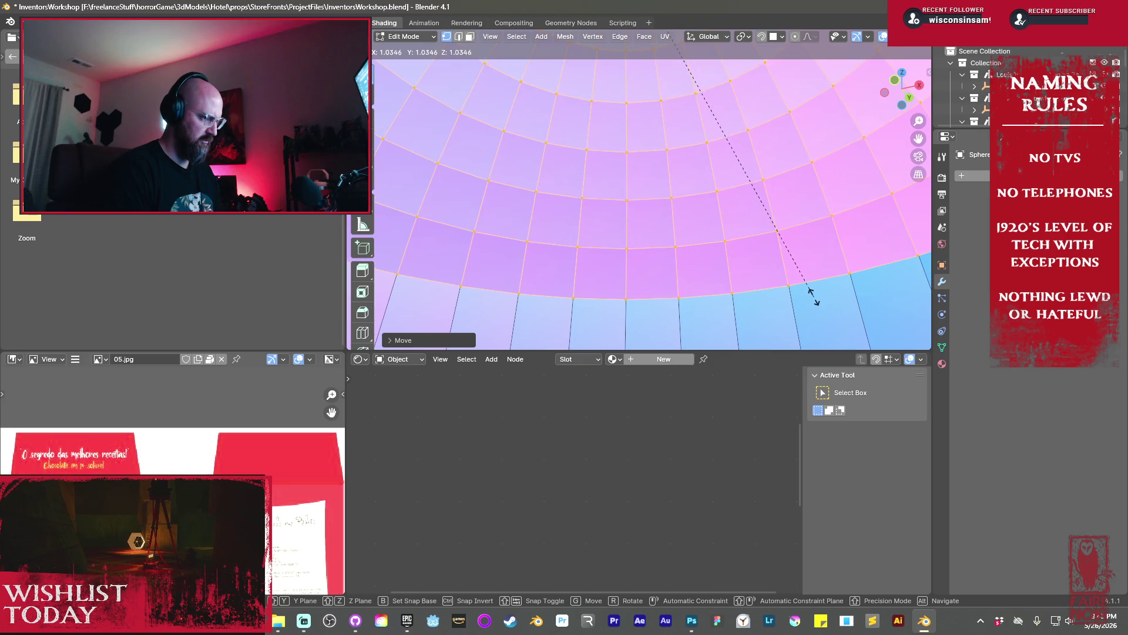
{"action": "left_click", "coordinate": [811, 296]}
{"action": "key", "text": "g"}
{"action": "key", "text": "z"}
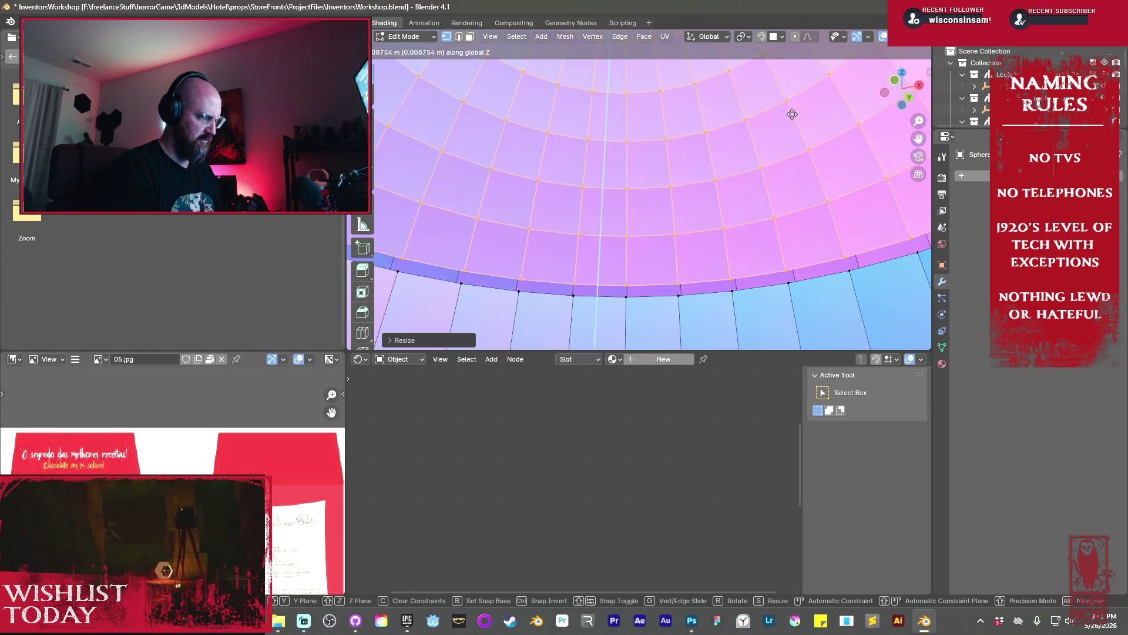
{"action": "left_click", "coordinate": [741, 137]}
Check the rim loops, then recalculate all normals outside and return to Object Mode
{"action": "mouse_move", "coordinate": [741, 137]}
{"action": "middle_mouse_down"}
{"action": "mouse_move", "coordinate": [742, 196]}
{"action": "mouse_move", "coordinate": [704, 259]}
{"action": "mouse_move", "coordinate": [846, 254]}
{"action": "middle_mouse_up"}
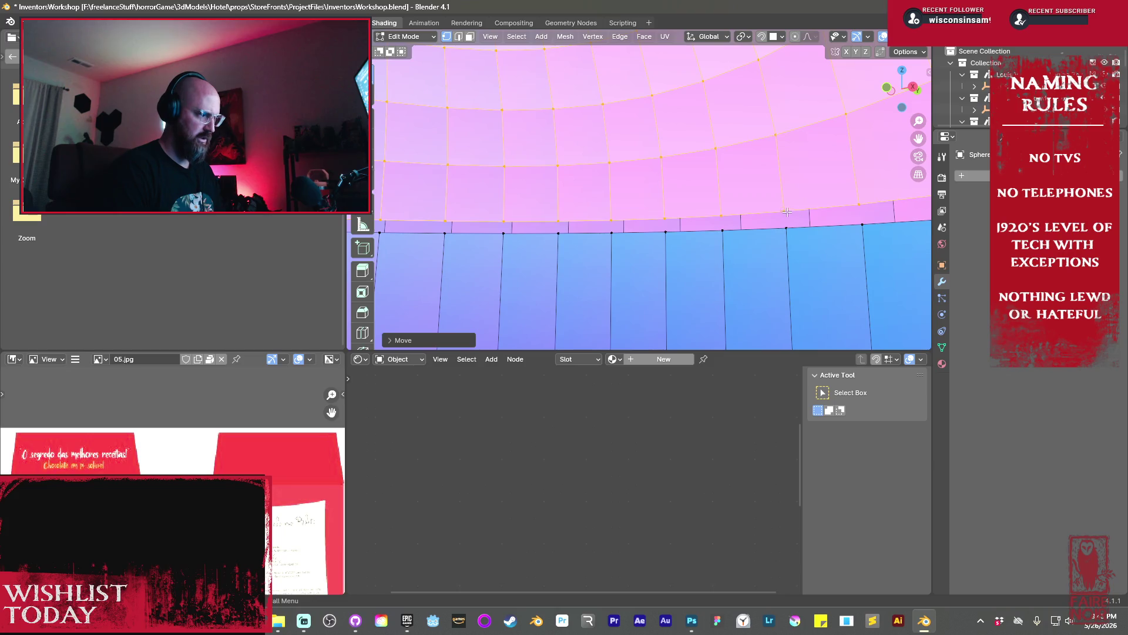
{"action": "left_click", "coordinate": [789, 212]}
{"action": "left_click", "coordinate": [724, 216], "text": "alt"}
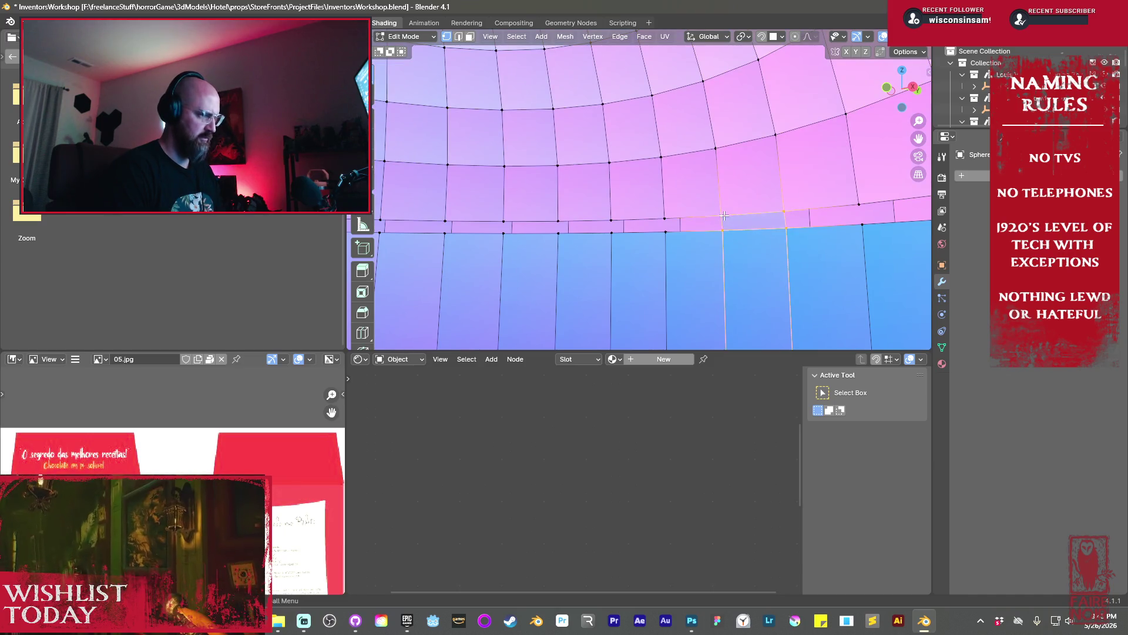
{"action": "left_click", "coordinate": [721, 233]}
{"action": "left_click", "coordinate": [722, 232]}
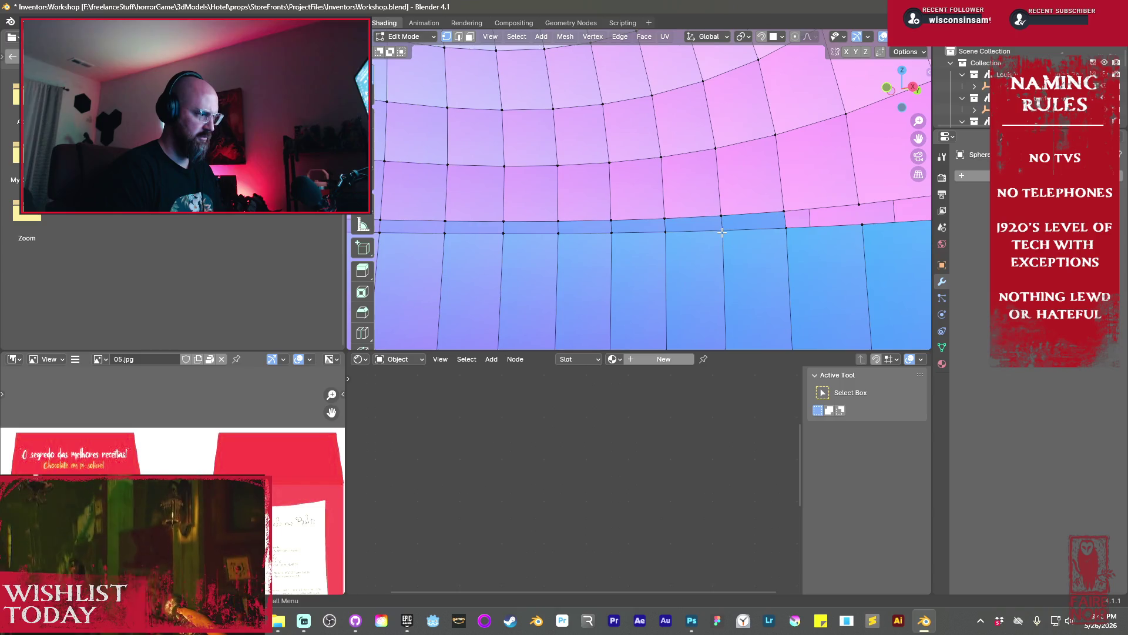
{"action": "key", "text": "a"}
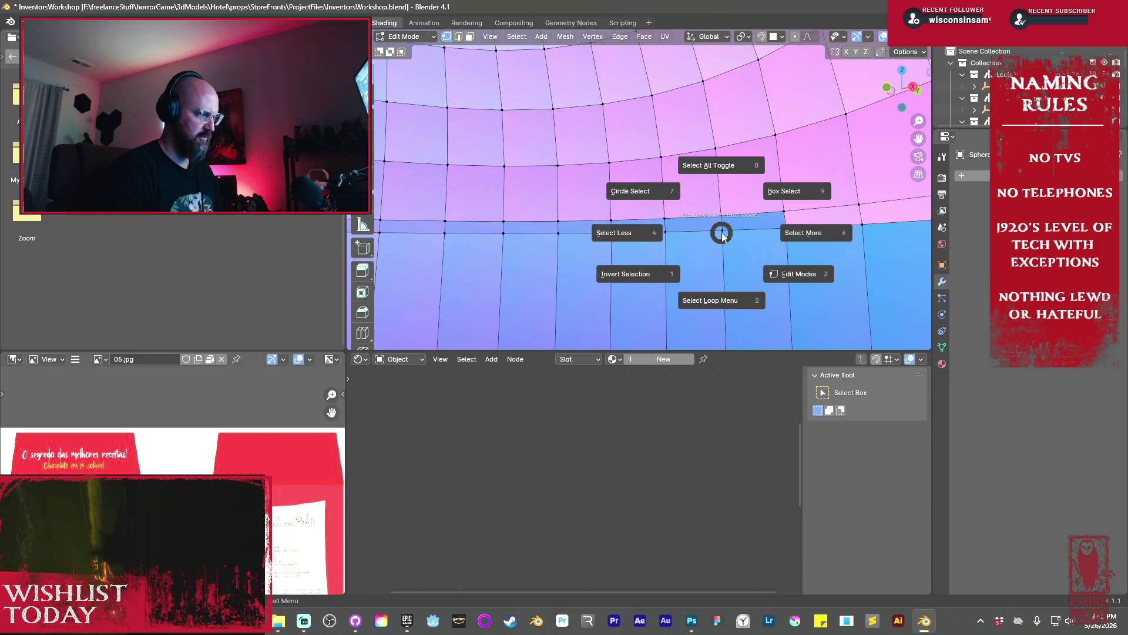
{"action": "key", "text": "alt+n"}
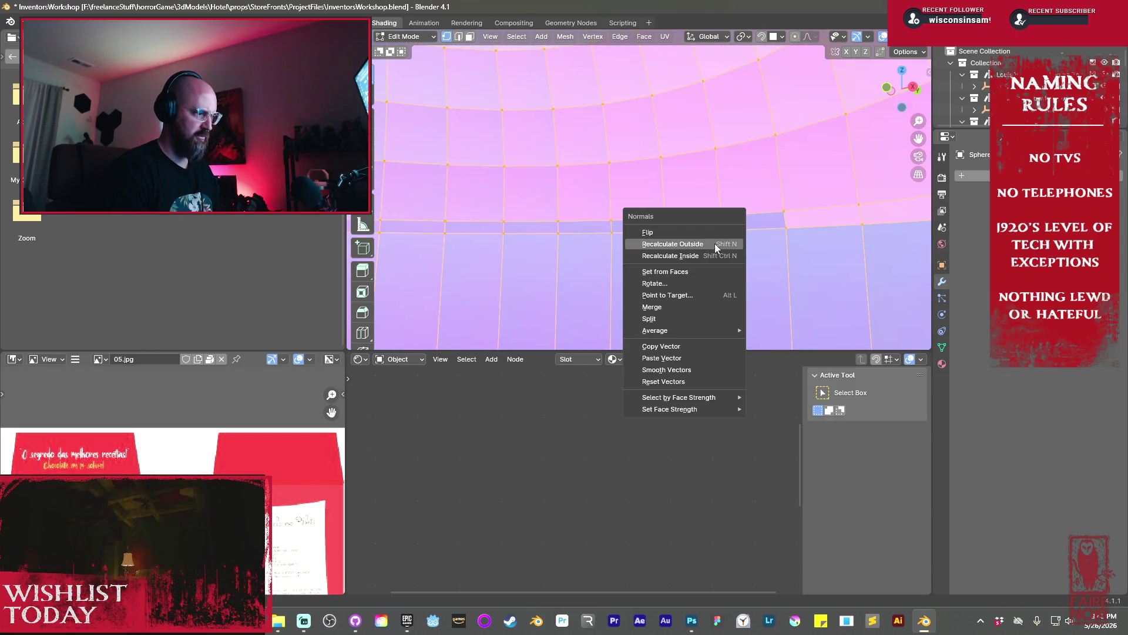
{"action": "left_click", "coordinate": [715, 243]}
{"action": "key", "text": "Tab"}
{"action": "scroll", "coordinate": [715, 243], "scroll_direction": "down", "scroll_amount": 5}
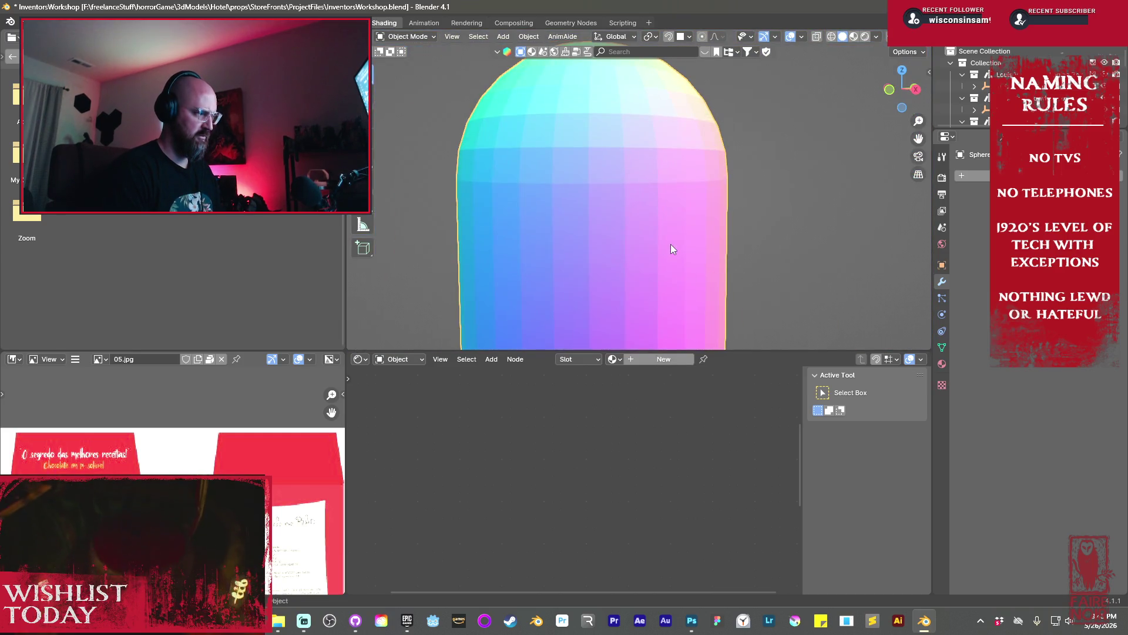
Apply Shade Smooth by Angle to the helmet capsule
{"action": "right_click", "coordinate": [671, 244]}
{"action": "left_click", "coordinate": [669, 251]}
{"action": "scroll", "coordinate": [641, 259], "scroll_direction": "down", "scroll_amount": 5}
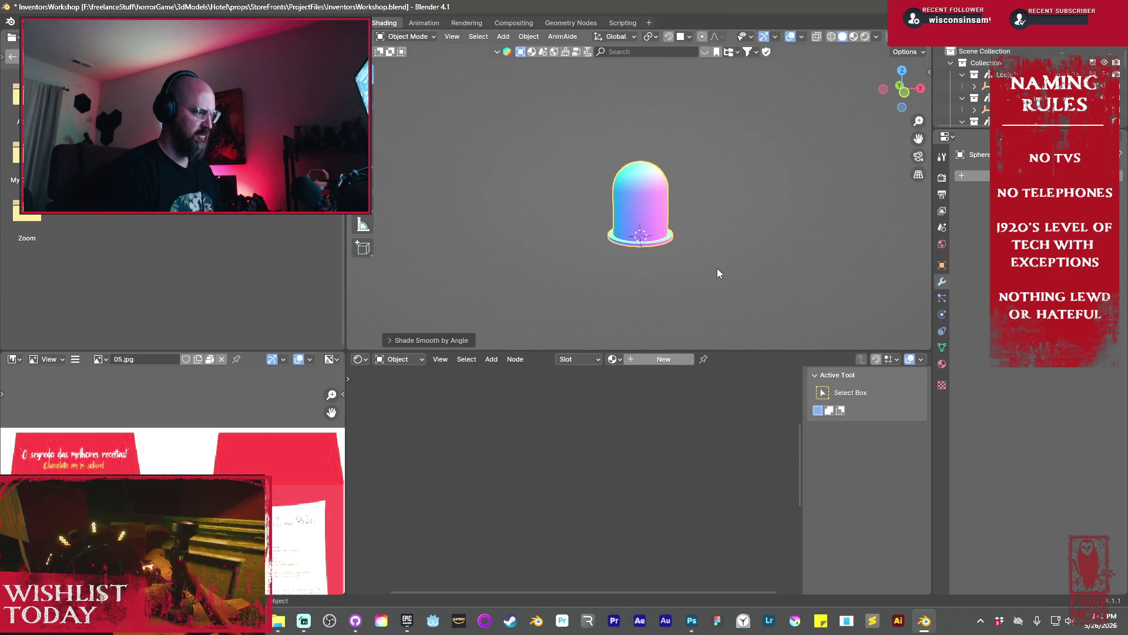
Exit Local View and orbit to see the helmet among the workshop props
{"action": "key", "text": "KP_Divide"}
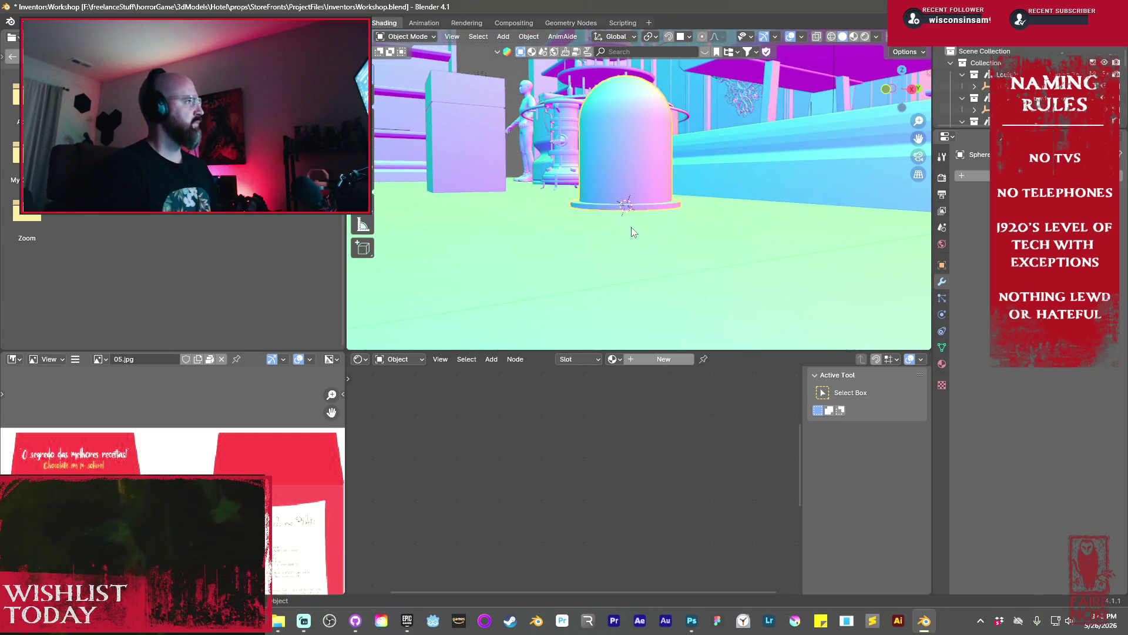
{"action": "scroll", "coordinate": [631, 228], "scroll_direction": "up", "scroll_amount": 4}
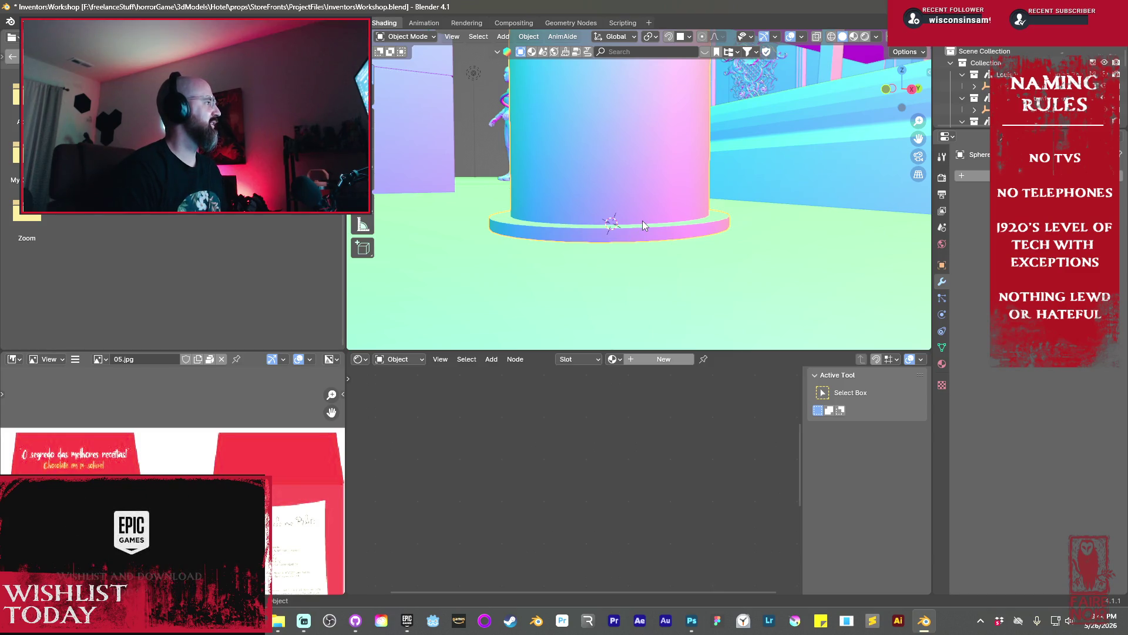
{"action": "mouse_move", "coordinate": [650, 225]}
{"action": "middle_mouse_down"}
{"action": "mouse_move", "coordinate": [742, 236]}
{"action": "mouse_move", "coordinate": [659, 221]}
{"action": "middle_mouse_up"}
{"action": "scroll", "coordinate": [659, 221], "scroll_direction": "up", "scroll_amount": 5}
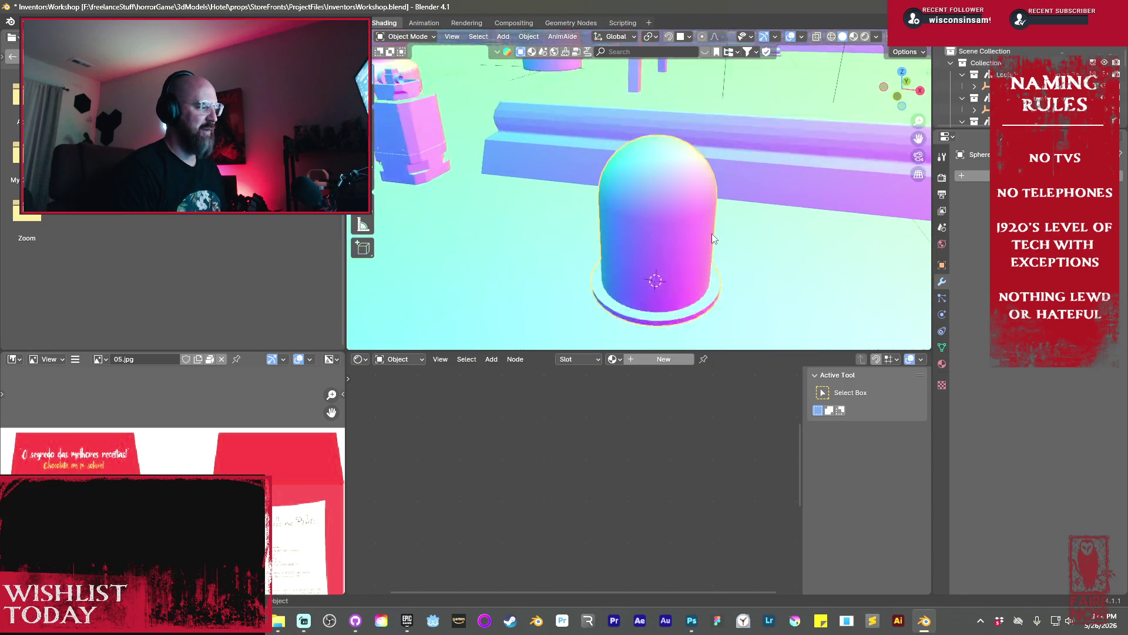
{"action": "mouse_move", "coordinate": [753, 227]}
{"action": "middle_mouse_down"}
{"action": "mouse_move", "coordinate": [643, 251]}
{"action": "mouse_move", "coordinate": [649, 244]}
{"action": "middle_mouse_up"}
{"action": "key", "text": "shift+a"}
Add a cylinder and scale it down to a small tube size
{"action": "mouse_move", "coordinate": [658, 242]}
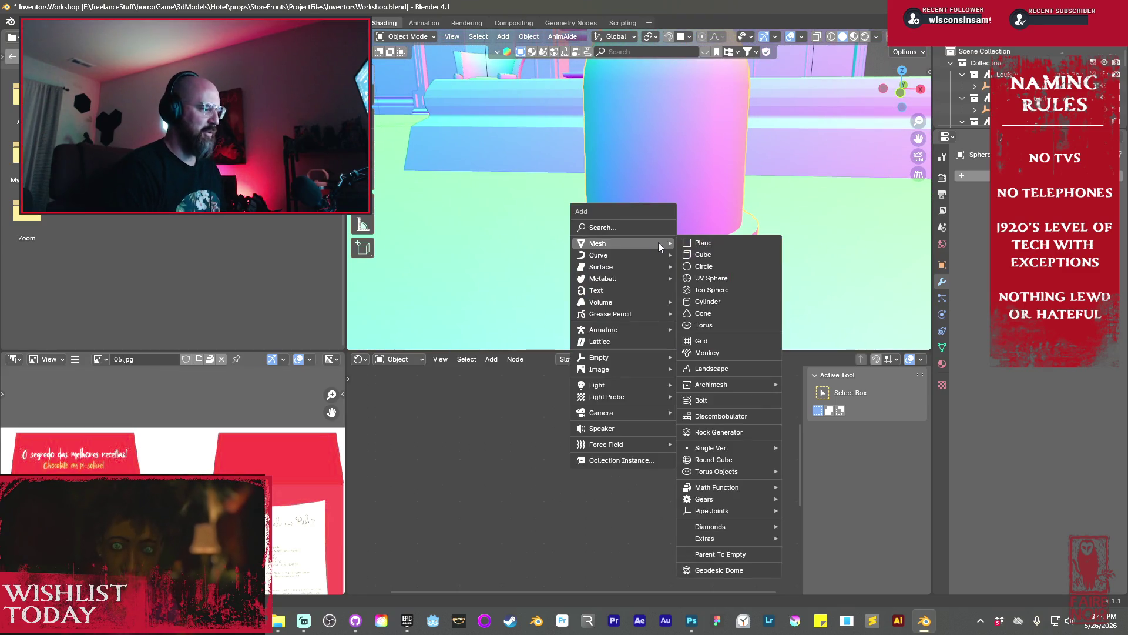
{"action": "left_click", "coordinate": [700, 301]}
{"action": "scroll", "coordinate": [696, 246], "scroll_direction": "down", "scroll_amount": 4}
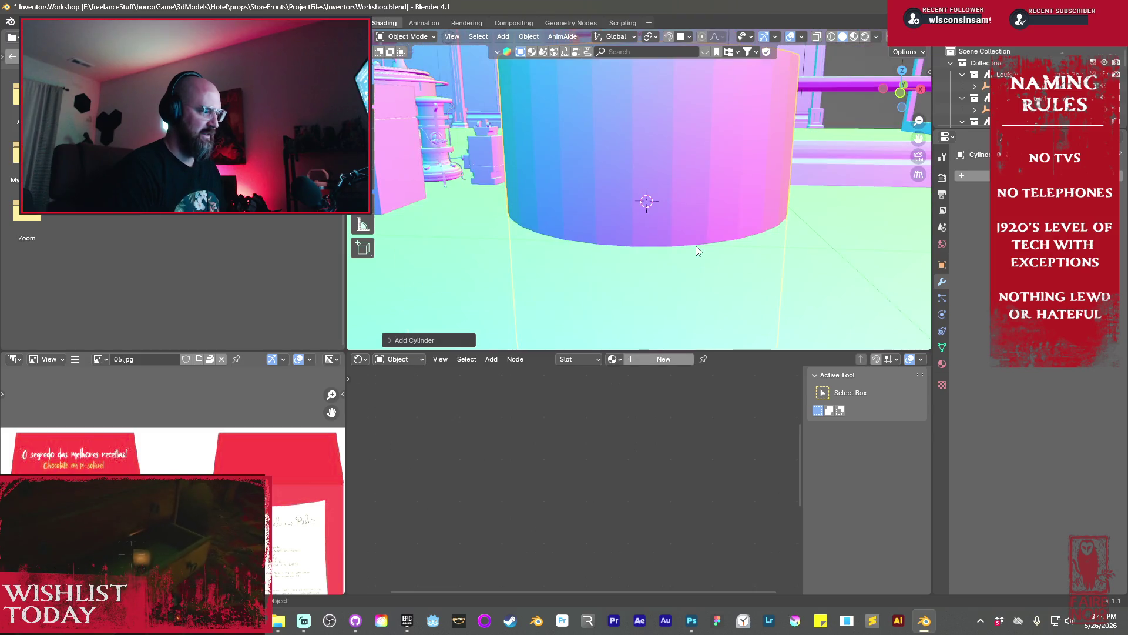
{"action": "key", "text": "s"}
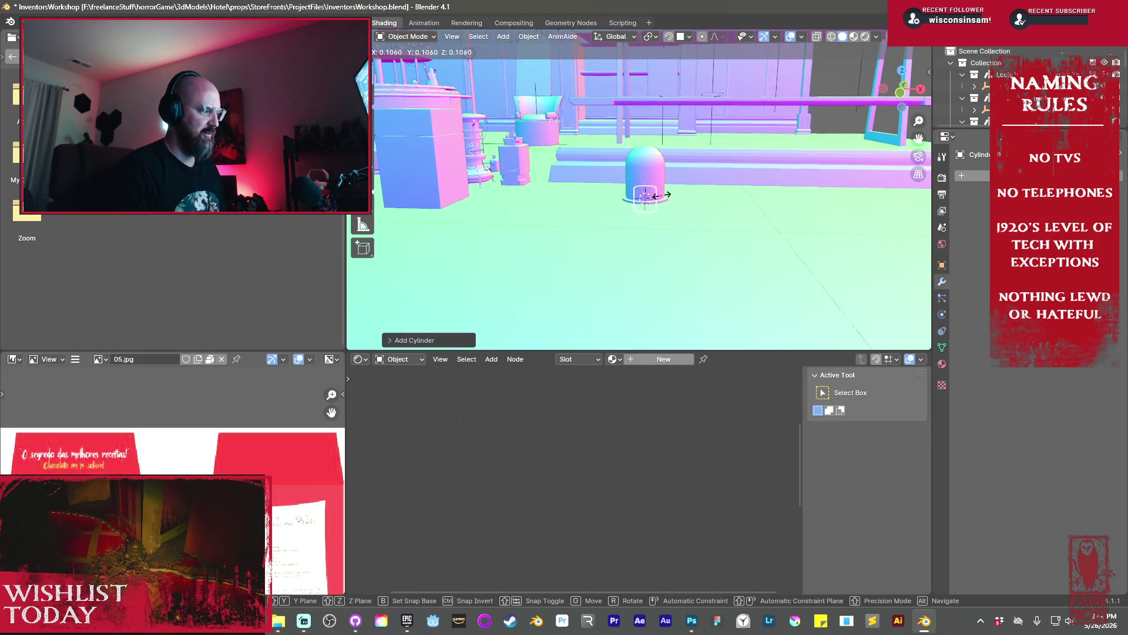
{"action": "left_click", "coordinate": [658, 196]}
{"action": "scroll", "coordinate": [669, 208], "scroll_direction": "up", "scroll_amount": 7}
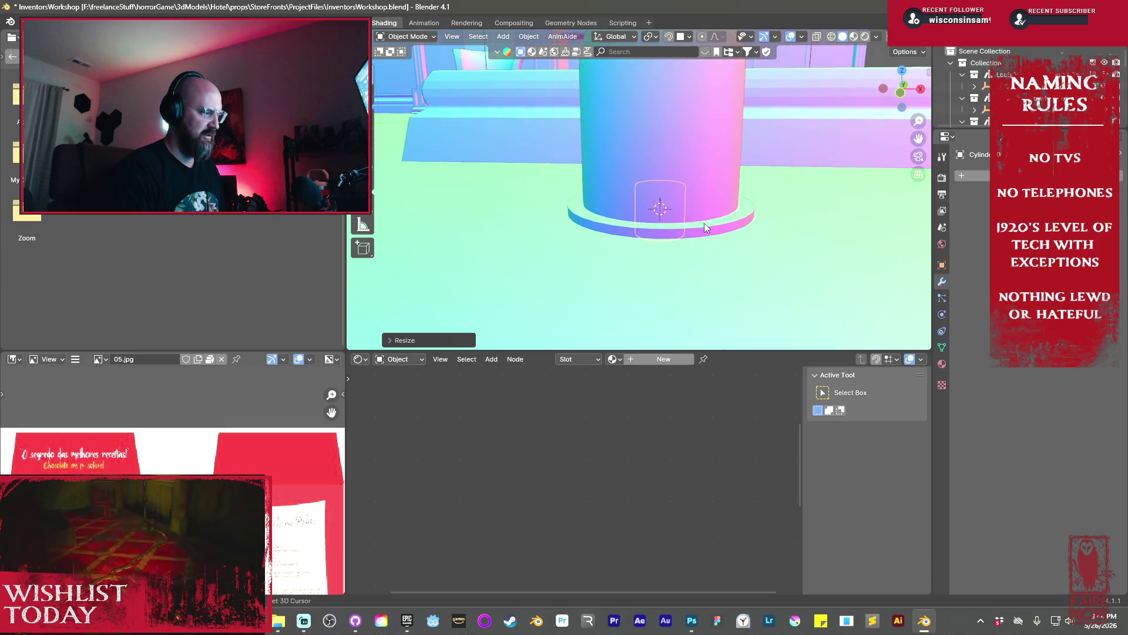
{"action": "key", "text": "s"}
{"action": "left_click", "coordinate": [743, 238]}
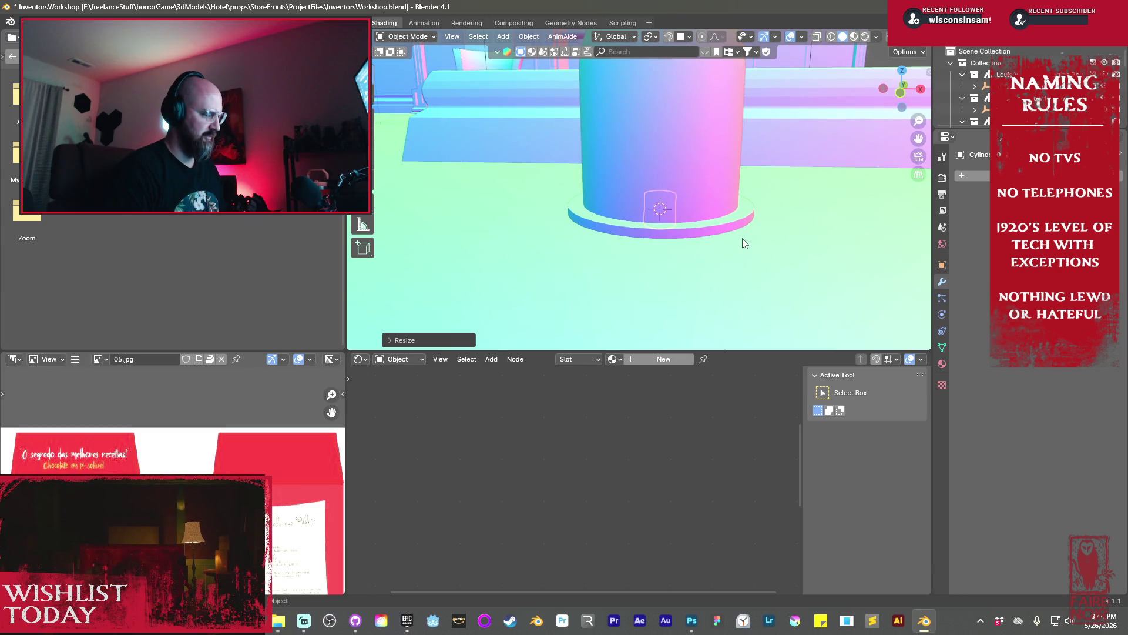
Raise the small cylinder along Z and turn it sideways 90° about X
{"action": "key", "text": "g"}
{"action": "key", "text": "z"}
{"action": "left_click", "coordinate": [731, 128]}
{"action": "scroll", "coordinate": [729, 122], "scroll_direction": "down", "scroll_amount": 3}
{"action": "mouse_move", "coordinate": [699, 146]}
{"action": "middle_mouse_down"}
{"action": "mouse_move", "coordinate": [632, 157]}
{"action": "mouse_move", "coordinate": [653, 161]}
{"action": "mouse_move", "coordinate": [536, 244]}
{"action": "middle_mouse_up"}
{"action": "key", "text": "g"}
{"action": "key", "text": "x"}
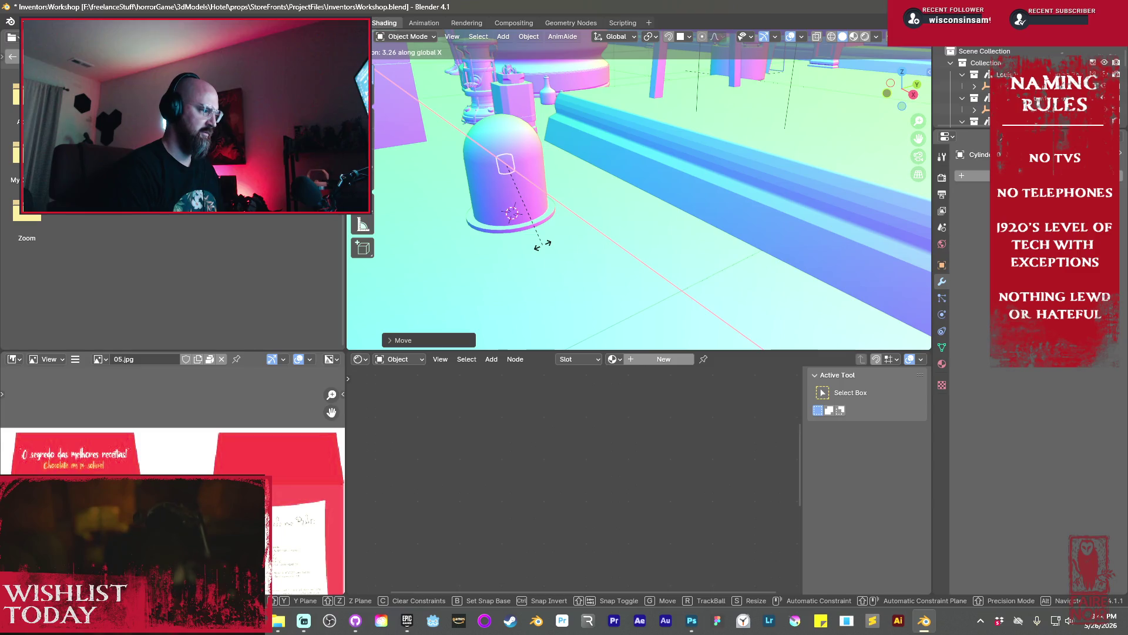
{"action": "type", "text": "90"}
{"action": "key", "text": "Return"}
Place the cylinder against the helmet's front and enter Edit Mode on it
{"action": "key", "text": "g"}
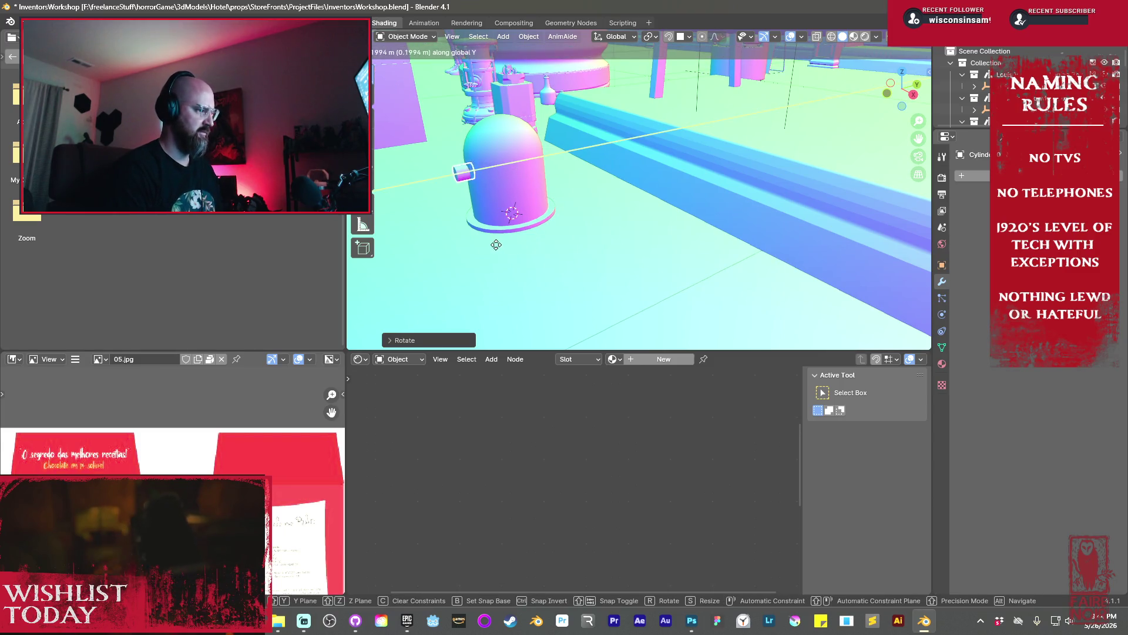
{"action": "left_click", "coordinate": [484, 238]}
{"action": "scroll", "coordinate": [485, 238], "scroll_direction": "up", "scroll_amount": 5}
{"action": "mouse_move", "coordinate": [580, 213]}
{"action": "middle_mouse_down"}
{"action": "mouse_move", "coordinate": [664, 212]}
{"action": "mouse_move", "coordinate": [629, 319]}
{"action": "mouse_move", "coordinate": [811, 317]}
{"action": "mouse_move", "coordinate": [664, 297]}
{"action": "mouse_move", "coordinate": [666, 249]}
{"action": "middle_mouse_up"}
{"action": "key", "text": "Tab"}
{"action": "middle_click_drag", "start_coordinate": [688, 252], "coordinate": [686, 249]}
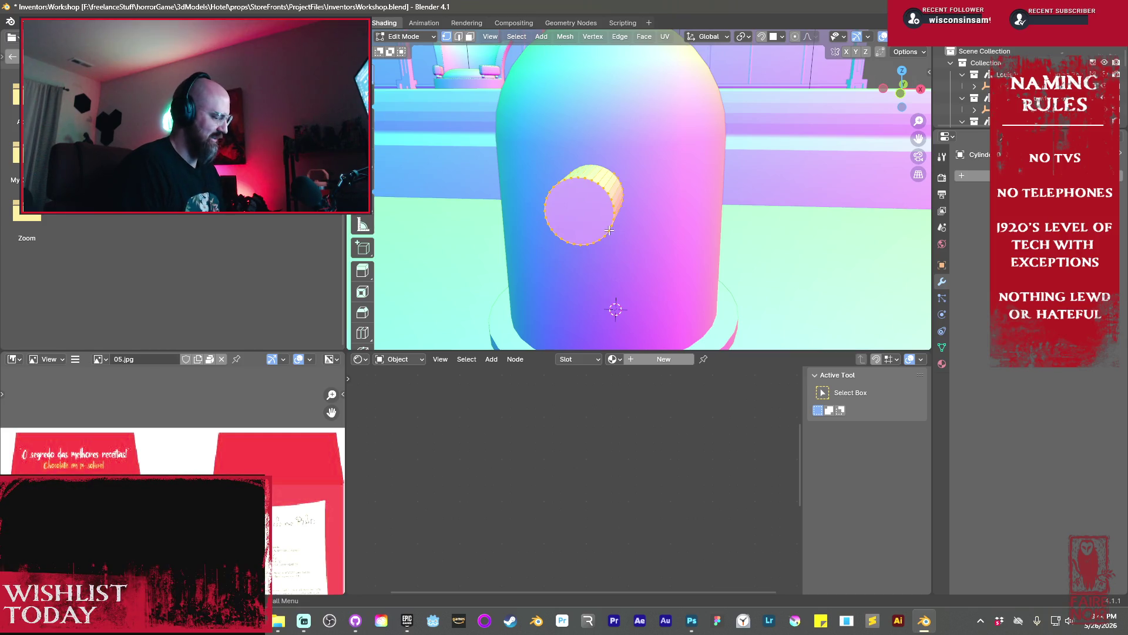
Delete the eyehole tube's end-cap face
{"action": "key", "text": "3"}
{"action": "mouse_move", "coordinate": [608, 230]}
{"action": "middle_mouse_down"}
{"action": "mouse_move", "coordinate": [781, 241]}
{"action": "mouse_move", "coordinate": [684, 232]}
{"action": "mouse_move", "coordinate": [621, 243]}
{"action": "middle_mouse_up"}
{"action": "scroll", "coordinate": [781, 240], "scroll_direction": "up", "scroll_amount": 3}
{"action": "key", "text": "g"}
{"action": "left_click", "coordinate": [655, 241]}
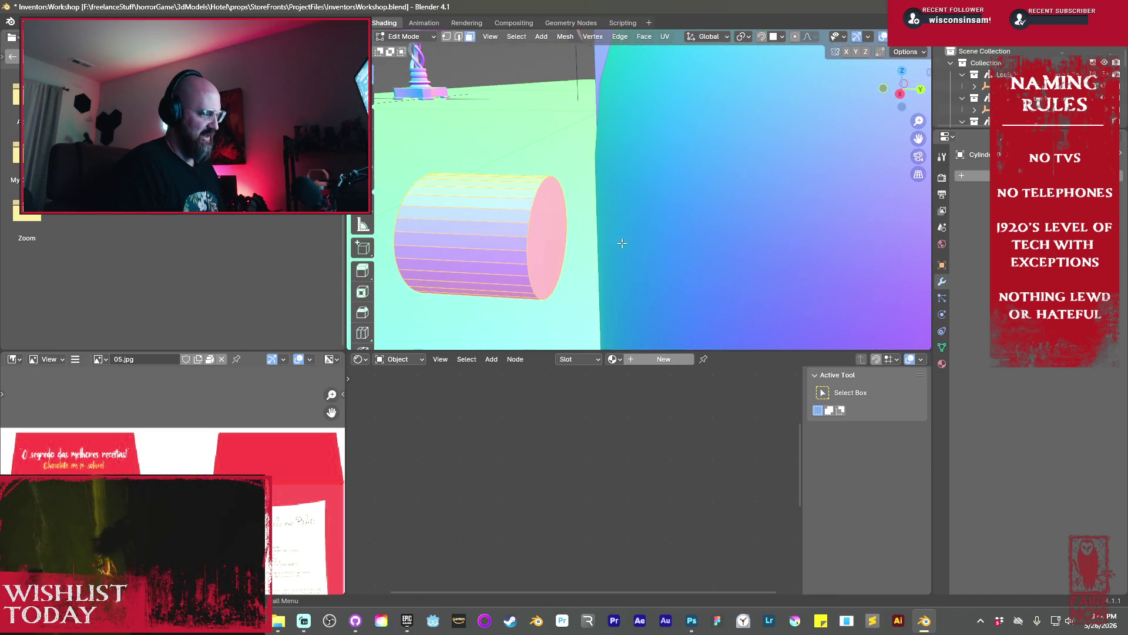
{"action": "left_click", "coordinate": [548, 224]}
{"action": "key", "text": "x"}
{"action": "left_click", "coordinate": [630, 190]}
Extrude the open end's rim and scale it inward to form the tube's lip
{"action": "middle_click_drag", "start_coordinate": [630, 191], "coordinate": [764, 212]}
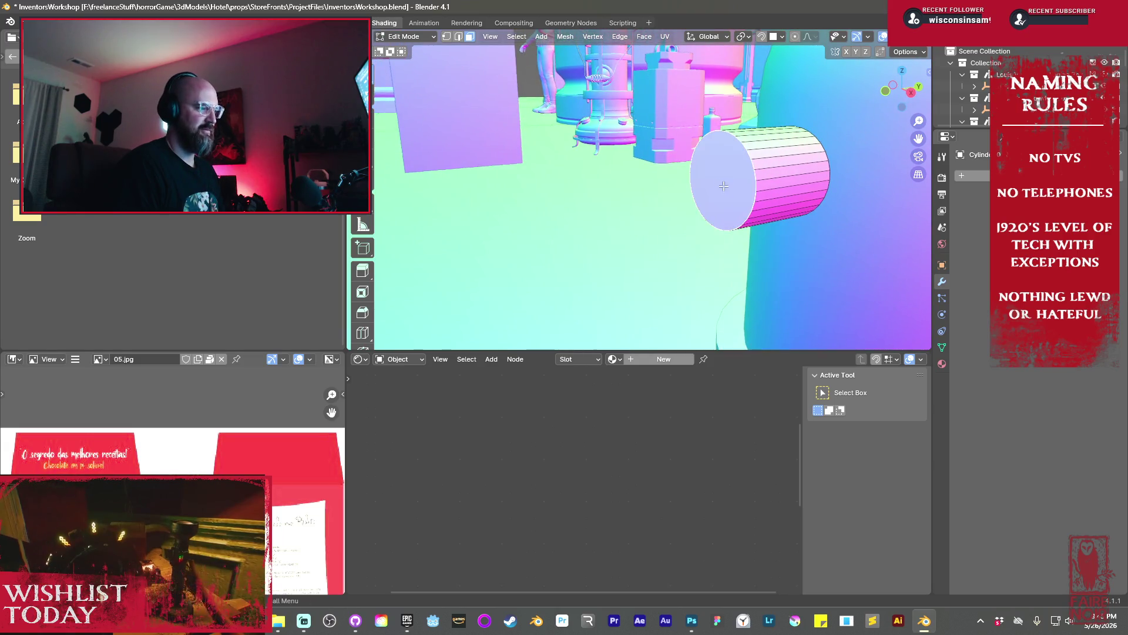
{"action": "left_click", "coordinate": [763, 212], "text": "alt"}
{"action": "key", "text": "e"}
{"action": "key", "text": "s"}
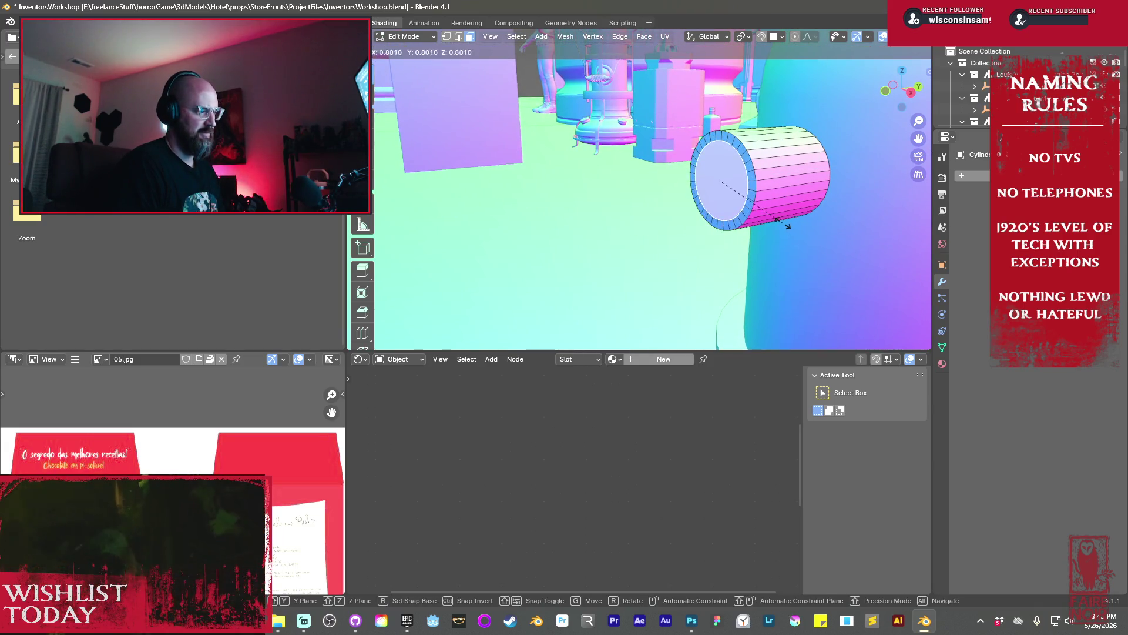
{"action": "left_click", "coordinate": [777, 221]}
{"action": "key", "text": "g"}
{"action": "key", "text": "y"}
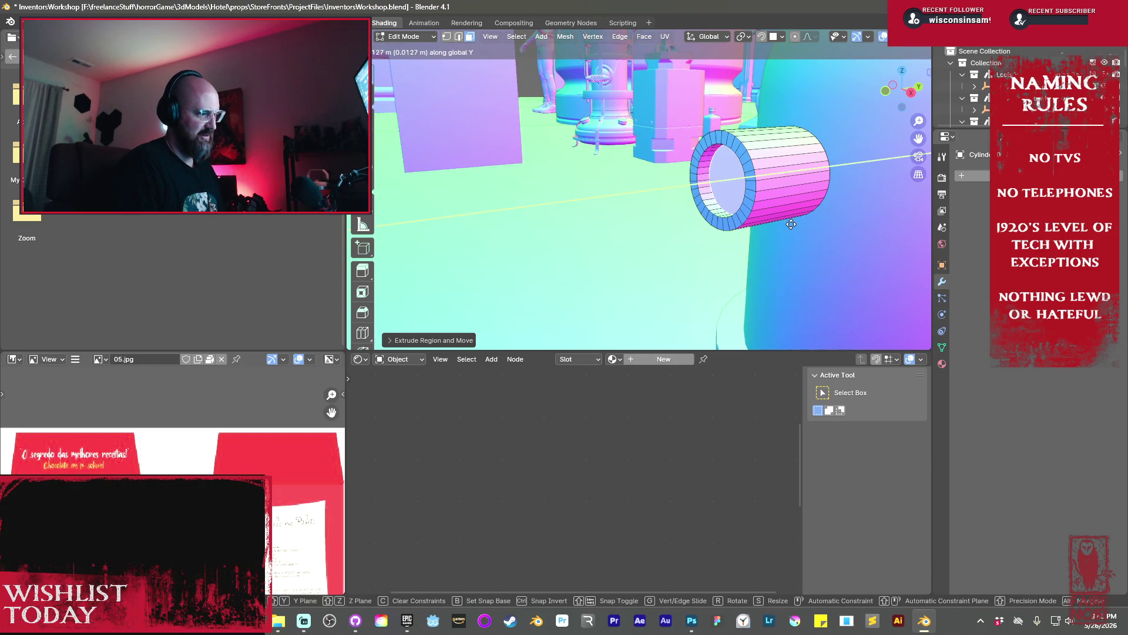
{"action": "right_click", "coordinate": [788, 223]}
Mark the tube's ring edges as a seam and return to Object Mode
{"action": "key", "text": "2"}
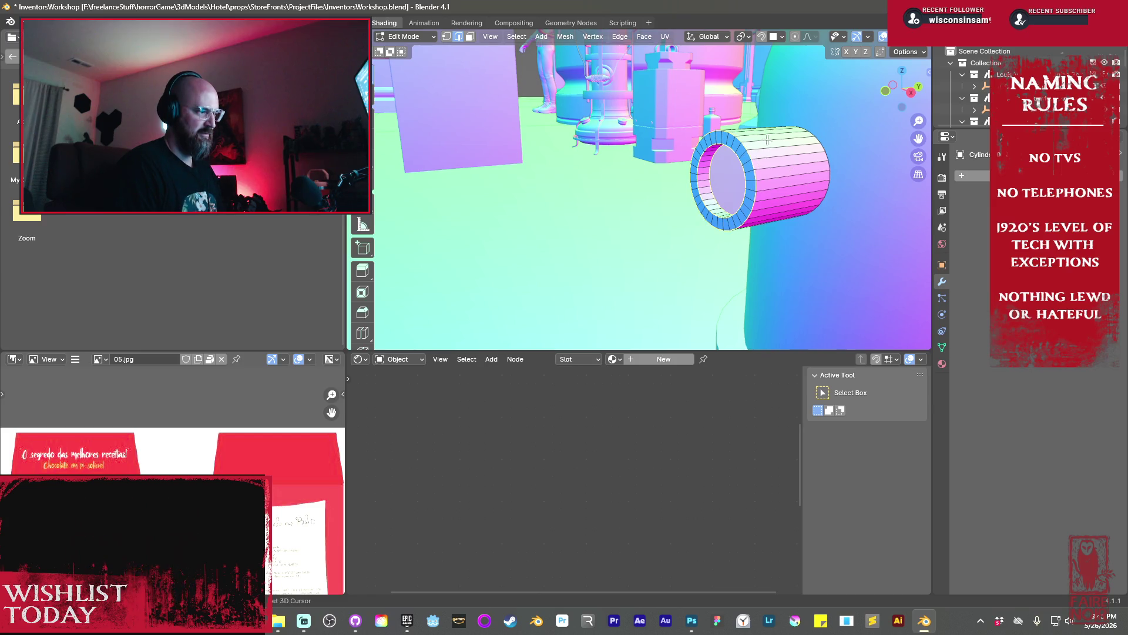
{"action": "mouse_move", "coordinate": [766, 133]}
{"action": "middle_mouse_down"}
{"action": "mouse_move", "coordinate": [757, 182]}
{"action": "mouse_move", "coordinate": [755, 146]}
{"action": "mouse_move", "coordinate": [604, 231]}
{"action": "middle_mouse_up"}
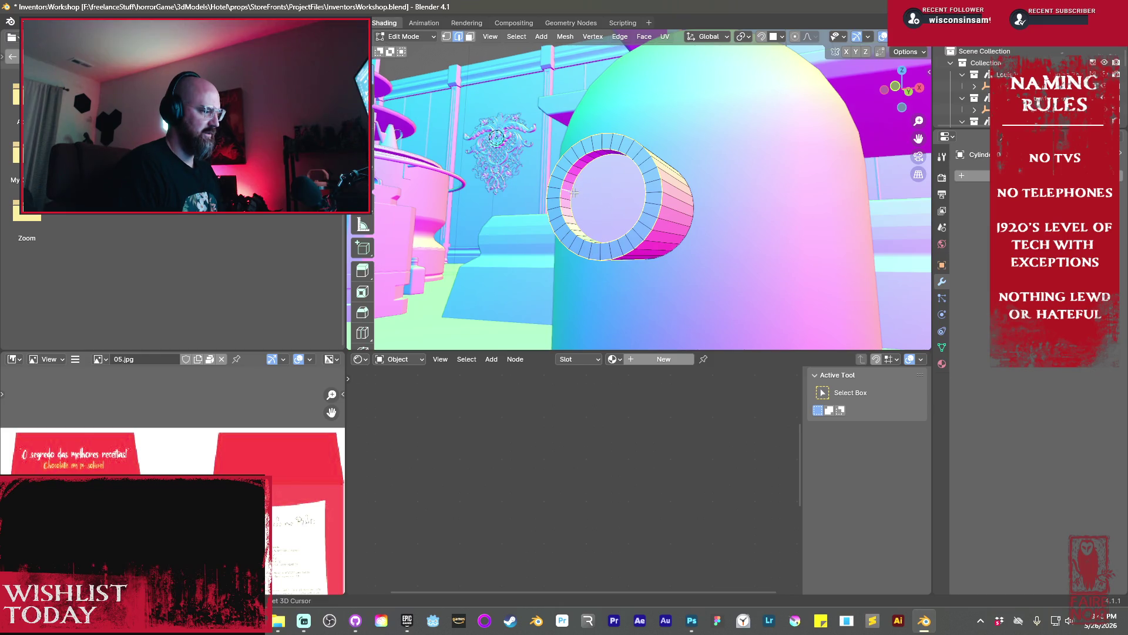
{"action": "right_click", "coordinate": [632, 205]}
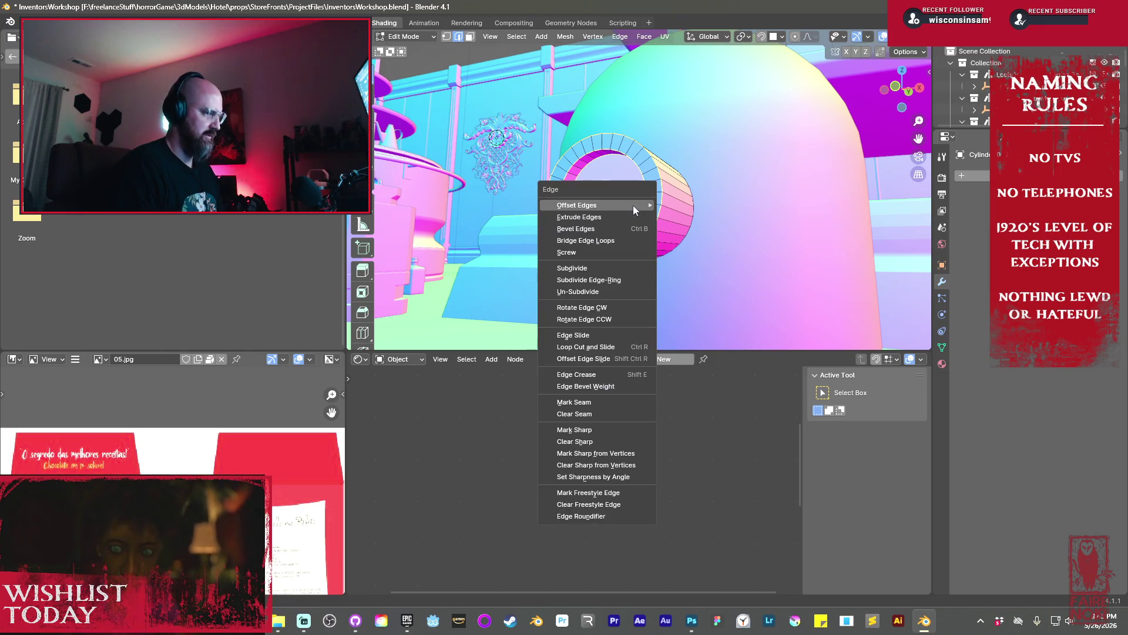
{"action": "right_click", "coordinate": [756, 267]}
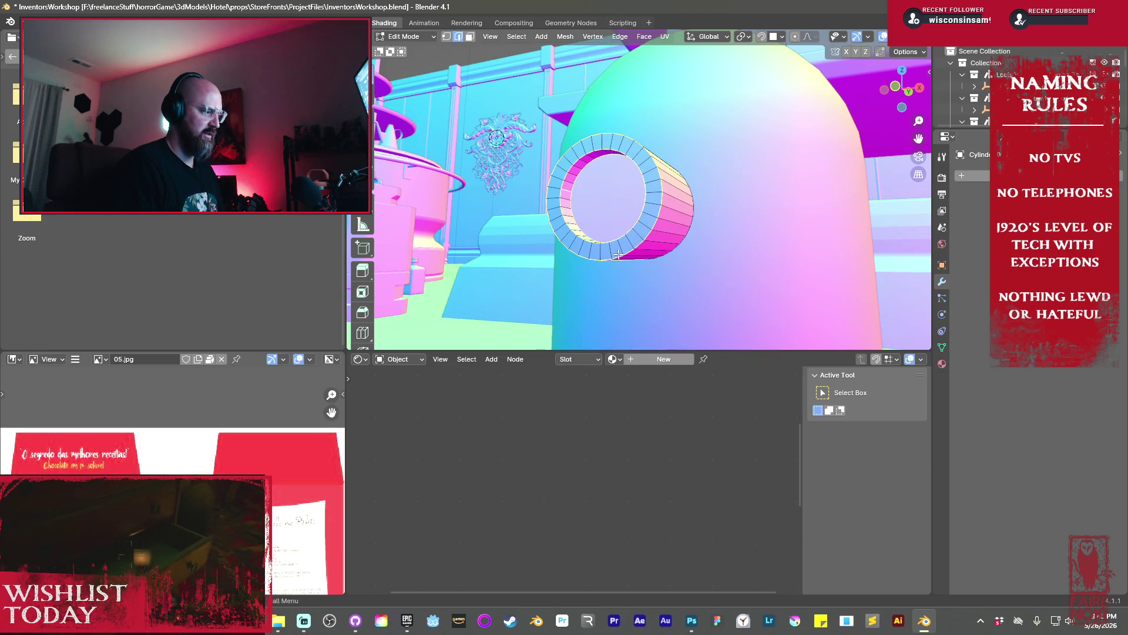
{"action": "key", "text": "ctrl+e"}
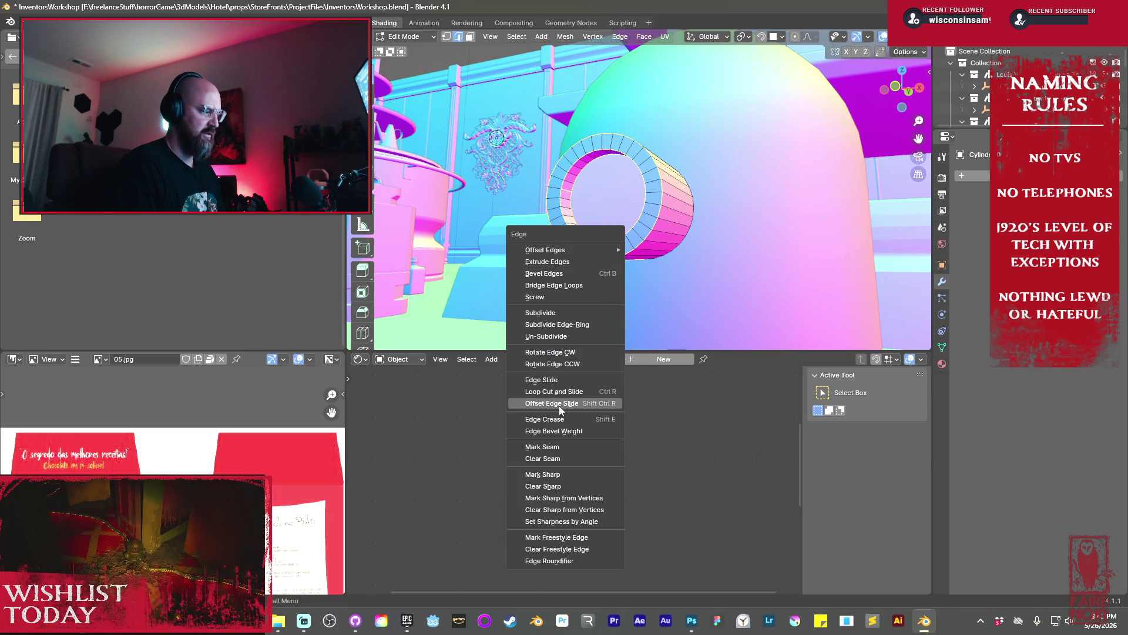
{"action": "left_click", "coordinate": [562, 444]}
{"action": "key", "text": "a"}
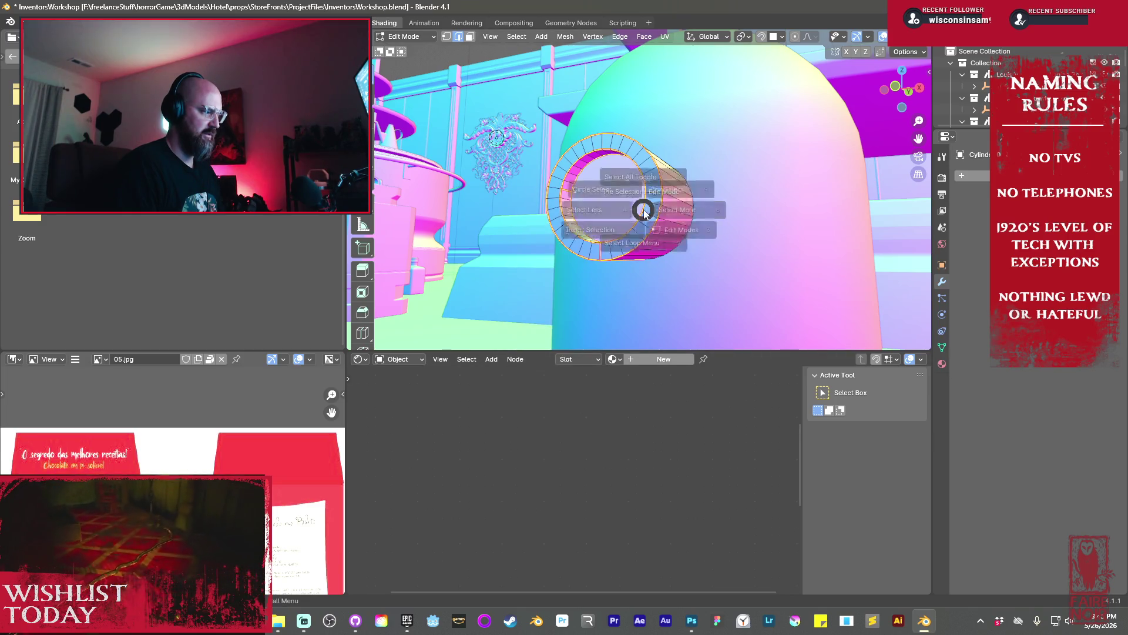
{"action": "key", "text": "Tab"}
Smooth-shade the tube by angle and slide it into place along Y on the dome
{"action": "right_click", "coordinate": [643, 210]}
{"action": "left_click", "coordinate": [644, 215]}
{"action": "mouse_move", "coordinate": [643, 215]}
{"action": "middle_mouse_down"}
{"action": "mouse_move", "coordinate": [671, 215]}
{"action": "mouse_move", "coordinate": [722, 246]}
{"action": "mouse_move", "coordinate": [683, 228]}
{"action": "mouse_move", "coordinate": [552, 253]}
{"action": "mouse_move", "coordinate": [644, 236]}
{"action": "middle_mouse_up"}
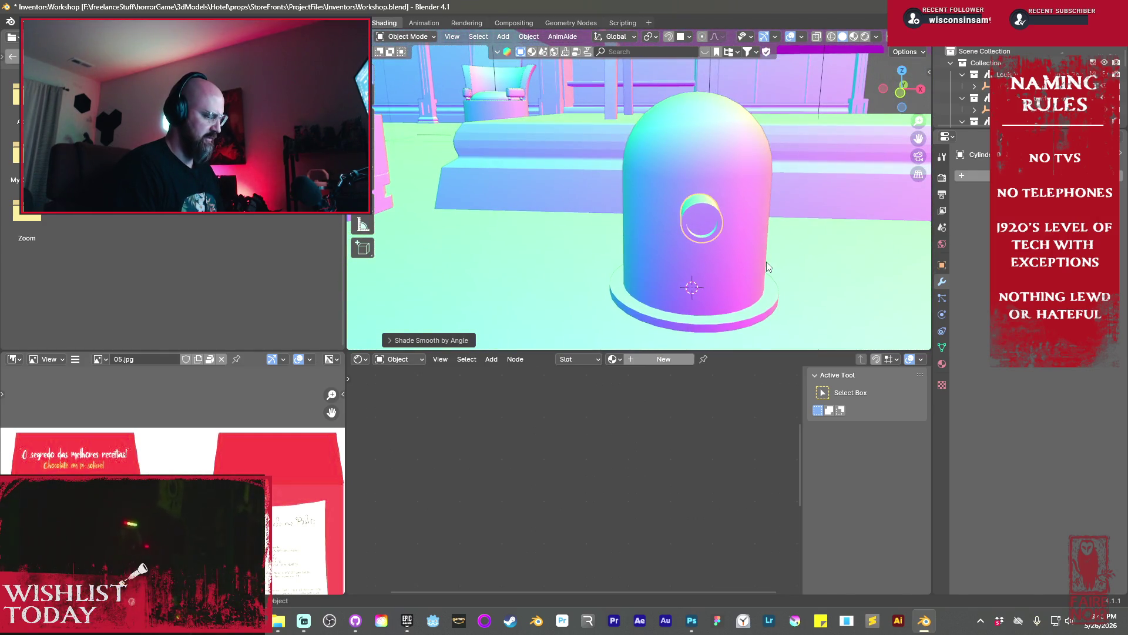
{"action": "key", "text": "g"}
{"action": "left_click", "coordinate": [724, 269]}
{"action": "mouse_move", "coordinate": [724, 269]}
{"action": "middle_mouse_down"}
{"action": "mouse_move", "coordinate": [640, 285]}
{"action": "mouse_move", "coordinate": [576, 264]}
{"action": "middle_mouse_up"}
{"action": "key", "text": "g"}
{"action": "key", "text": "y"}
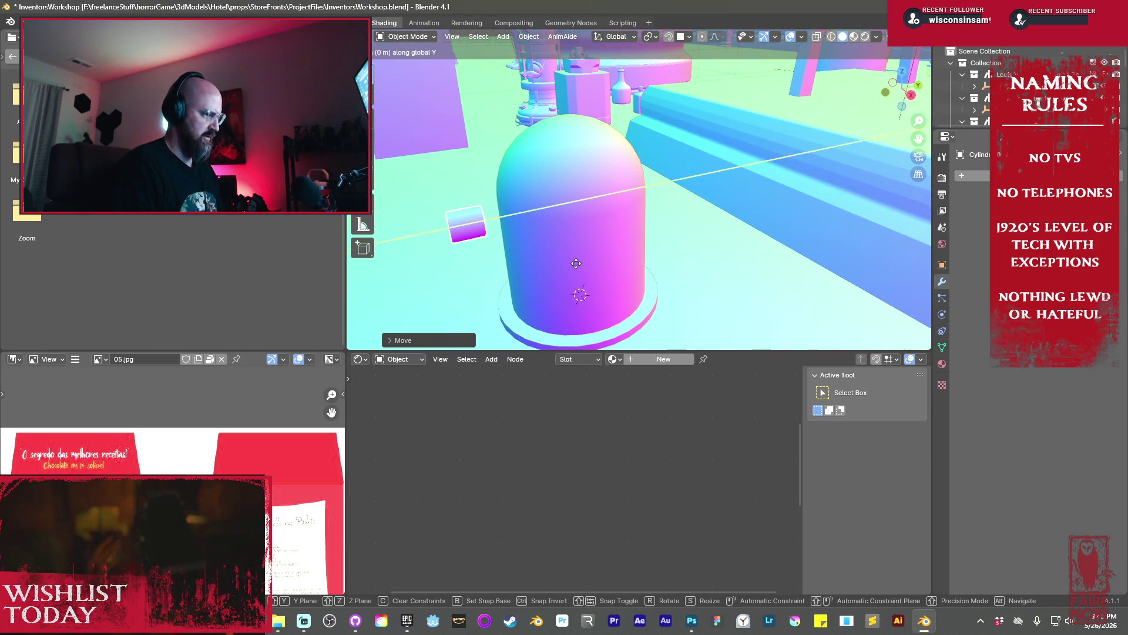
{"action": "left_click", "coordinate": [614, 270]}
{"action": "mouse_move", "coordinate": [616, 270]}
{"action": "middle_mouse_down"}
{"action": "mouse_move", "coordinate": [696, 252]}
{"action": "mouse_move", "coordinate": [718, 227]}
{"action": "mouse_move", "coordinate": [700, 256]}
{"action": "mouse_move", "coordinate": [704, 242]}
{"action": "middle_mouse_up"}
Duplicate the eyehole tube and place the copy beside the first along X
{"action": "key", "text": "g"}
{"action": "key", "text": "x"}
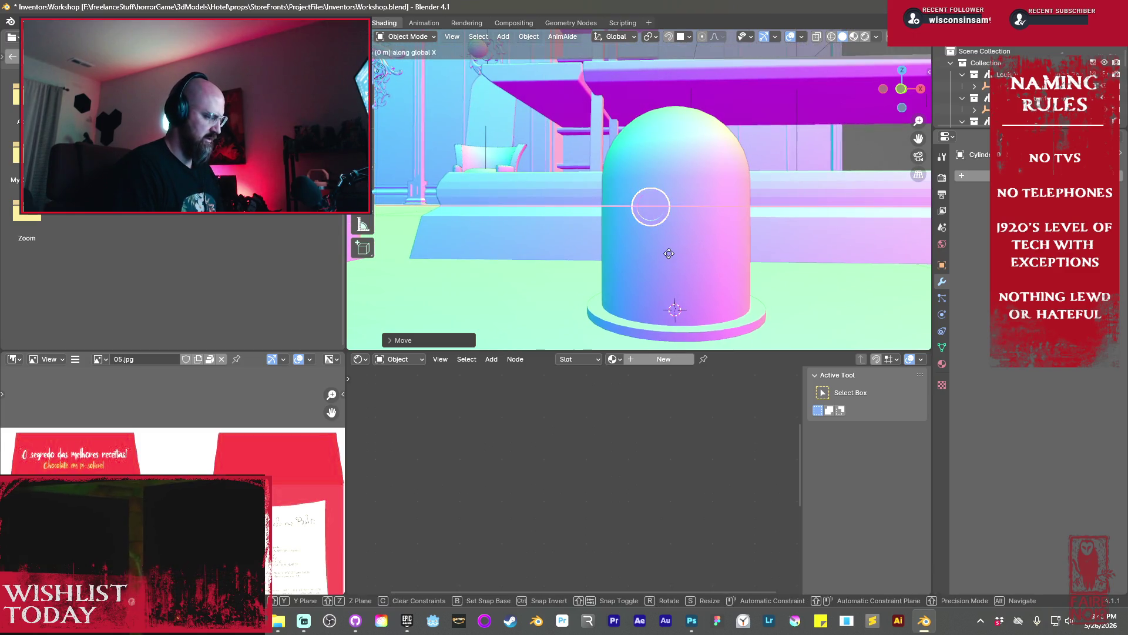
{"action": "left_click", "coordinate": [719, 262]}
{"action": "mouse_move", "coordinate": [714, 256]}
{"action": "middle_mouse_down"}
{"action": "mouse_move", "coordinate": [627, 267]}
{"action": "mouse_move", "coordinate": [632, 238]}
{"action": "mouse_move", "coordinate": [740, 246]}
{"action": "mouse_move", "coordinate": [715, 249]}
{"action": "mouse_move", "coordinate": [653, 224]}
{"action": "middle_mouse_up"}
Shift the tube's edge loop along Y in wireframe view, then restore solid shading
{"action": "key", "text": "Tab"}
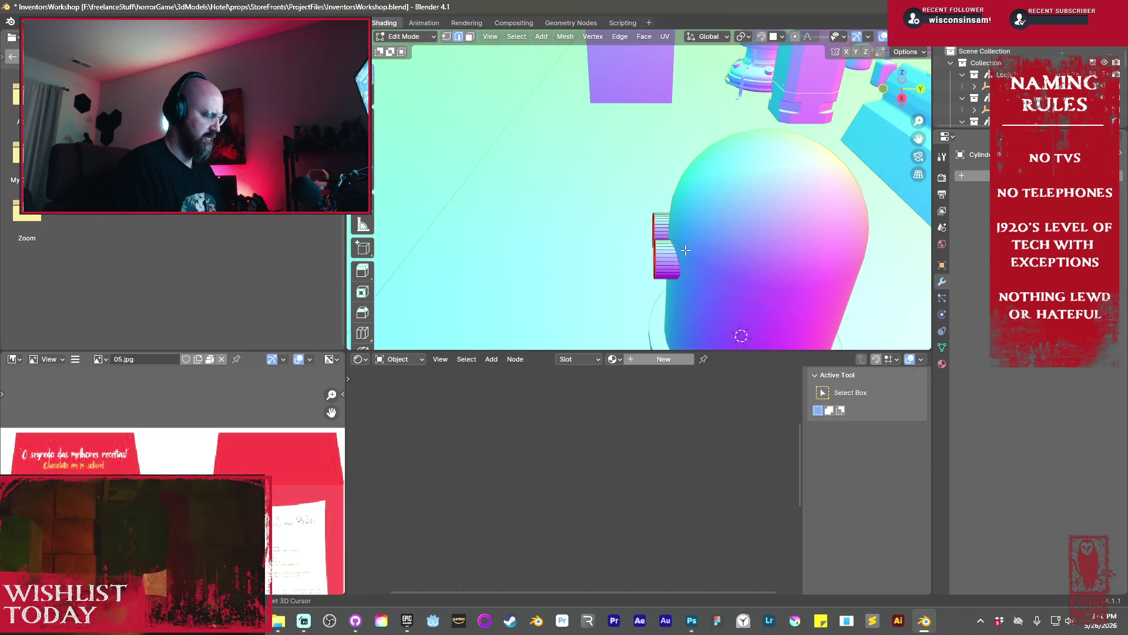
{"action": "key", "text": "z"}
{"action": "left_click", "coordinate": [576, 249]}
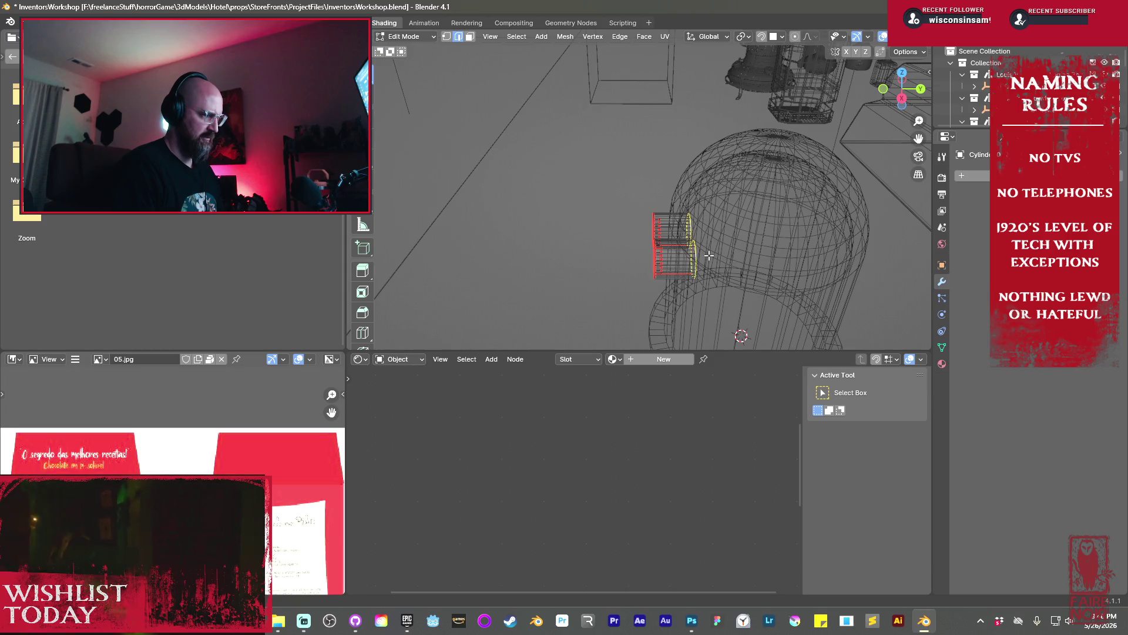
{"action": "key", "text": "g"}
{"action": "key", "text": "y"}
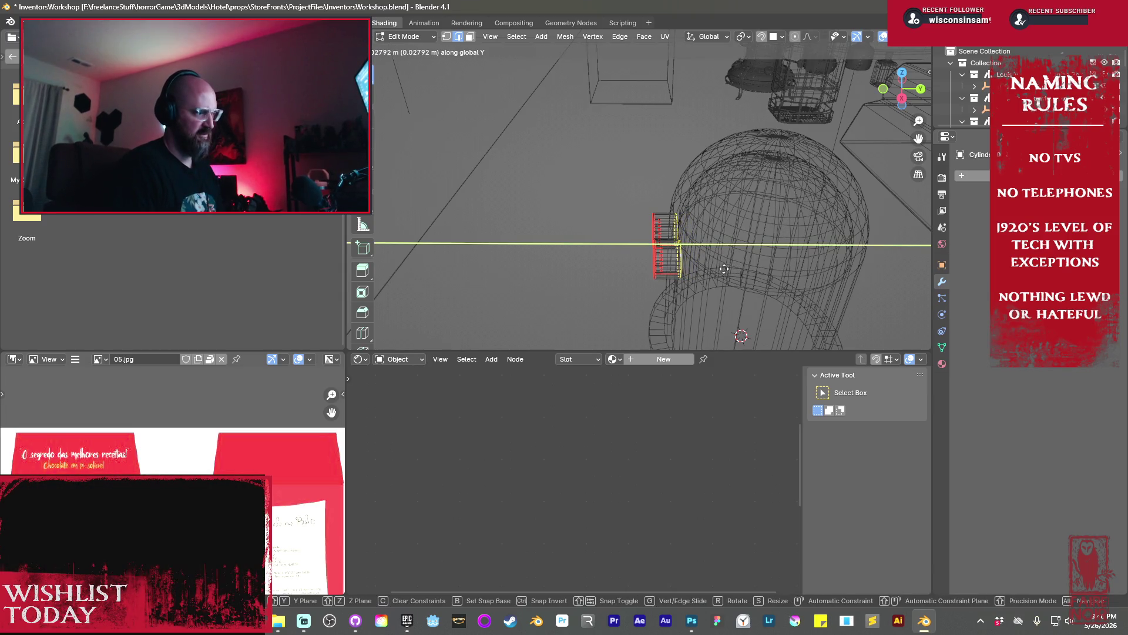
{"action": "left_click", "coordinate": [724, 269]}
{"action": "key", "text": "Tab"}
{"action": "key", "text": "shift+z"}
Adjust the twin tubes' depth into the dome along Y
{"action": "key", "text": "g"}
{"action": "key", "text": "y"}
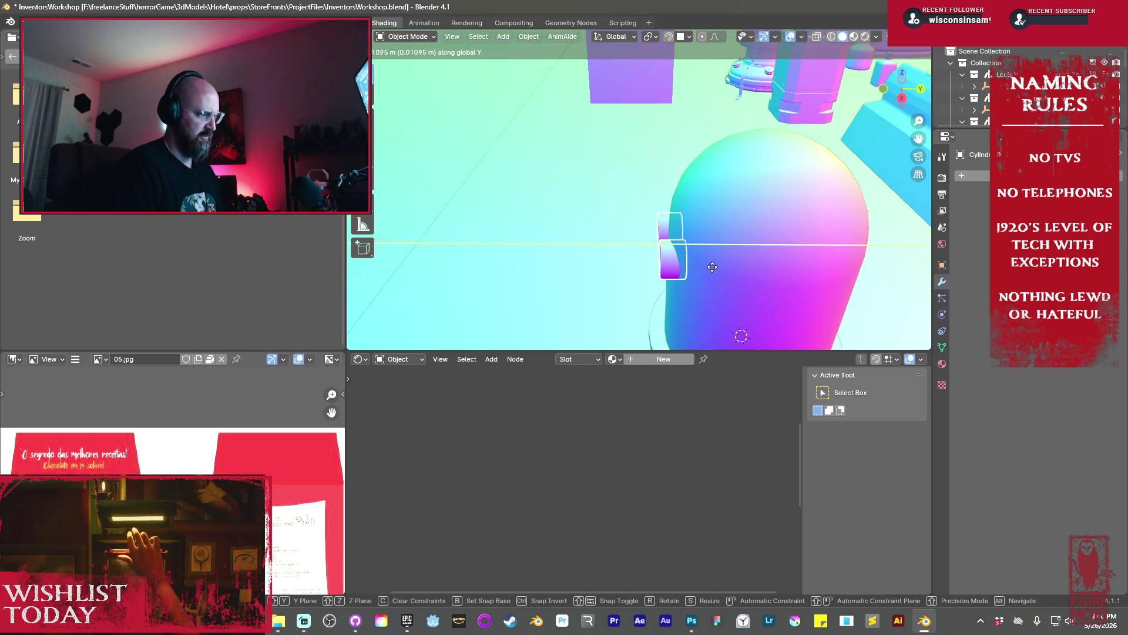
{"action": "left_click", "coordinate": [687, 269]}
{"action": "mouse_move", "coordinate": [684, 270]}
{"action": "middle_mouse_down"}
{"action": "mouse_move", "coordinate": [782, 217]}
{"action": "mouse_move", "coordinate": [764, 233]}
{"action": "middle_mouse_up"}
{"action": "key", "text": "g"}
{"action": "key", "text": "y"}
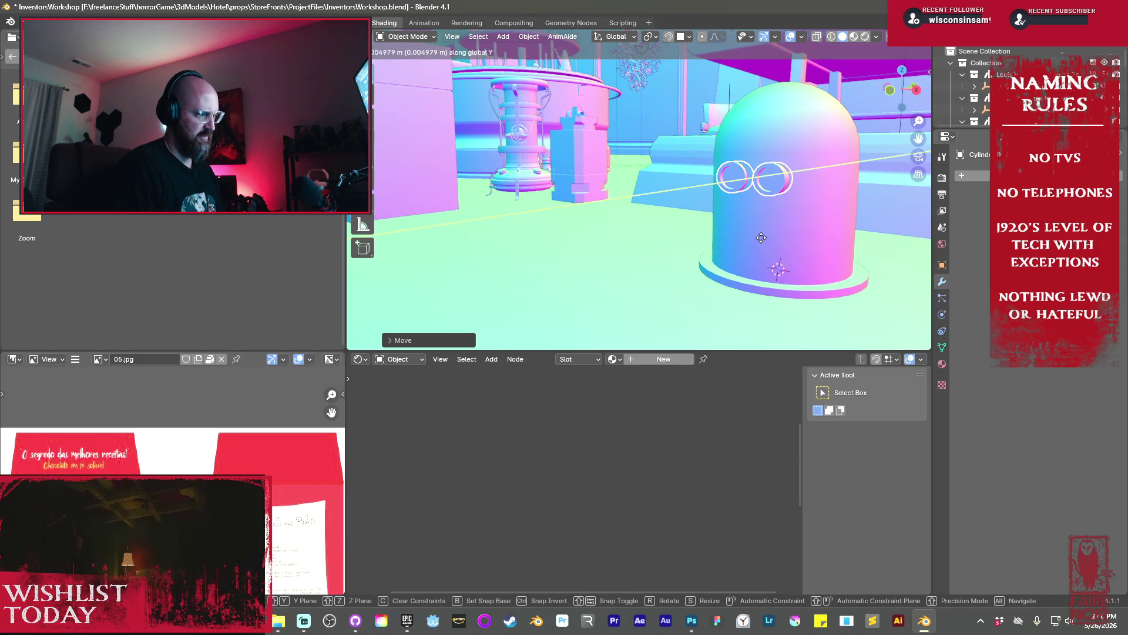
{"action": "left_click", "coordinate": [761, 238]}
{"action": "middle_click_drag", "start_coordinate": [758, 228], "coordinate": [757, 228]}
{"action": "key", "text": "shift+a"}
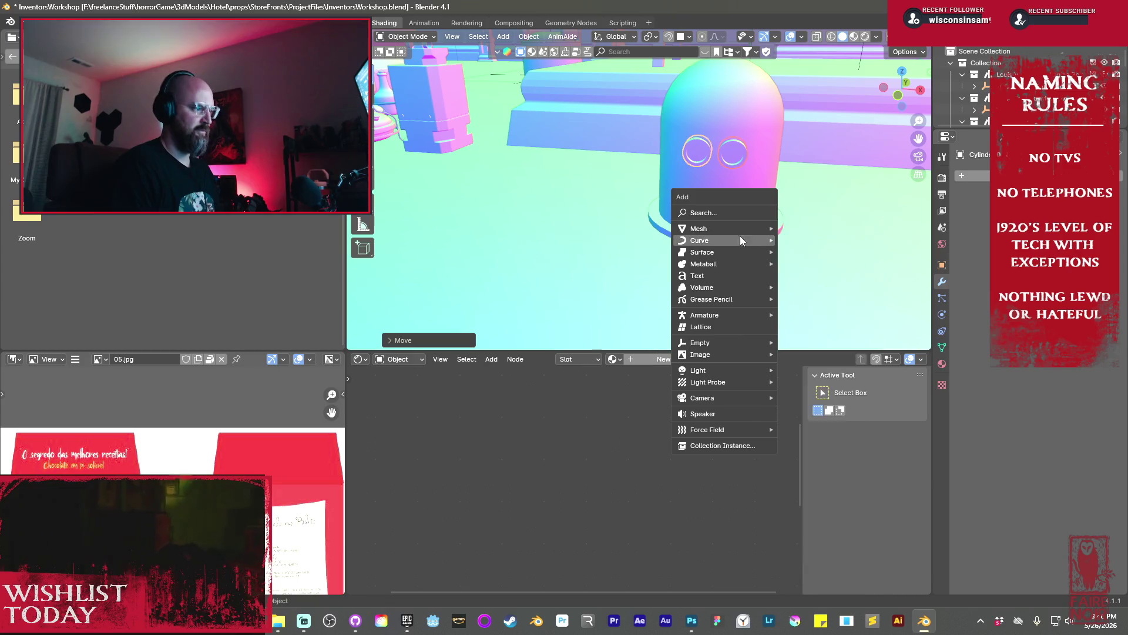
Add a cube and scale it down in Edit Mode to a small front block
{"action": "mouse_move", "coordinate": [739, 228]}
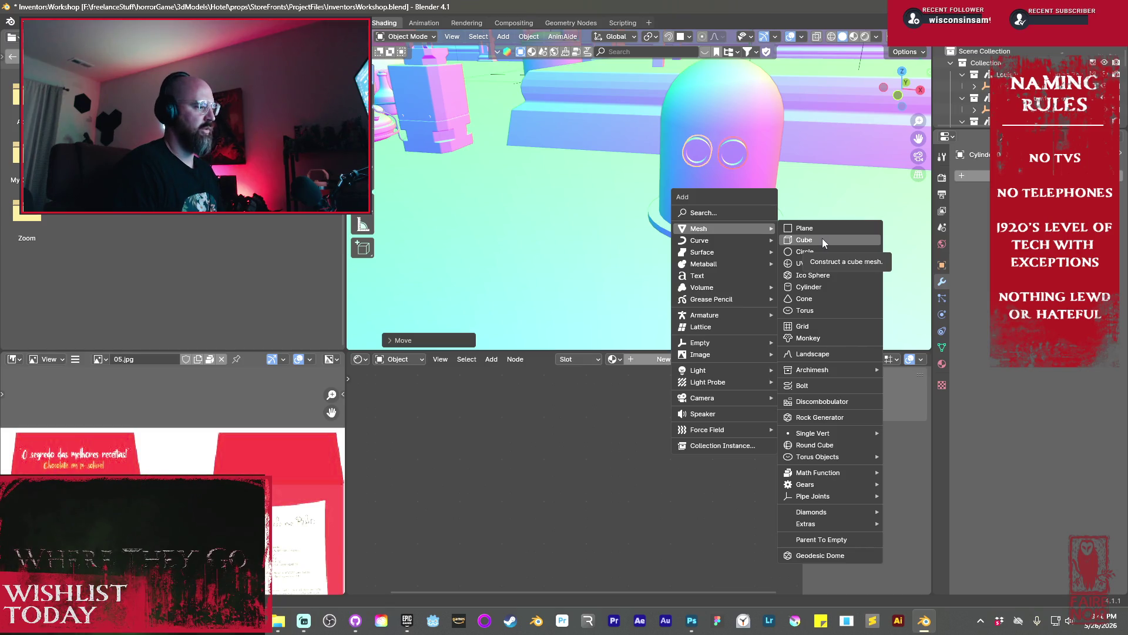
{"action": "left_click", "coordinate": [822, 240]}
{"action": "scroll", "coordinate": [658, 217], "scroll_direction": "down", "scroll_amount": 5}
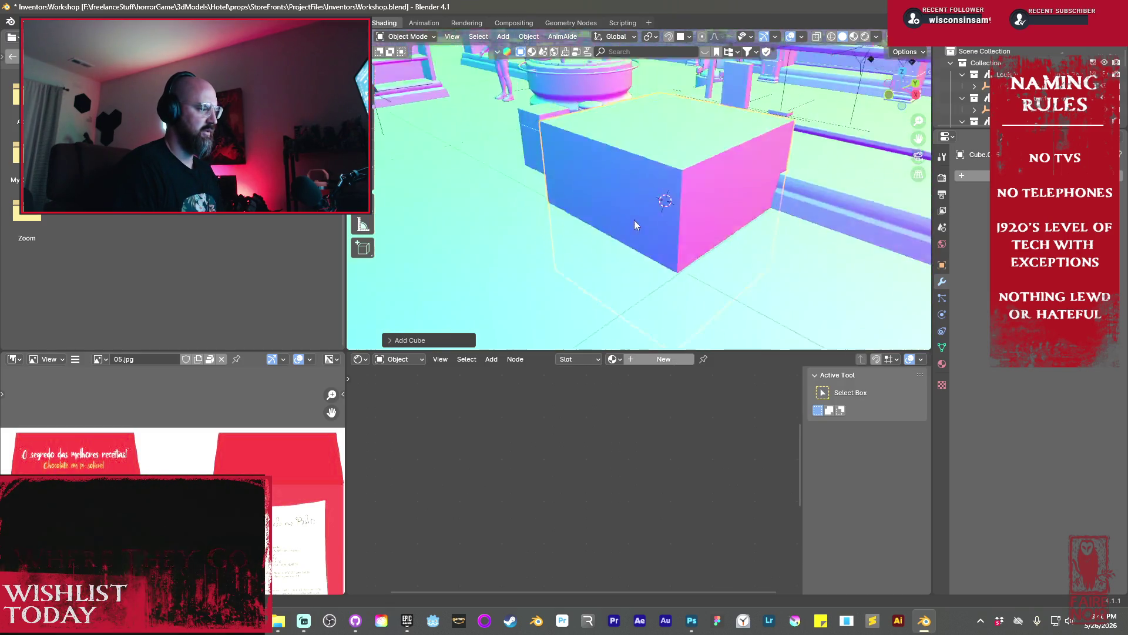
{"action": "scroll", "coordinate": [639, 224], "scroll_direction": "up", "scroll_amount": 5}
{"action": "key", "text": "Tab"}
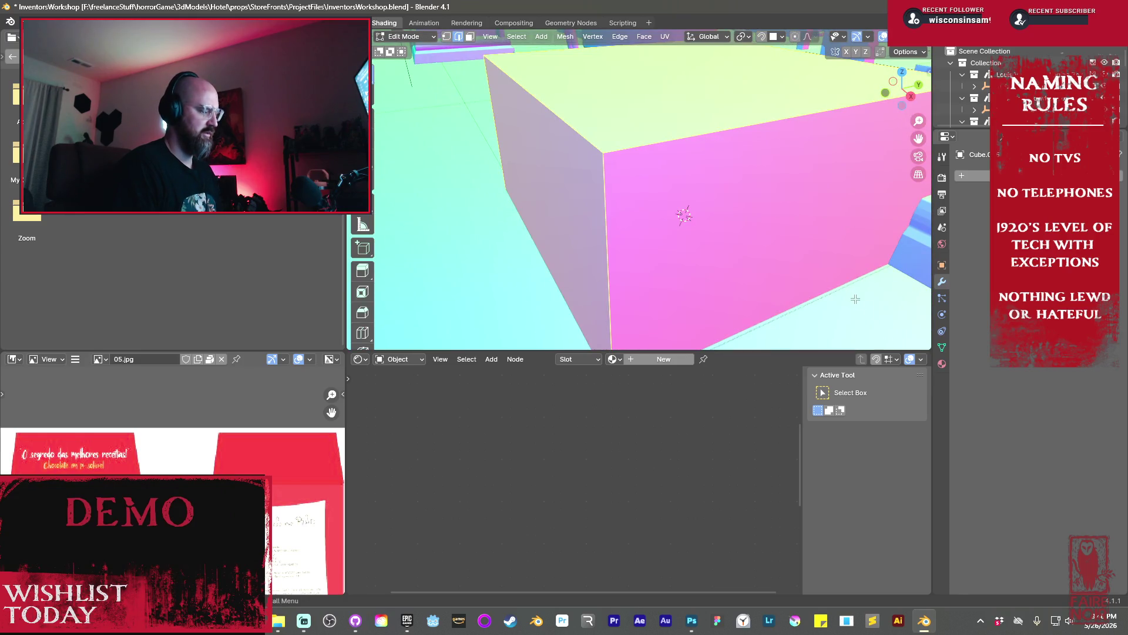
{"action": "key", "text": "s"}
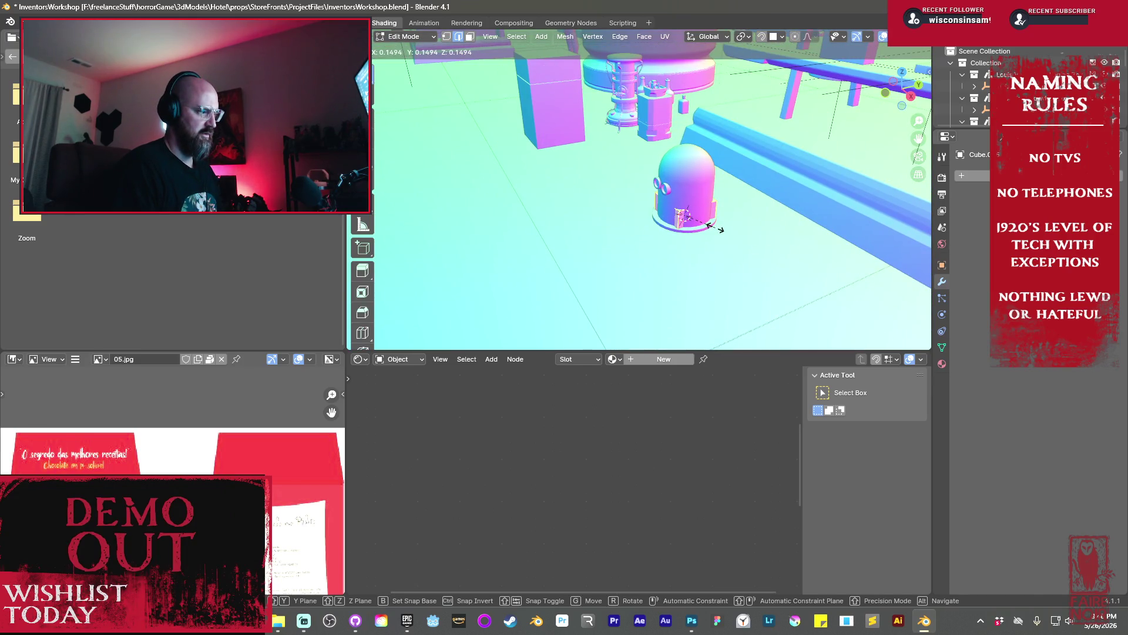
{"action": "left_click", "coordinate": [715, 228]}
{"action": "key", "text": "Tab"}
Select the dome and enter its Edit Mode
{"action": "left_click", "coordinate": [700, 235]}
{"action": "scroll", "coordinate": [687, 241], "scroll_direction": "up", "scroll_amount": 2}
{"action": "key", "text": "Tab"}
Deselect the dome's geometry and shift its front part forward along Y
{"action": "scroll", "coordinate": [679, 242], "scroll_direction": "up", "scroll_amount": 2}
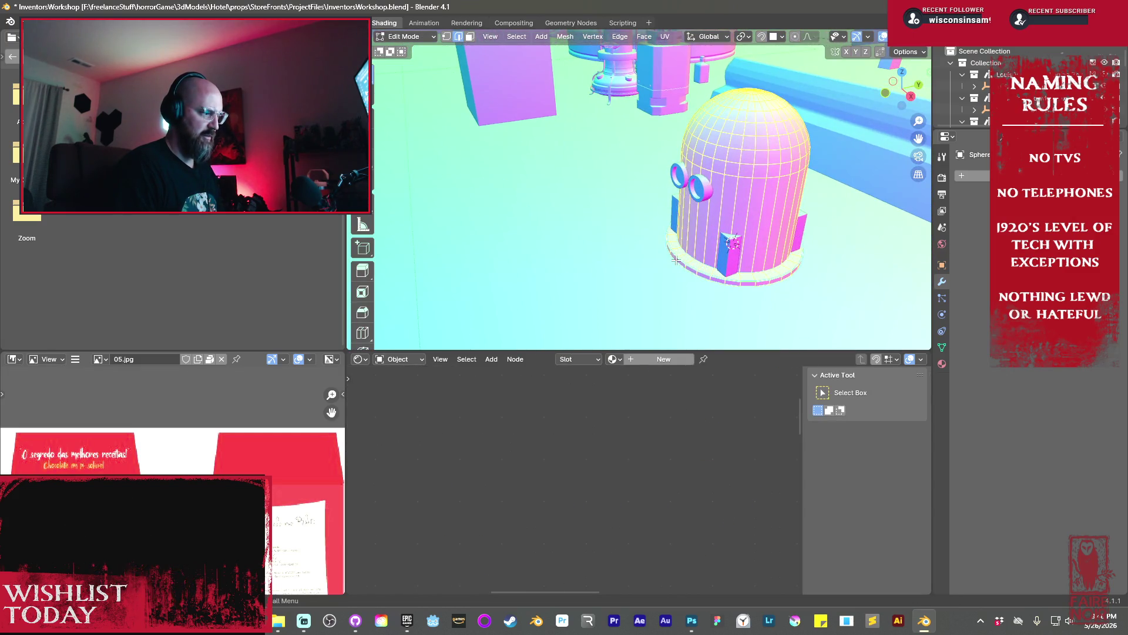
{"action": "key", "text": "alt+a"}
{"action": "scroll", "coordinate": [679, 262], "scroll_direction": "up", "scroll_amount": 1}
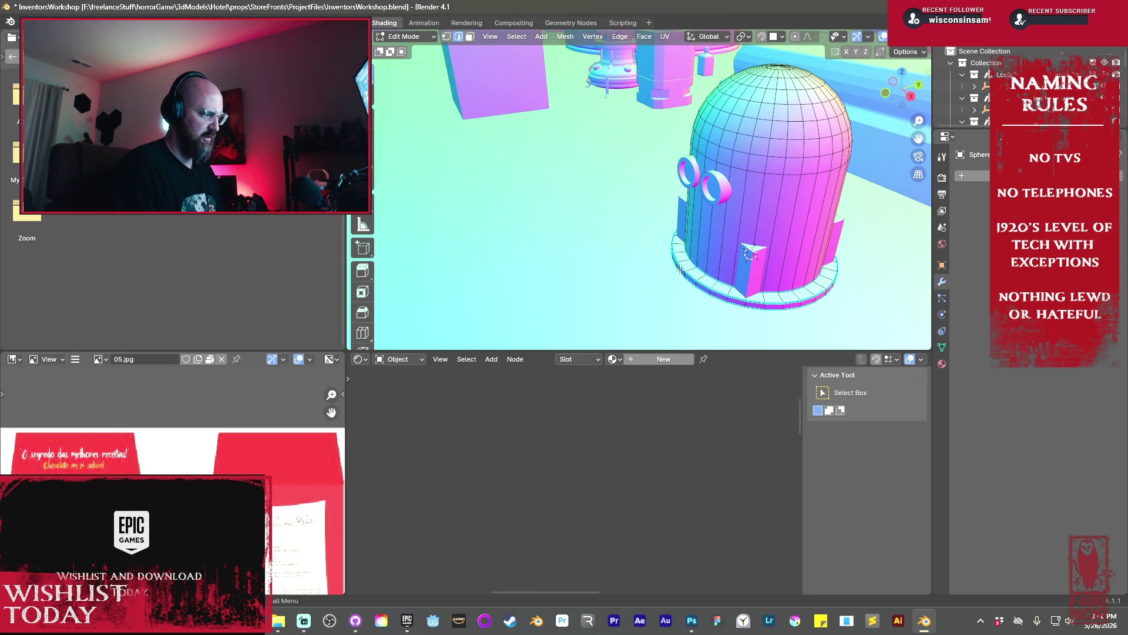
{"action": "key", "text": "g"}
{"action": "key", "text": "y"}
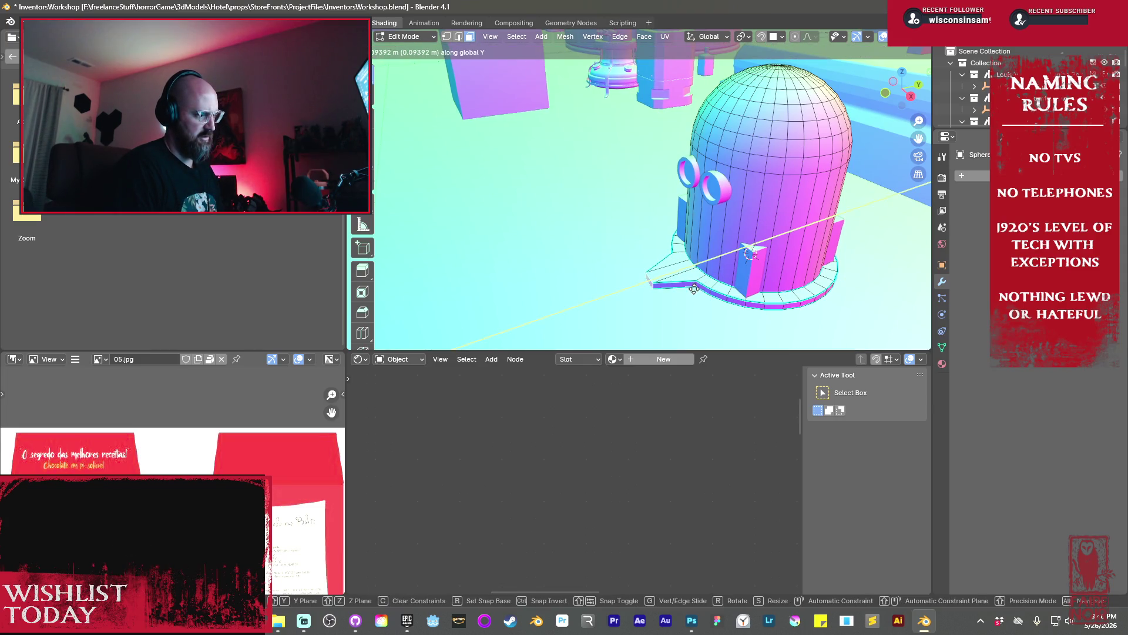
{"action": "left_click", "coordinate": [695, 298]}
Switch to edge select and lower the dome's bottom edge loop
{"action": "key", "text": "2"}
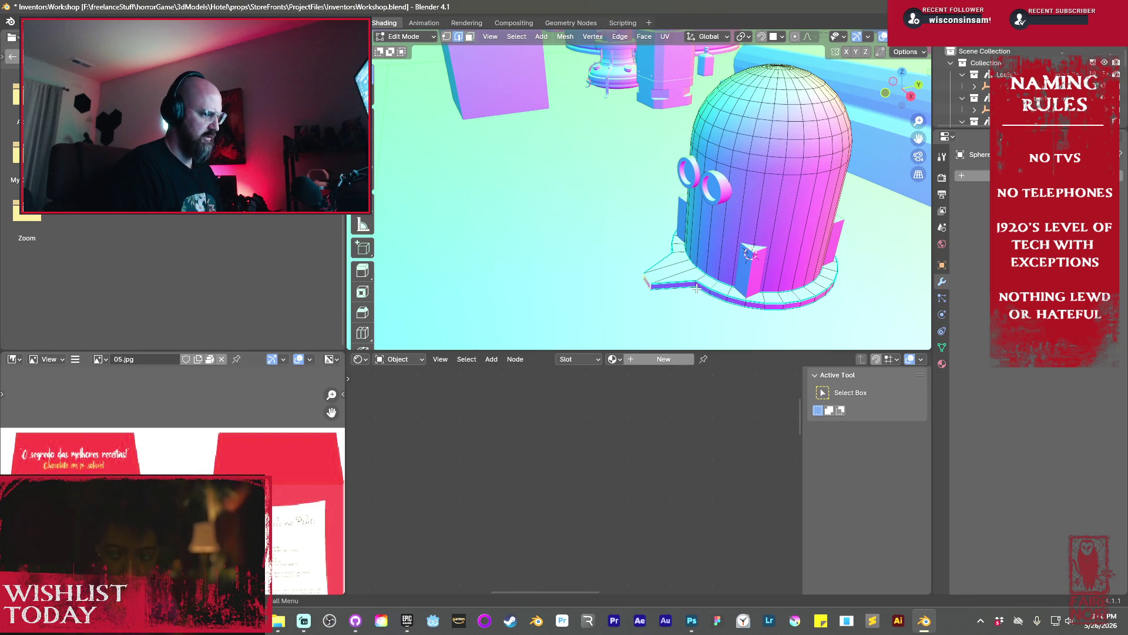
{"action": "mouse_move", "coordinate": [696, 285]}
{"action": "middle_mouse_down"}
{"action": "mouse_move", "coordinate": [675, 214]}
{"action": "mouse_move", "coordinate": [642, 255]}
{"action": "mouse_move", "coordinate": [738, 262]}
{"action": "middle_mouse_up"}
{"action": "key", "text": "g"}
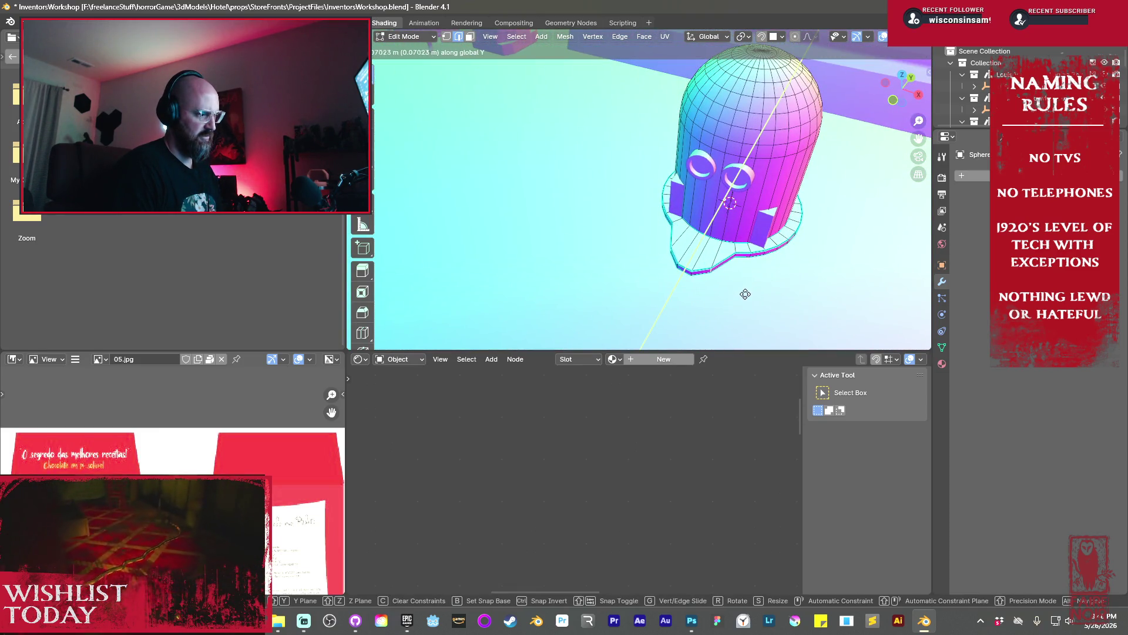
{"action": "left_click", "coordinate": [744, 287]}
Shift the selected base rim along Y again and return to Object Mode
{"action": "mouse_move", "coordinate": [736, 264]}
{"action": "middle_mouse_down"}
{"action": "mouse_move", "coordinate": [661, 225]}
{"action": "mouse_move", "coordinate": [717, 240]}
{"action": "middle_mouse_up"}
{"action": "key", "text": "g"}
{"action": "key", "text": "y"}
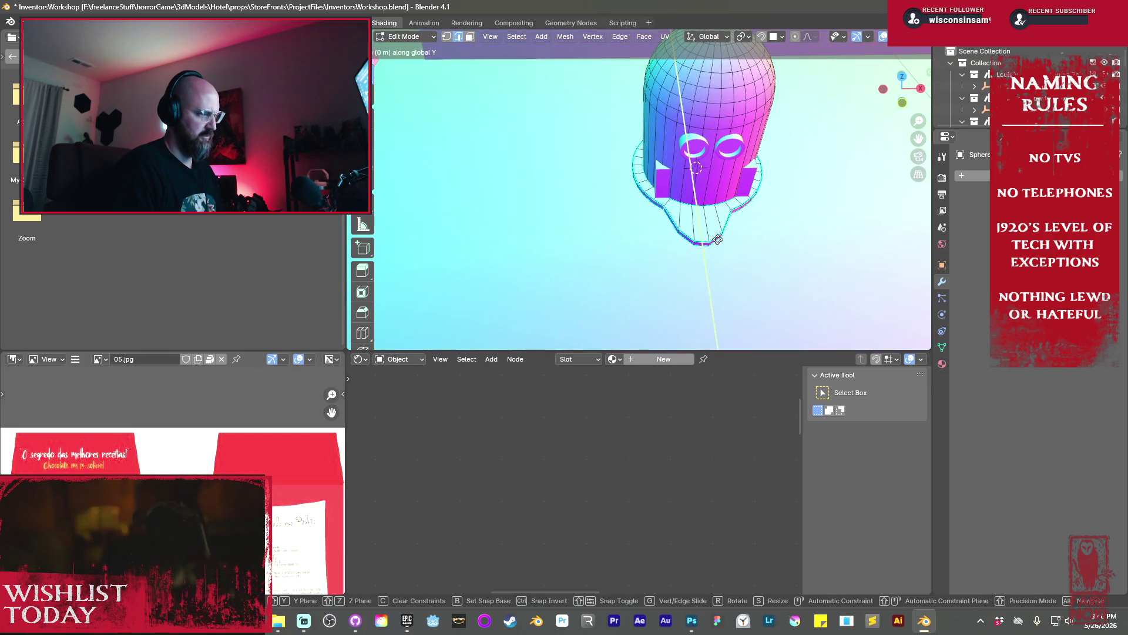
{"action": "left_click", "coordinate": [764, 327]}
{"action": "mouse_move", "coordinate": [669, 222]}
{"action": "middle_mouse_down"}
{"action": "mouse_move", "coordinate": [679, 226]}
{"action": "mouse_move", "coordinate": [600, 194]}
{"action": "mouse_move", "coordinate": [676, 207]}
{"action": "middle_mouse_up"}
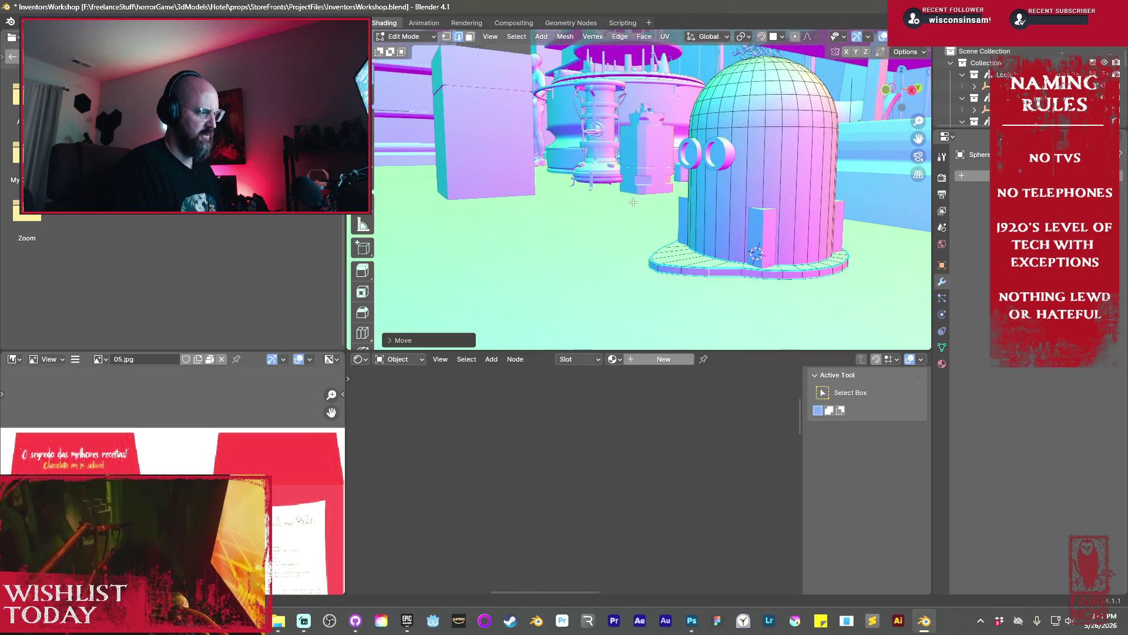
{"action": "key", "text": "Tab"}
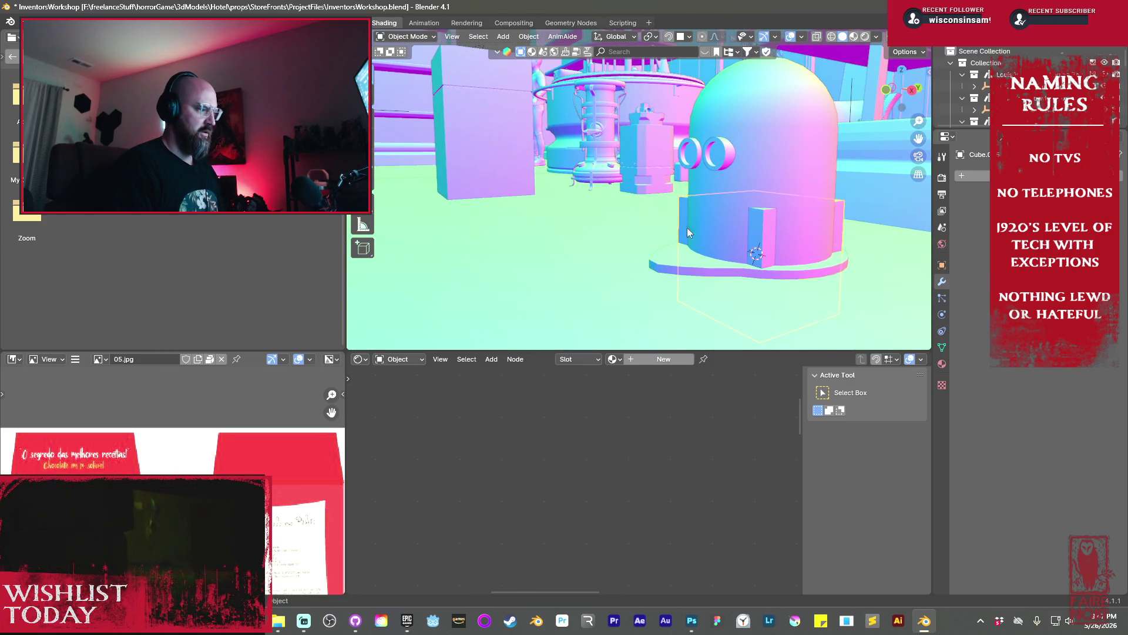
Select the front block and scale its mesh down in Edit Mode
{"action": "key", "text": "g"}
{"action": "left_click", "coordinate": [706, 253]}
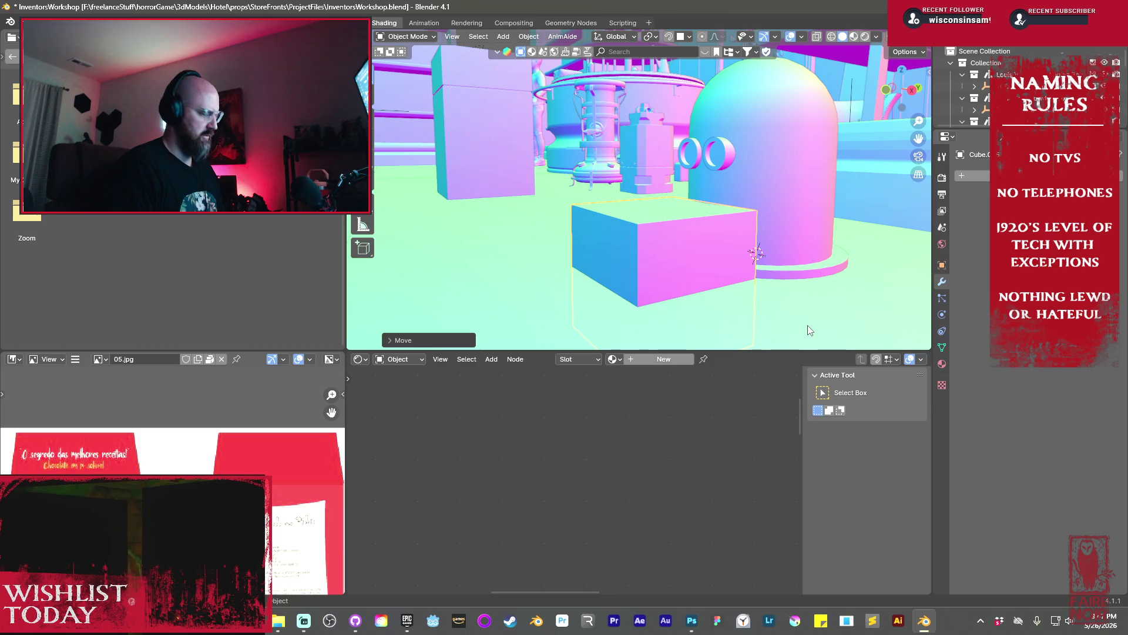
{"action": "key", "text": "Tab"}
{"action": "key", "text": "s"}
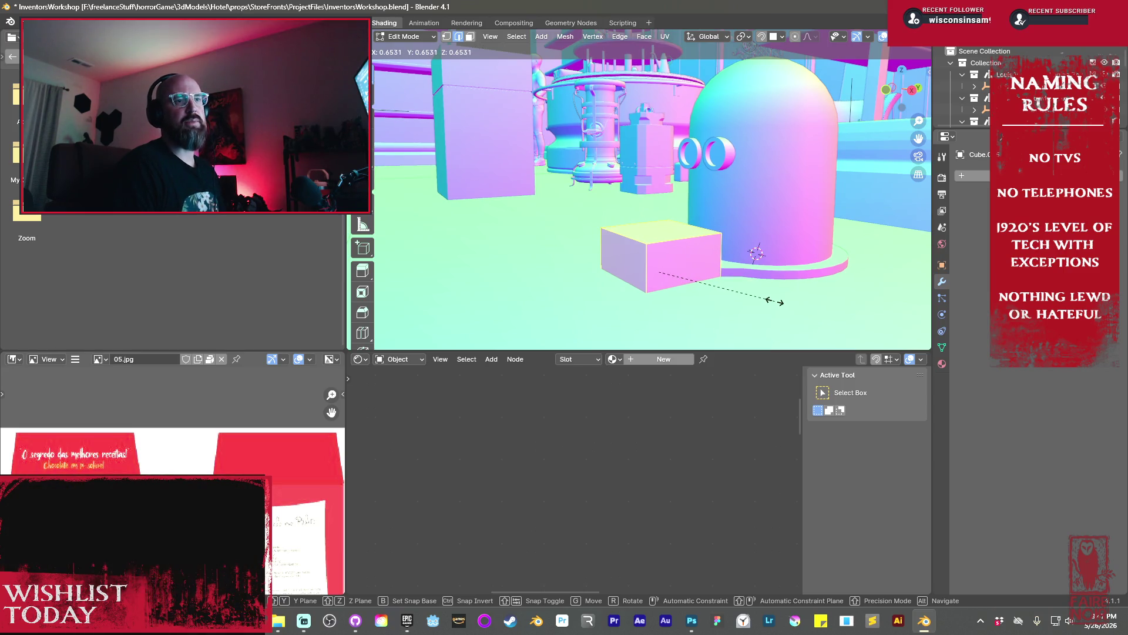
{"action": "left_click", "coordinate": [737, 282]}
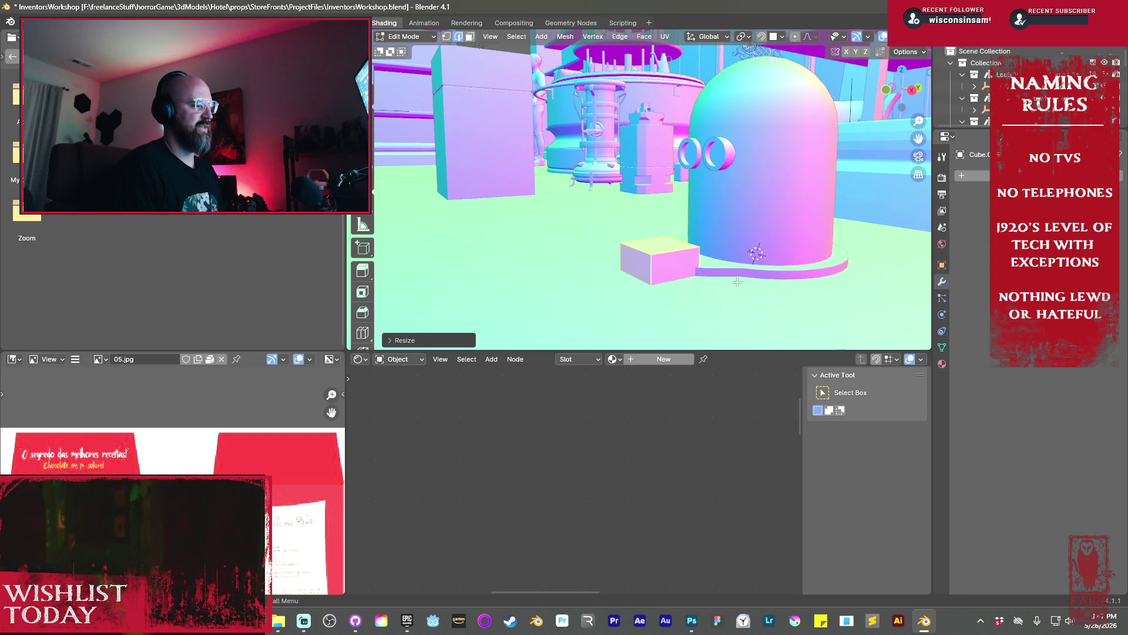
{"action": "key", "text": "Tab"}
Slide the box along Y up against the dome and shrink it further
{"action": "key", "text": "g"}
{"action": "key", "text": "y"}
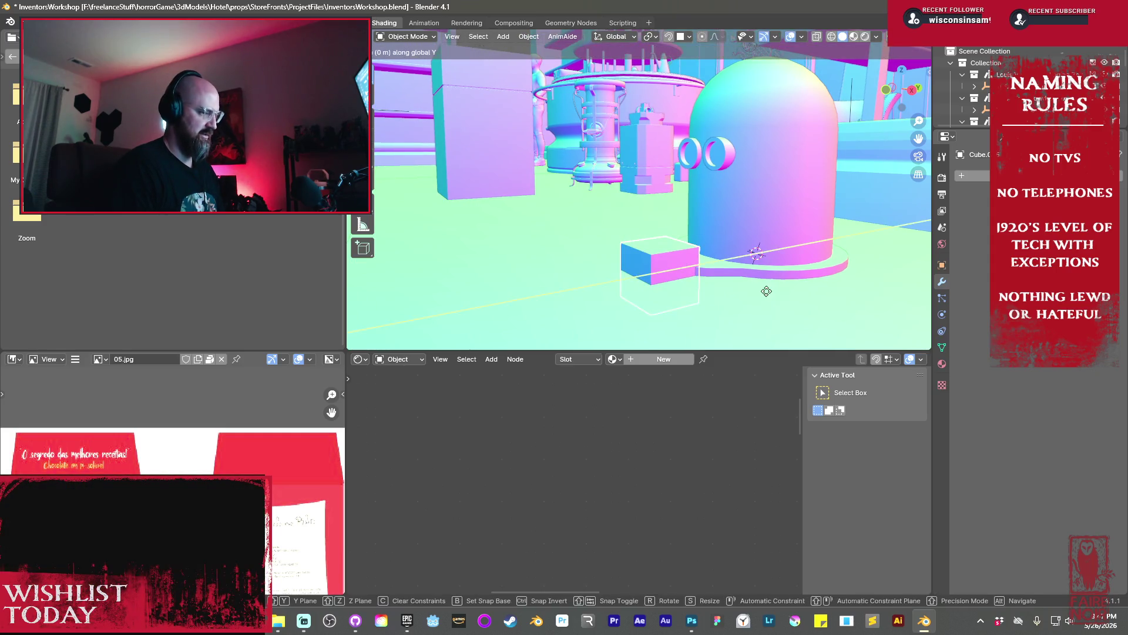
{"action": "left_click", "coordinate": [769, 258]}
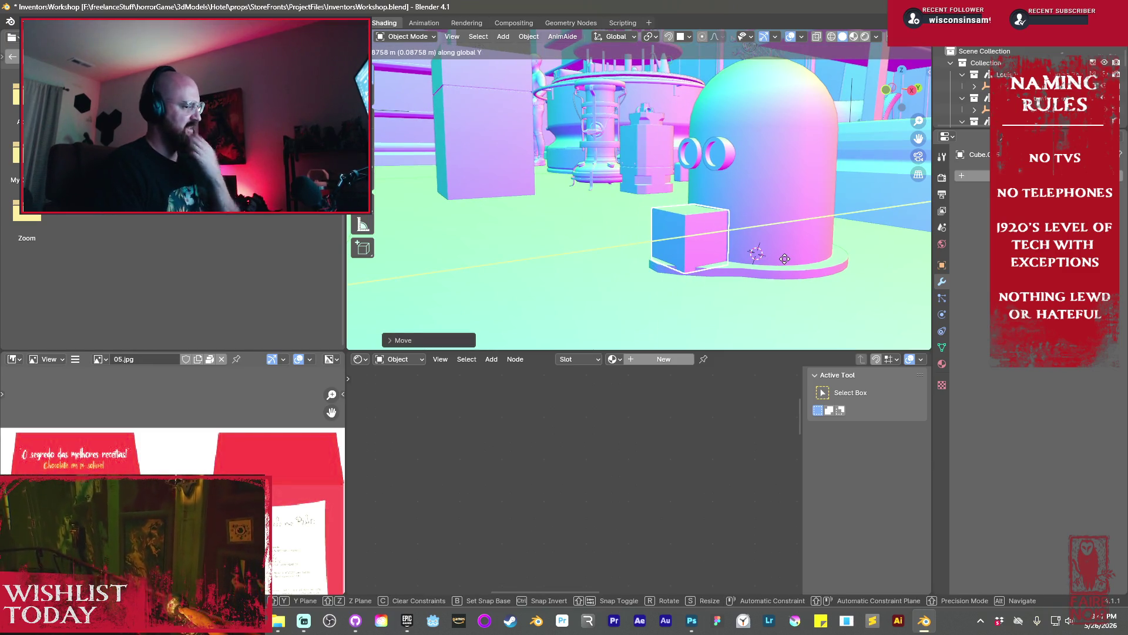
{"action": "left_click", "coordinate": [790, 286]}
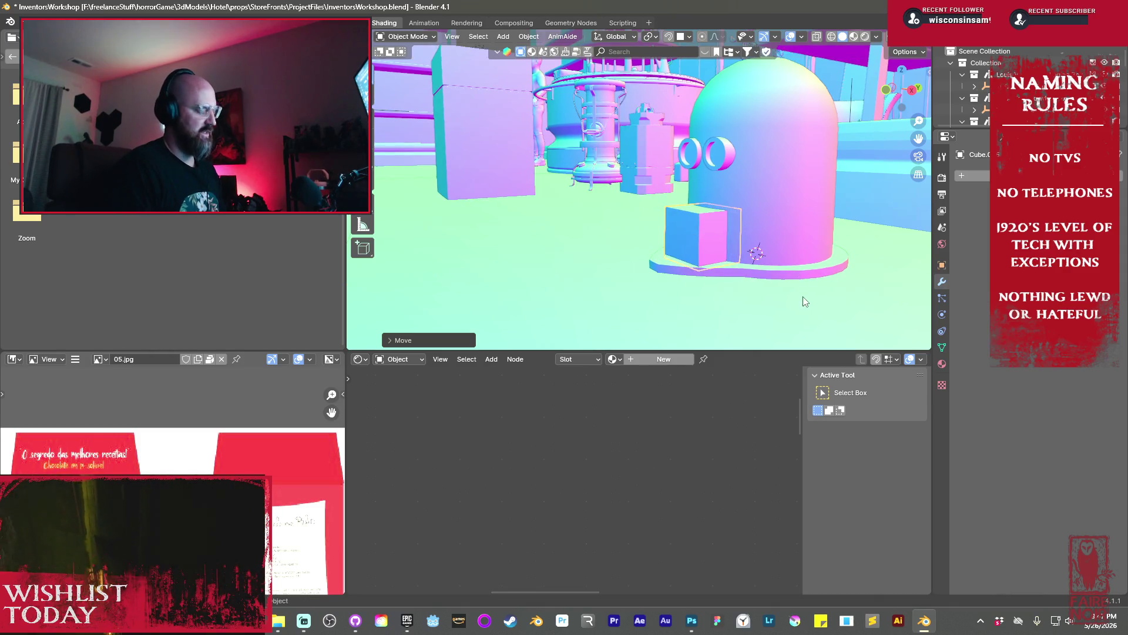
{"action": "key", "text": "Tab"}
{"action": "key", "text": "s"}
{"action": "left_click", "coordinate": [773, 268]}
Nudge the small box left, press it into the dome along Y, and raise it along Z
{"action": "key", "text": "g"}
{"action": "left_click", "coordinate": [771, 269]}
{"action": "middle_click_drag", "start_coordinate": [771, 270], "coordinate": [766, 271]}
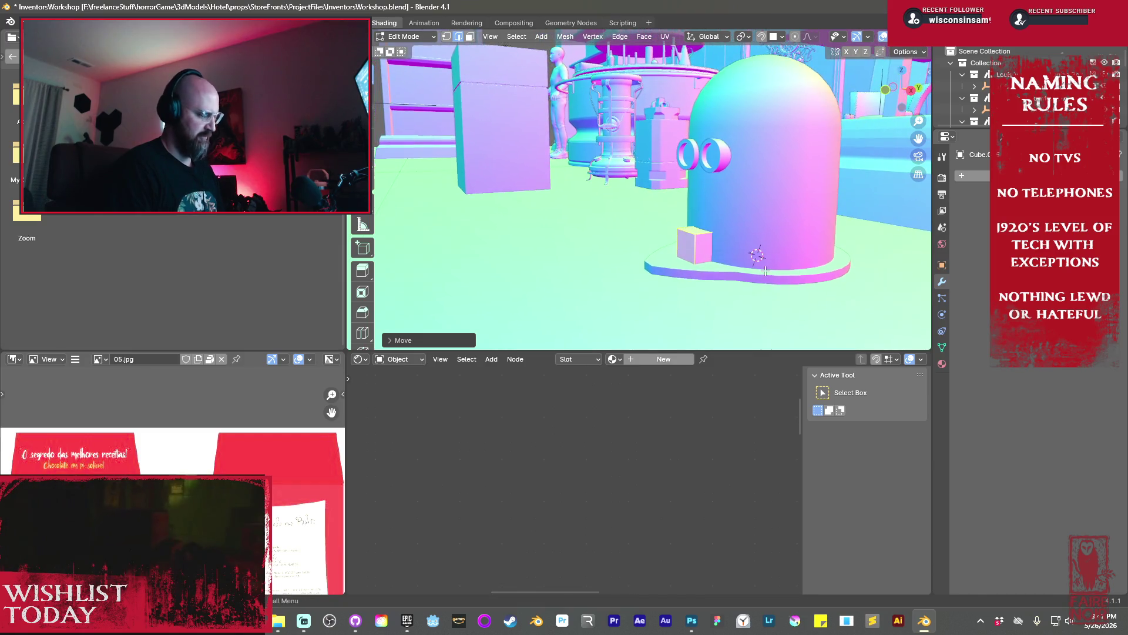
{"action": "key", "text": "g"}
{"action": "key", "text": "y"}
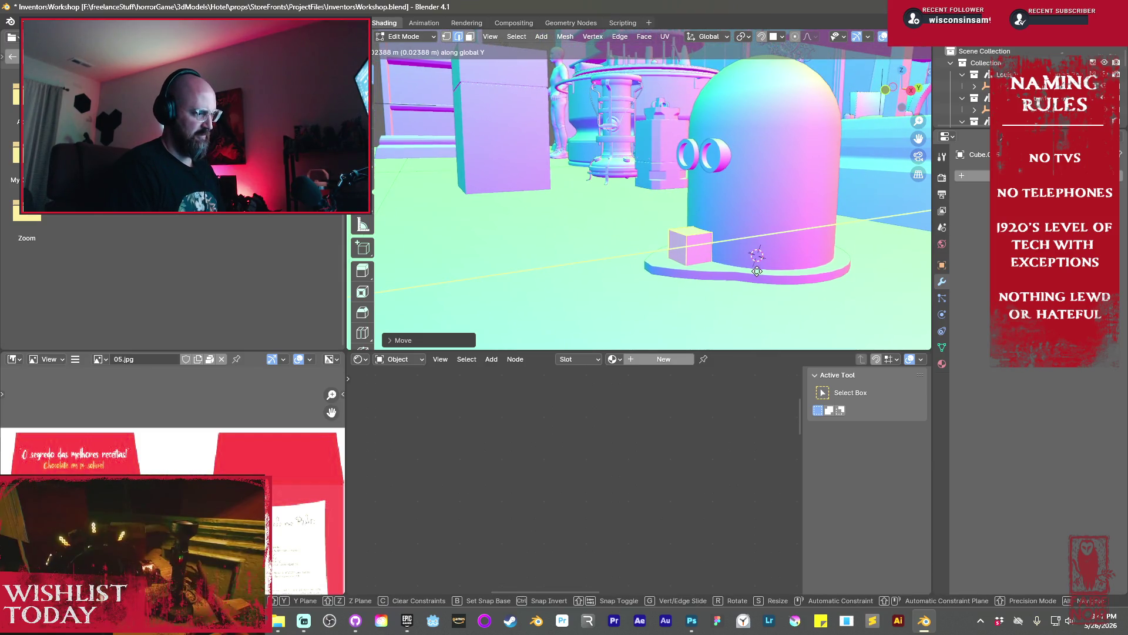
{"action": "left_click", "coordinate": [757, 271]}
{"action": "middle_click_drag", "start_coordinate": [756, 271], "coordinate": [708, 280]}
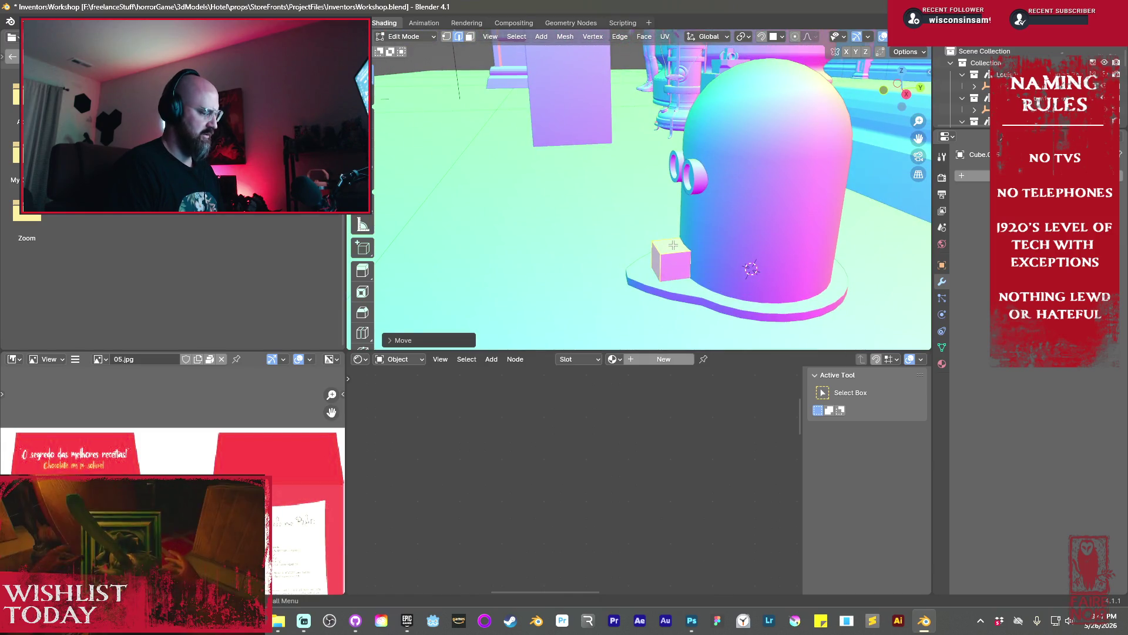
{"action": "key", "text": "g"}
{"action": "key", "text": "z"}
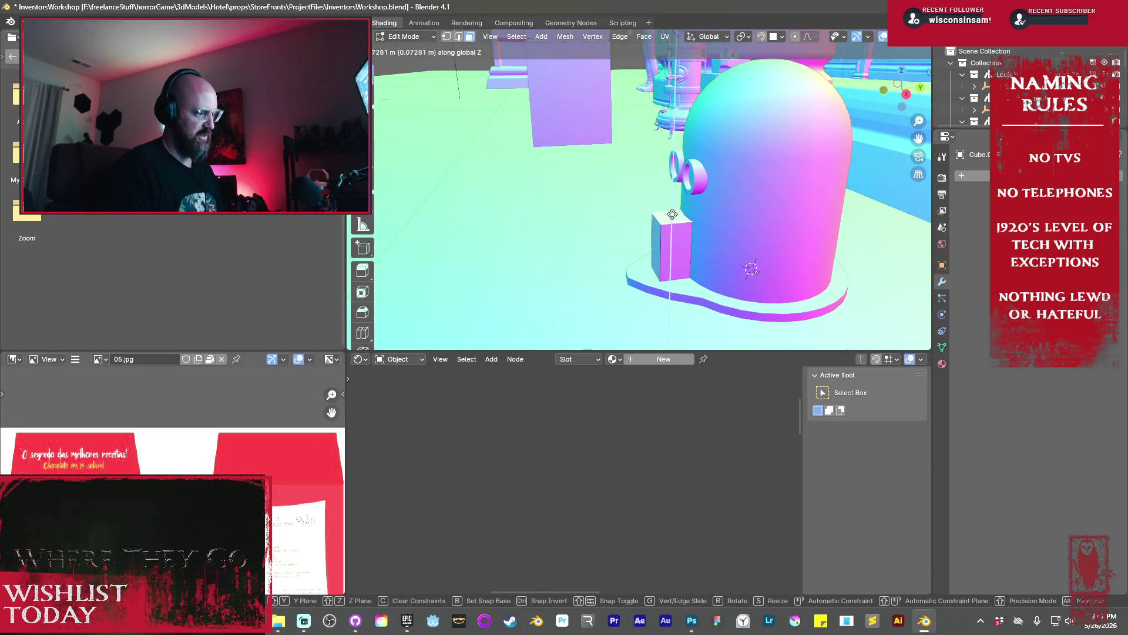
{"action": "left_click", "coordinate": [674, 206]}
{"action": "scroll", "coordinate": [681, 235], "scroll_direction": "up", "scroll_amount": 3}
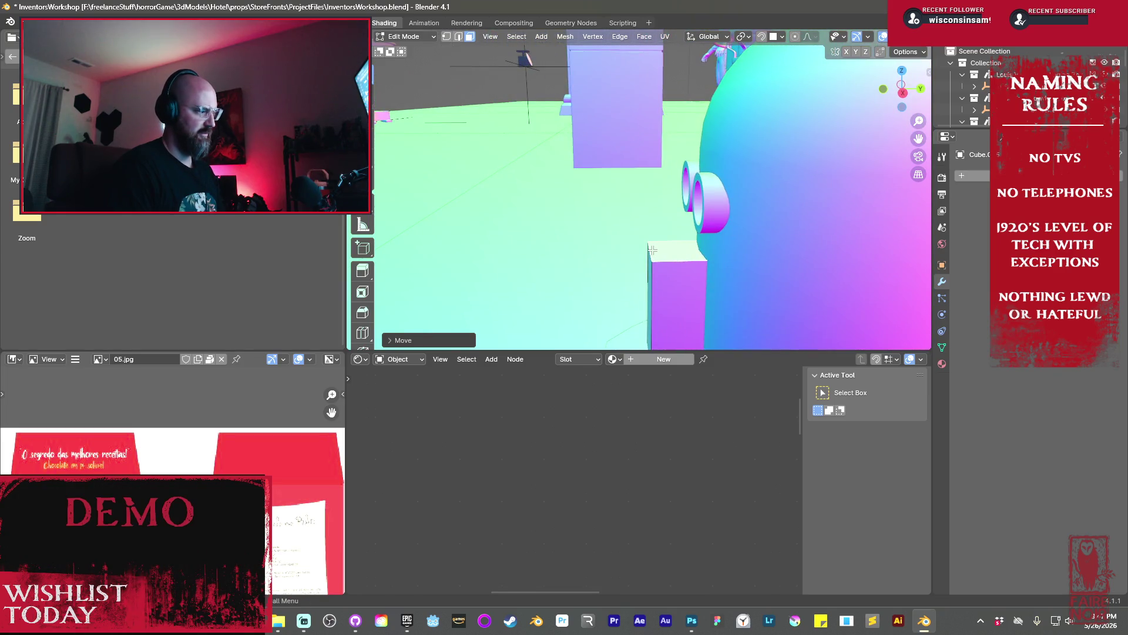
Move the block's top edge along Z, slant it along Y into the dome, and exit Edit Mode
{"action": "key", "text": "2"}
{"action": "middle_click_drag", "start_coordinate": [652, 250], "coordinate": [670, 265]}
{"action": "key", "text": "g"}
{"action": "key", "text": "z"}
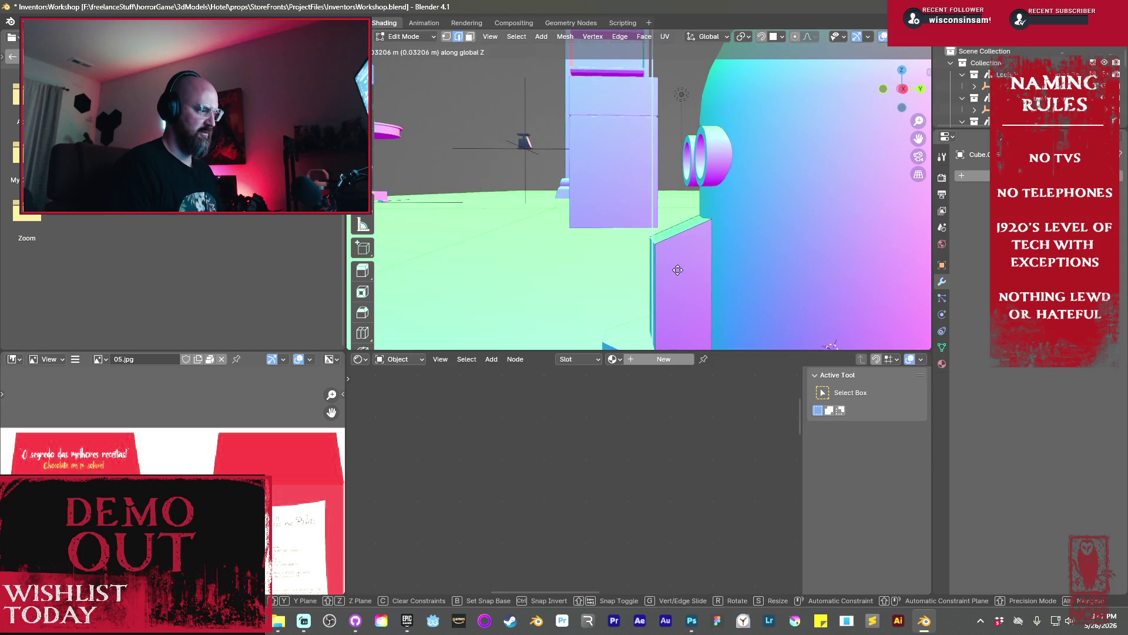
{"action": "left_click", "coordinate": [684, 279]}
{"action": "key", "text": "g"}
{"action": "key", "text": "y"}
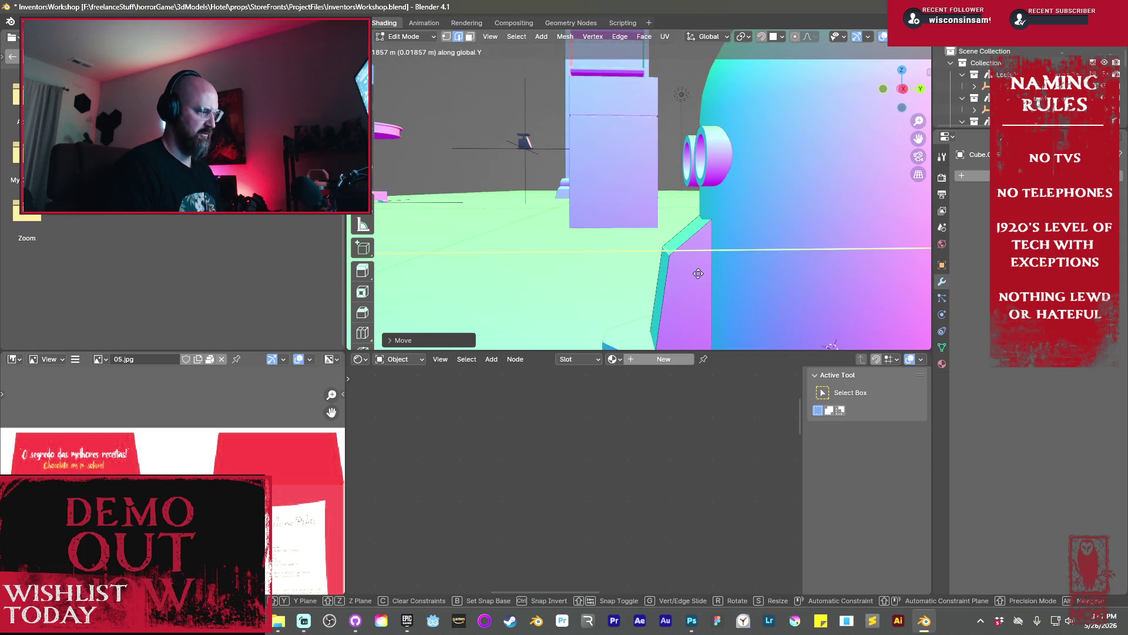
{"action": "left_click", "coordinate": [691, 277]}
{"action": "scroll", "coordinate": [689, 279], "scroll_direction": "down", "scroll_amount": 5}
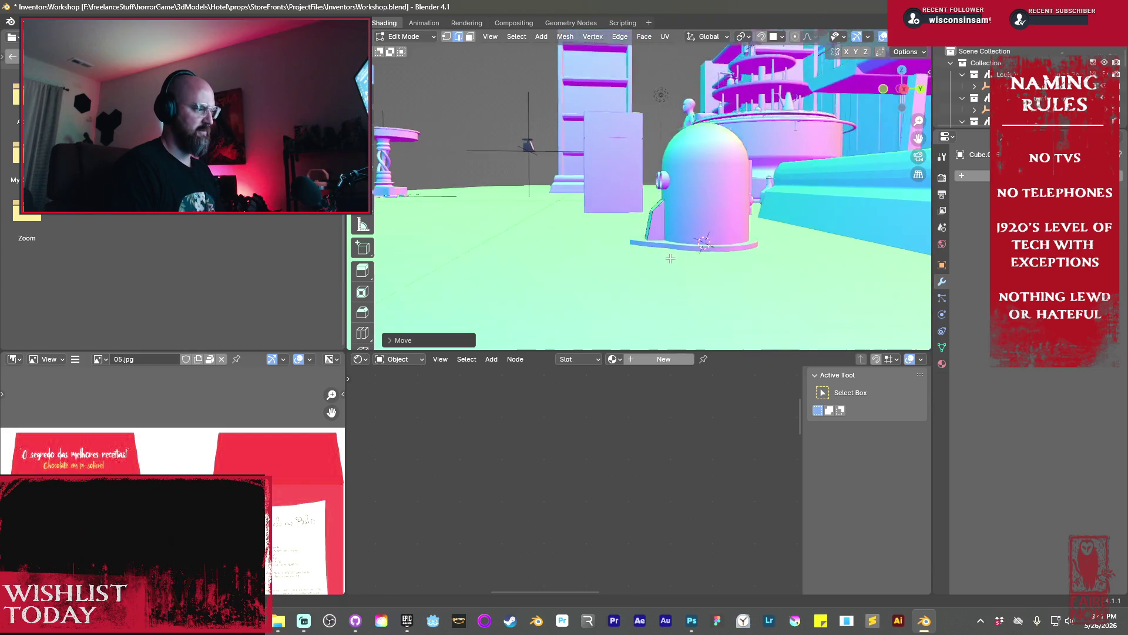
{"action": "mouse_move", "coordinate": [688, 279]}
{"action": "middle_mouse_down"}
{"action": "mouse_move", "coordinate": [729, 294]}
{"action": "mouse_move", "coordinate": [732, 270]}
{"action": "mouse_move", "coordinate": [770, 238]}
{"action": "mouse_move", "coordinate": [756, 247]}
{"action": "middle_mouse_up"}
{"action": "scroll", "coordinate": [771, 238], "scroll_direction": "up", "scroll_amount": 3}
{"action": "key", "text": "Tab"}
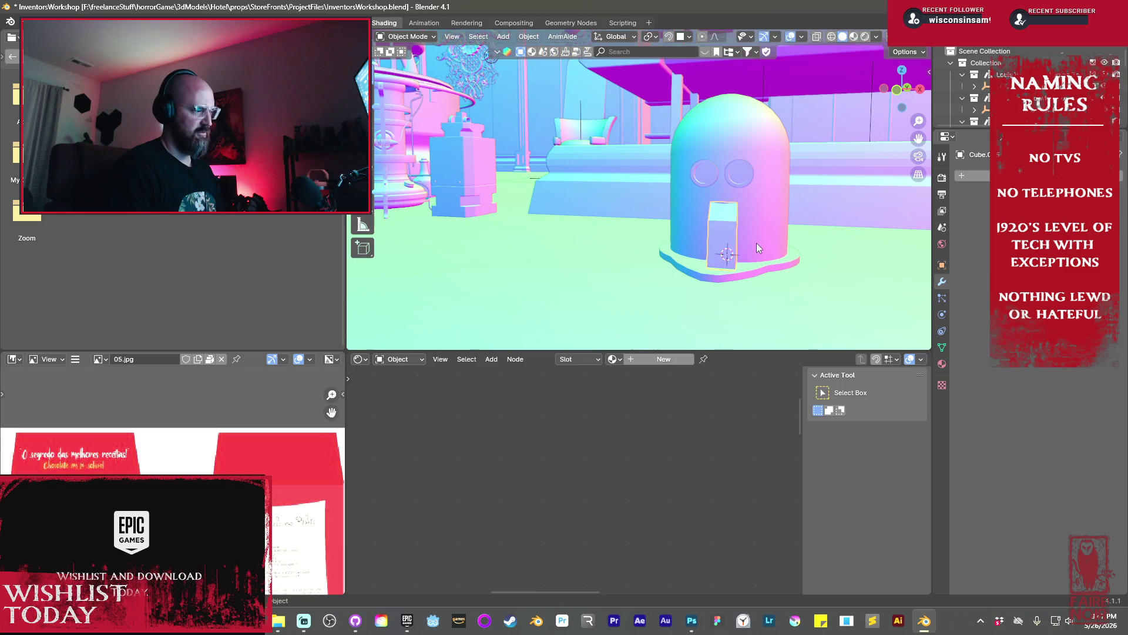
Select the dome and move it vertically along Z on its flanged base
{"action": "left_click", "coordinate": [760, 224]}
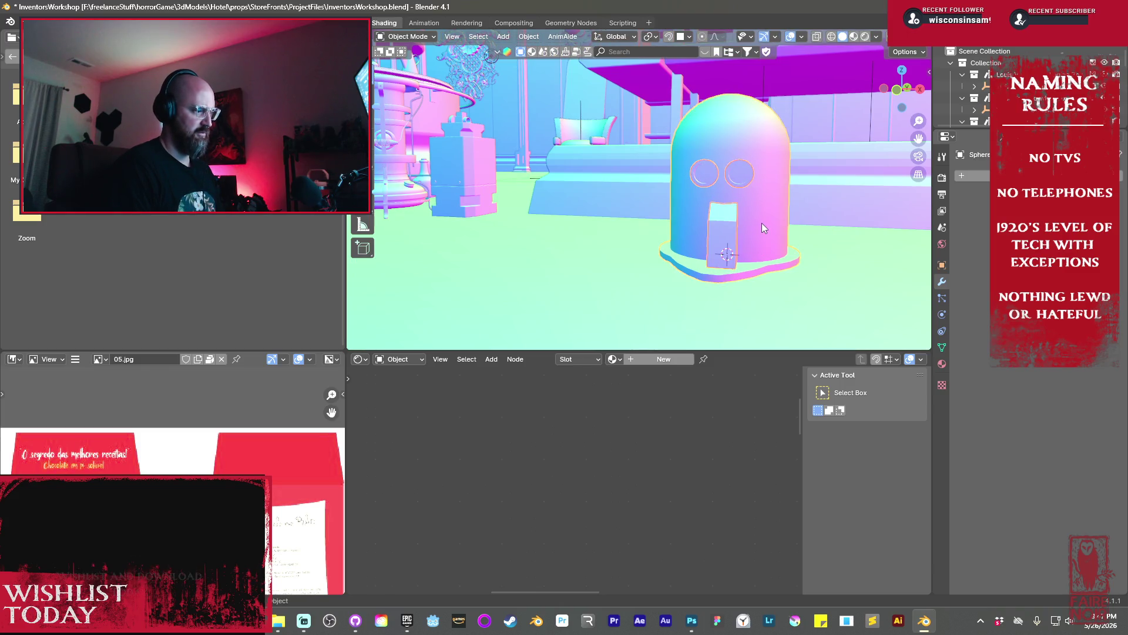
{"action": "key", "text": "g"}
{"action": "key", "text": "z"}
{"action": "left_click", "coordinate": [760, 218]}
Orbit and zoom around the dome to check it, then return to Chrome's isolator mask search
{"action": "mouse_move", "coordinate": [761, 215]}
{"action": "middle_mouse_down"}
{"action": "mouse_move", "coordinate": [746, 196]}
{"action": "mouse_move", "coordinate": [666, 230]}
{"action": "mouse_move", "coordinate": [648, 251]}
{"action": "mouse_move", "coordinate": [664, 229]}
{"action": "middle_mouse_up"}
{"action": "scroll", "coordinate": [745, 203], "scroll_direction": "down", "scroll_amount": 4}
{"action": "scroll", "coordinate": [666, 230], "scroll_direction": "up", "scroll_amount": 2}
{"action": "scroll", "coordinate": [663, 227], "scroll_direction": "down", "scroll_amount": 2}
{"action": "scroll", "coordinate": [662, 228], "scroll_direction": "down", "scroll_amount": 3}
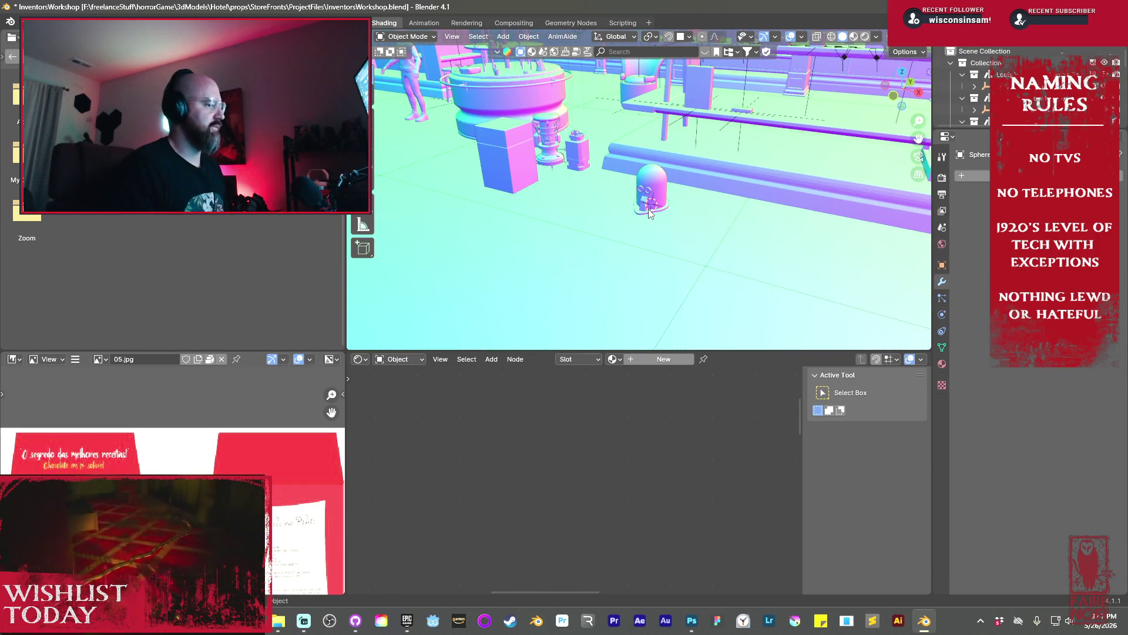
{"action": "scroll", "coordinate": [648, 213], "scroll_direction": "up", "scroll_amount": 4}
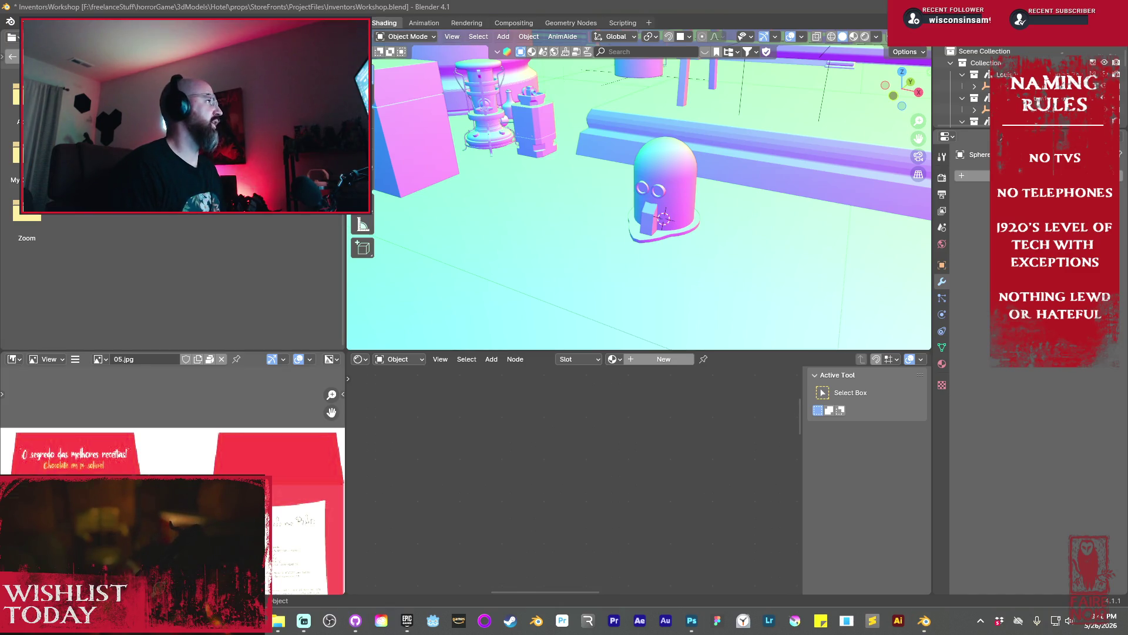
{"action": "key", "text": "alt+Tab"}
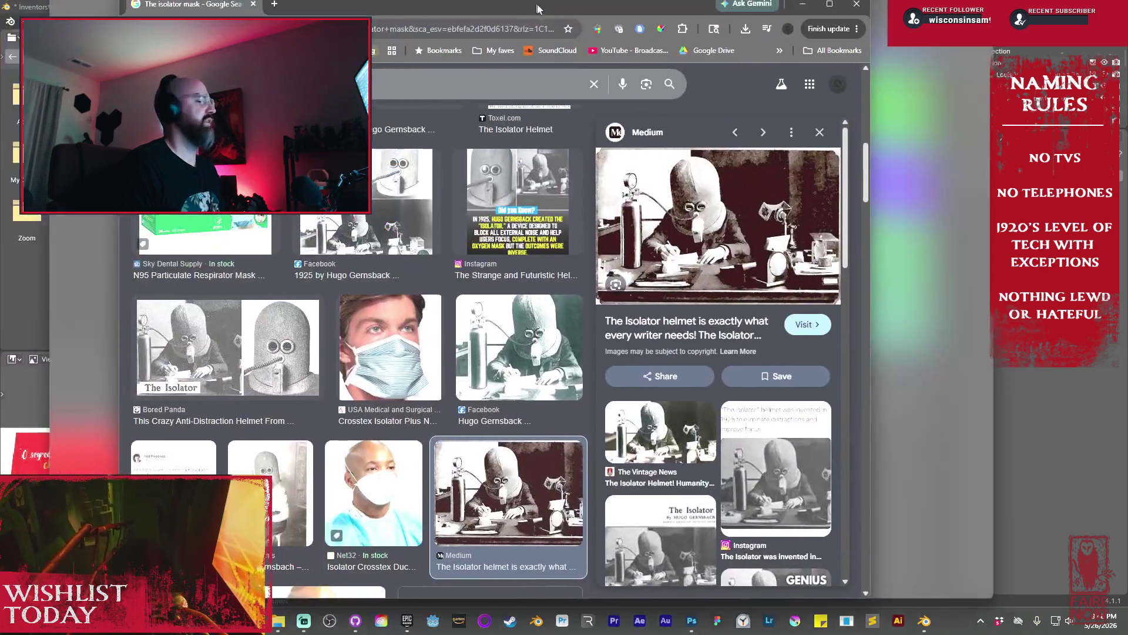
Open the Medium Isolator helmet article, close the sign-in popup, and enlarge the helmet photo
{"action": "left_click_drag", "start_coordinate": [535, 8], "coordinate": [533, 17]}
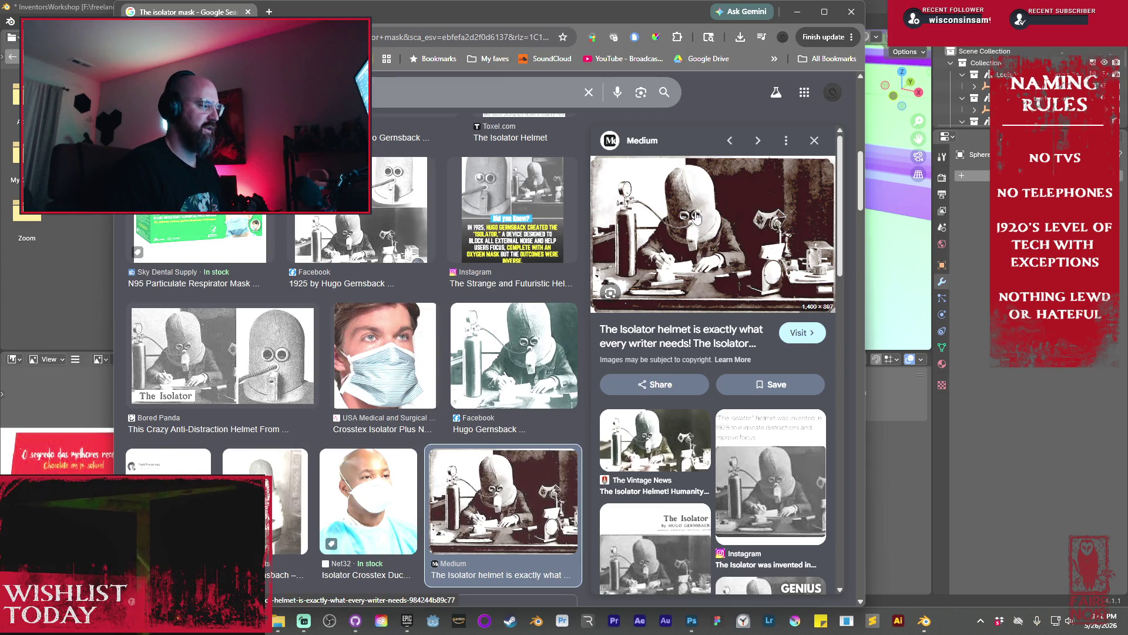
{"action": "left_click", "coordinate": [696, 218]}
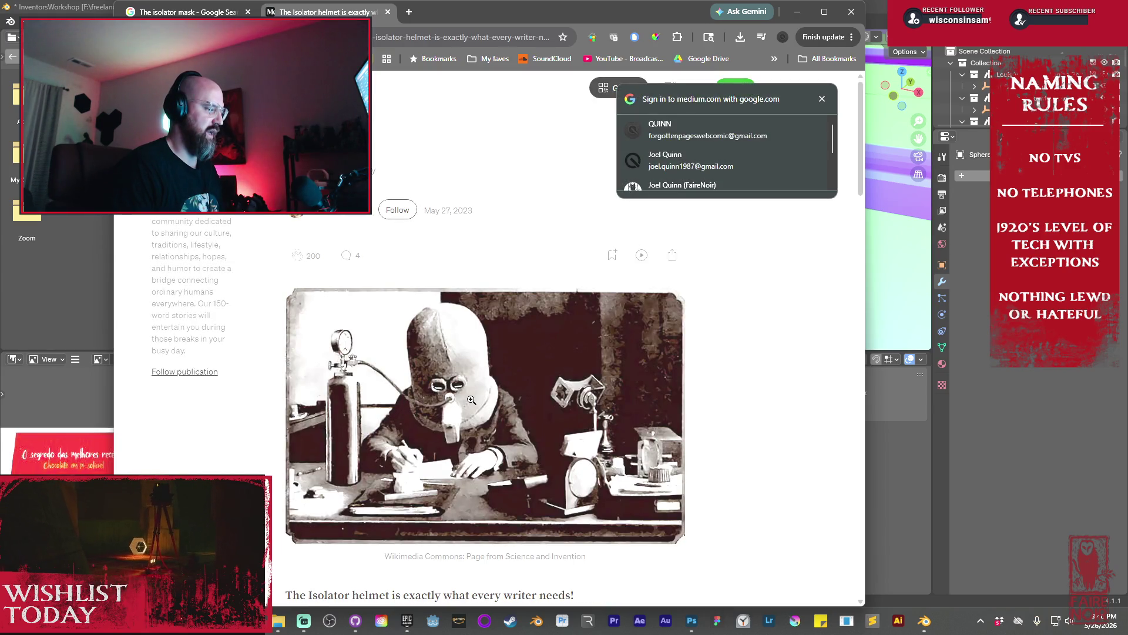
{"action": "left_click", "coordinate": [821, 100]}
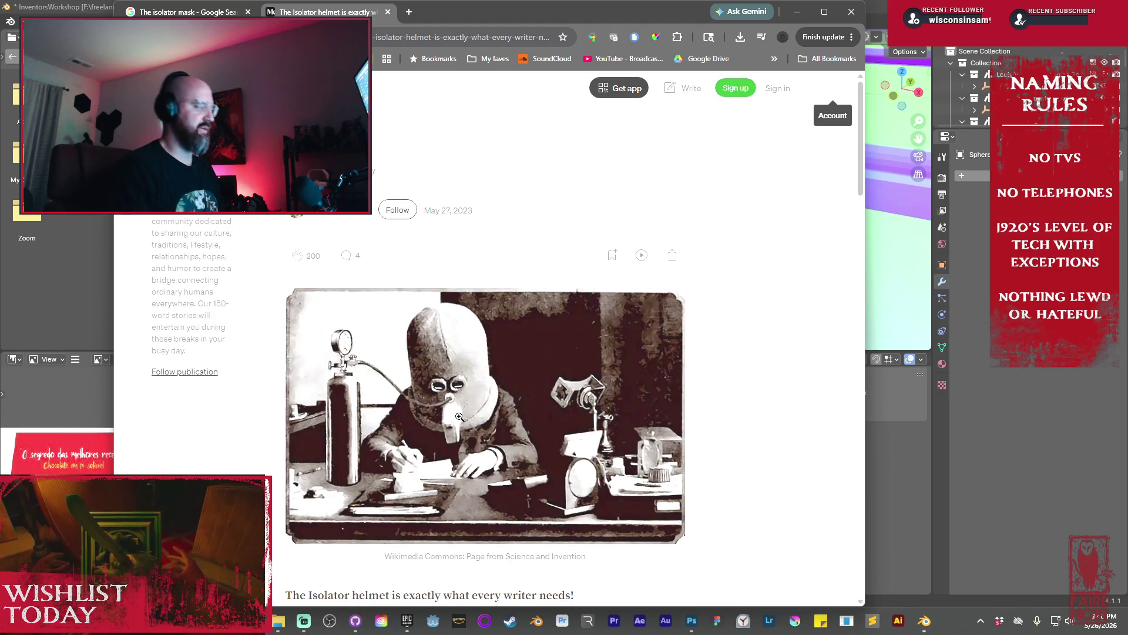
{"action": "left_click", "coordinate": [457, 388]}
Open the helmet photo alone in a new tab and view it at full size
{"action": "right_click", "coordinate": [460, 416]}
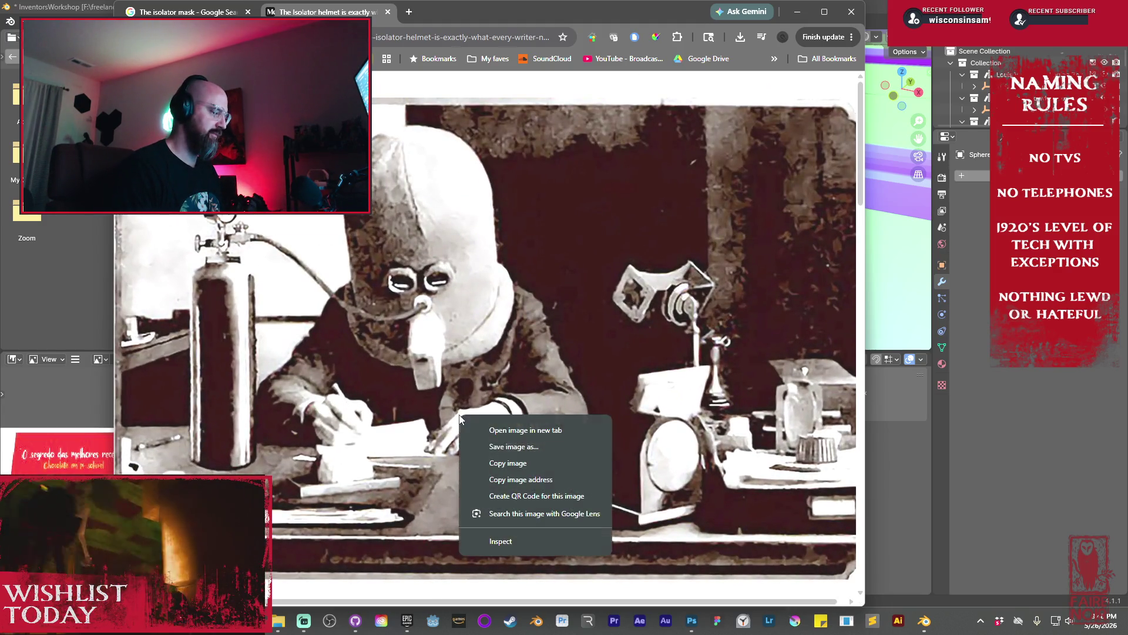
{"action": "left_click", "coordinate": [531, 433]}
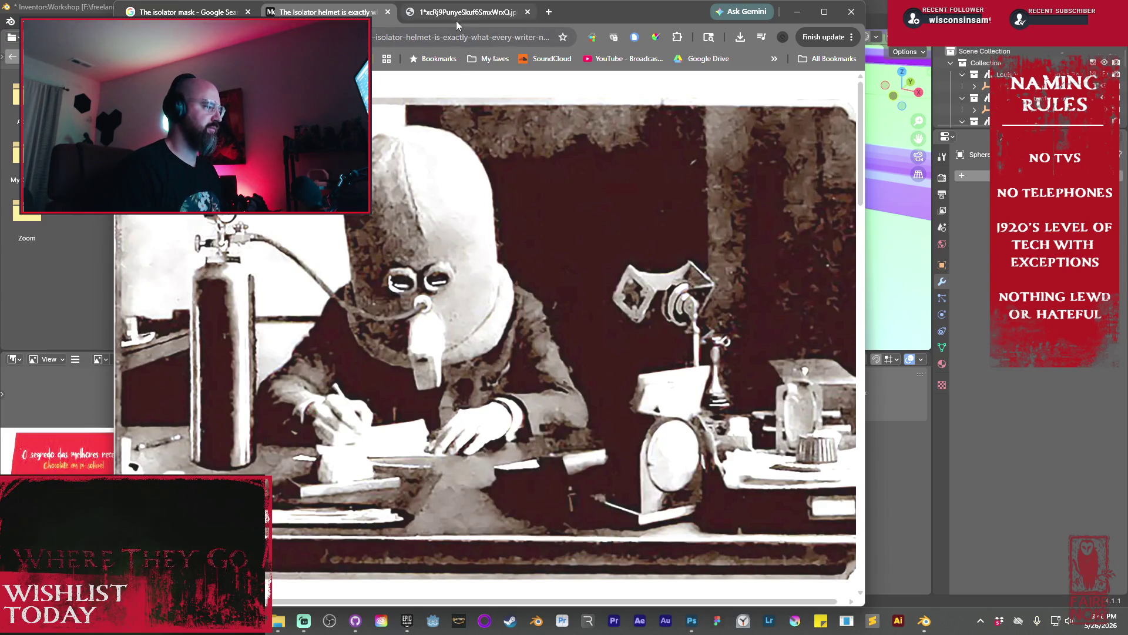
{"action": "left_click", "coordinate": [455, 20]}
{"action": "left_click", "coordinate": [531, 316]}
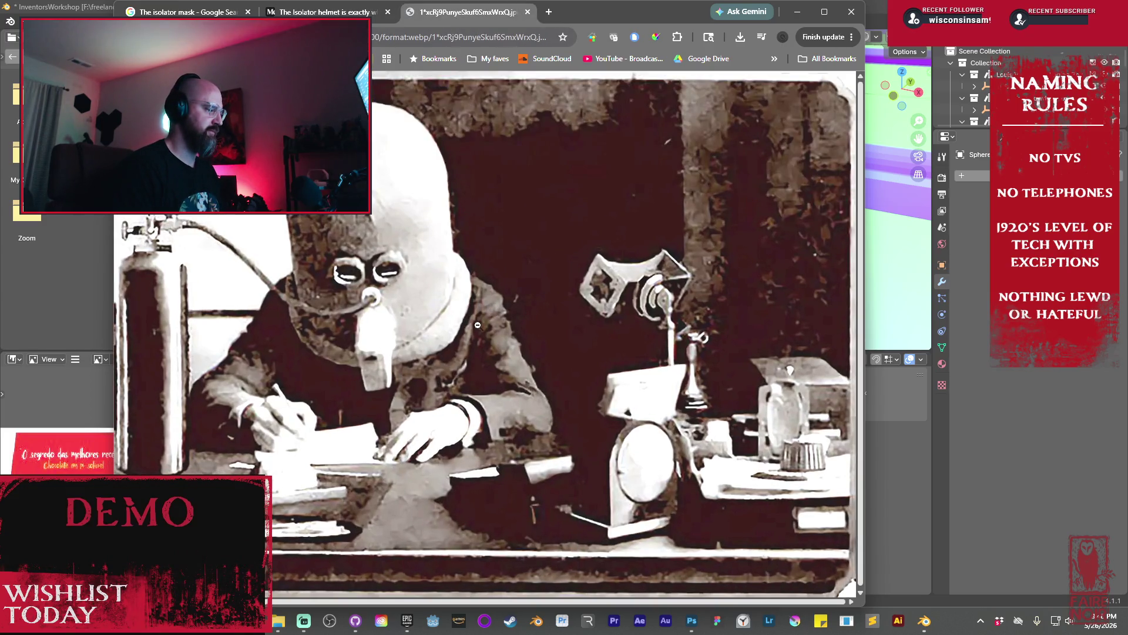
Save the full-size helmet photo as a WEBP file
{"action": "right_click", "coordinate": [478, 325]}
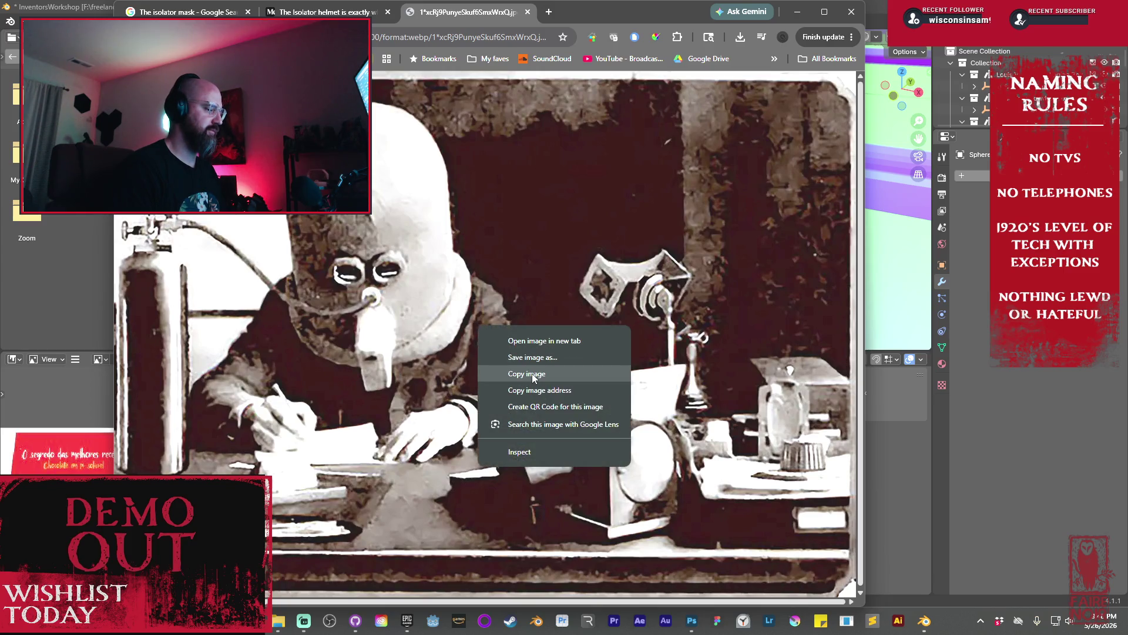
{"action": "left_click", "coordinate": [533, 356]}
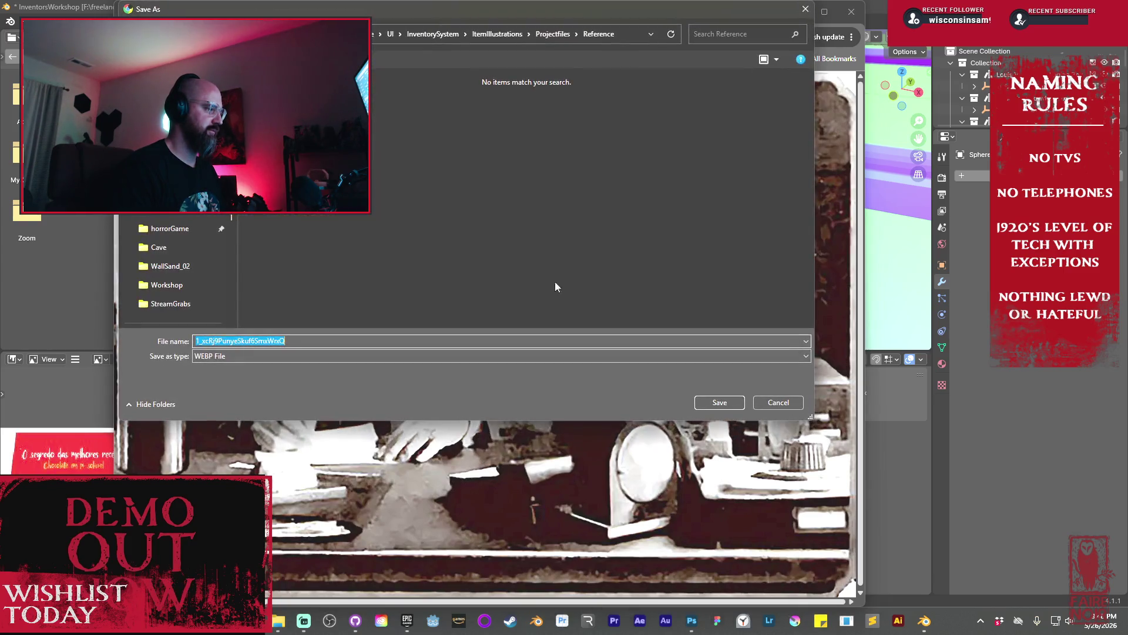
{"action": "key", "text": "Return"}
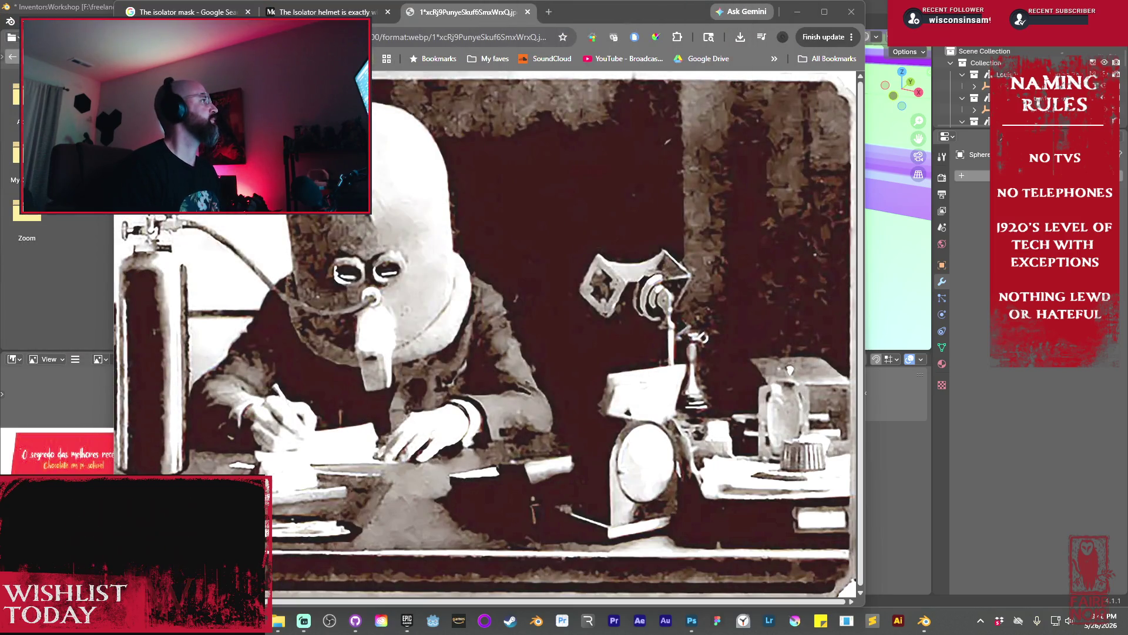
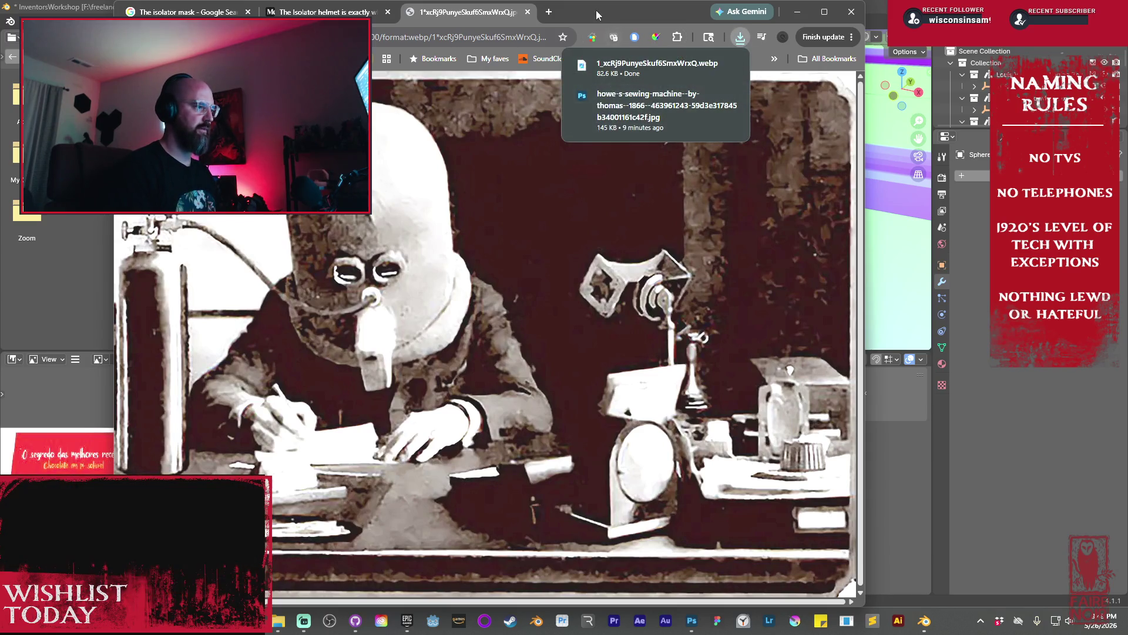
Leave Chrome and bring the Blender workshop scene back to the front
{"action": "key", "text": "alt+Tab"}
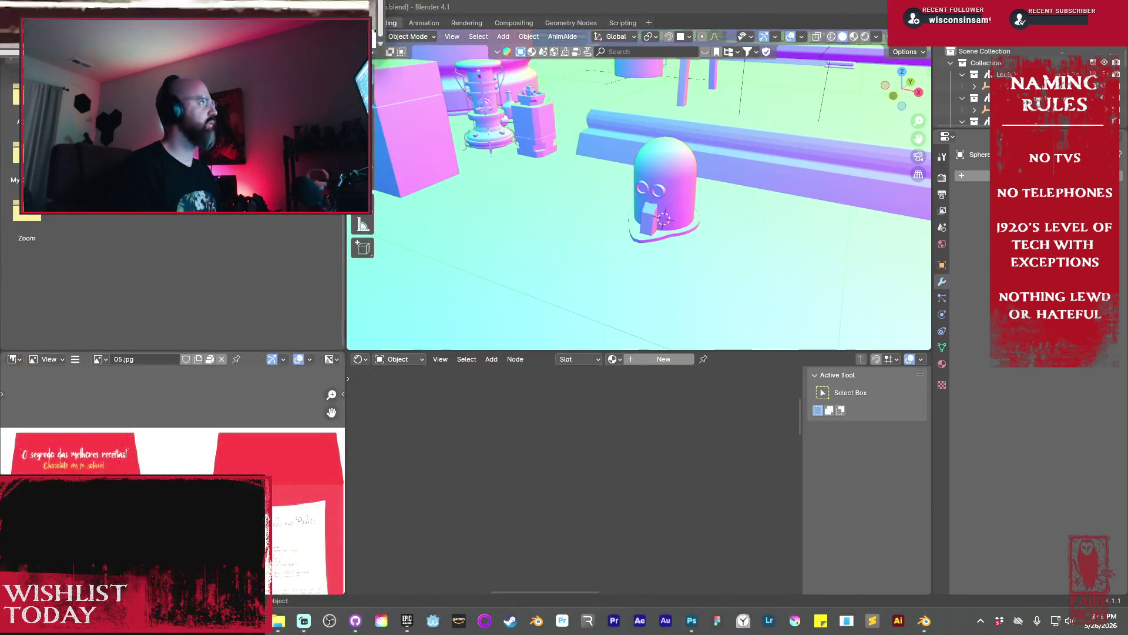
Select the tall box and slide it along the X axis
{"action": "middle_click_drag", "start_coordinate": [640, 214], "coordinate": [591, 192]}
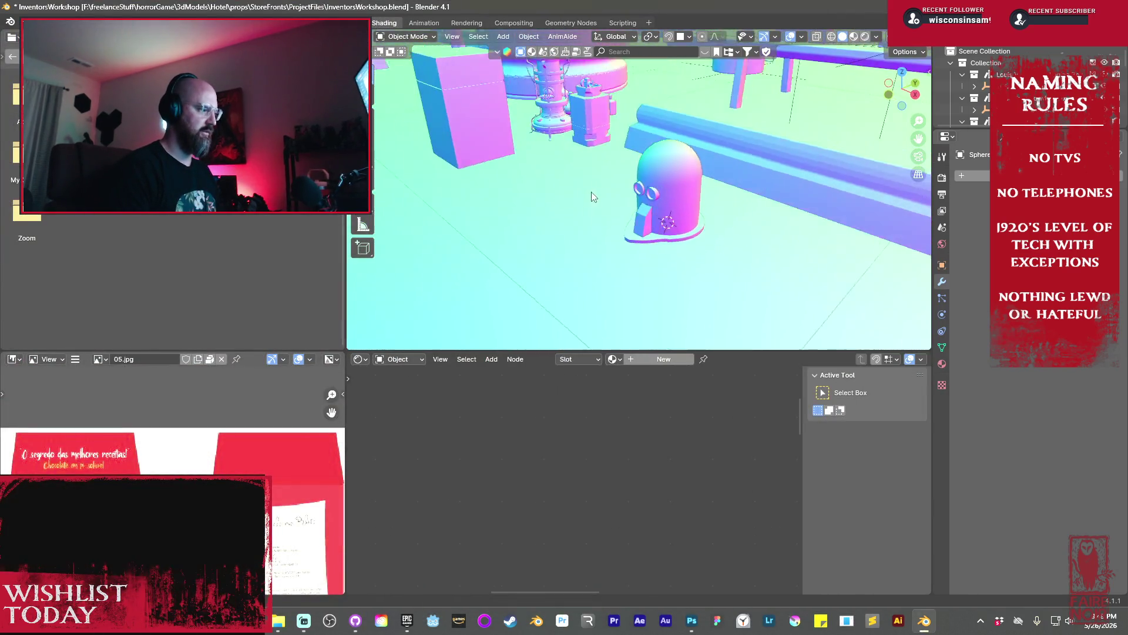
{"action": "middle_click_drag", "start_coordinate": [502, 117], "coordinate": [530, 142]}
{"action": "left_click", "coordinate": [534, 157]}
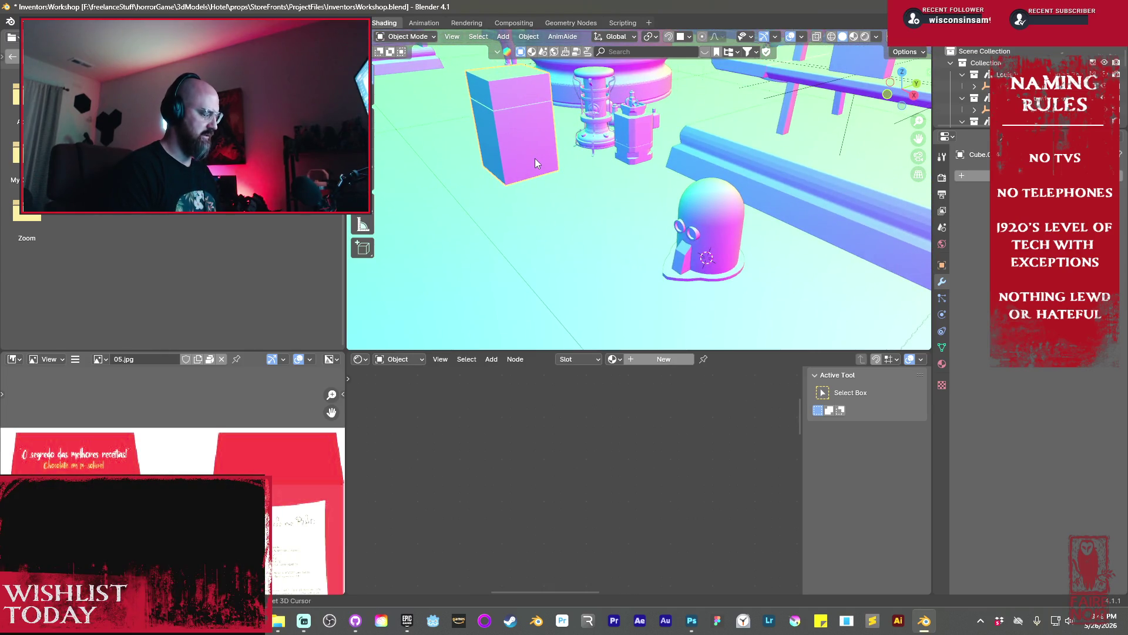
{"action": "key", "text": "g"}
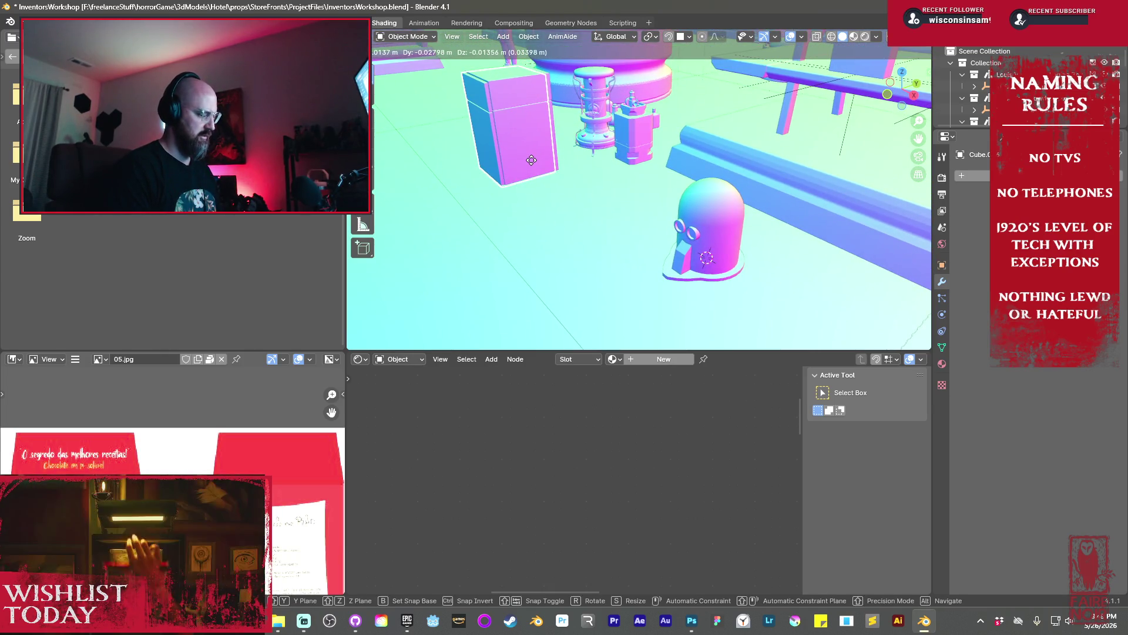
{"action": "key", "text": "x"}
{"action": "left_click", "coordinate": [629, 223]}
Duplicate the box along Y and place the copy over the dome prop
{"action": "mouse_move", "coordinate": [629, 223]}
{"action": "middle_mouse_down"}
{"action": "mouse_move", "coordinate": [588, 254]}
{"action": "mouse_move", "coordinate": [722, 217]}
{"action": "middle_mouse_up"}
{"action": "key", "text": "shift+d"}
{"action": "key", "text": "y"}
{"action": "left_click", "coordinate": [625, 252]}
Loop-cut the copy in wireframe and lower its top slab over the dome
{"action": "key", "text": "Tab"}
{"action": "key", "text": "ctrl+r"}
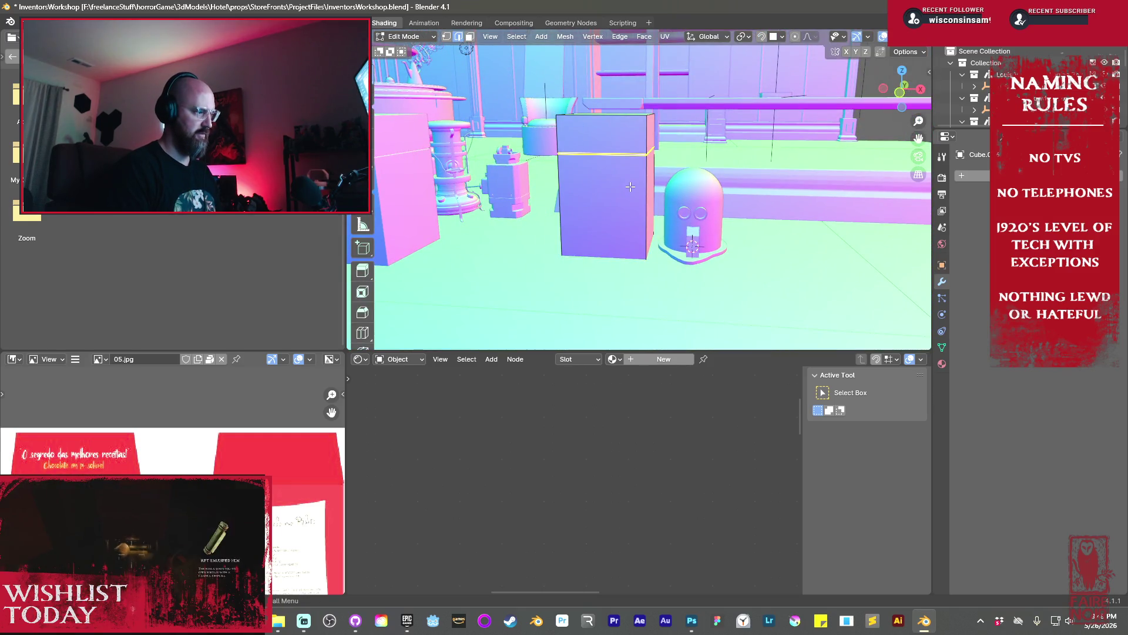
{"action": "key", "text": "shift+z"}
{"action": "left_click", "coordinate": [631, 188]}
{"action": "middle_click_drag", "start_coordinate": [630, 188], "coordinate": [550, 108]}
{"action": "key", "text": "ctrl+KP_Add"}
{"action": "mouse_move", "coordinate": [587, 147]}
{"action": "middle_mouse_down"}
{"action": "mouse_move", "coordinate": [701, 207]}
{"action": "mouse_move", "coordinate": [677, 257]}
{"action": "mouse_move", "coordinate": [680, 285]}
{"action": "middle_mouse_up"}
{"action": "key", "text": "g"}
{"action": "left_click", "coordinate": [700, 232]}
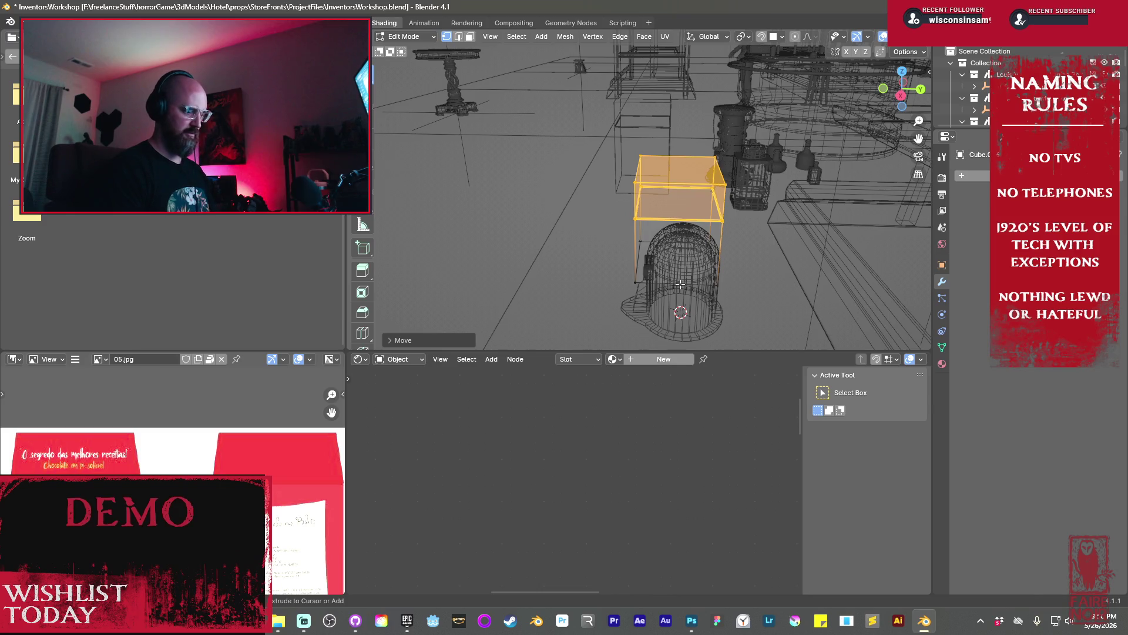
Scale the whole copy wider along Y and return to Object Mode
{"action": "key", "text": "ctrl+KP_Add"}
{"action": "key", "text": "g"}
{"action": "key", "text": "y"}
{"action": "key", "text": "s"}
{"action": "left_click", "coordinate": [726, 304]}
{"action": "mouse_move", "coordinate": [726, 303]}
{"action": "middle_mouse_down"}
{"action": "mouse_move", "coordinate": [845, 258]}
{"action": "mouse_move", "coordinate": [687, 269]}
{"action": "middle_mouse_up"}
{"action": "key", "text": "Tab"}
Cancel the pending X move and switch back to solid shading
{"action": "key", "text": "g"}
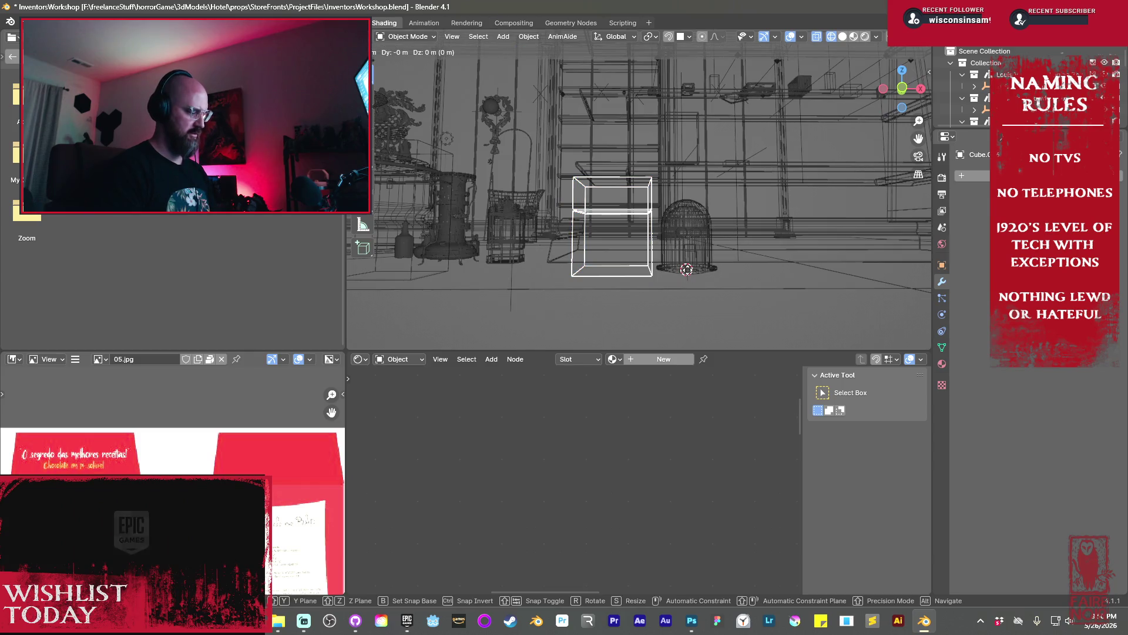
{"action": "key", "text": "x"}
{"action": "right_click", "coordinate": [756, 288]}
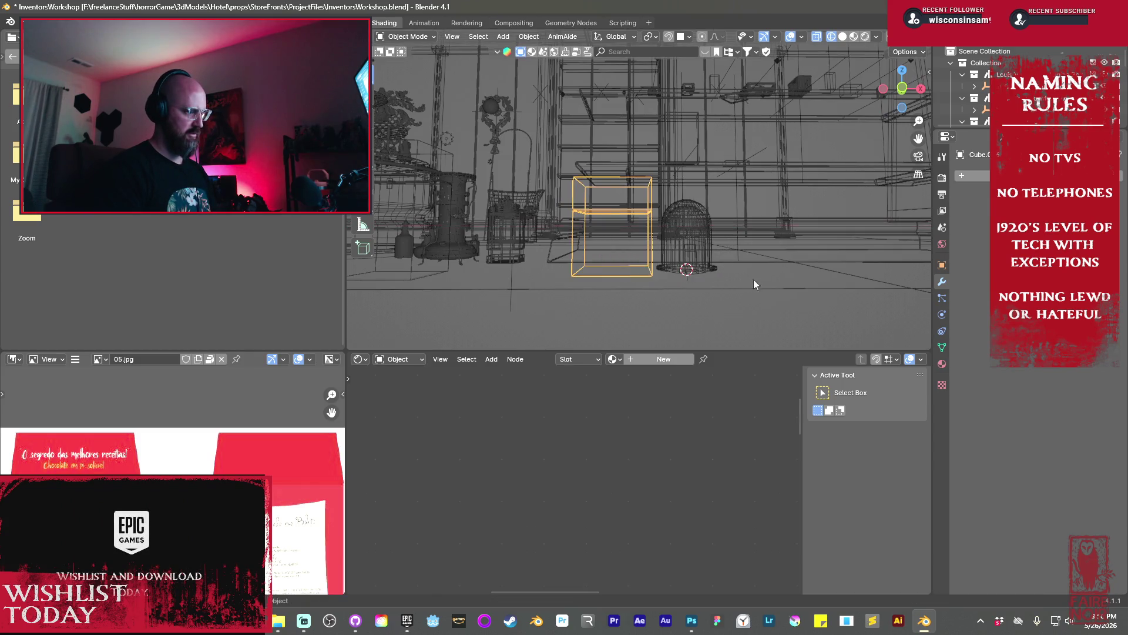
{"action": "key", "text": "shift+z"}
{"action": "scroll", "coordinate": [636, 213], "scroll_direction": "up", "scroll_amount": 4}
In Edit Mode, zoom in and select the vertical edge at the box corner
{"action": "key", "text": "Tab"}
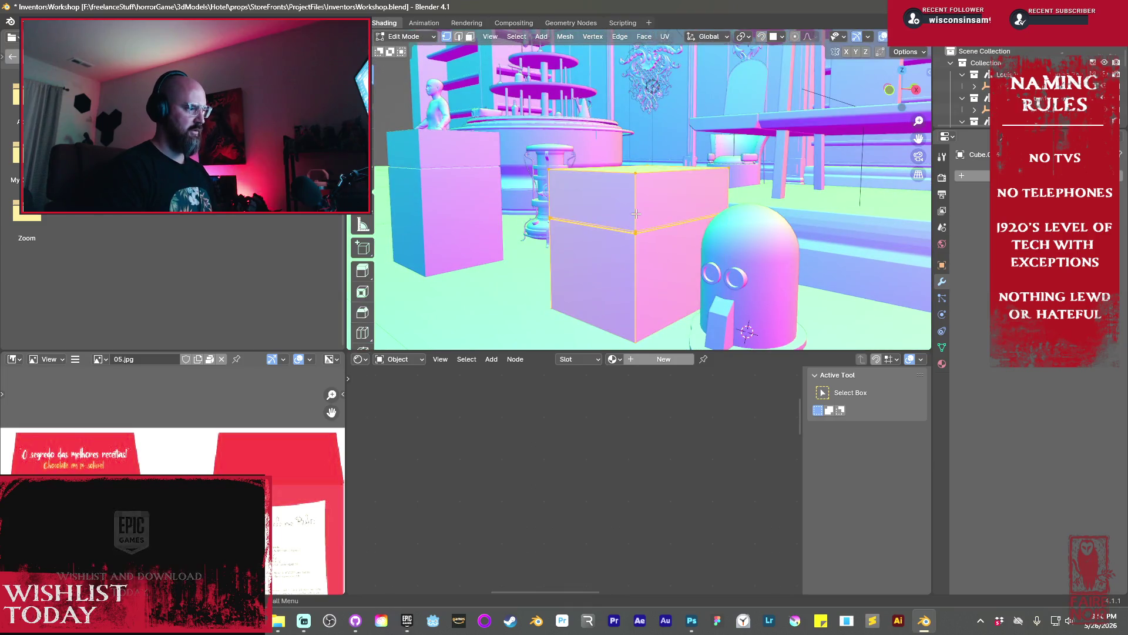
{"action": "scroll", "coordinate": [640, 211], "scroll_direction": "up", "scroll_amount": 5}
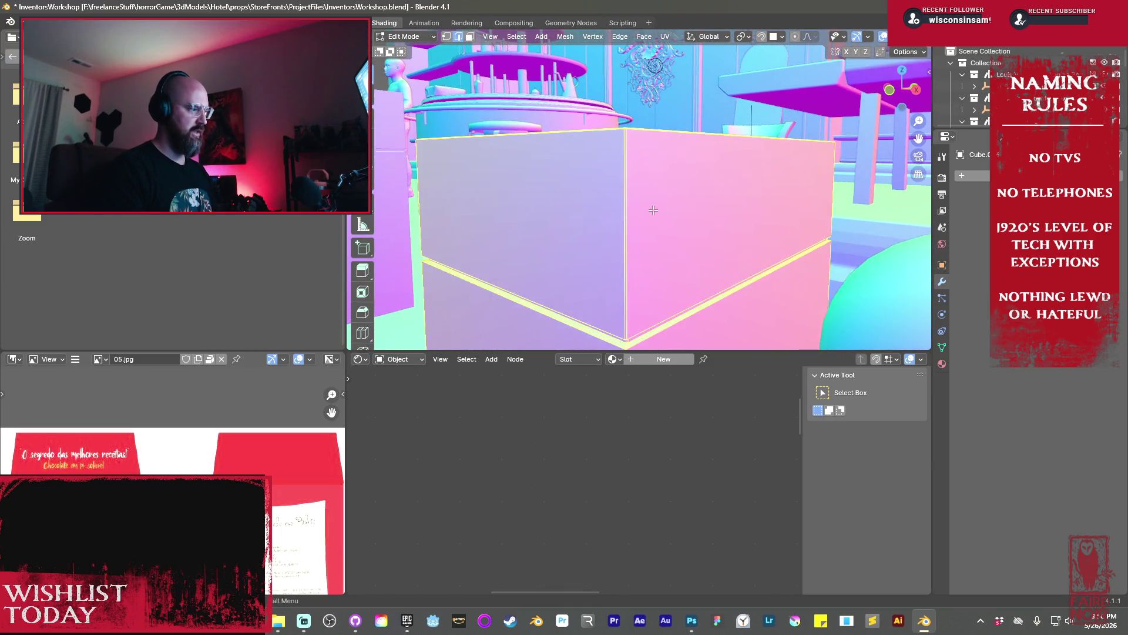
{"action": "scroll", "coordinate": [634, 167], "scroll_direction": "up", "scroll_amount": 2}
{"action": "scroll", "coordinate": [623, 146], "scroll_direction": "up", "scroll_amount": 5}
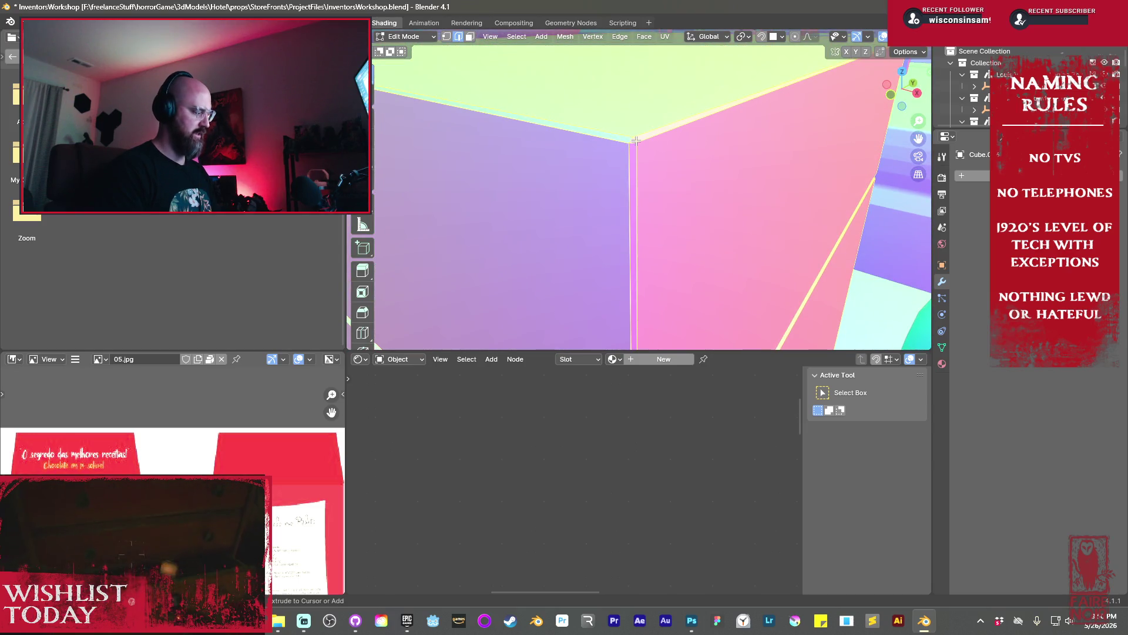
{"action": "middle_click_drag", "start_coordinate": [635, 141], "coordinate": [636, 157]}
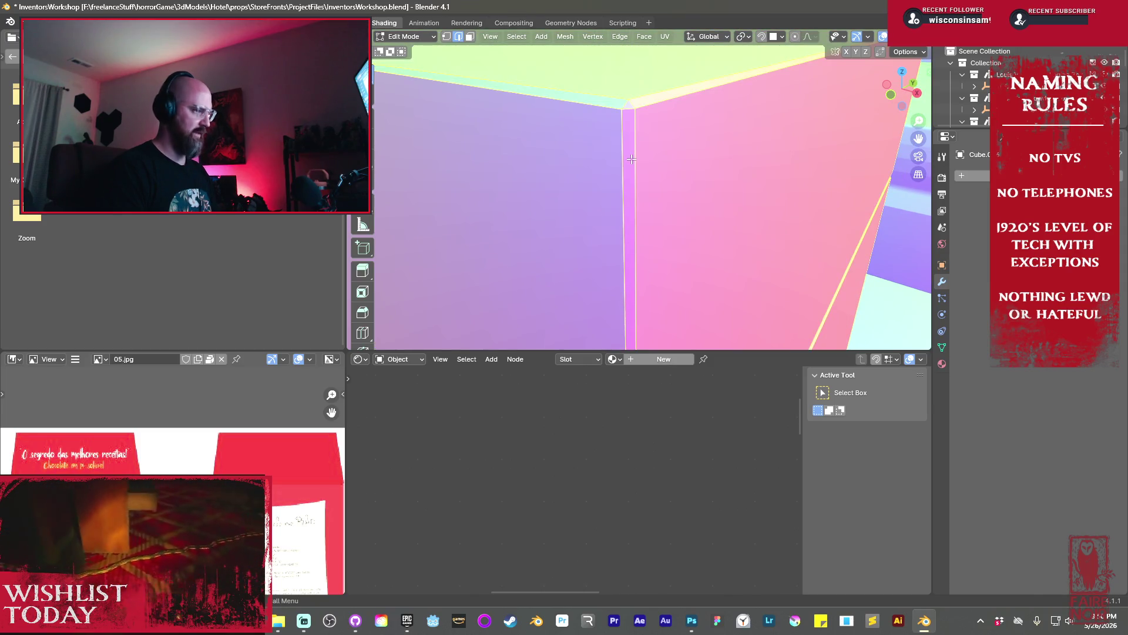
{"action": "left_click", "coordinate": [633, 159]}
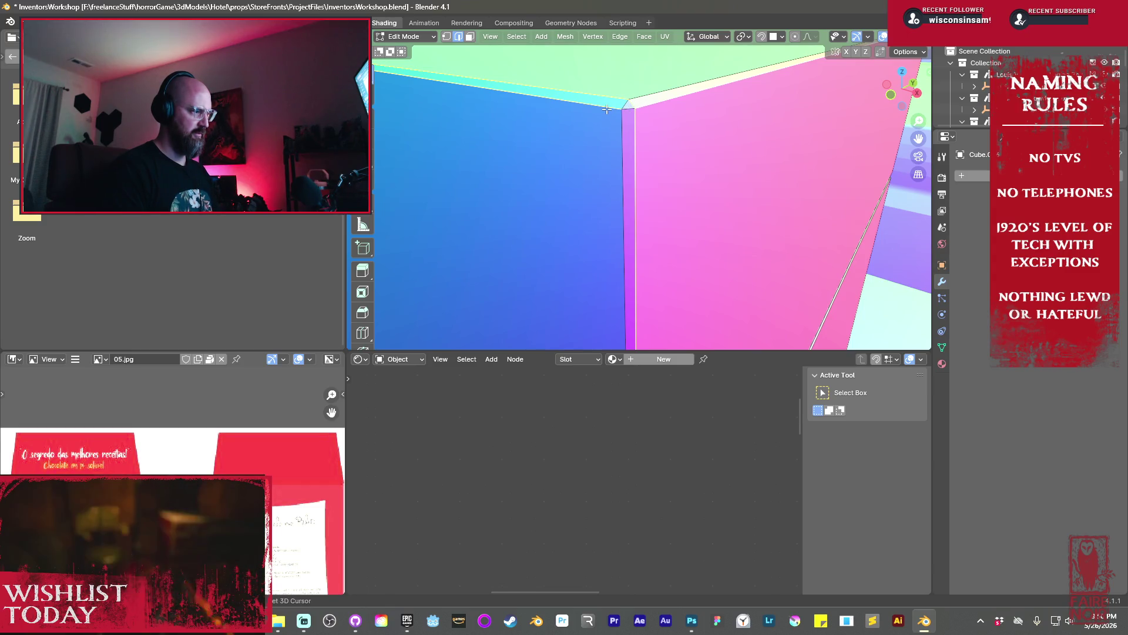
{"action": "scroll", "coordinate": [638, 148], "scroll_direction": "down", "scroll_amount": 3}
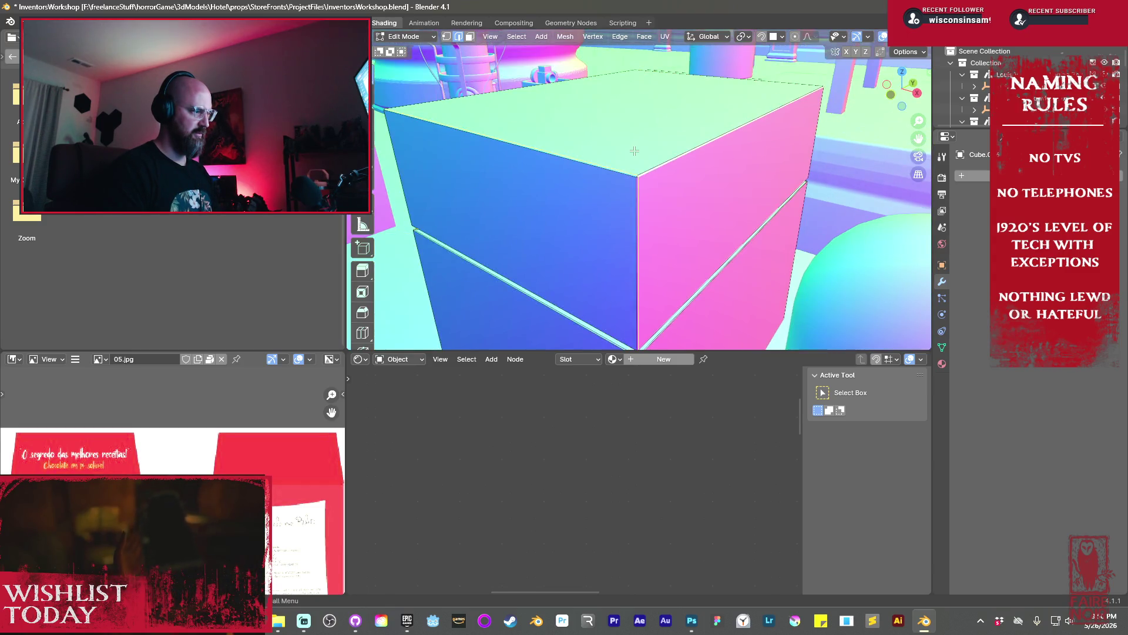
{"action": "scroll", "coordinate": [546, 216], "scroll_direction": "up", "scroll_amount": 3}
{"action": "scroll", "coordinate": [529, 176], "scroll_direction": "down", "scroll_amount": 5}
{"action": "scroll", "coordinate": [532, 175], "scroll_direction": "up", "scroll_amount": 3}
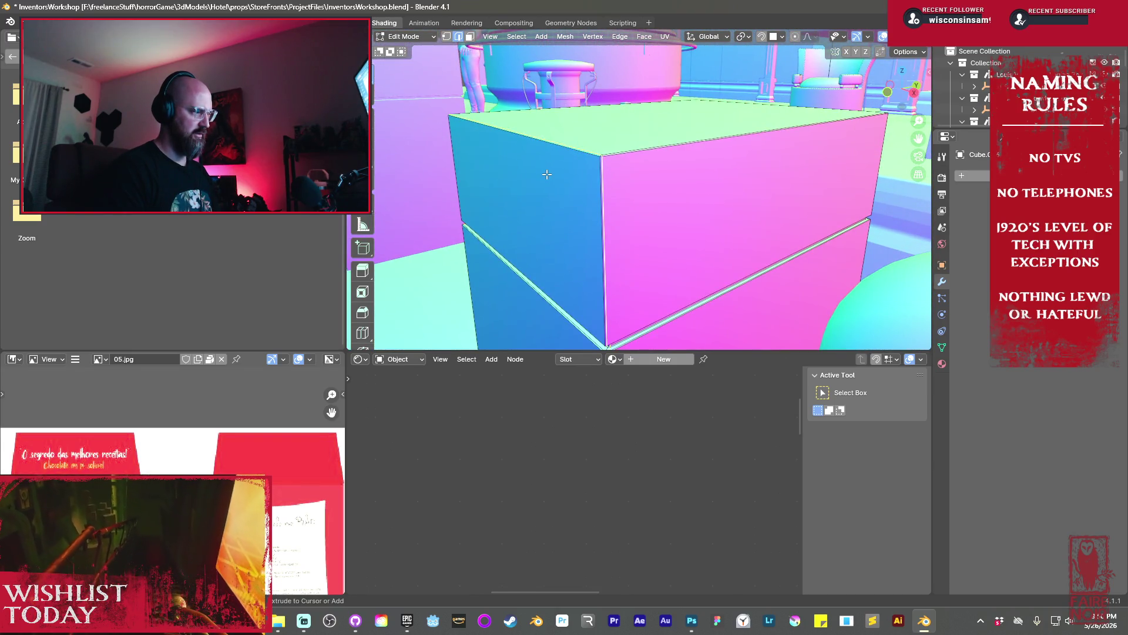
Add a loop cut through the corner bevel, undoing an extra second cut
{"action": "key", "text": "a"}
{"action": "scroll", "coordinate": [615, 211], "scroll_direction": "up", "scroll_amount": 3}
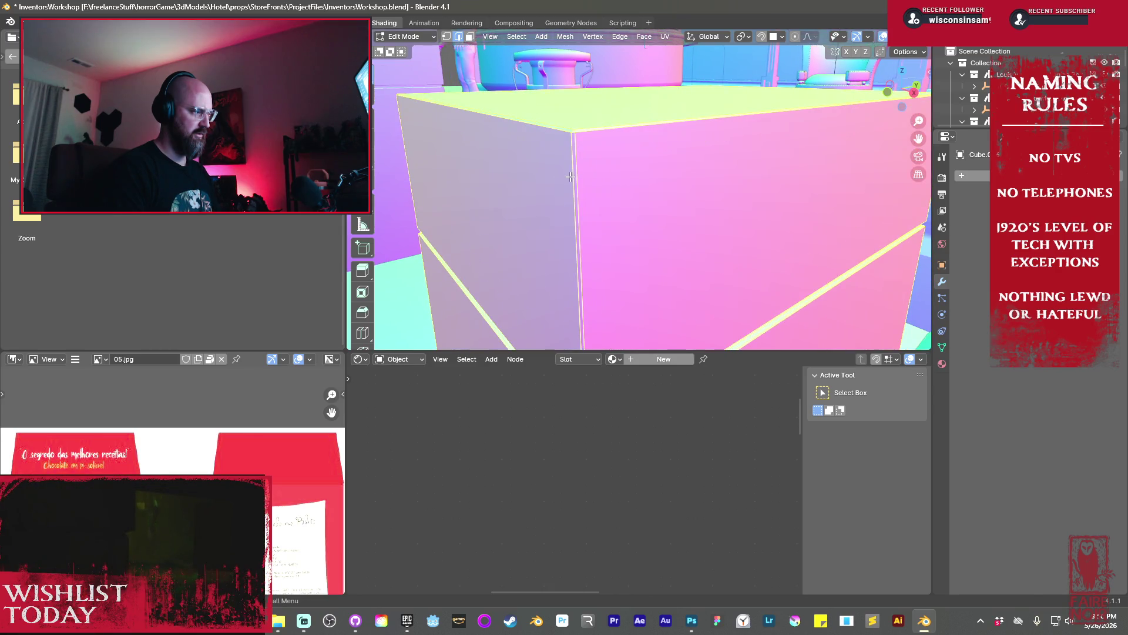
{"action": "middle_click_drag", "start_coordinate": [616, 211], "coordinate": [654, 229], "text": "shift"}
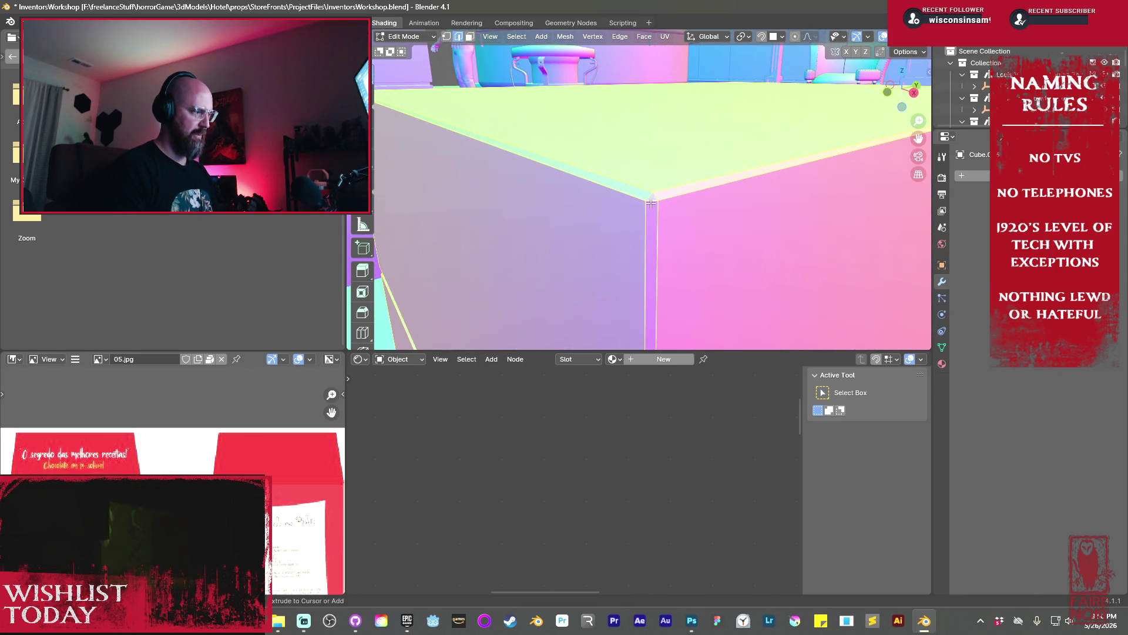
{"action": "key", "text": "ctrl+r"}
{"action": "left_click", "coordinate": [650, 202]}
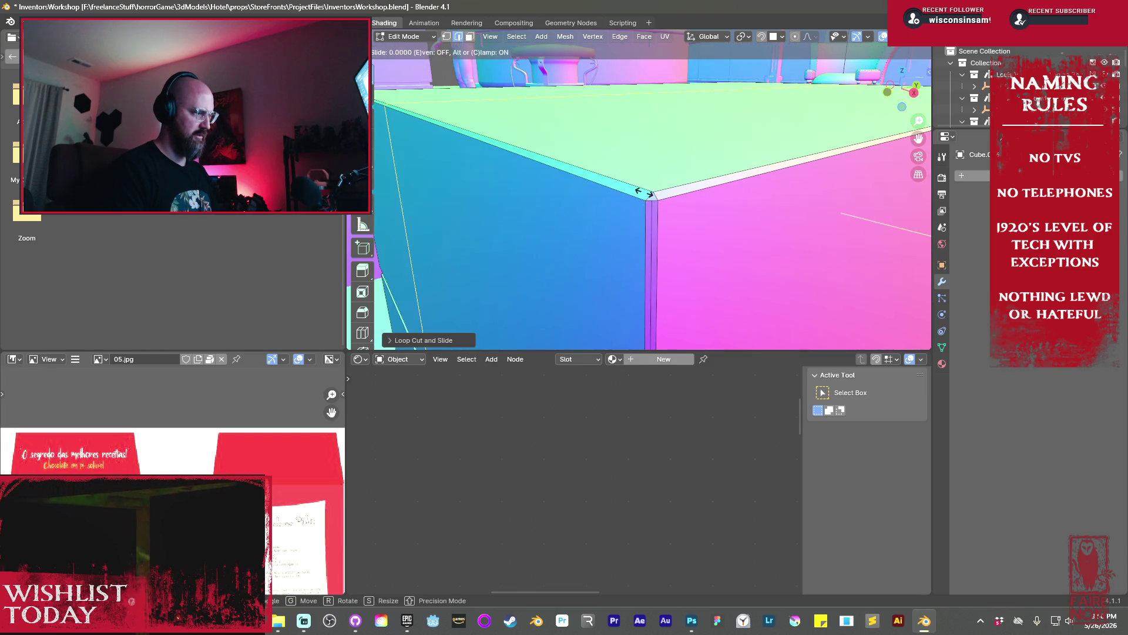
{"action": "left_click", "coordinate": [644, 192]}
{"action": "key", "text": "ctrl+r"}
{"action": "left_click", "coordinate": [651, 196]}
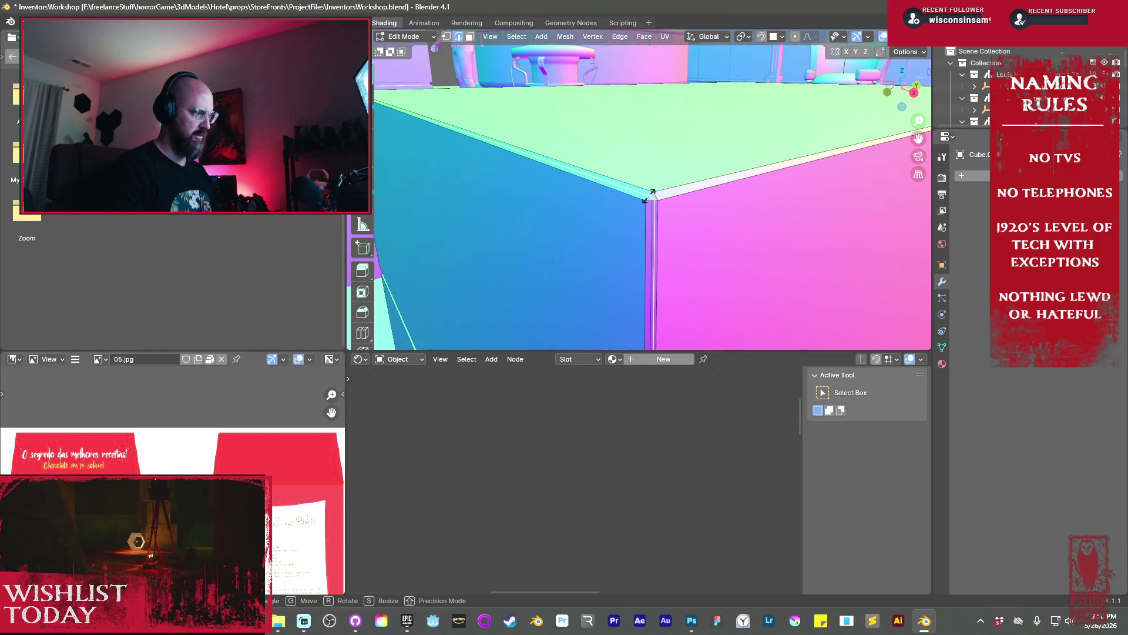
{"action": "right_click", "coordinate": [659, 197]}
{"action": "key", "text": "ctrl+z"}
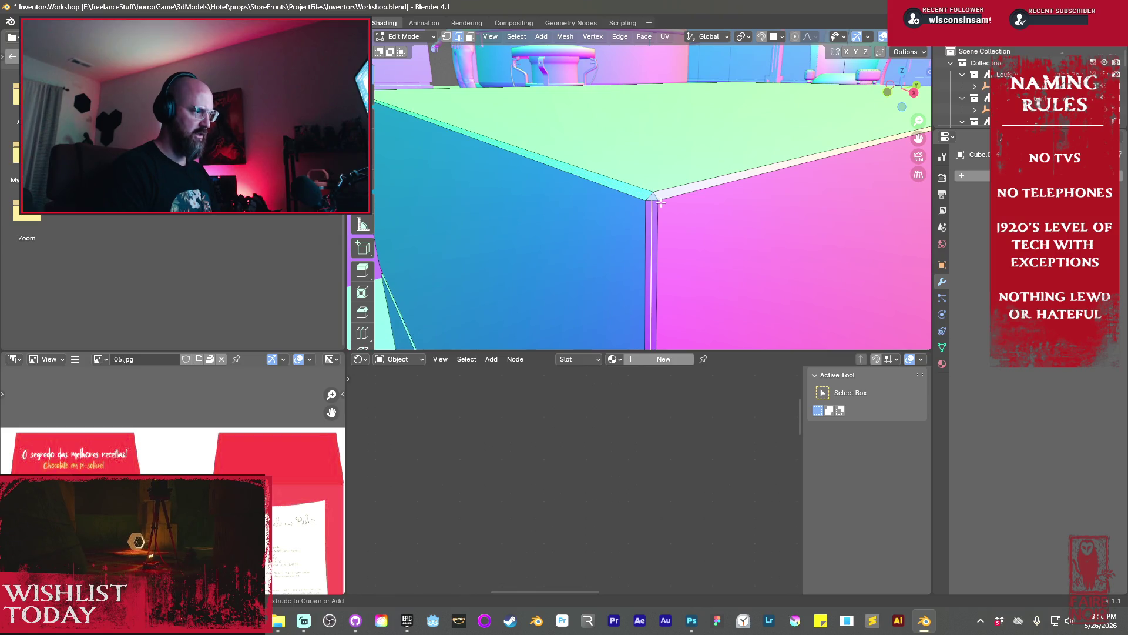
{"action": "key", "text": "a"}
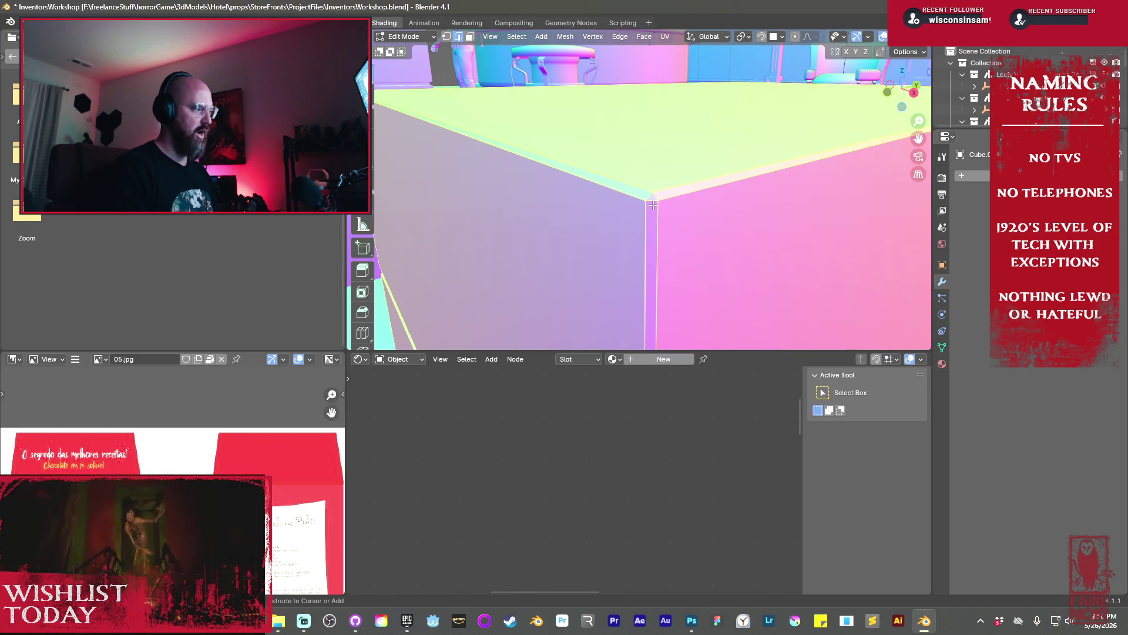
{"action": "key", "text": "alt+a"}
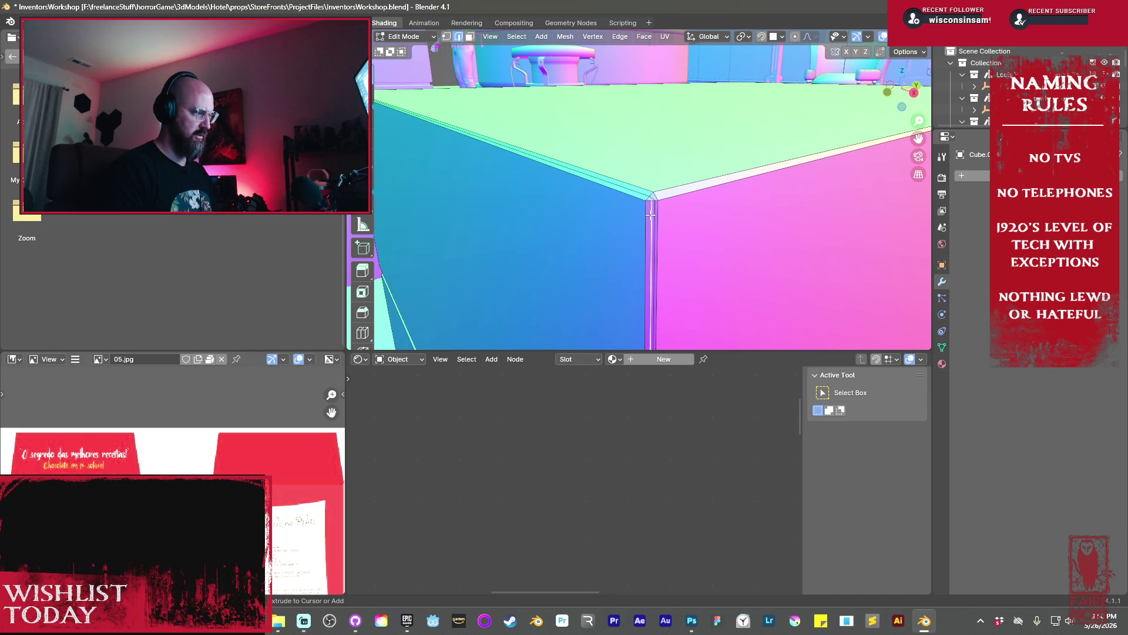
Dissolve the corner edge and return to Object Mode
{"action": "key", "text": "x"}
{"action": "left_click", "coordinate": [647, 282]}
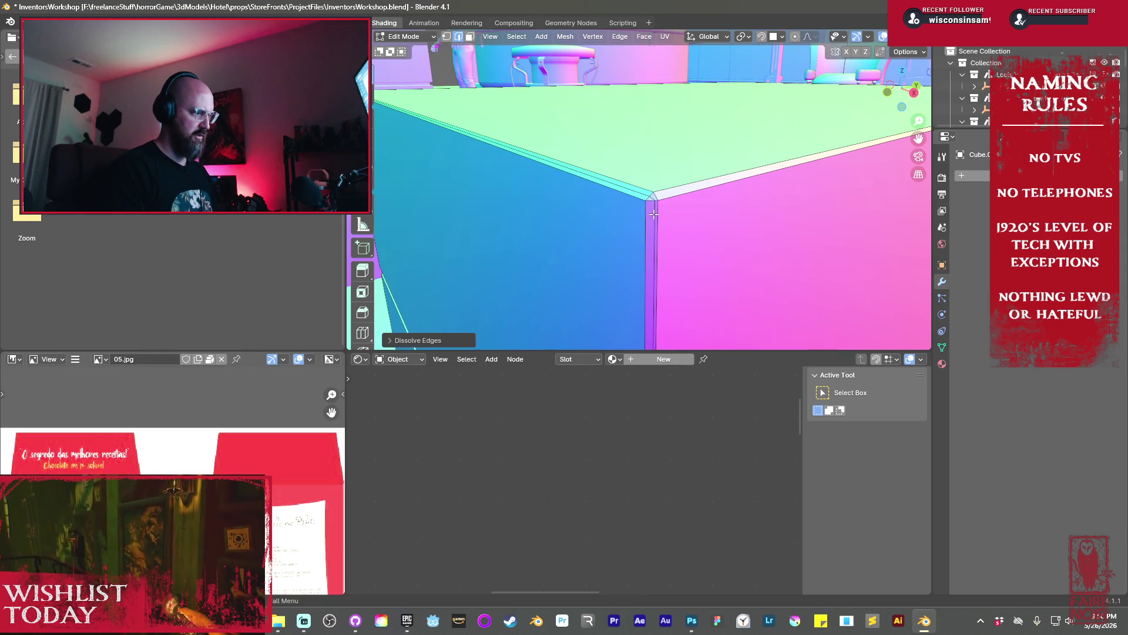
{"action": "middle_click_drag", "start_coordinate": [655, 218], "coordinate": [673, 219]}
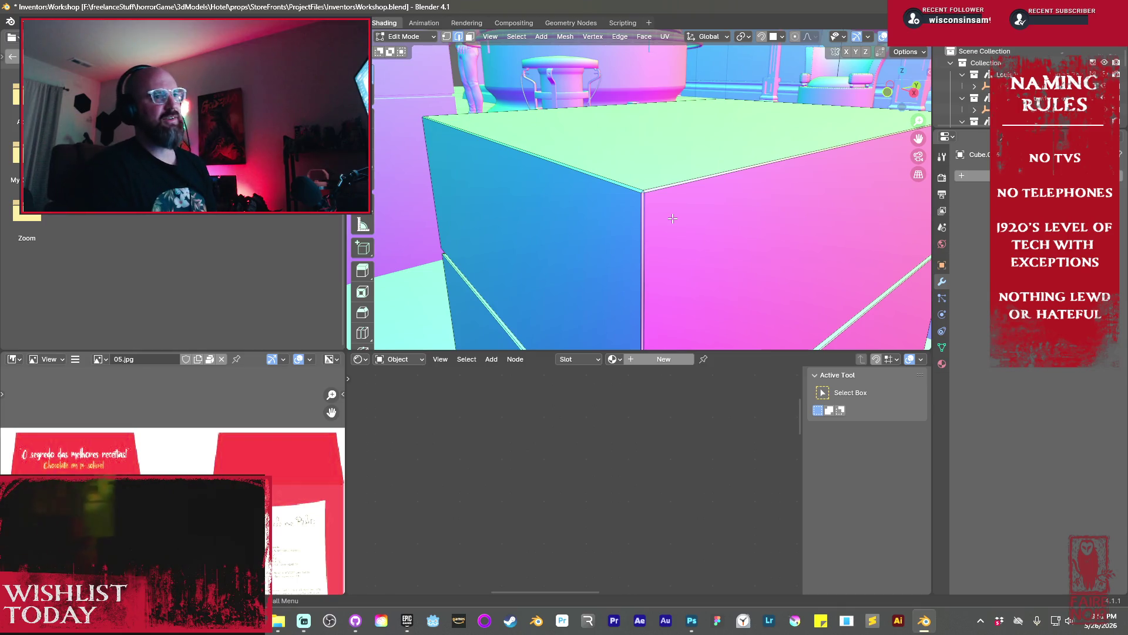
{"action": "key", "text": "Tab"}
{"action": "scroll", "coordinate": [613, 199], "scroll_direction": "down", "scroll_amount": 4}
{"action": "mouse_move", "coordinate": [613, 199]}
{"action": "middle_mouse_down"}
{"action": "mouse_move", "coordinate": [674, 240]}
{"action": "mouse_move", "coordinate": [626, 199]}
{"action": "middle_mouse_up"}
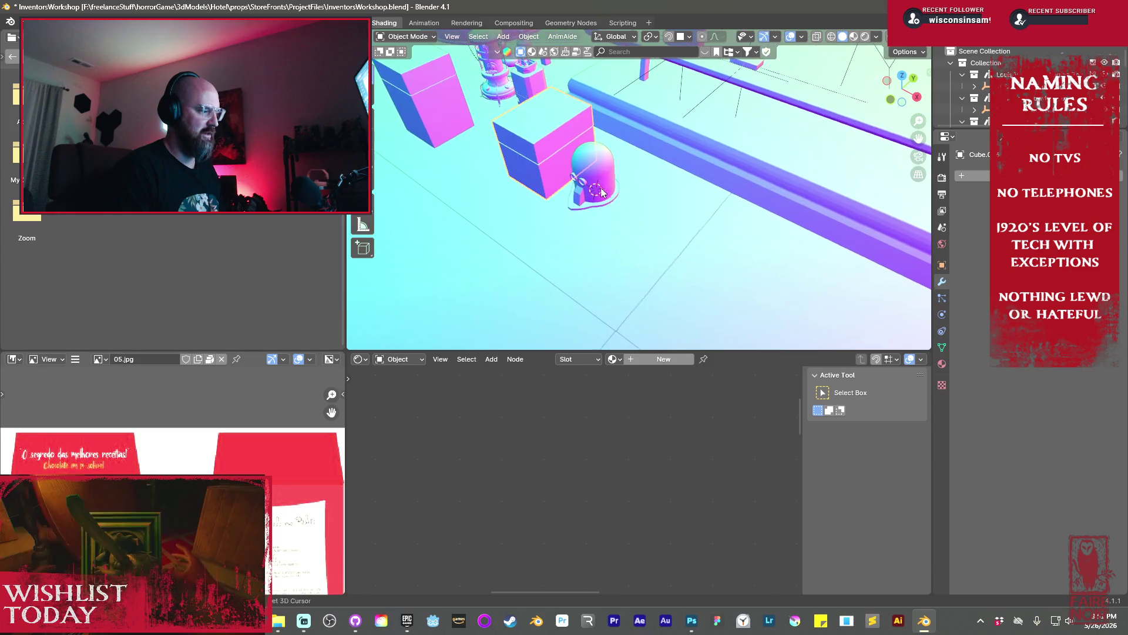
Add a new cube and scale it smaller in Edit Mode
{"action": "key", "text": "shift+a"}
{"action": "mouse_move", "coordinate": [624, 200]}
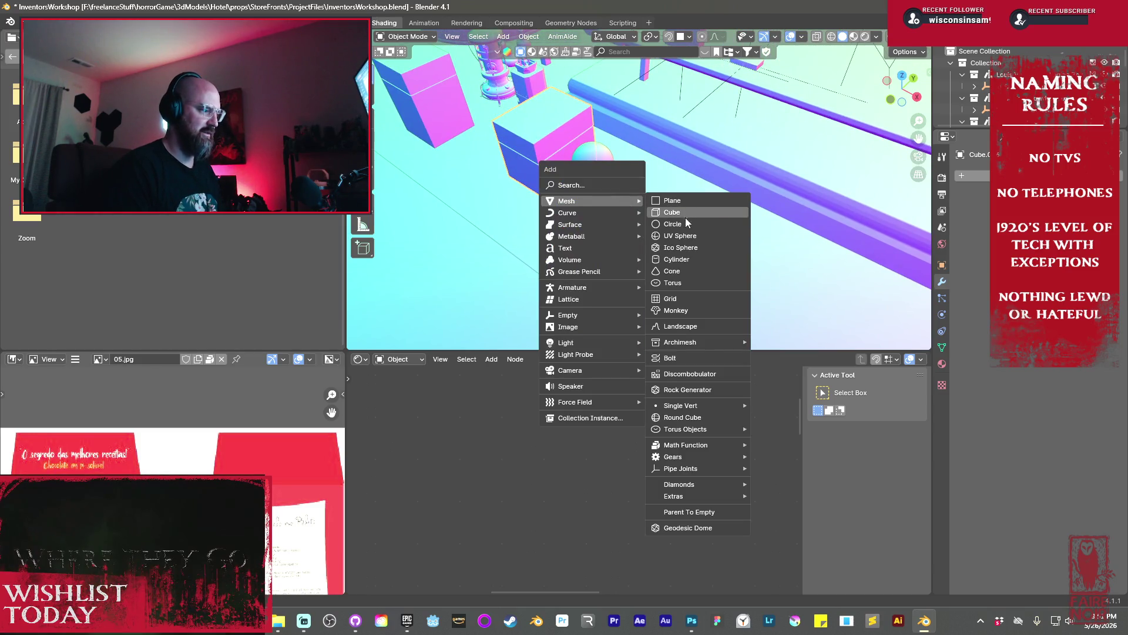
{"action": "left_click", "coordinate": [681, 209]}
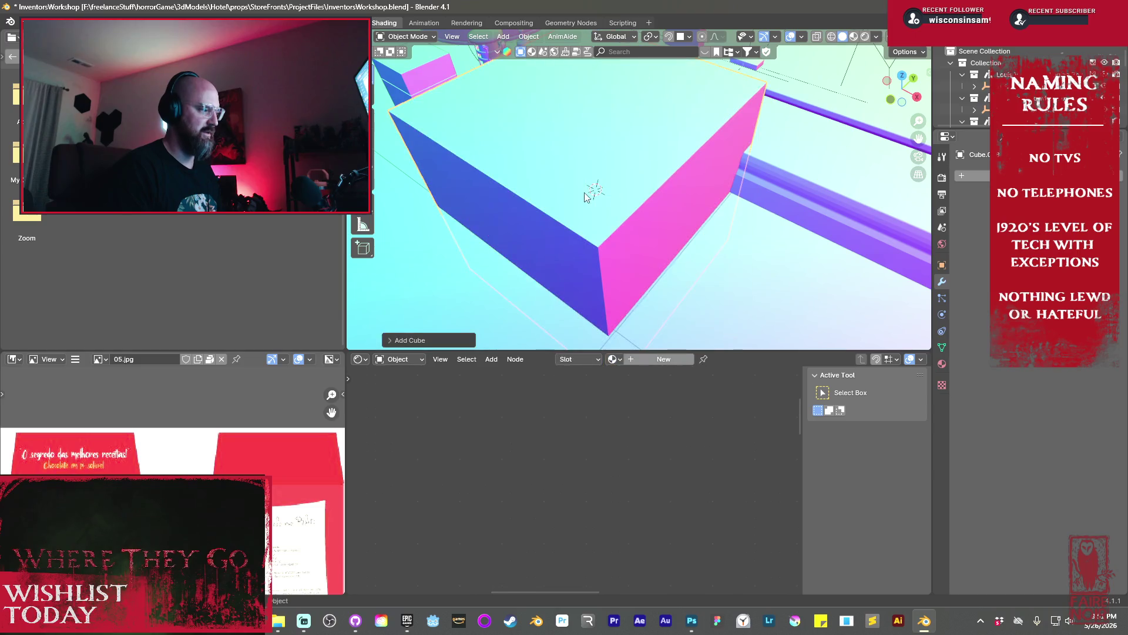
{"action": "scroll", "coordinate": [661, 213], "scroll_direction": "down", "scroll_amount": 3}
{"action": "middle_click_drag", "start_coordinate": [660, 214], "coordinate": [632, 192]}
{"action": "key", "text": "Tab"}
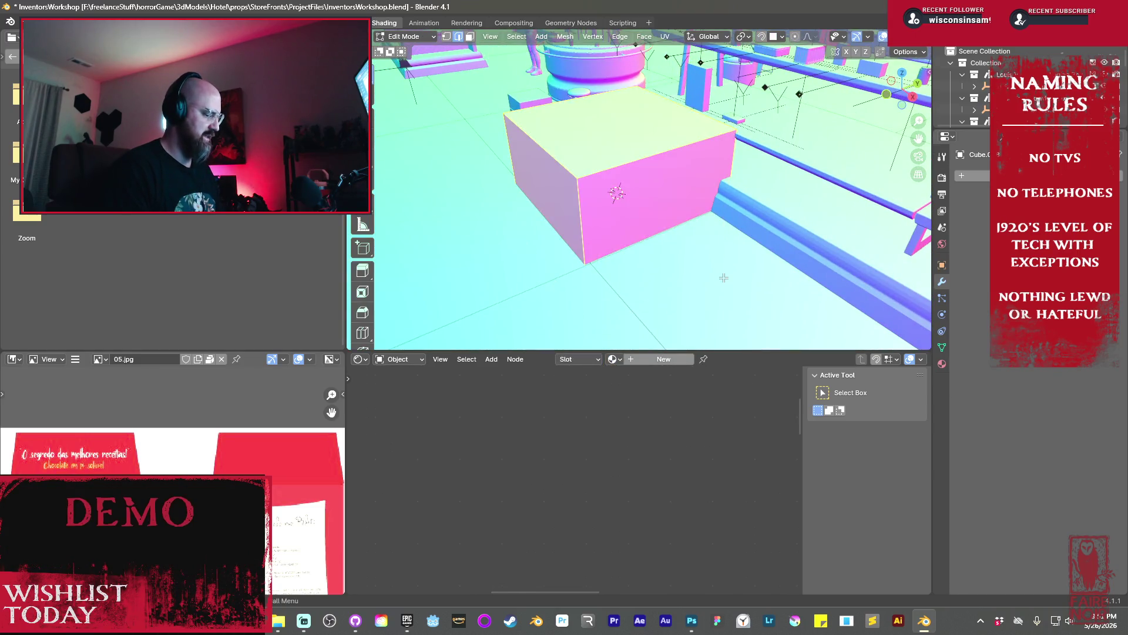
{"action": "key", "text": "s"}
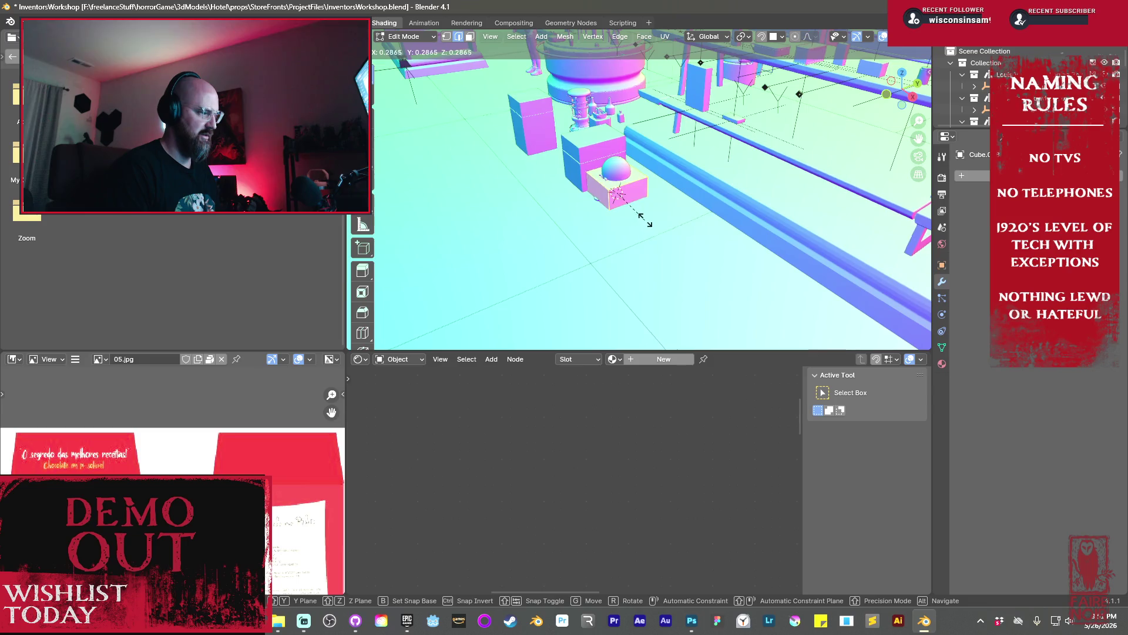
{"action": "left_click", "coordinate": [649, 221]}
{"action": "middle_click_drag", "start_coordinate": [649, 221], "coordinate": [653, 199]}
{"action": "key", "text": "Tab"}
Move the box onto the floor beside the robot and adjust its height
{"action": "key", "text": "g"}
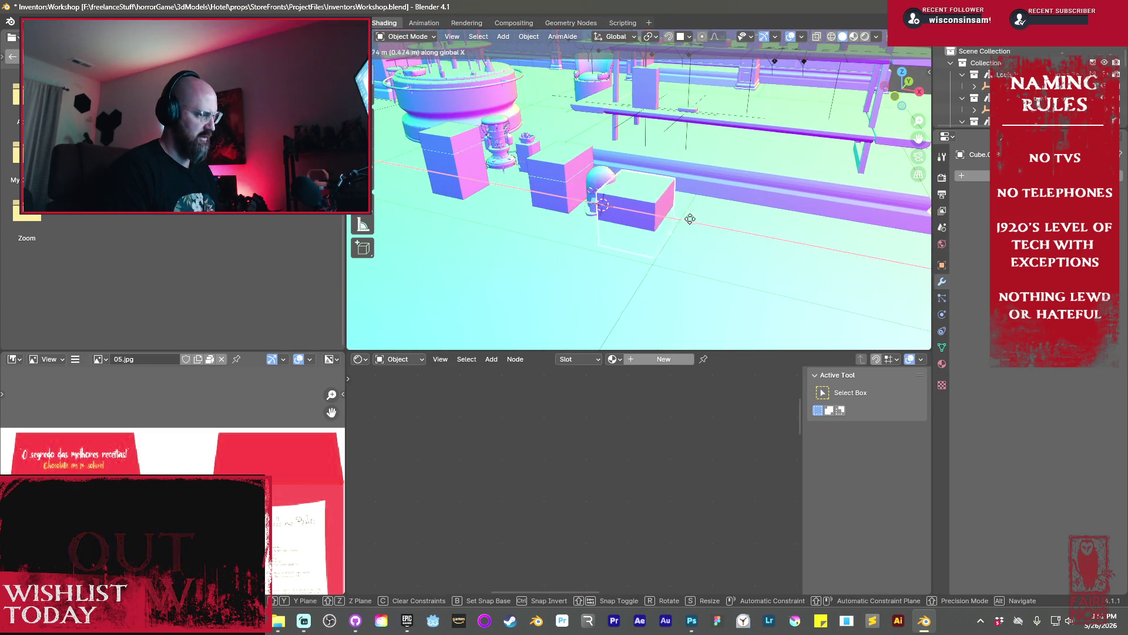
{"action": "left_click", "coordinate": [698, 210]}
{"action": "key", "text": "g"}
{"action": "key", "text": "z"}
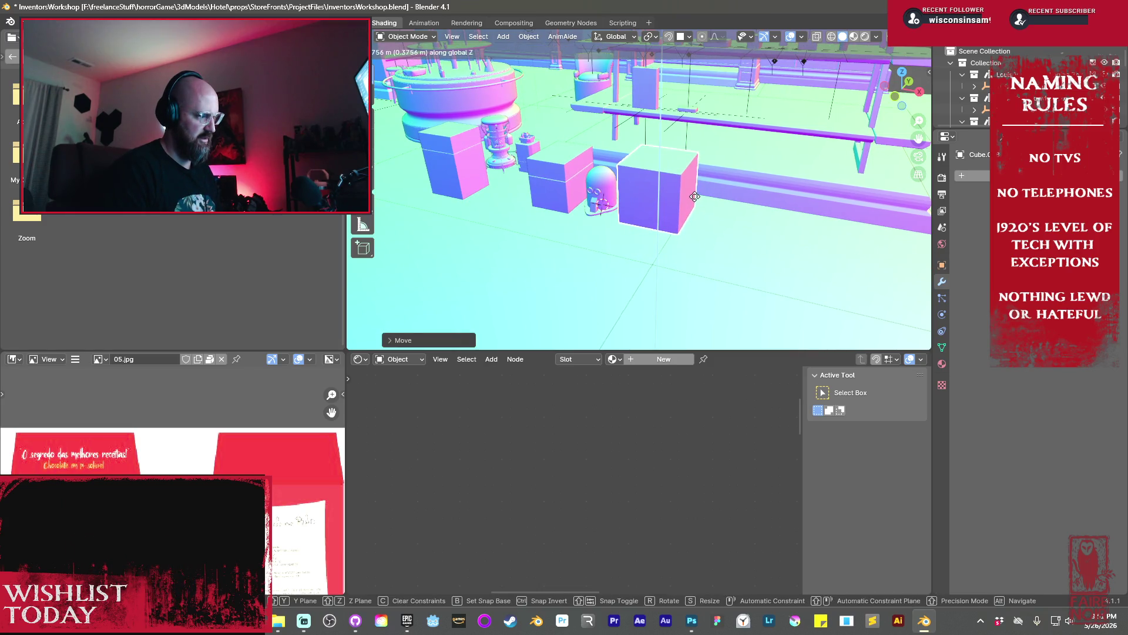
{"action": "left_click", "coordinate": [704, 213]}
{"action": "mouse_move", "coordinate": [703, 212]}
{"action": "middle_mouse_down"}
{"action": "mouse_move", "coordinate": [655, 189]}
{"action": "mouse_move", "coordinate": [640, 162]}
{"action": "middle_mouse_up"}
{"action": "scroll", "coordinate": [640, 162], "scroll_direction": "up", "scroll_amount": 5}
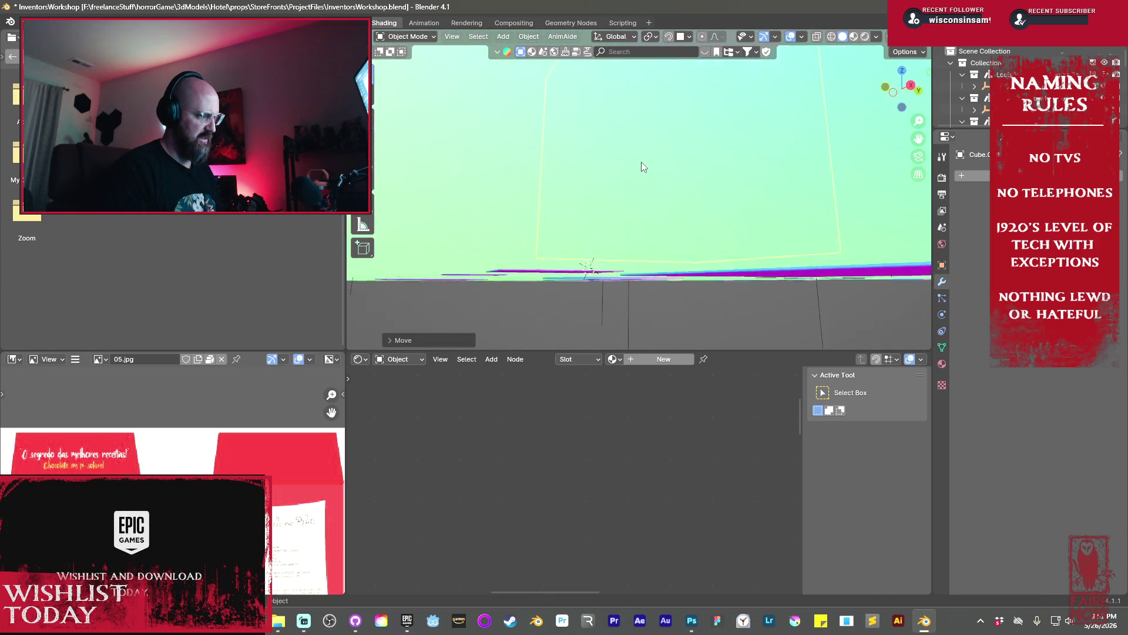
{"action": "scroll", "coordinate": [641, 161], "scroll_direction": "down", "scroll_amount": 3}
Fine-tune the box's vertical position among the crates
{"action": "key", "text": "g"}
{"action": "key", "text": "z"}
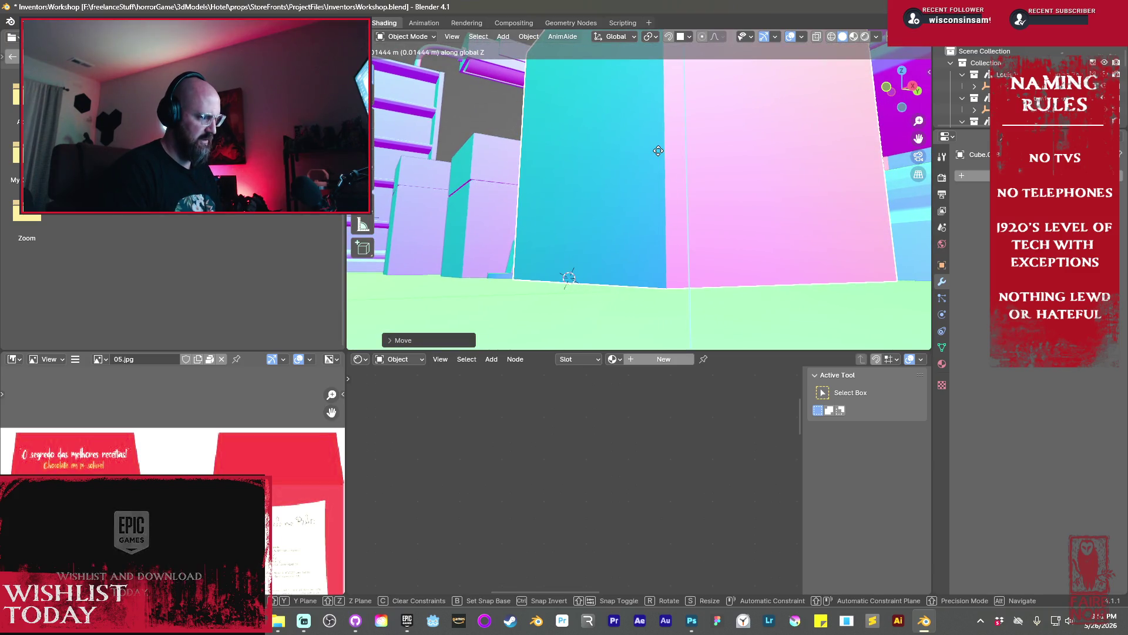
{"action": "left_click", "coordinate": [658, 153]}
{"action": "scroll", "coordinate": [666, 168], "scroll_direction": "down", "scroll_amount": 5}
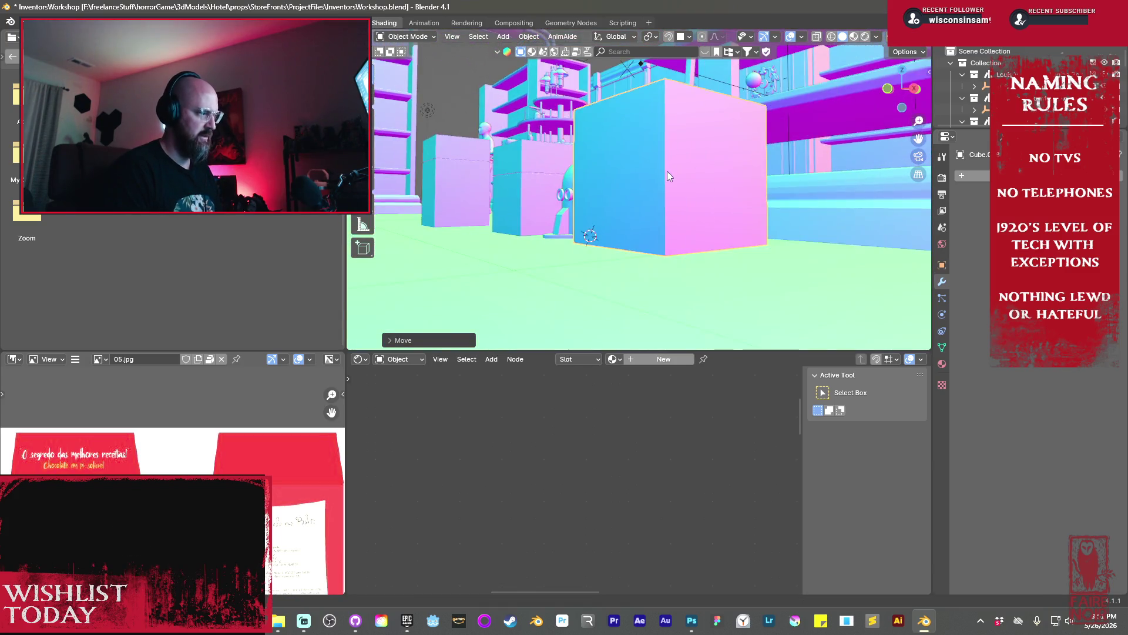
{"action": "middle_click_drag", "start_coordinate": [671, 212], "coordinate": [756, 244]}
{"action": "key", "text": "Tab"}
Widen the box along X and add an edge loop near the top
{"action": "key", "text": "g"}
{"action": "key", "text": "x"}
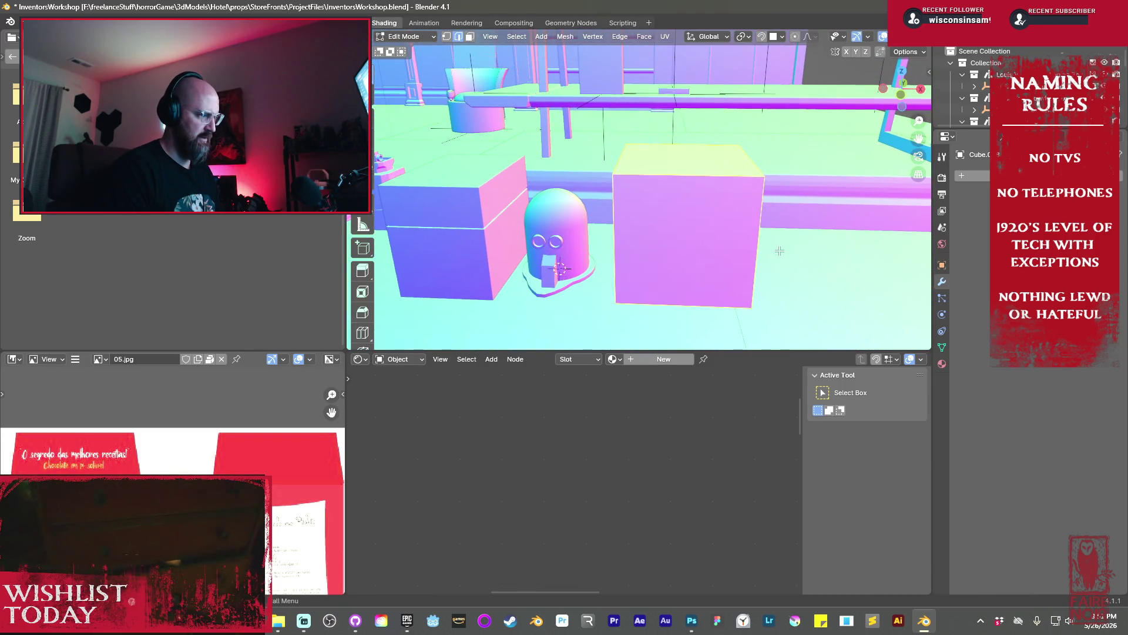
{"action": "left_click", "coordinate": [758, 242]}
{"action": "mouse_move", "coordinate": [758, 243]}
{"action": "middle_mouse_down"}
{"action": "mouse_move", "coordinate": [604, 251]}
{"action": "mouse_move", "coordinate": [644, 203]}
{"action": "middle_mouse_up"}
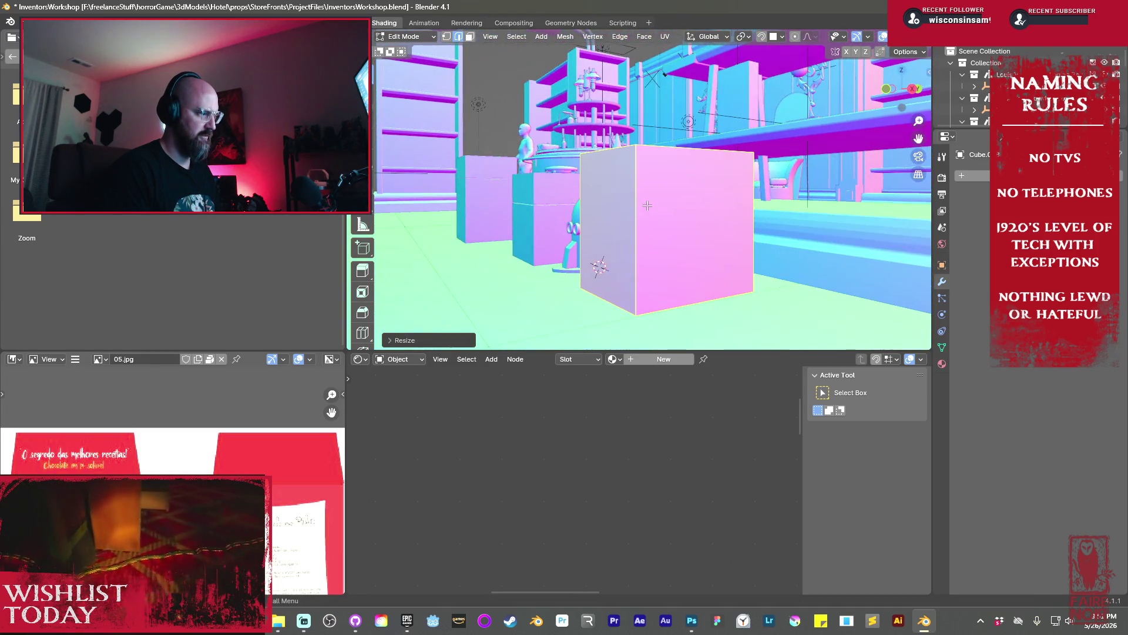
{"action": "key", "text": "ctrl+r"}
{"action": "left_click", "coordinate": [644, 202]}
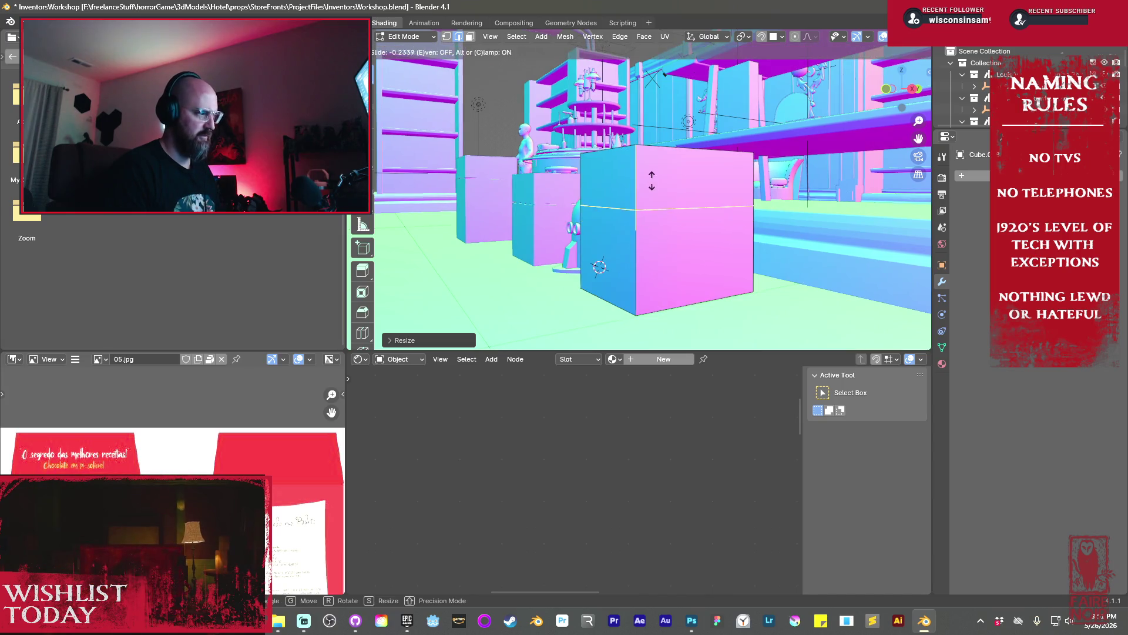
{"action": "left_click", "coordinate": [650, 154]}
{"action": "scroll", "coordinate": [684, 202], "scroll_direction": "up", "scroll_amount": 3}
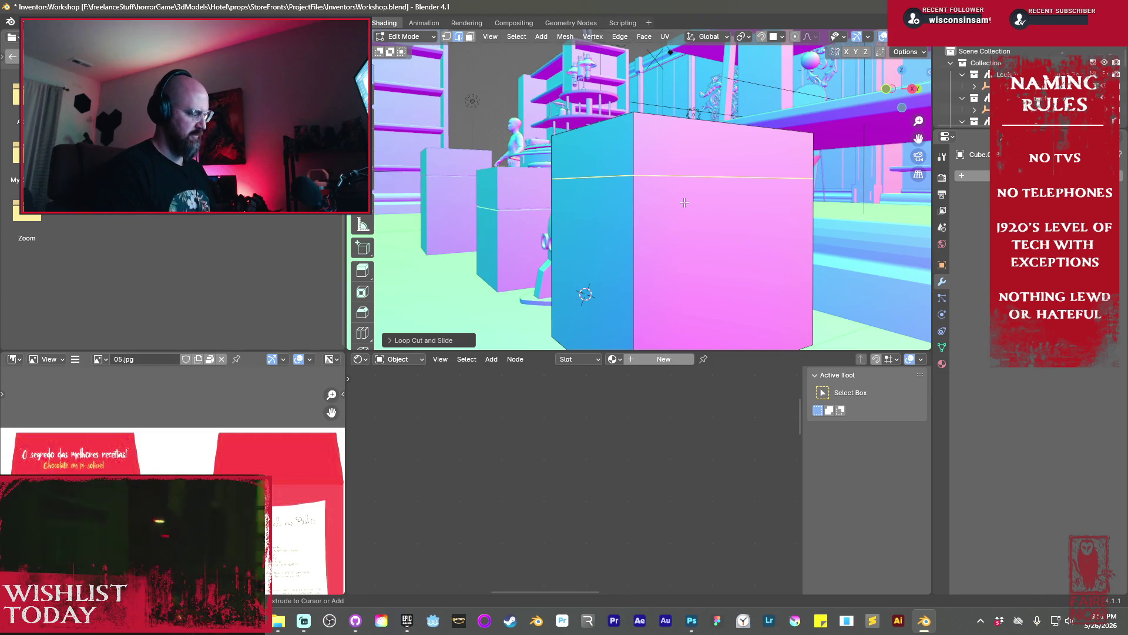
Bevel the new loop into a lid band, discarding an attempted inward scale
{"action": "key", "text": "ctrl+b"}
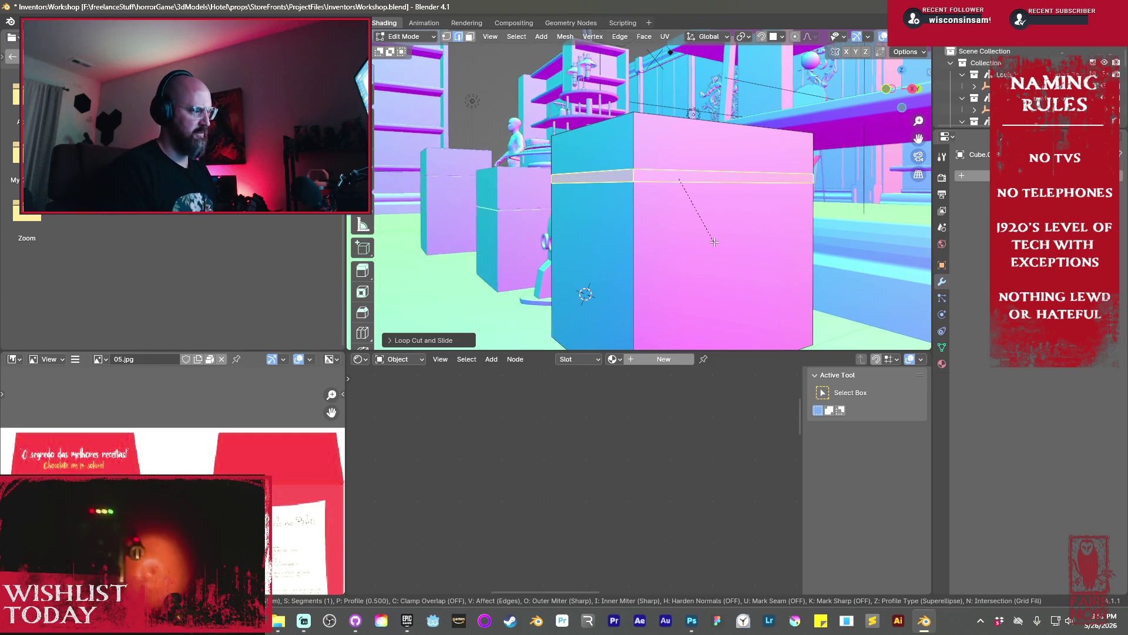
{"action": "left_click", "coordinate": [705, 213]}
{"action": "middle_click_drag", "start_coordinate": [704, 213], "coordinate": [804, 261]}
{"action": "key", "text": "s"}
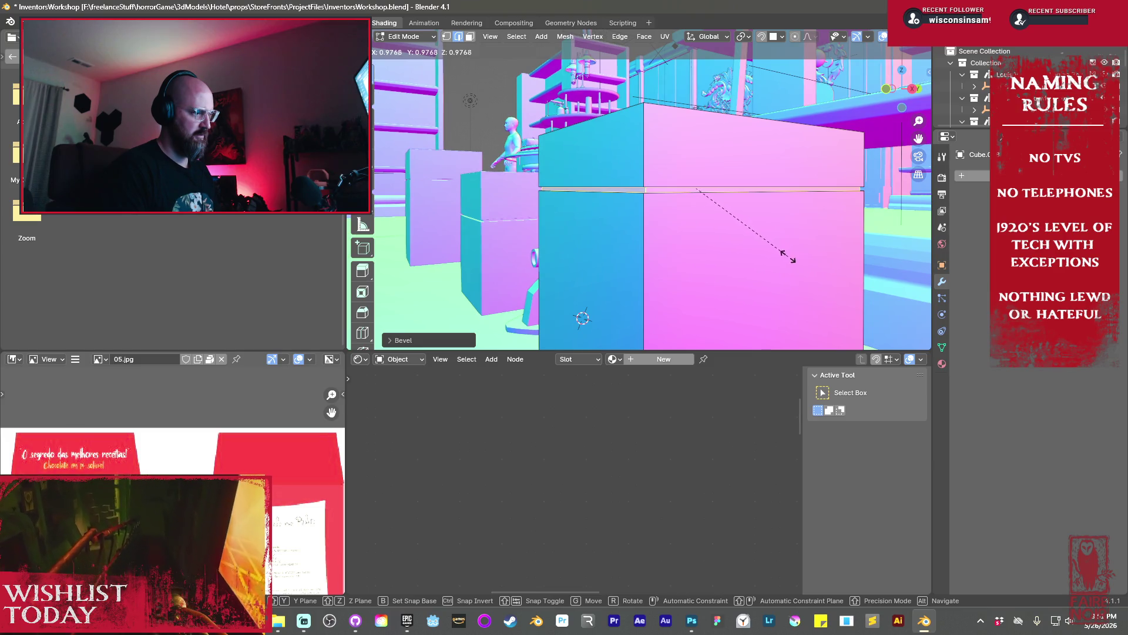
{"action": "key", "text": "Escape"}
{"action": "key", "text": "ctrl+z"}
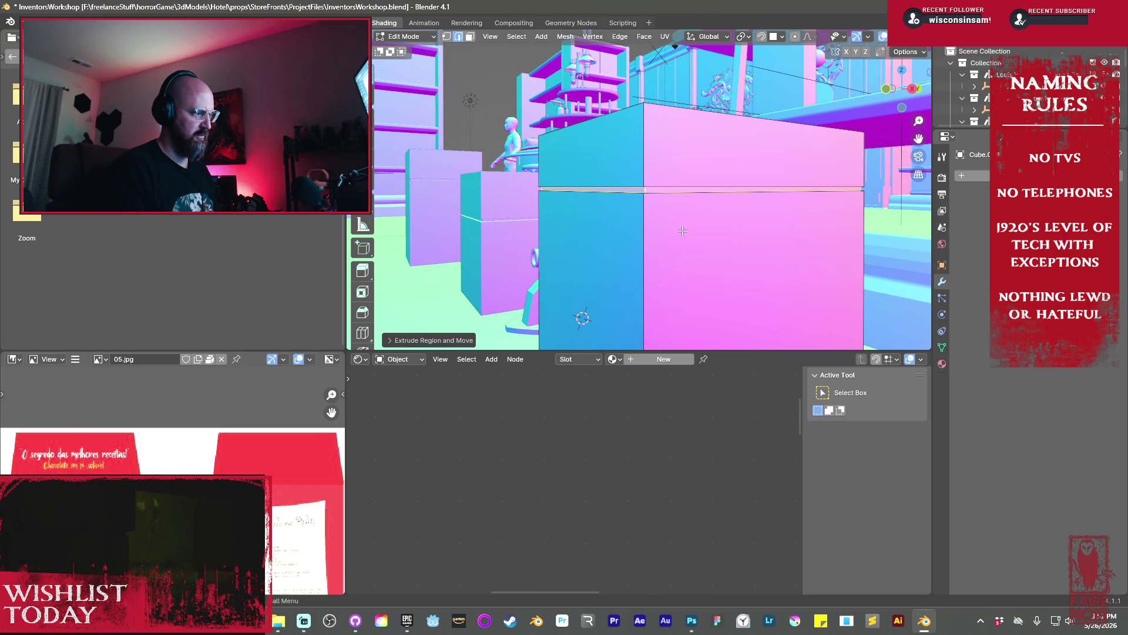
Bevel all of the box's edges with 2 segments
{"action": "key", "text": "a"}
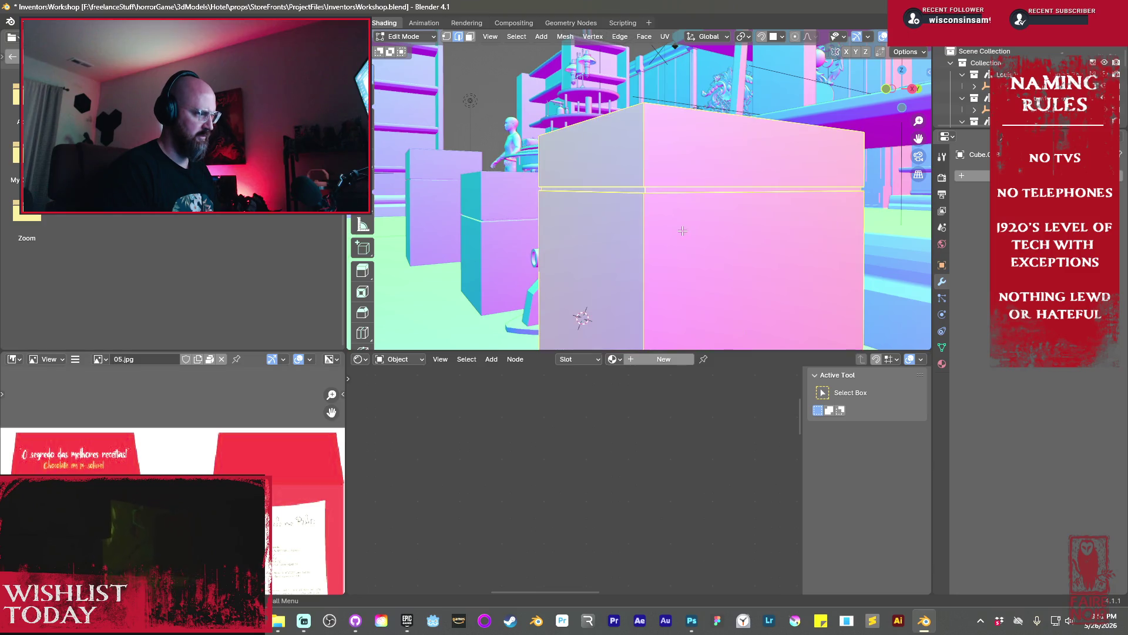
{"action": "scroll", "coordinate": [682, 230], "scroll_direction": "up", "scroll_amount": 2}
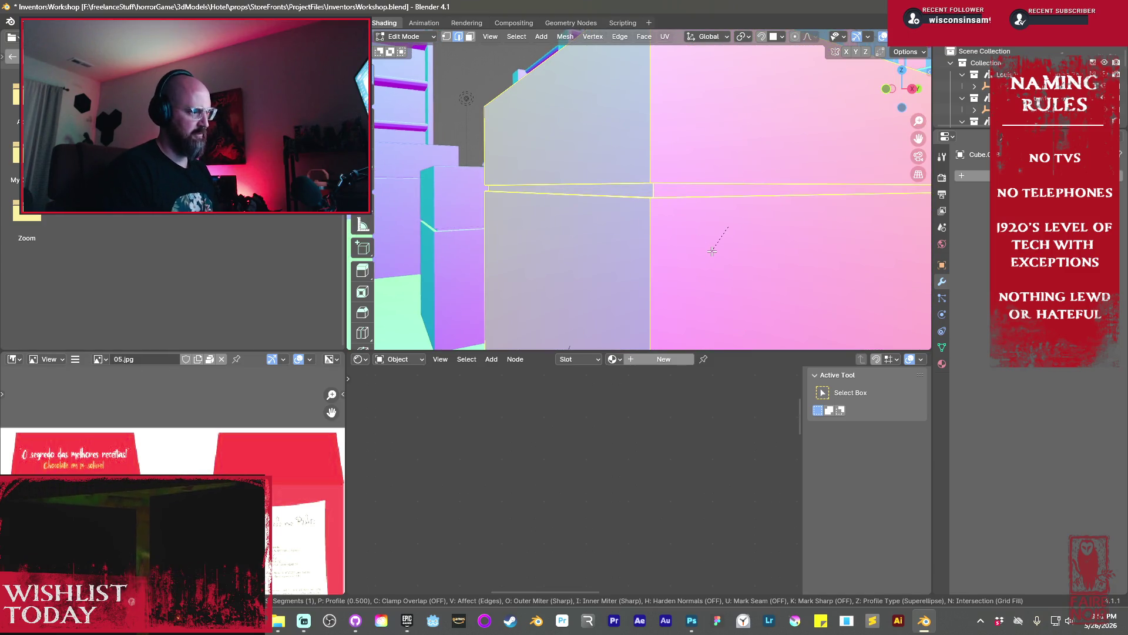
{"action": "scroll", "coordinate": [698, 264], "scroll_direction": "up", "scroll_amount": 1}
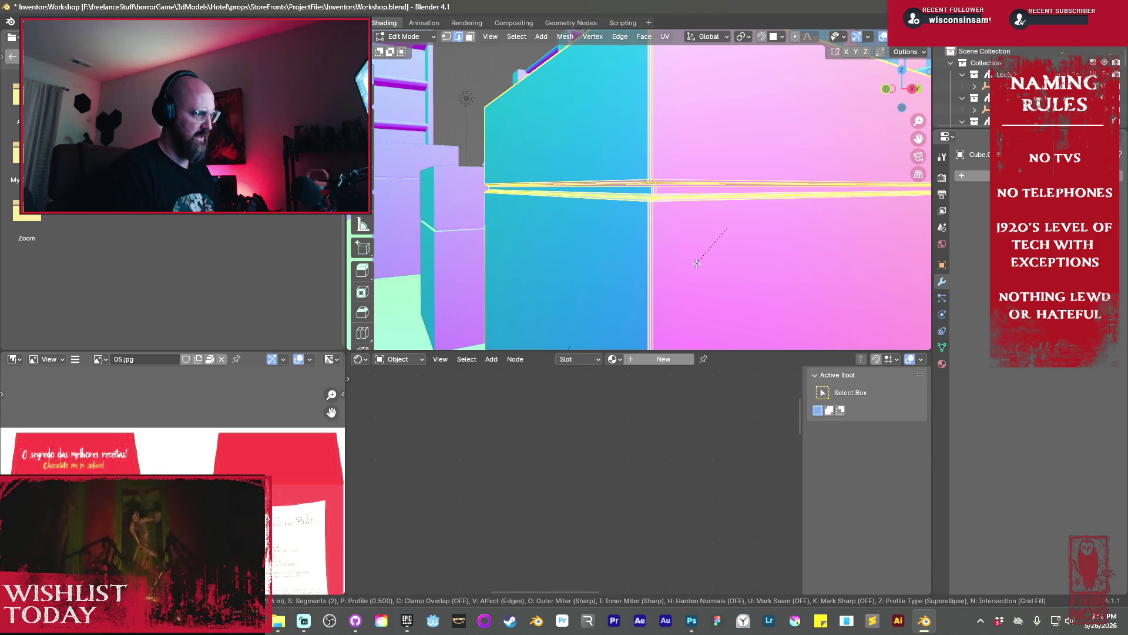
{"action": "left_click", "coordinate": [697, 264]}
{"action": "mouse_move", "coordinate": [697, 264]}
{"action": "middle_mouse_down"}
{"action": "mouse_move", "coordinate": [735, 283]}
{"action": "mouse_move", "coordinate": [720, 268]}
{"action": "middle_mouse_up"}
{"action": "left_click", "coordinate": [692, 269]}
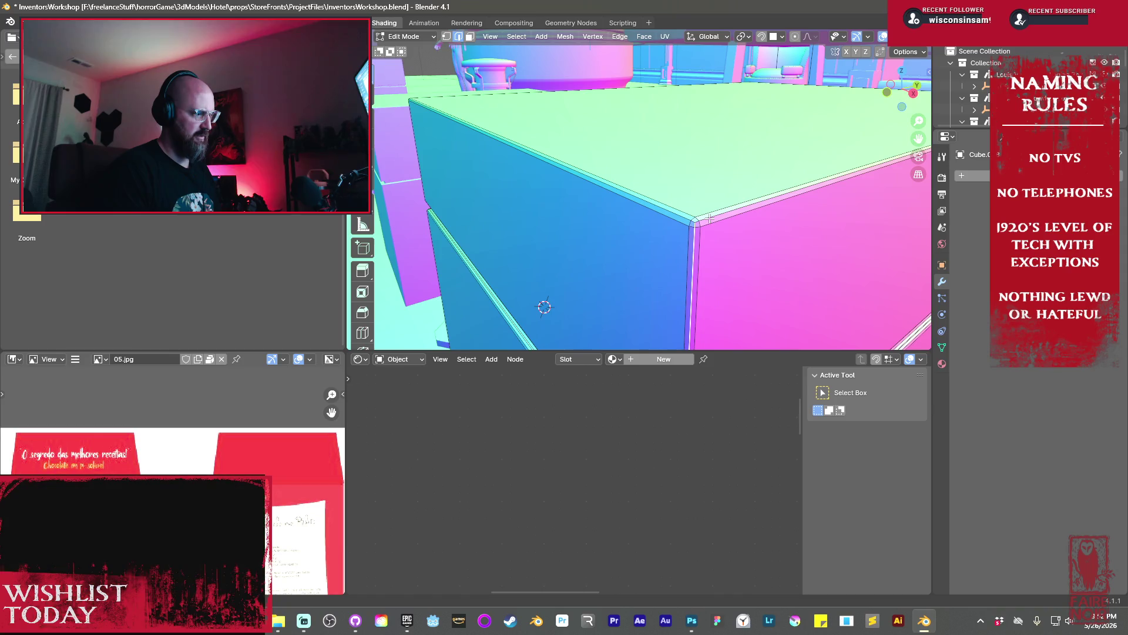
Inspect the beveled corners and lid seam from several angles
{"action": "middle_click_drag", "start_coordinate": [682, 216], "coordinate": [678, 221]}
{"action": "scroll", "coordinate": [677, 221], "scroll_direction": "up", "scroll_amount": 4}
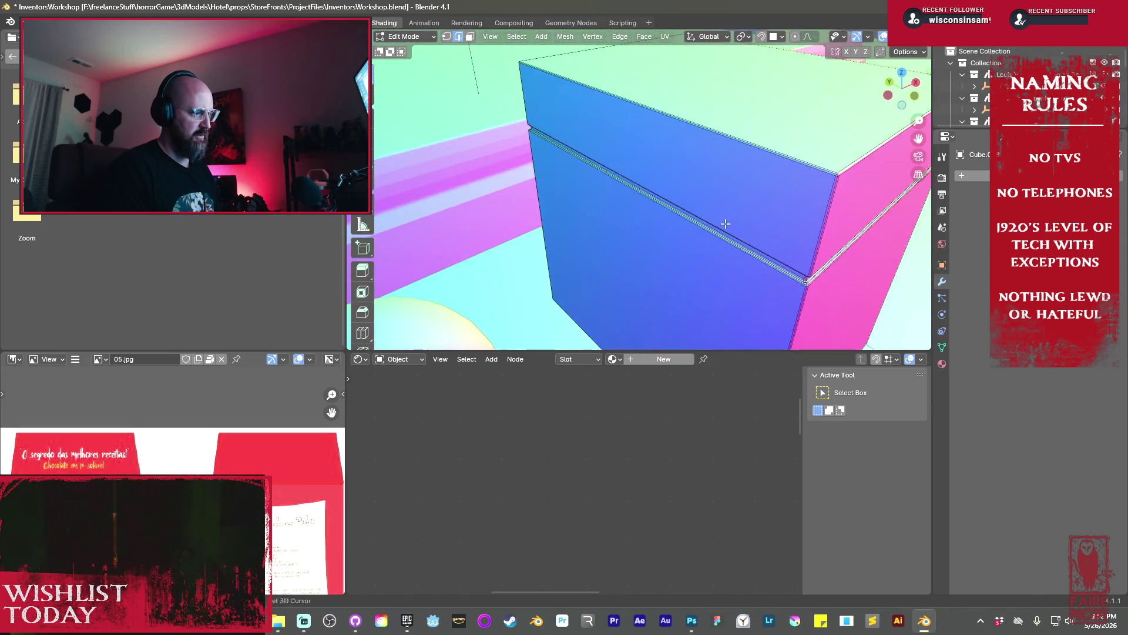
{"action": "mouse_move", "coordinate": [762, 217]}
{"action": "middle_mouse_down"}
{"action": "mouse_move", "coordinate": [826, 180]}
{"action": "mouse_move", "coordinate": [781, 165]}
{"action": "mouse_move", "coordinate": [696, 195]}
{"action": "middle_mouse_up"}
{"action": "scroll", "coordinate": [696, 195], "scroll_direction": "up", "scroll_amount": 5}
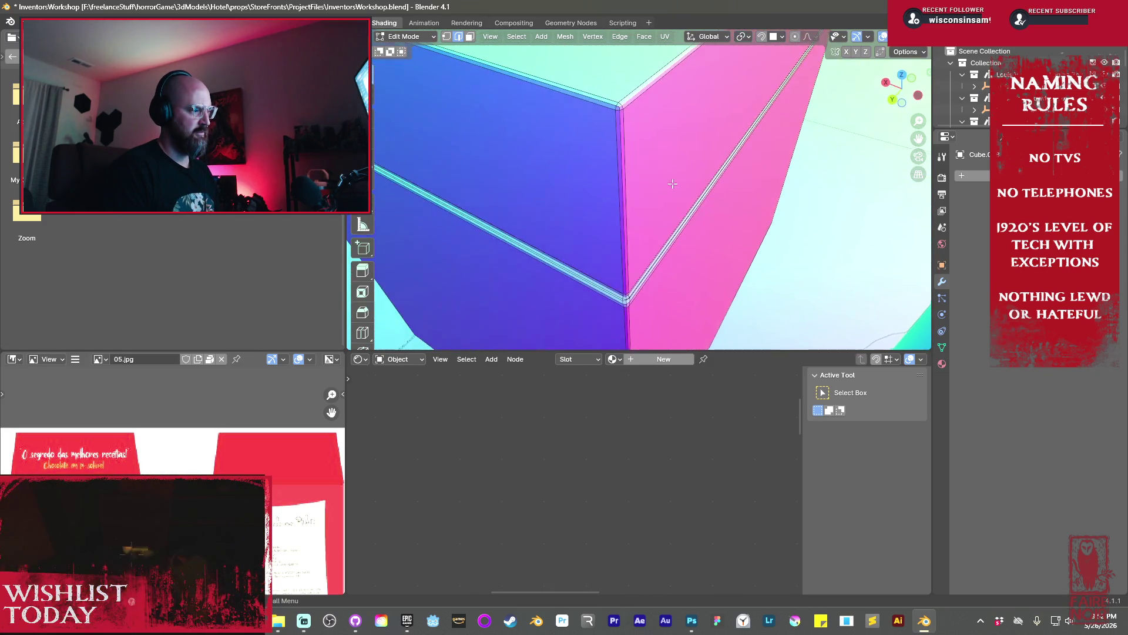
{"action": "middle_click_drag", "start_coordinate": [688, 222], "coordinate": [753, 211]}
{"action": "middle_click_drag", "start_coordinate": [544, 216], "coordinate": [648, 232]}
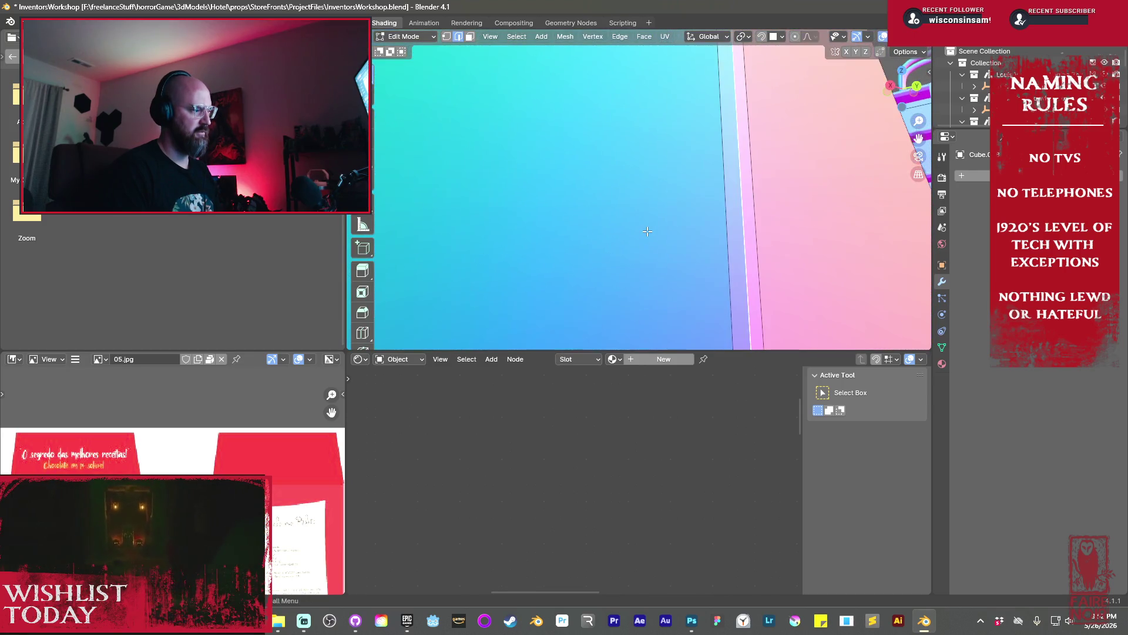
{"action": "scroll", "coordinate": [648, 231], "scroll_direction": "down", "scroll_amount": 5}
{"action": "scroll", "coordinate": [649, 230], "scroll_direction": "up", "scroll_amount": 3}
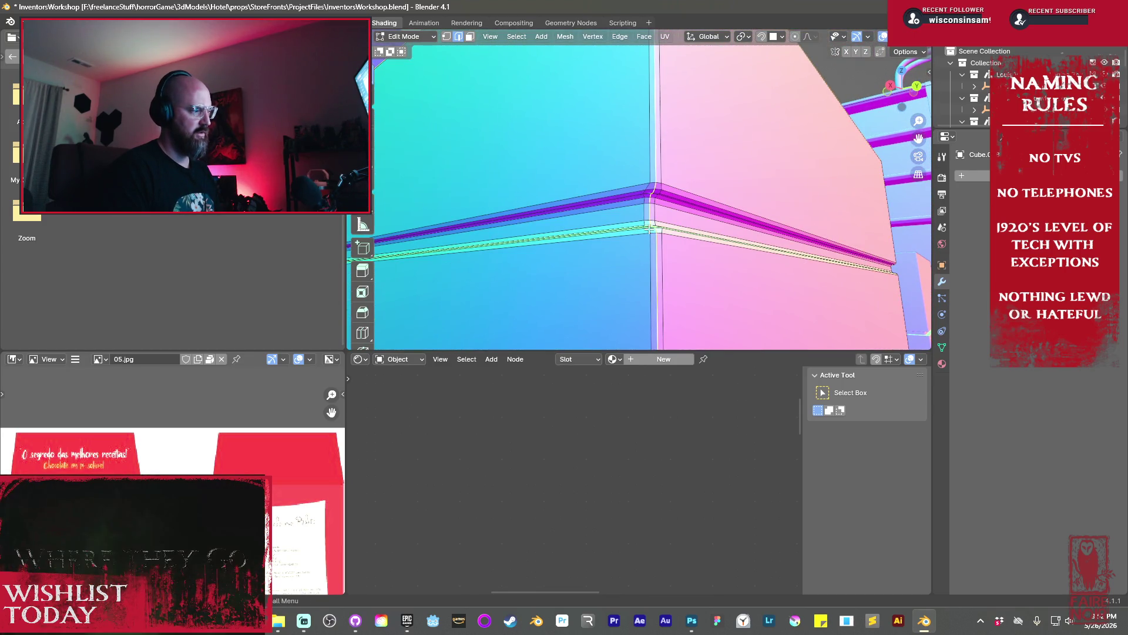
{"action": "mouse_move", "coordinate": [662, 203]}
{"action": "middle_mouse_down"}
{"action": "mouse_move", "coordinate": [647, 196]}
{"action": "mouse_move", "coordinate": [675, 199]}
{"action": "mouse_move", "coordinate": [659, 184]}
{"action": "middle_mouse_up"}
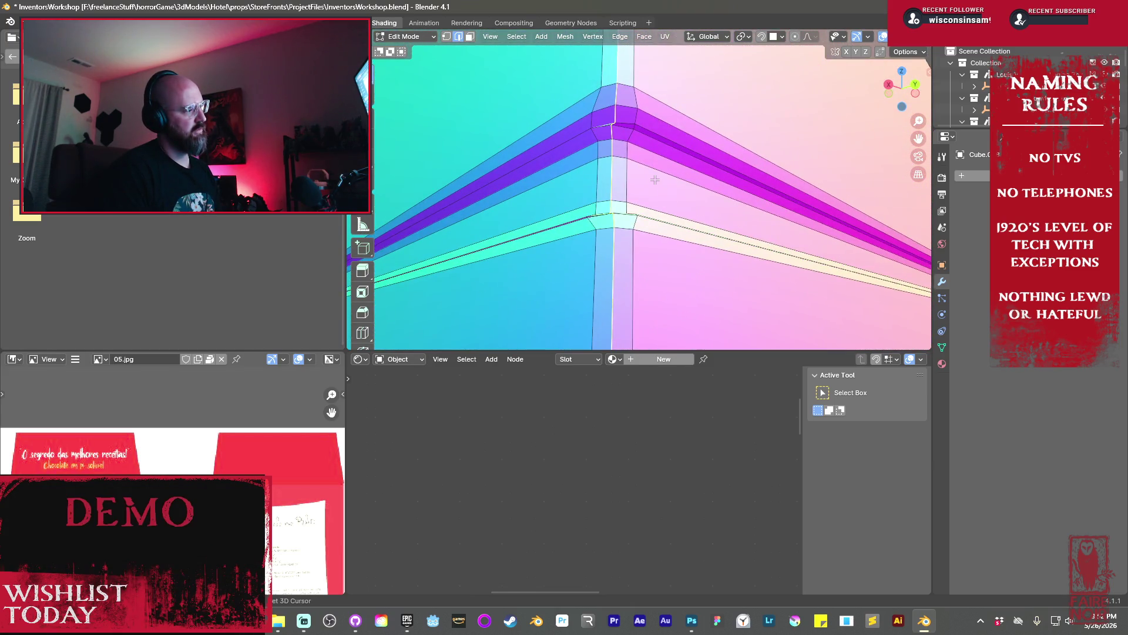
{"action": "middle_click_drag", "start_coordinate": [623, 145], "coordinate": [614, 141]}
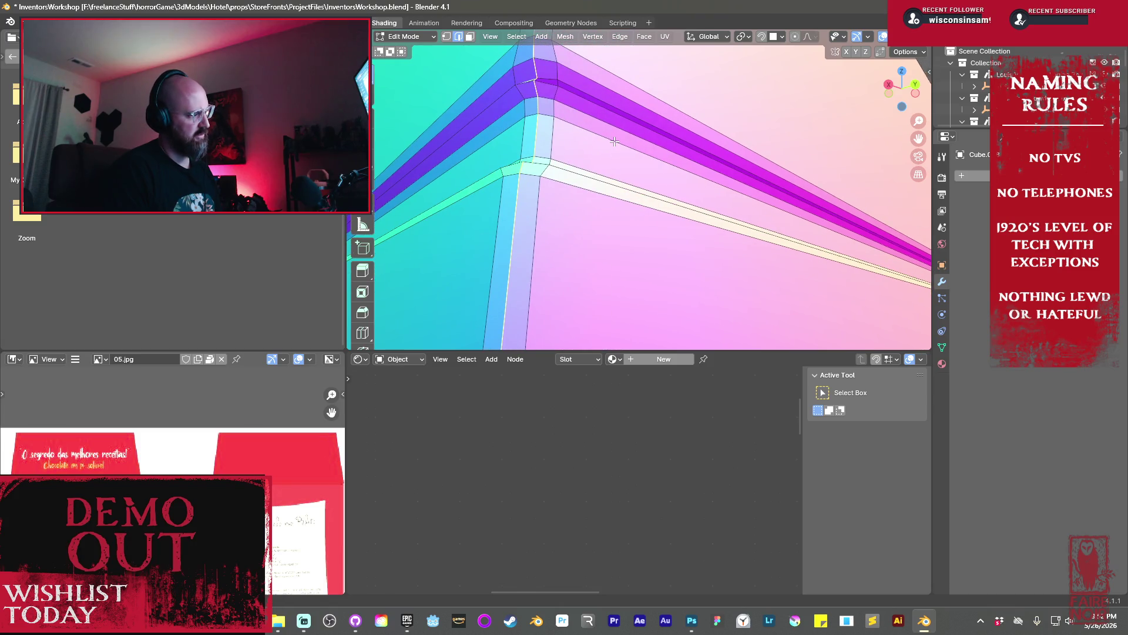
{"action": "key", "text": "ctrl+e"}
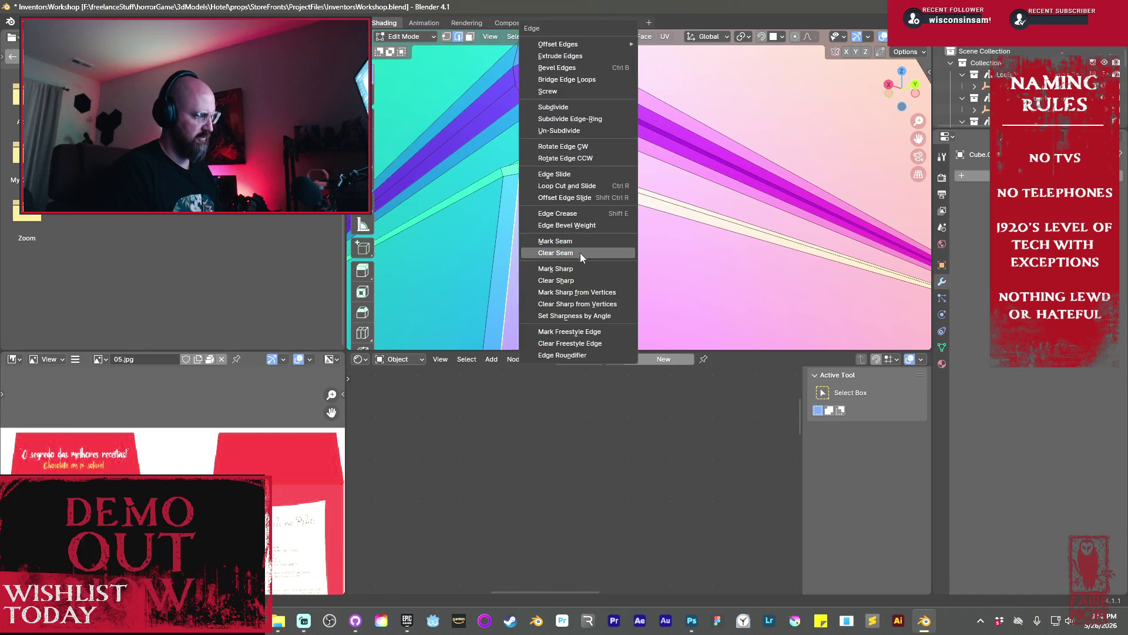
Mark the selected edges as a UV seam and reposition the first two corner vertices
{"action": "left_click", "coordinate": [577, 242]}
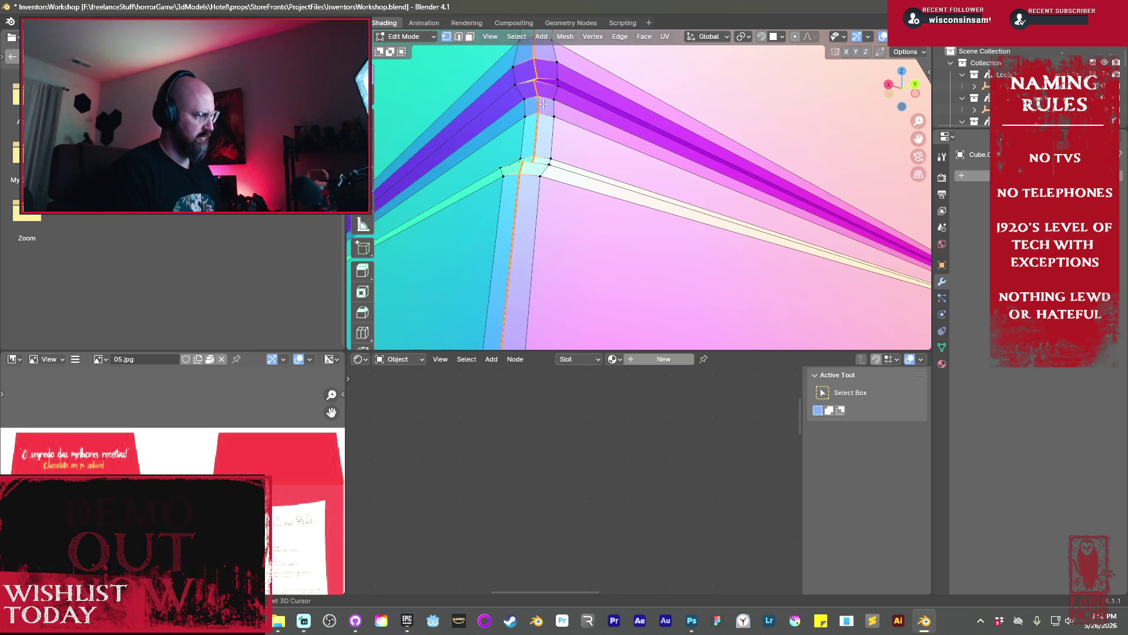
{"action": "key", "text": "1"}
{"action": "key", "text": "shift+z"}
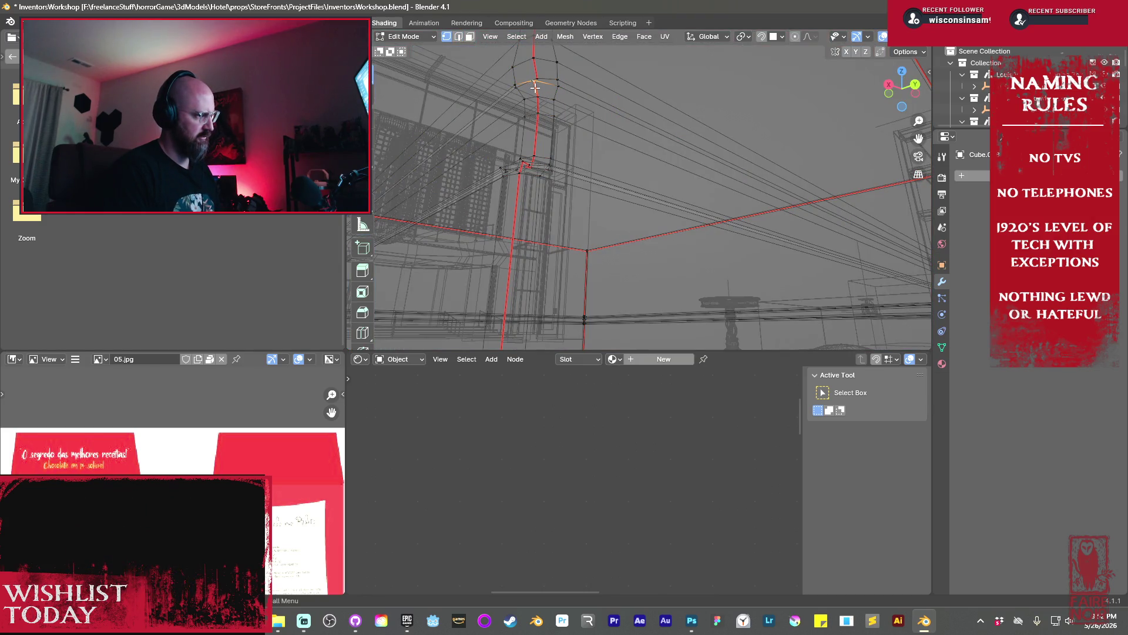
{"action": "key", "text": "g"}
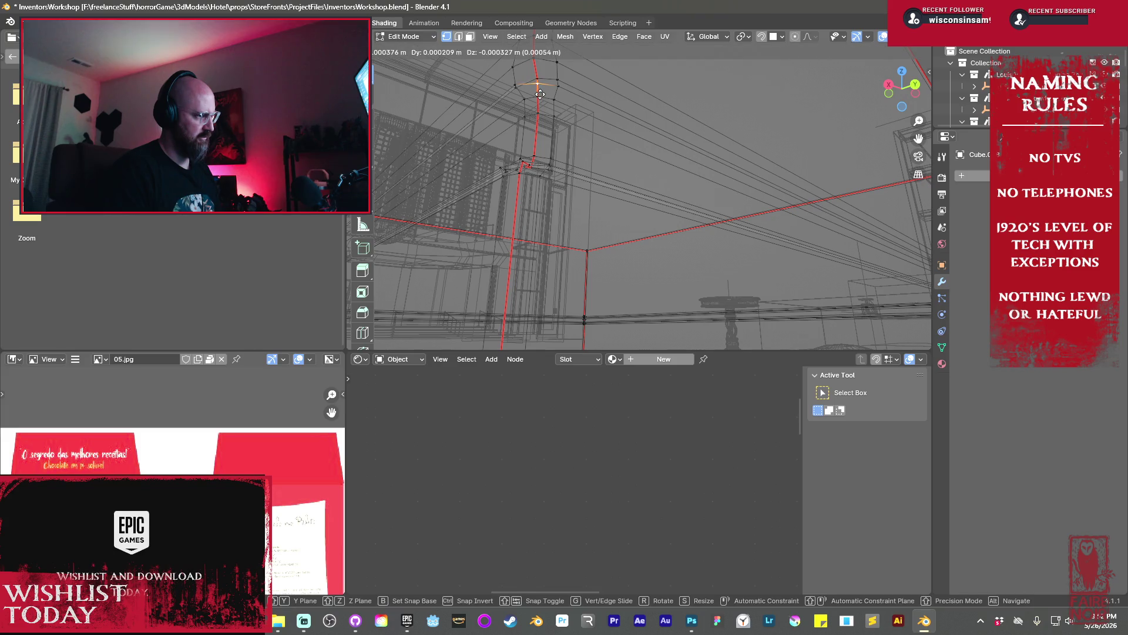
{"action": "left_click", "coordinate": [540, 94]}
{"action": "key", "text": "g"}
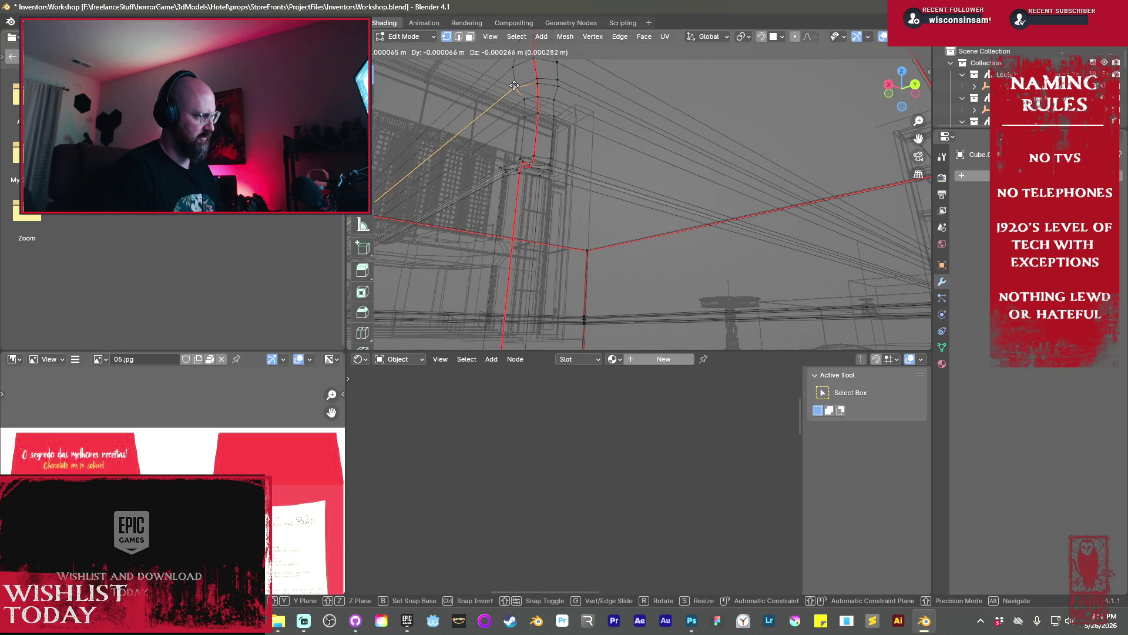
{"action": "left_click", "coordinate": [516, 89]}
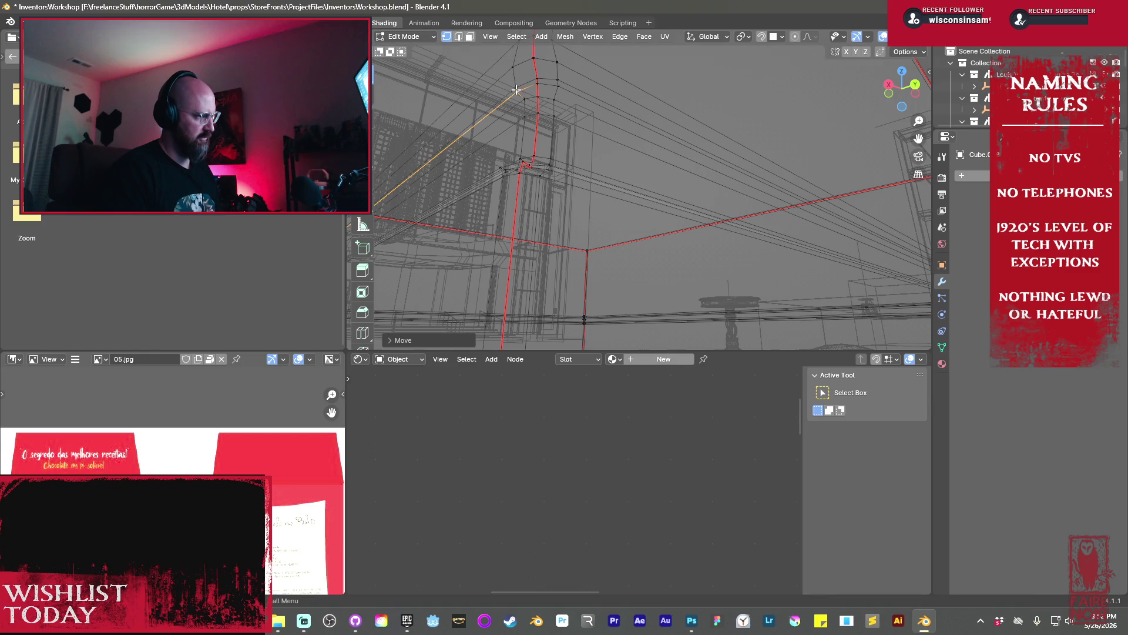
Move the vertices at the corner bend into line with the seam
{"action": "mouse_move", "coordinate": [587, 123]}
{"action": "middle_mouse_down"}
{"action": "mouse_move", "coordinate": [472, 151]}
{"action": "mouse_move", "coordinate": [544, 143]}
{"action": "middle_mouse_up"}
{"action": "middle_click_drag", "start_coordinate": [629, 135], "coordinate": [628, 133]}
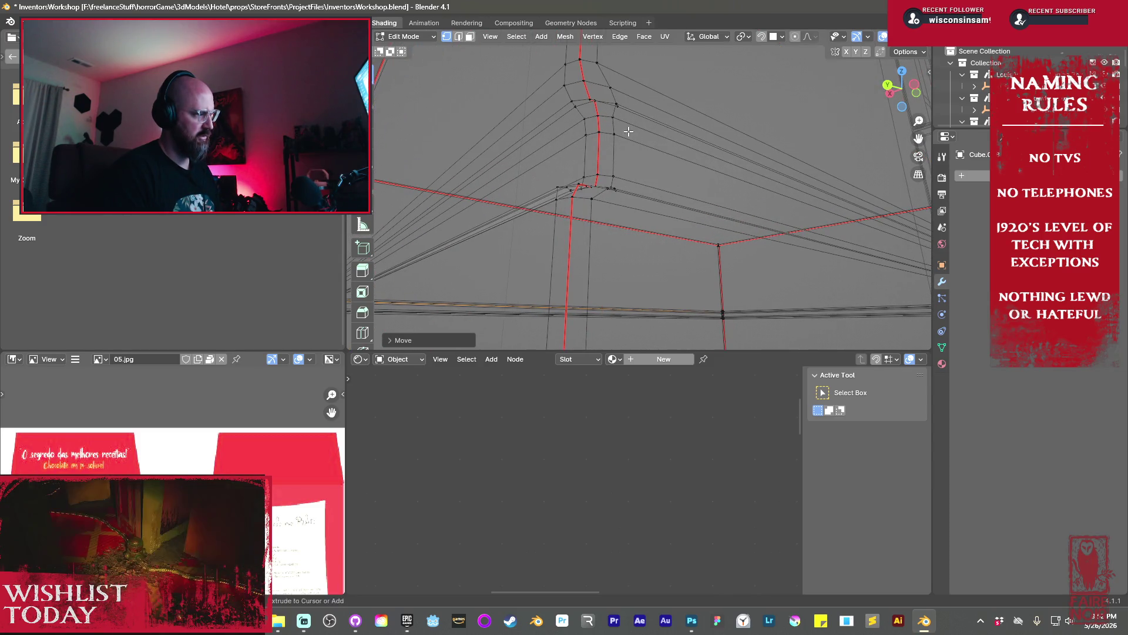
{"action": "key", "text": "g"}
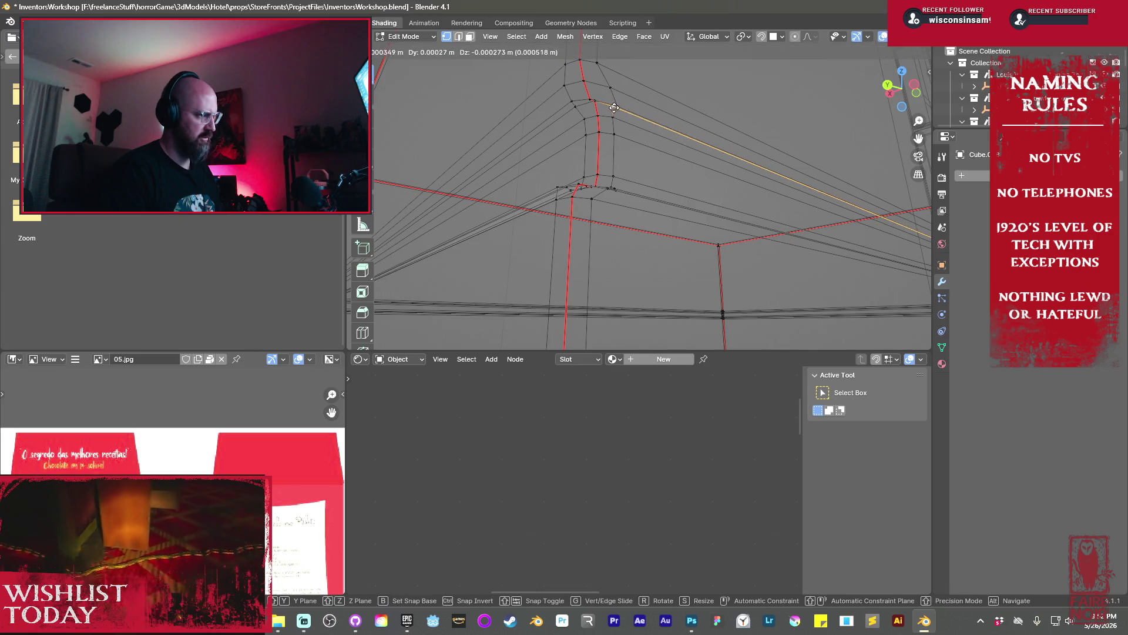
{"action": "left_click", "coordinate": [595, 100]}
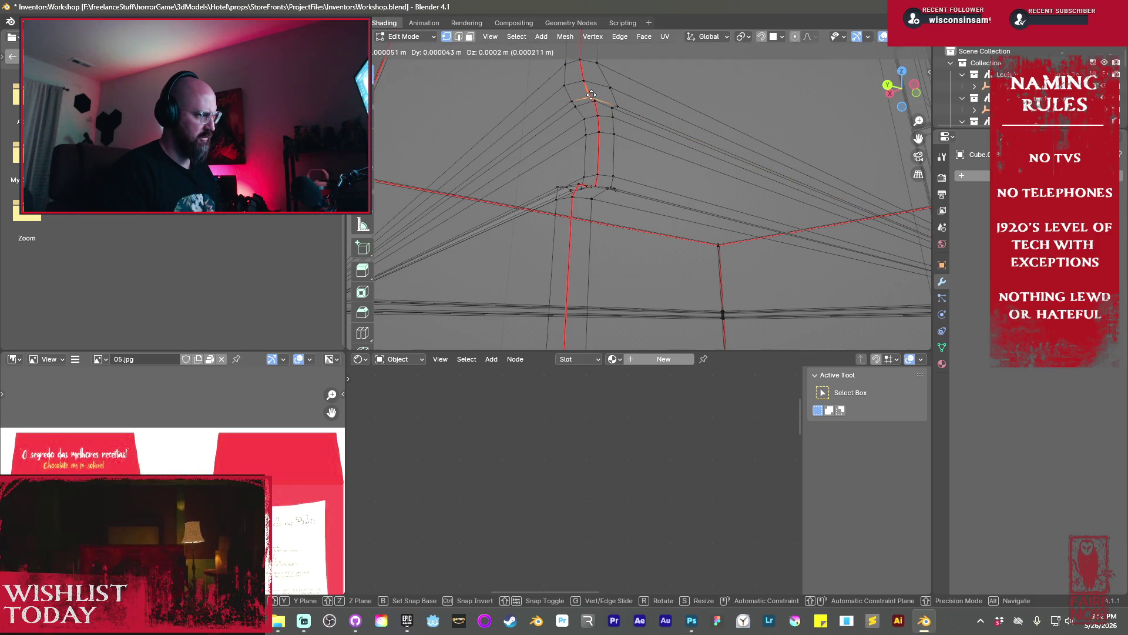
{"action": "left_click", "coordinate": [594, 95]}
{"action": "left_click_drag", "start_coordinate": [616, 105], "coordinate": [616, 101]}
{"action": "mouse_move", "coordinate": [614, 157]}
{"action": "middle_mouse_down"}
{"action": "mouse_move", "coordinate": [609, 210]}
{"action": "mouse_move", "coordinate": [654, 171]}
{"action": "mouse_move", "coordinate": [664, 266]}
{"action": "mouse_move", "coordinate": [667, 216]}
{"action": "middle_mouse_up"}
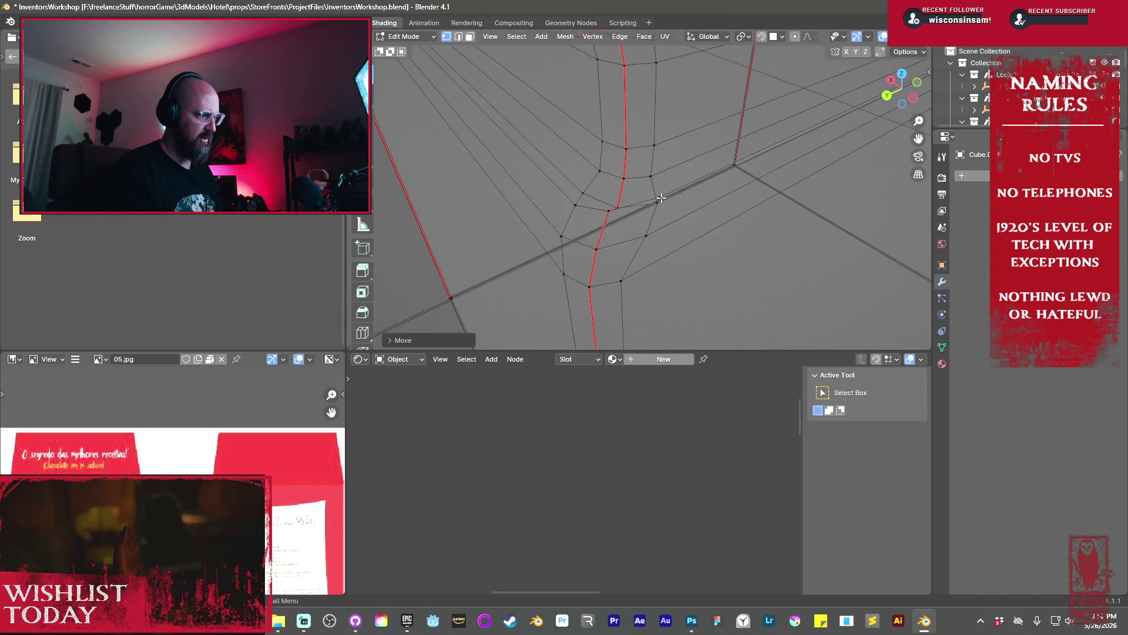
{"action": "key", "text": "g"}
{"action": "left_click", "coordinate": [662, 208]}
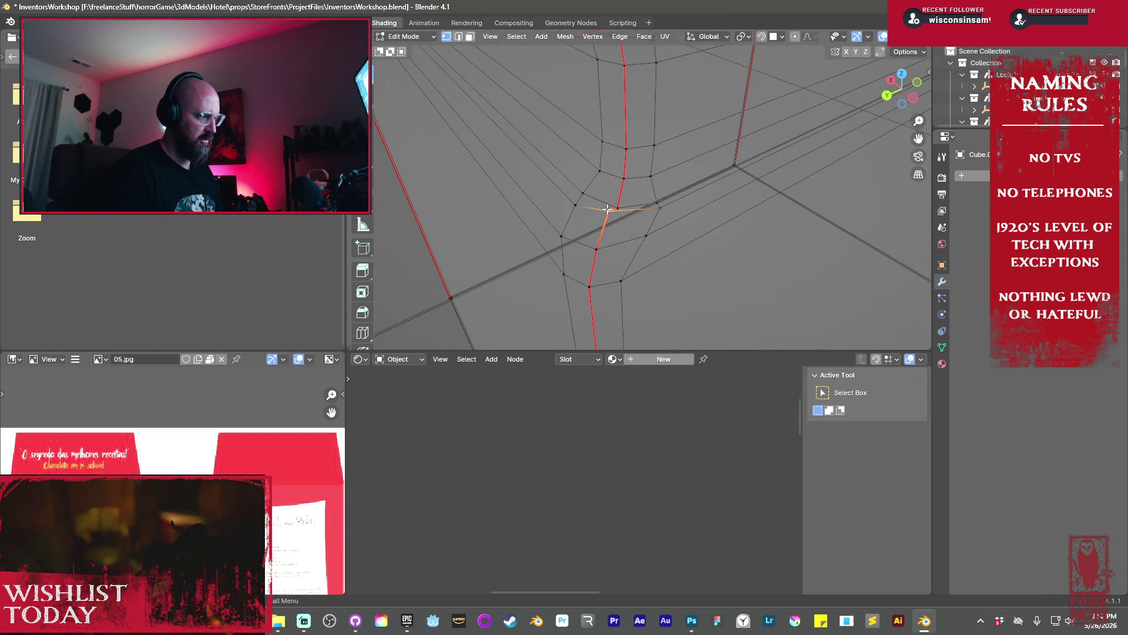
{"action": "key", "text": "g"}
{"action": "left_click", "coordinate": [620, 198]}
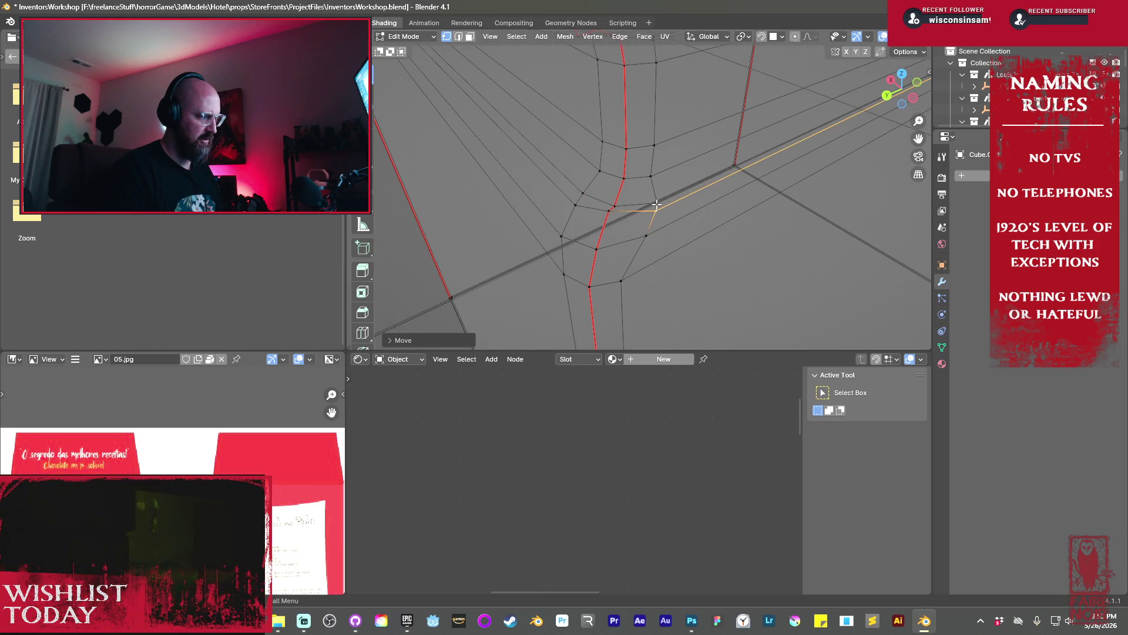
Undo a stray move and reposition the centre vertex of the cluster
{"action": "scroll", "coordinate": [713, 185], "scroll_direction": "down", "scroll_amount": 6}
{"action": "mouse_move", "coordinate": [713, 185]}
{"action": "middle_mouse_down"}
{"action": "mouse_move", "coordinate": [848, 189]}
{"action": "mouse_move", "coordinate": [778, 188]}
{"action": "mouse_move", "coordinate": [687, 224]}
{"action": "middle_mouse_up"}
{"action": "scroll", "coordinate": [688, 223], "scroll_direction": "up", "scroll_amount": 6}
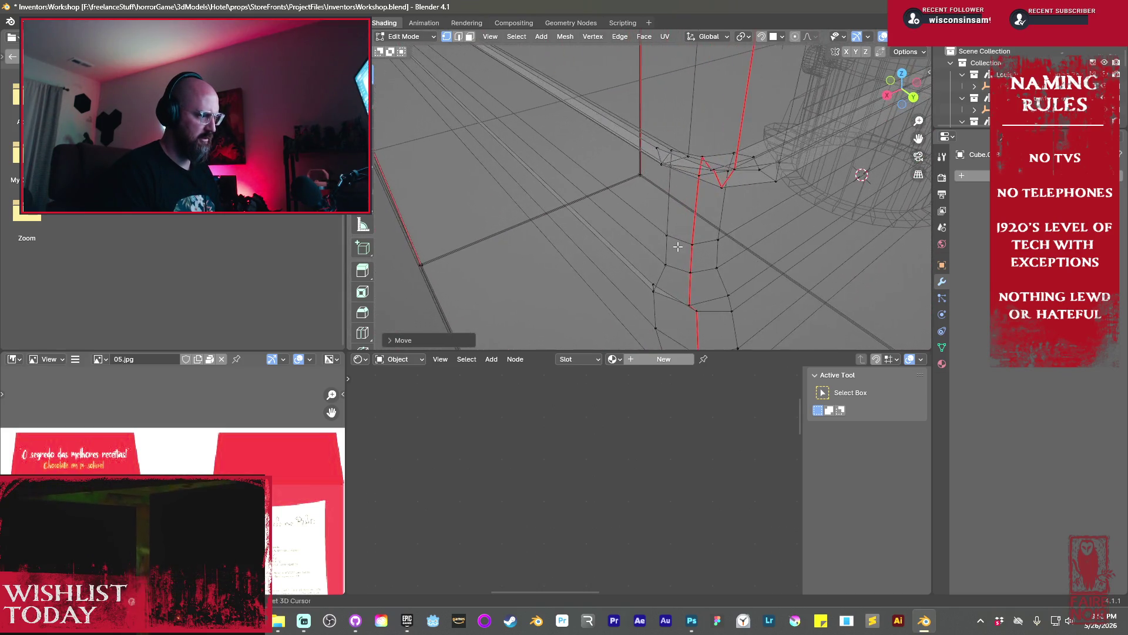
{"action": "key", "text": "ctrl+z"}
{"action": "left_click_drag", "start_coordinate": [573, 178], "coordinate": [599, 191]}
{"action": "left_click", "coordinate": [607, 188]}
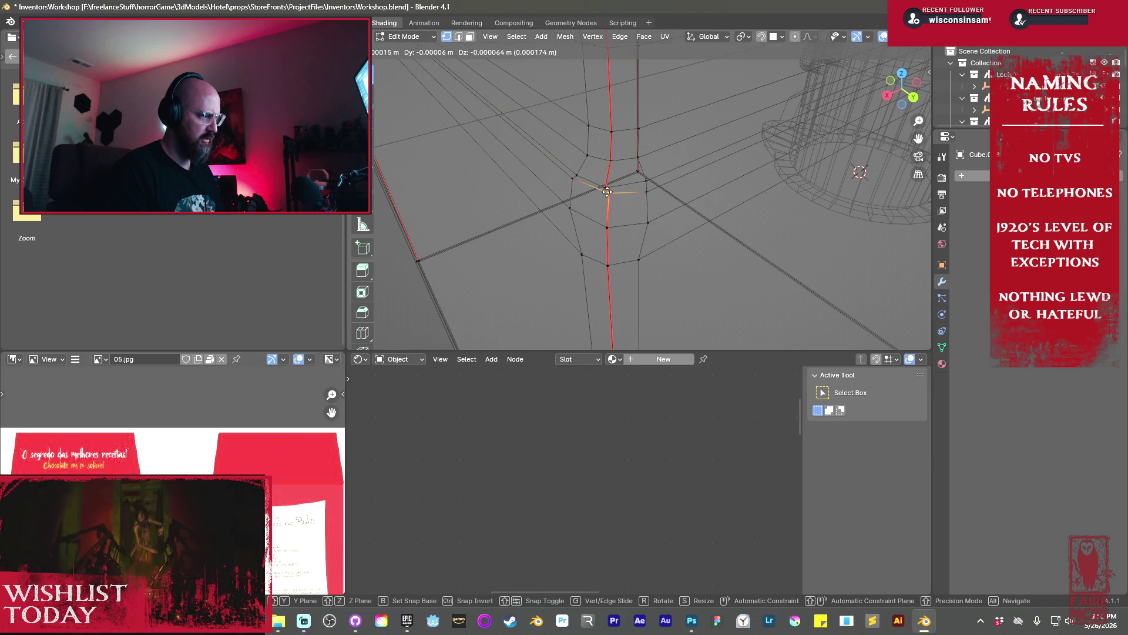
{"action": "key", "text": "g"}
{"action": "left_click", "coordinate": [605, 188]}
Select the vertex next to the long corner edge, checking from a wider room view
{"action": "scroll", "coordinate": [608, 188], "scroll_direction": "down", "scroll_amount": 5}
{"action": "mouse_move", "coordinate": [611, 189]}
{"action": "middle_mouse_down"}
{"action": "mouse_move", "coordinate": [704, 206]}
{"action": "mouse_move", "coordinate": [677, 200]}
{"action": "middle_mouse_up"}
{"action": "scroll", "coordinate": [712, 206], "scroll_direction": "up", "scroll_amount": 4}
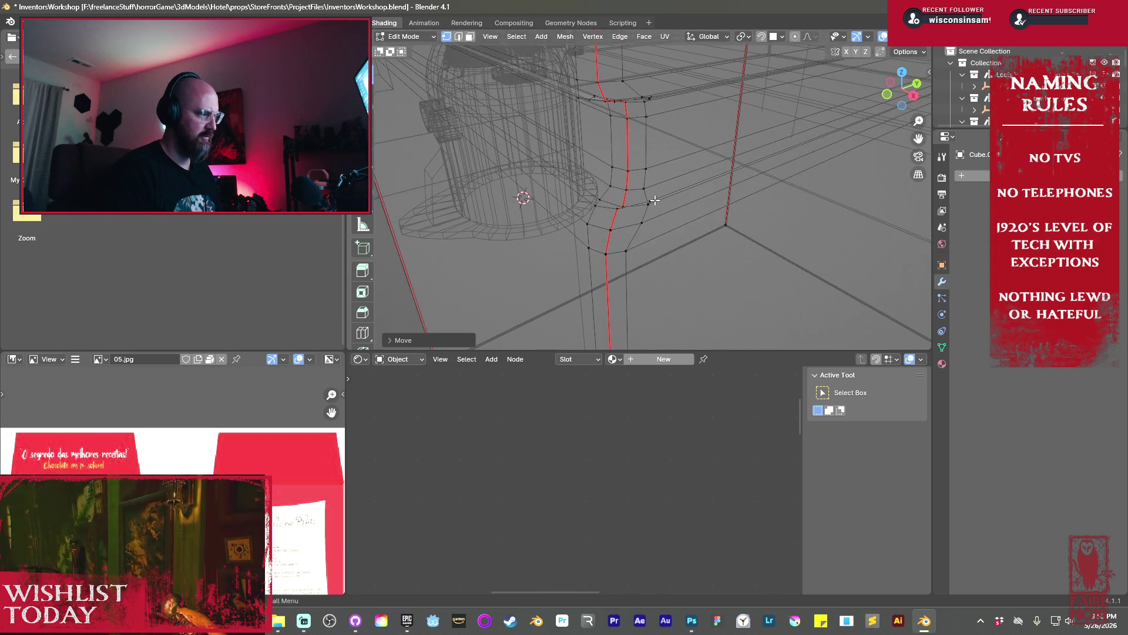
{"action": "left_click", "coordinate": [650, 202]}
{"action": "left_click", "coordinate": [621, 203]}
{"action": "scroll", "coordinate": [641, 190], "scroll_direction": "down", "scroll_amount": 5}
{"action": "mouse_move", "coordinate": [641, 189]}
{"action": "middle_mouse_down"}
{"action": "mouse_move", "coordinate": [649, 237]}
{"action": "mouse_move", "coordinate": [626, 174]}
{"action": "mouse_move", "coordinate": [669, 192]}
{"action": "middle_mouse_up"}
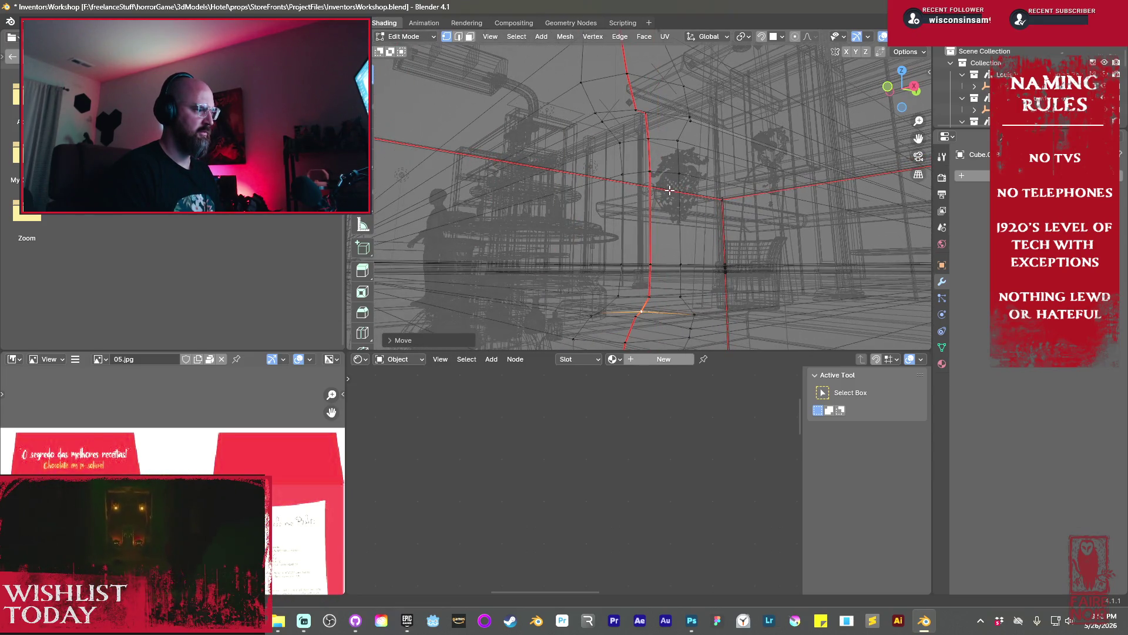
Straighten the top vertices and edge ends along the column's bend
{"action": "left_click_drag", "start_coordinate": [670, 190], "coordinate": [592, 85]}
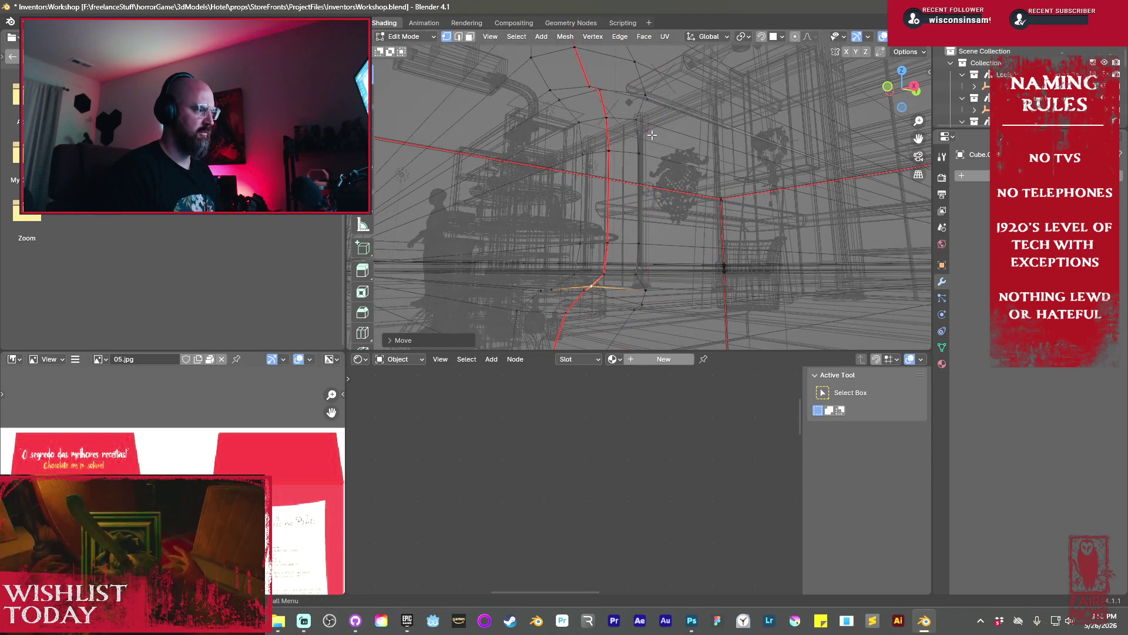
{"action": "left_click", "coordinate": [589, 83]}
{"action": "key", "text": "g"}
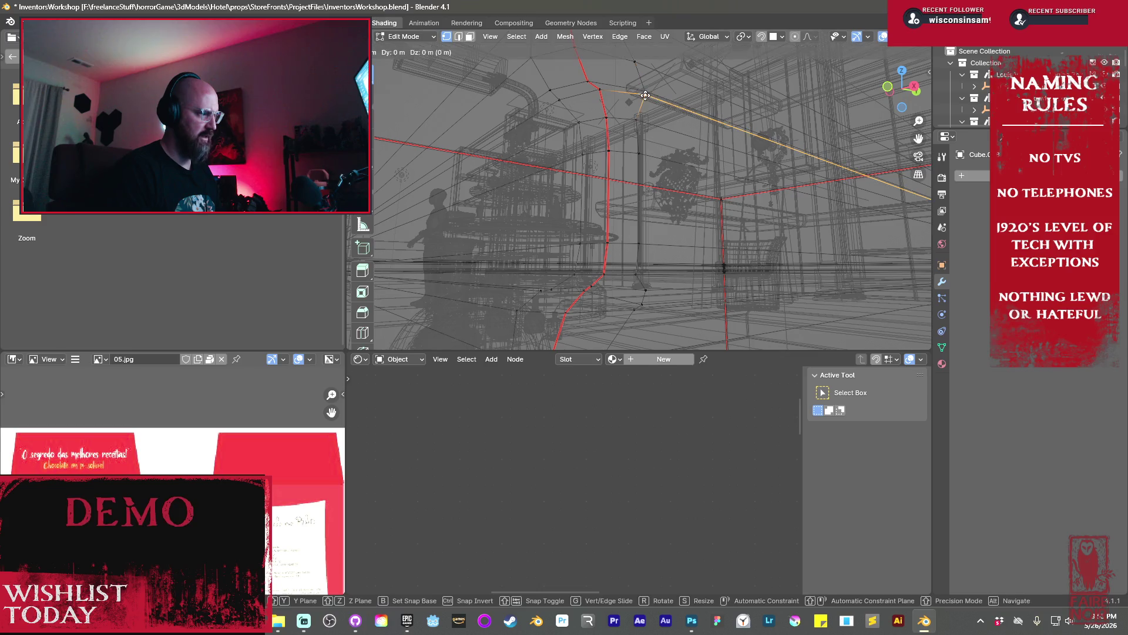
{"action": "left_click", "coordinate": [644, 99]}
{"action": "mouse_move", "coordinate": [641, 100]}
{"action": "middle_mouse_down"}
{"action": "mouse_move", "coordinate": [667, 196]}
{"action": "mouse_move", "coordinate": [765, 182]}
{"action": "mouse_move", "coordinate": [733, 176]}
{"action": "middle_mouse_up"}
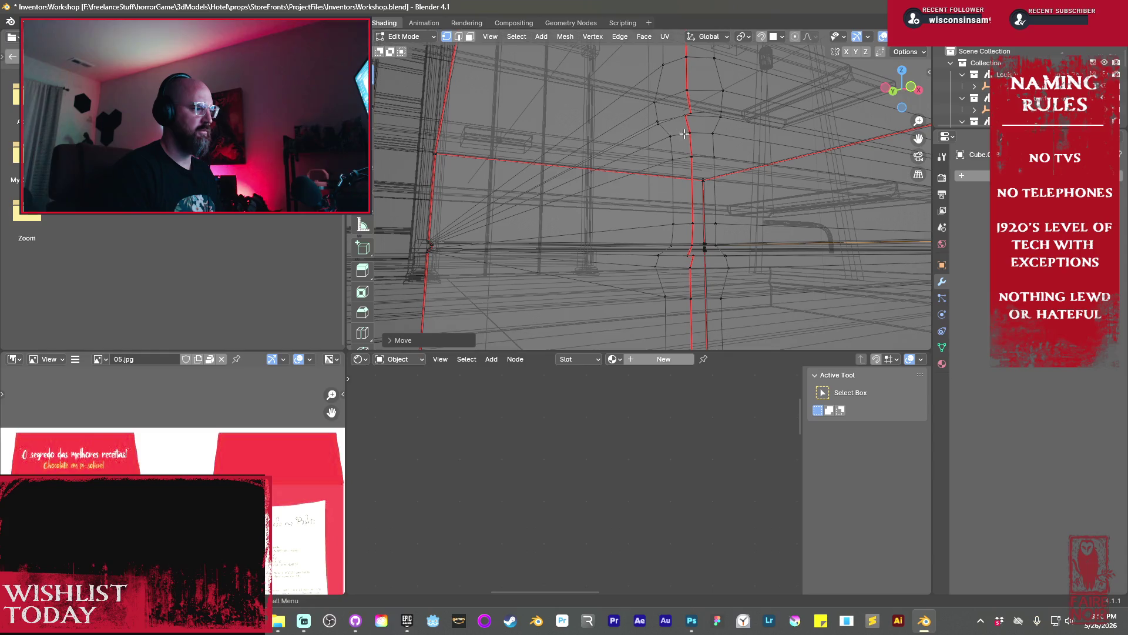
{"action": "key", "text": "g"}
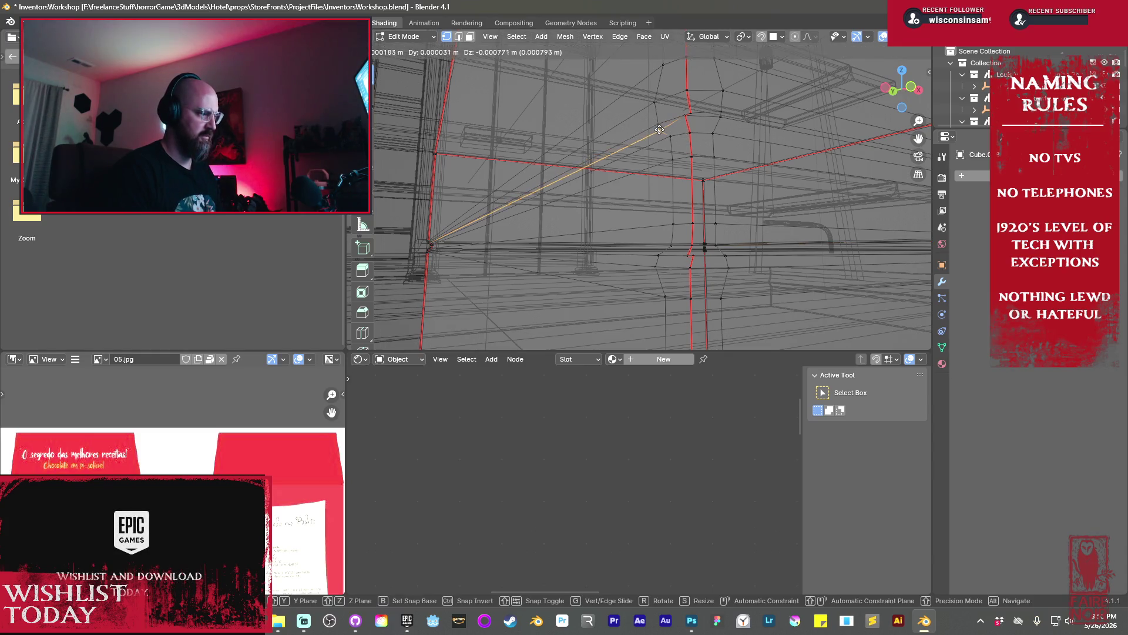
{"action": "left_click", "coordinate": [660, 127]}
{"action": "left_click", "coordinate": [685, 117]}
{"action": "key", "text": "g"}
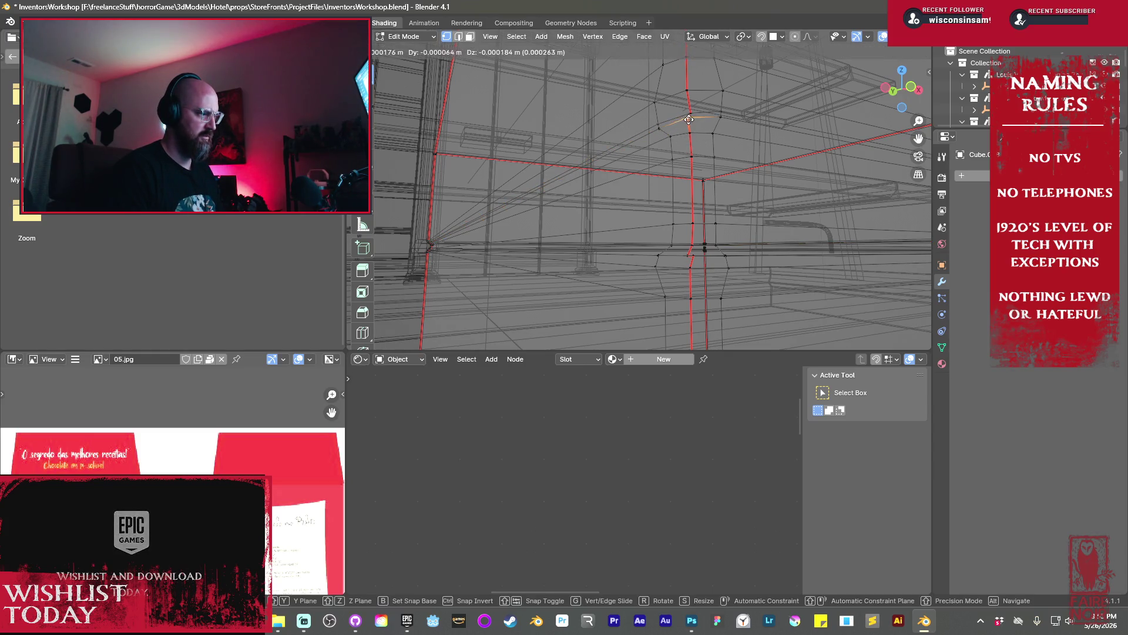
{"action": "left_click", "coordinate": [690, 121]}
Align the lower vertex near the column base with the seam
{"action": "middle_click_drag", "start_coordinate": [694, 212], "coordinate": [677, 238]}
{"action": "scroll", "coordinate": [676, 238], "scroll_direction": "down", "scroll_amount": 5}
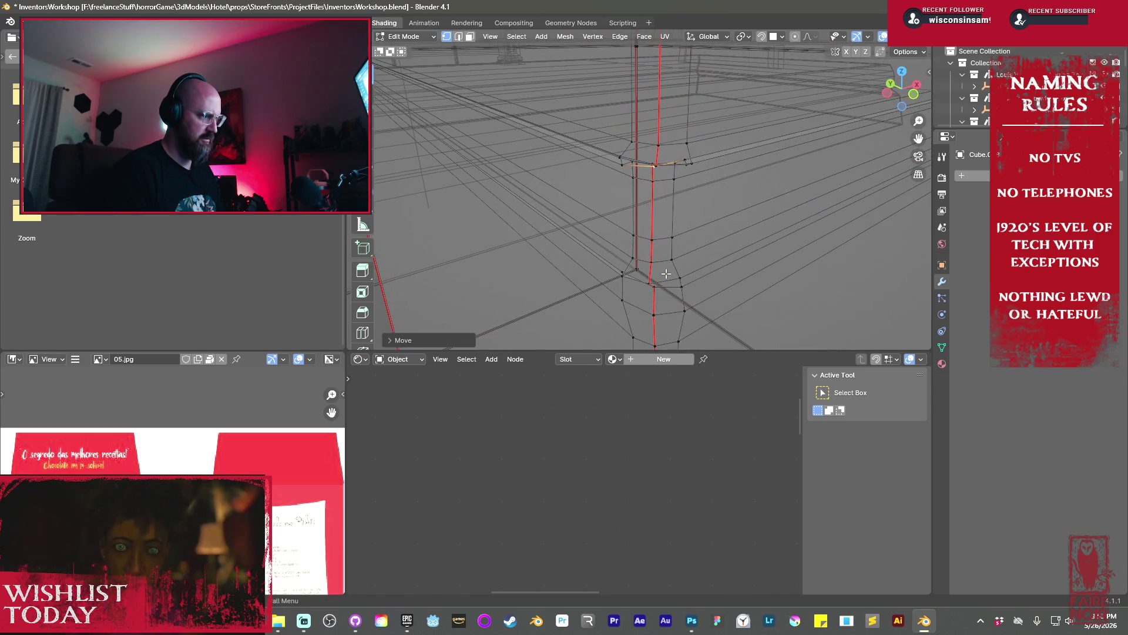
{"action": "left_click", "coordinate": [645, 279]}
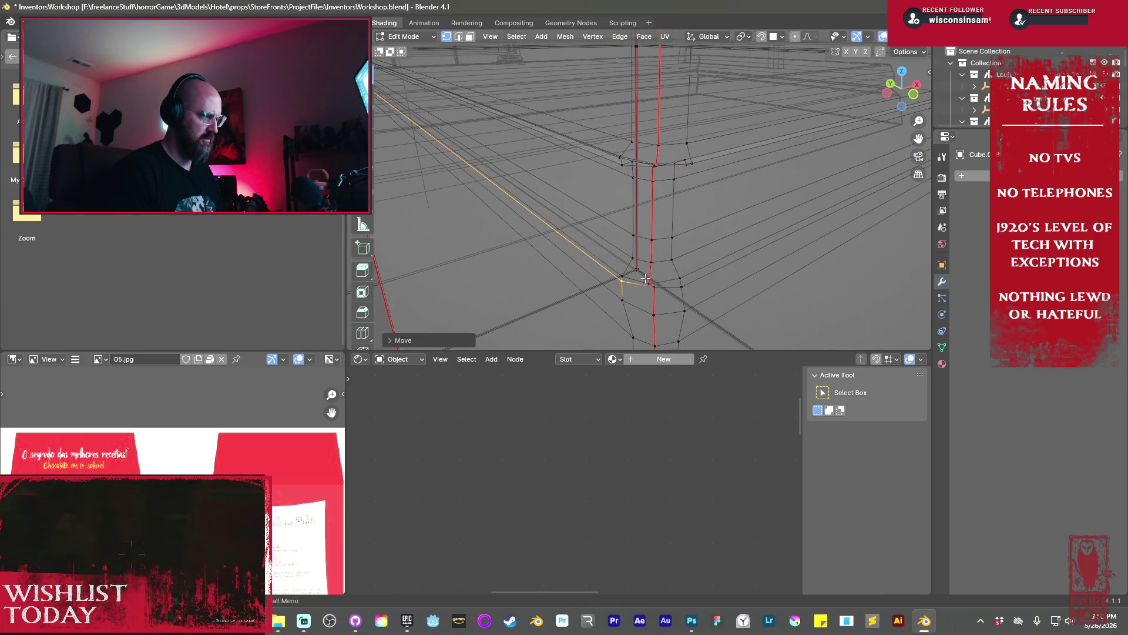
{"action": "key", "text": "g"}
{"action": "left_click", "coordinate": [622, 274]}
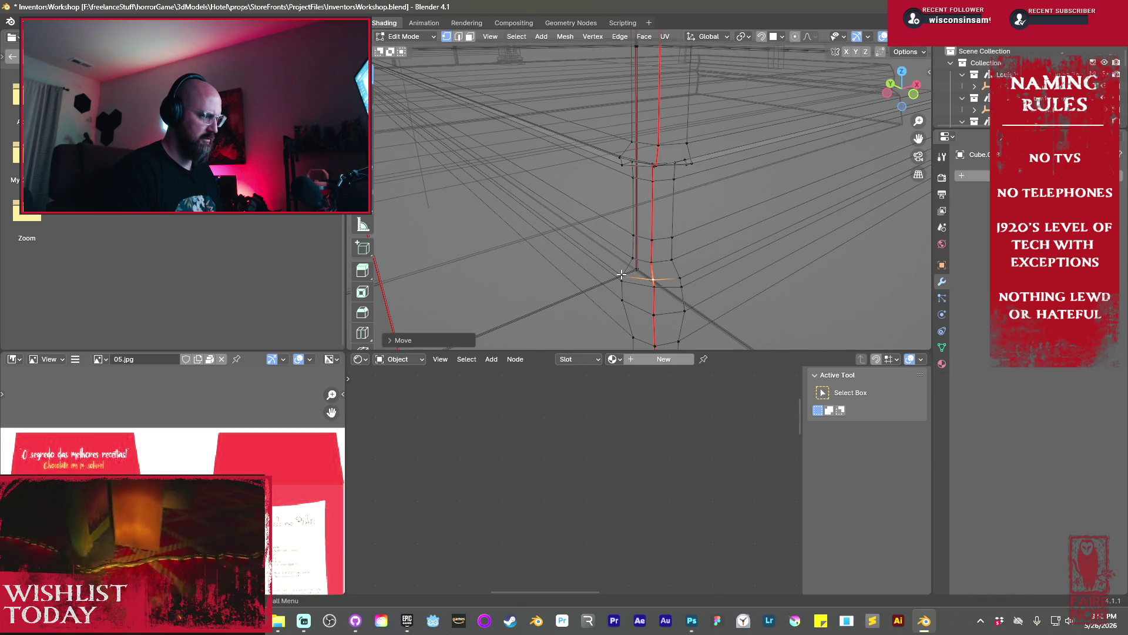
Switch the viewport to solid shading
{"action": "scroll", "coordinate": [652, 244], "scroll_direction": "up", "scroll_amount": 6}
{"action": "scroll", "coordinate": [646, 210], "scroll_direction": "up", "scroll_amount": 4}
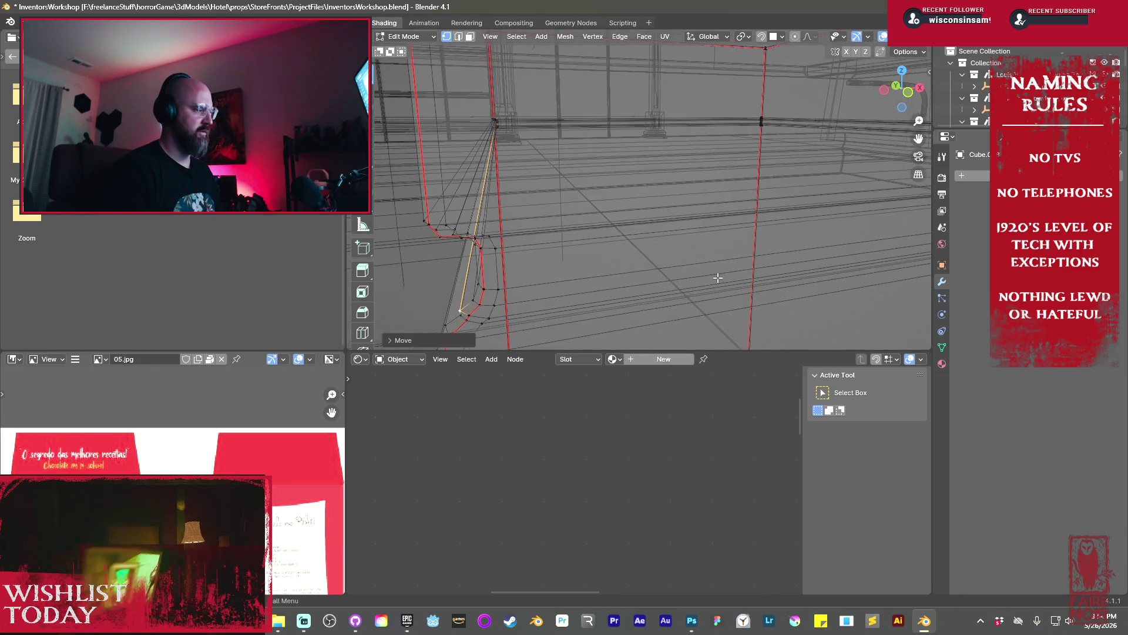
{"action": "key", "text": "shift+z"}
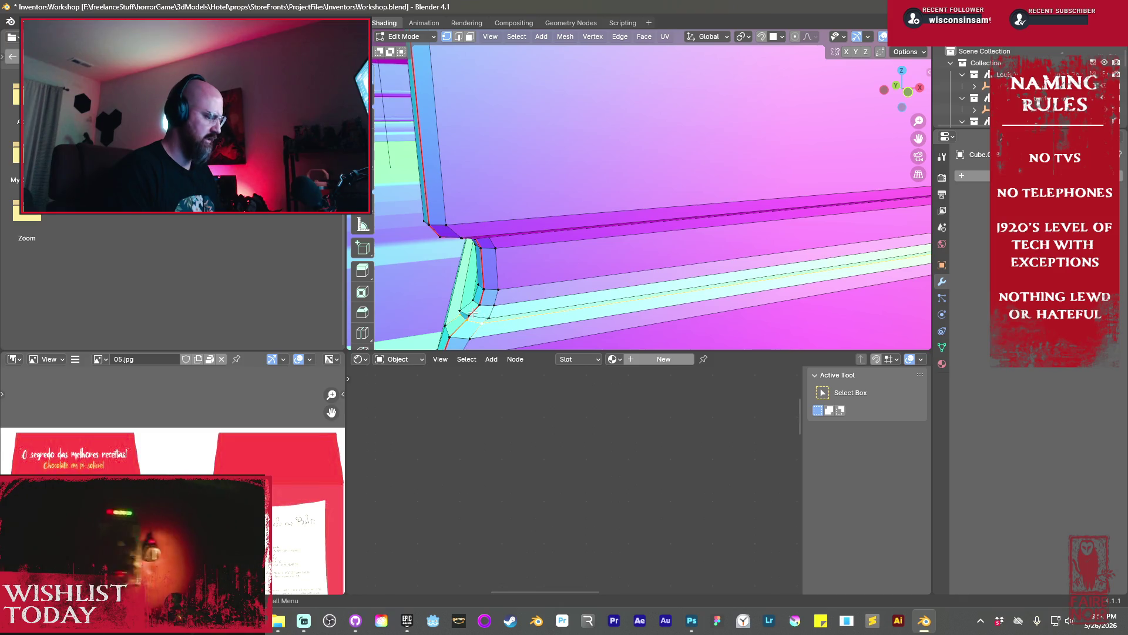
Smooth the strip of faces beside the seam in face select mode
{"action": "key", "text": "3"}
{"action": "left_click", "coordinate": [486, 319], "text": "alt"}
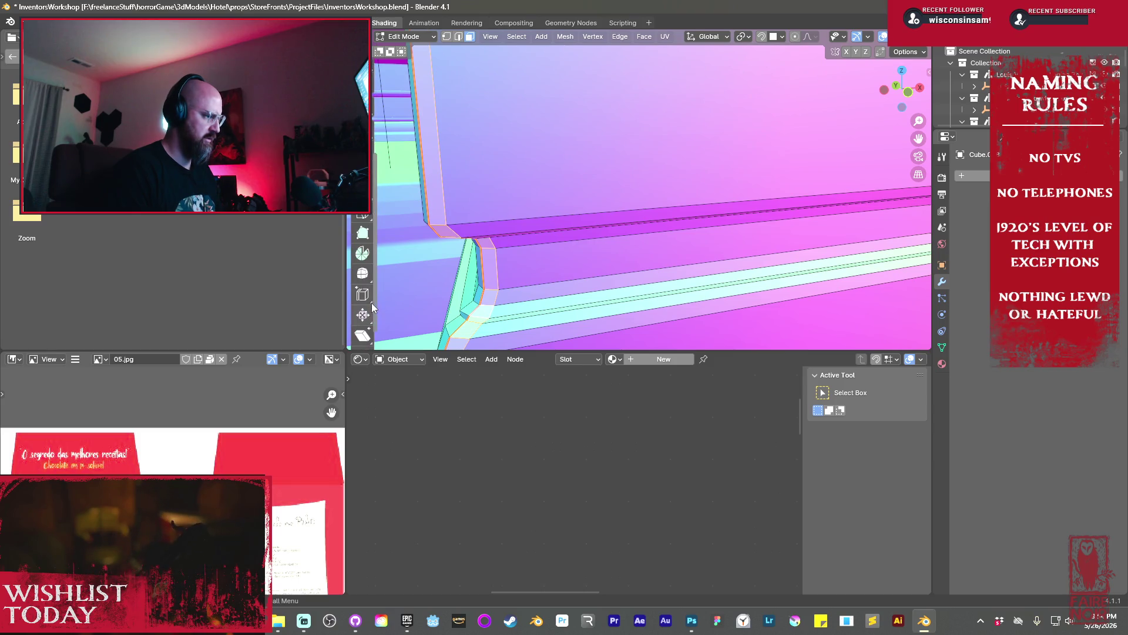
{"action": "left_click", "coordinate": [362, 274]}
{"action": "left_click_drag", "start_coordinate": [435, 208], "coordinate": [429, 210]}
{"action": "left_click", "coordinate": [468, 317], "text": "alt"}
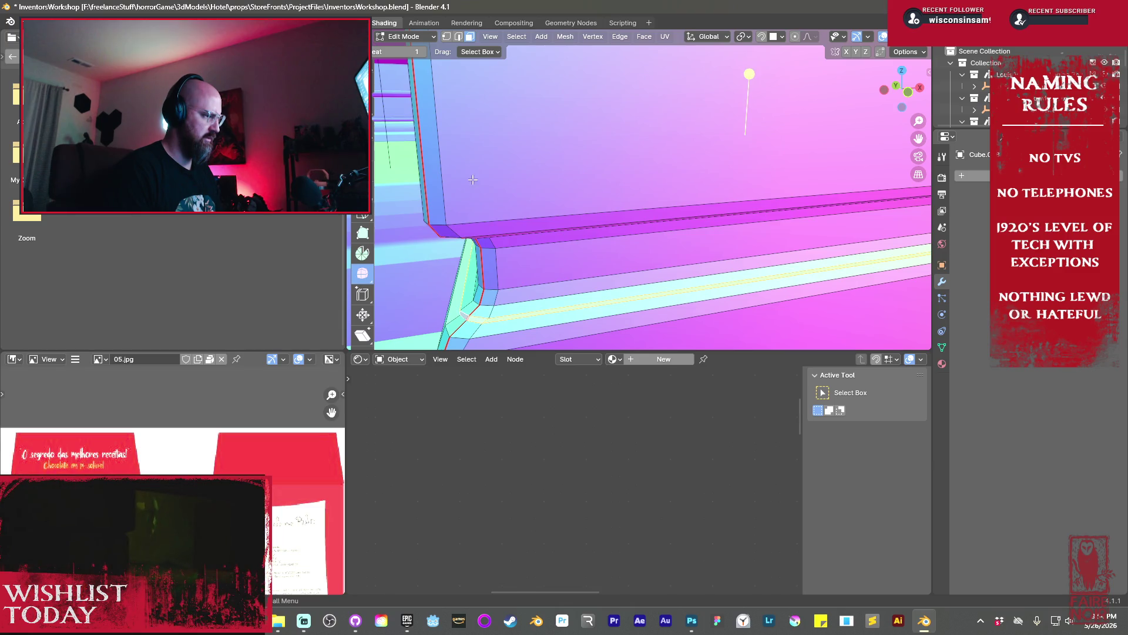
{"action": "key", "text": "g"}
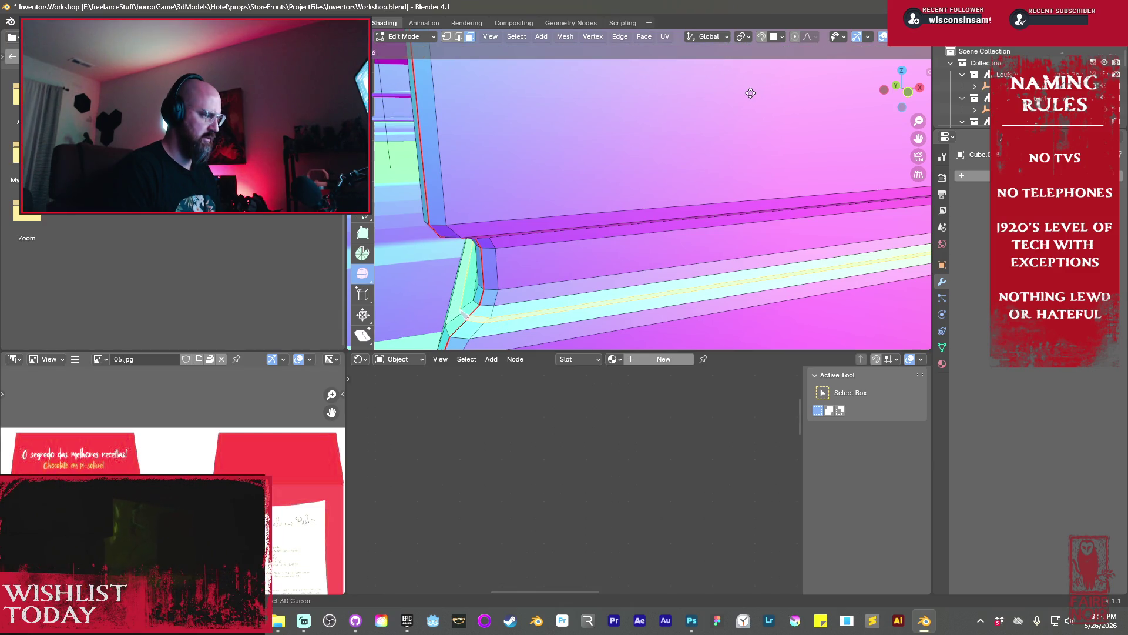
{"action": "key", "text": "Escape"}
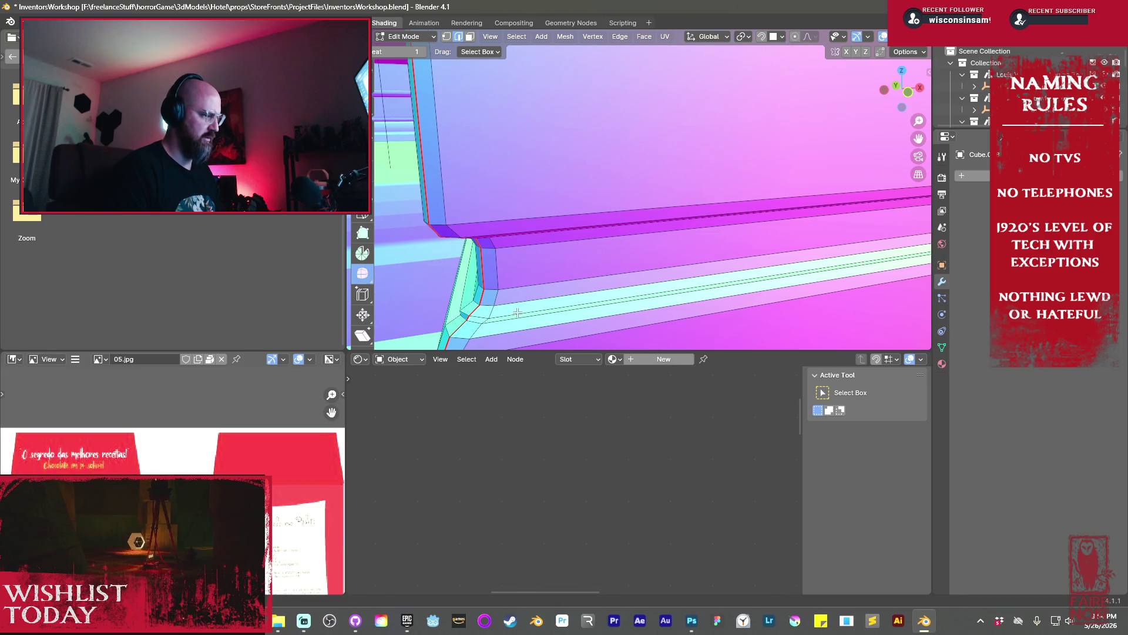
Mark the ledge's long top edge as a seam
{"action": "middle_click_drag", "start_coordinate": [514, 305], "coordinate": [594, 247]}
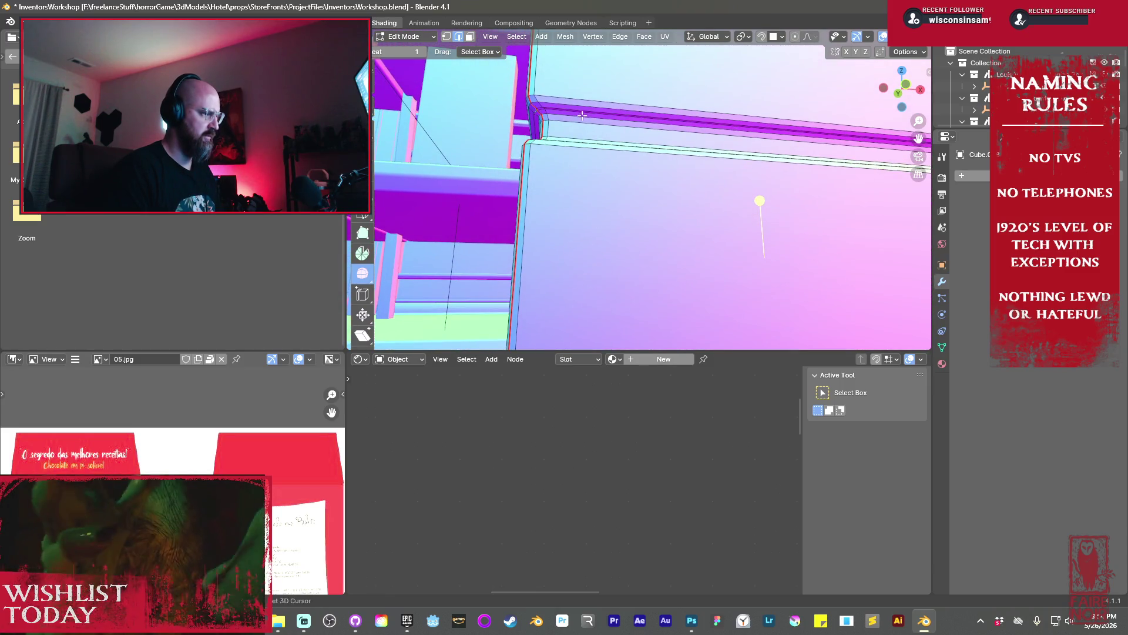
{"action": "left_click", "coordinate": [549, 110]}
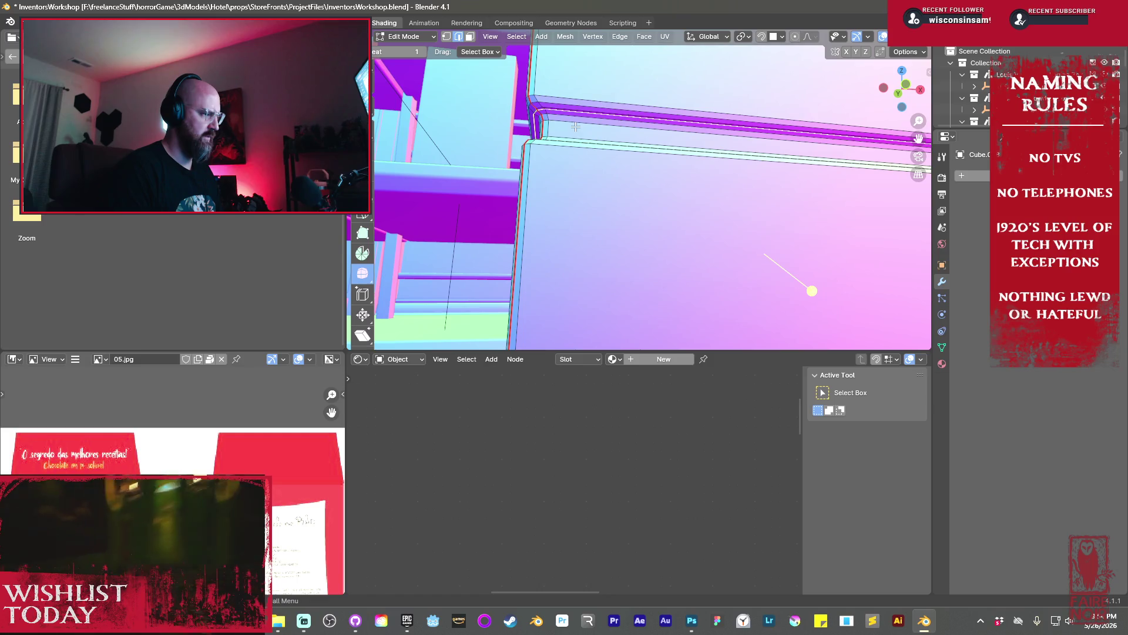
{"action": "middle_click_drag", "start_coordinate": [575, 127], "coordinate": [576, 125]}
{"action": "key", "text": "ctrl+e"}
{"action": "left_click", "coordinate": [542, 241]}
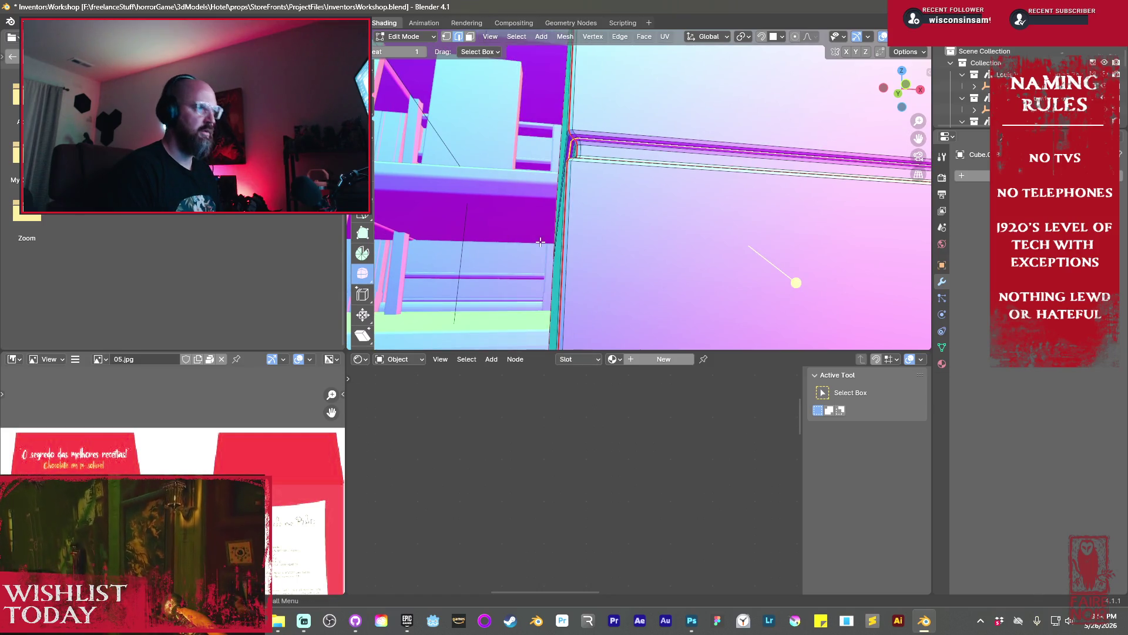
{"action": "mouse_move", "coordinate": [611, 178]}
{"action": "middle_mouse_down"}
{"action": "mouse_move", "coordinate": [652, 169]}
{"action": "mouse_move", "coordinate": [691, 262]}
{"action": "middle_mouse_up"}
{"action": "mouse_move", "coordinate": [682, 259]}
{"action": "middle_mouse_down"}
{"action": "mouse_move", "coordinate": [600, 150]}
{"action": "mouse_move", "coordinate": [697, 230]}
{"action": "middle_mouse_up"}
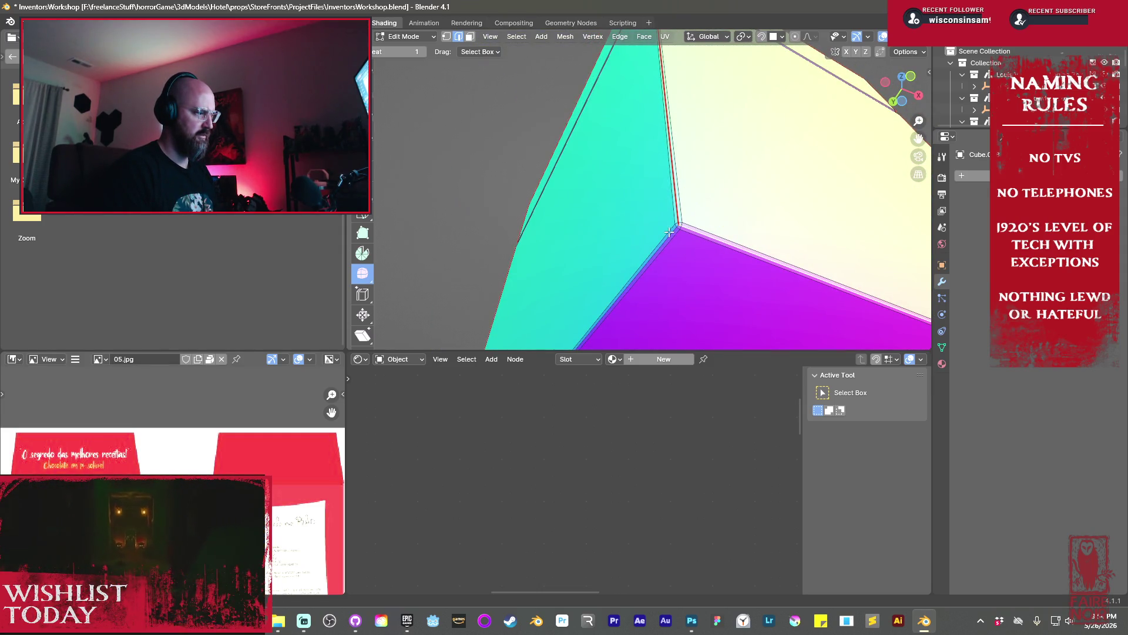
Inspect the cube from several angles and mark the selected lid edge loop as a seam
{"action": "mouse_move", "coordinate": [669, 233]}
{"action": "middle_mouse_down"}
{"action": "mouse_move", "coordinate": [718, 245]}
{"action": "mouse_move", "coordinate": [579, 259]}
{"action": "middle_mouse_up"}
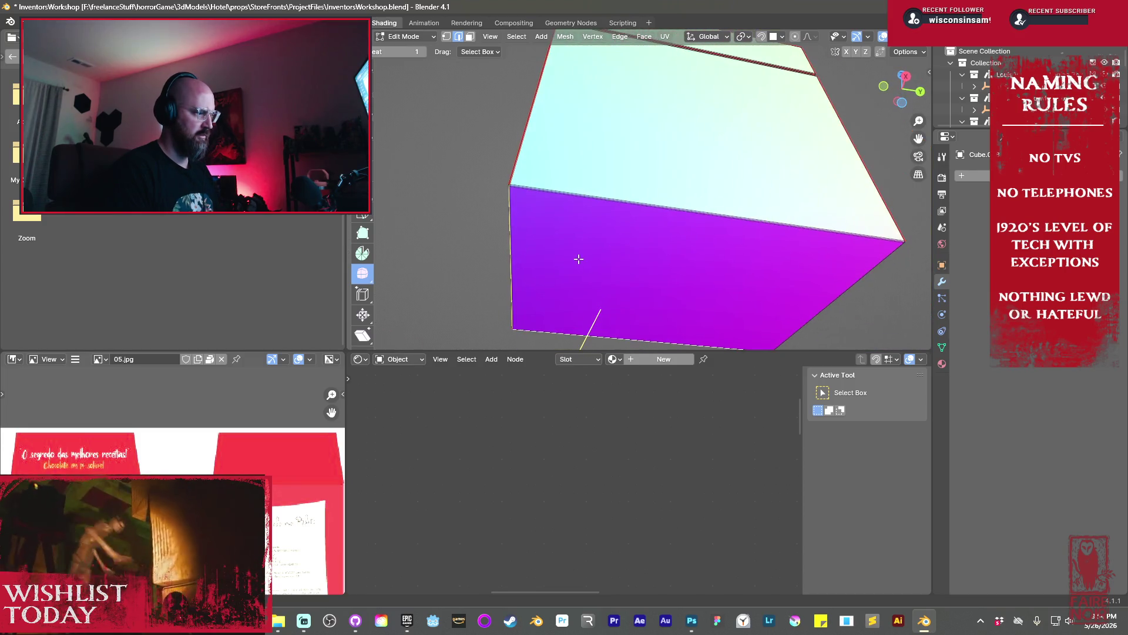
{"action": "scroll", "coordinate": [578, 259], "scroll_direction": "up", "scroll_amount": 4}
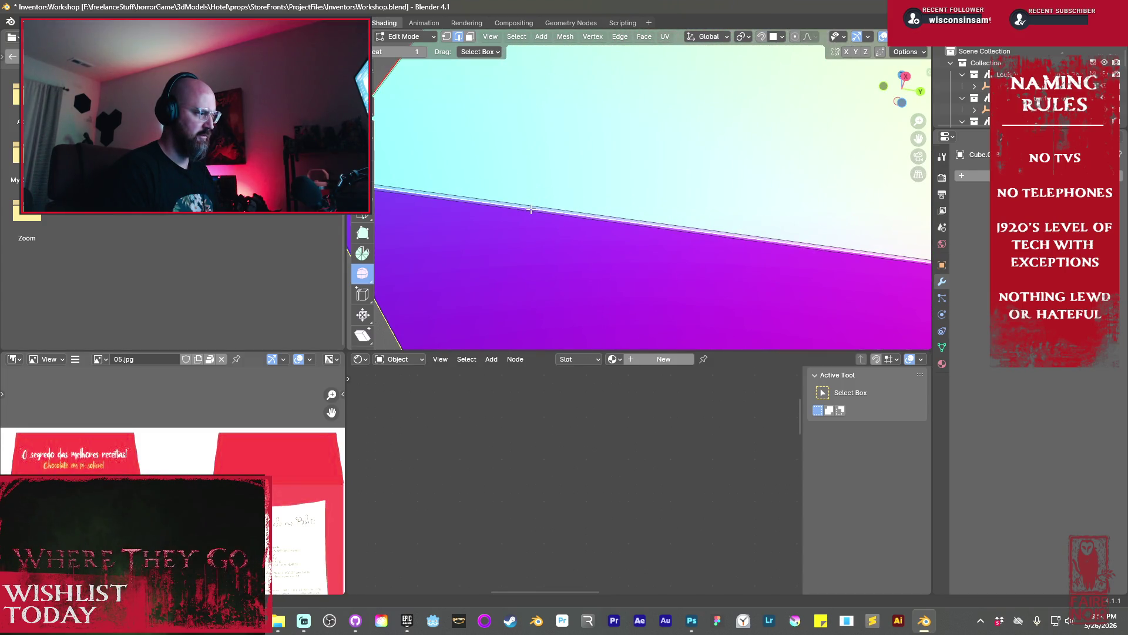
{"action": "scroll", "coordinate": [637, 229], "scroll_direction": "down", "scroll_amount": 4}
{"action": "middle_click_drag", "start_coordinate": [637, 229], "coordinate": [621, 229]}
{"action": "scroll", "coordinate": [621, 230], "scroll_direction": "up", "scroll_amount": 4}
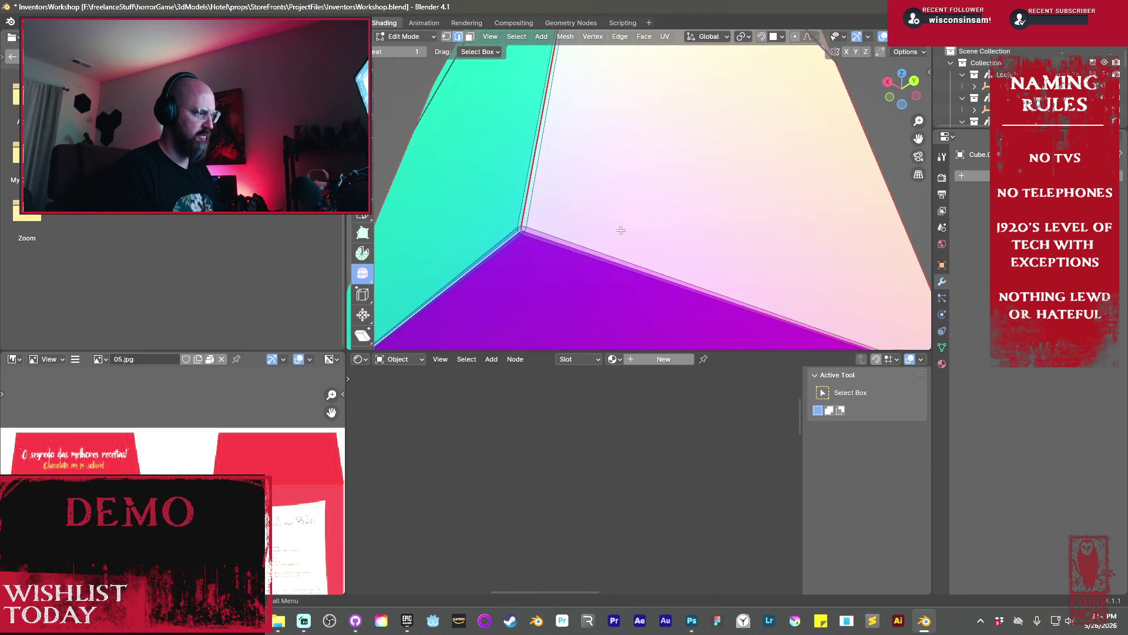
{"action": "scroll", "coordinate": [544, 236], "scroll_direction": "down", "scroll_amount": 4}
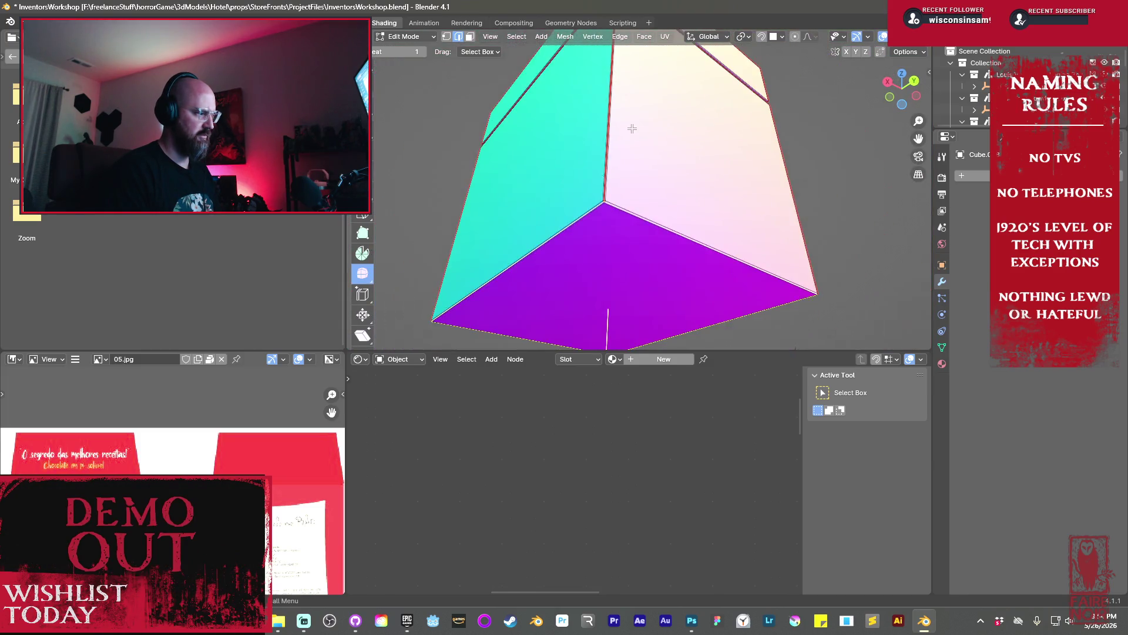
{"action": "middle_click_drag", "start_coordinate": [630, 131], "coordinate": [629, 177]}
{"action": "scroll", "coordinate": [635, 176], "scroll_direction": "up", "scroll_amount": 4}
{"action": "scroll", "coordinate": [647, 211], "scroll_direction": "down", "scroll_amount": 2}
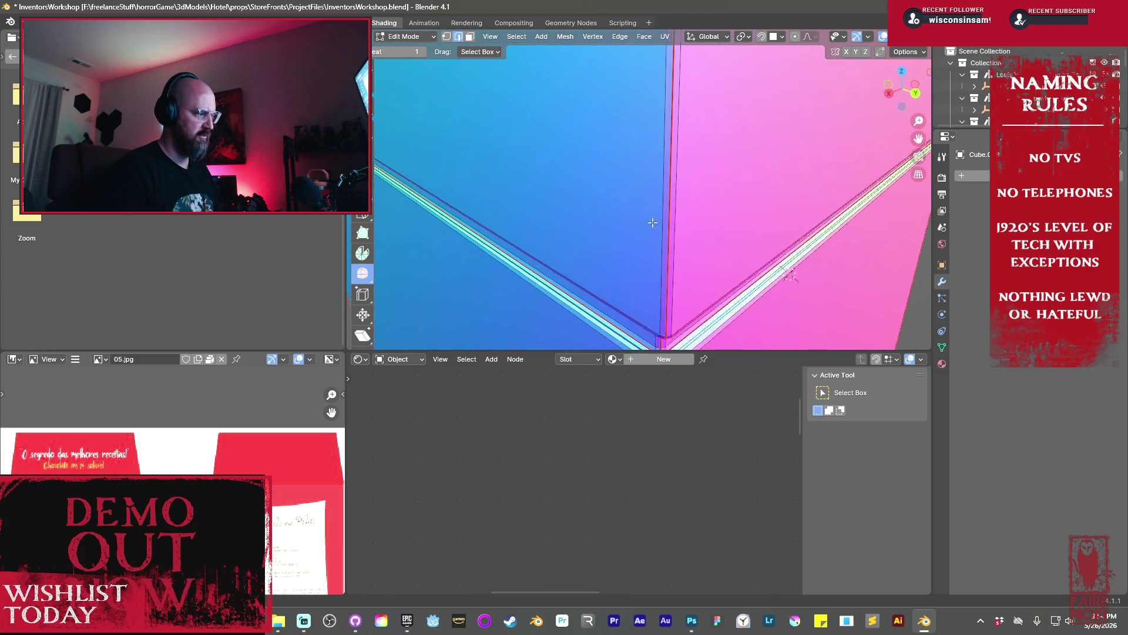
{"action": "scroll", "coordinate": [649, 216], "scroll_direction": "up", "scroll_amount": 1}
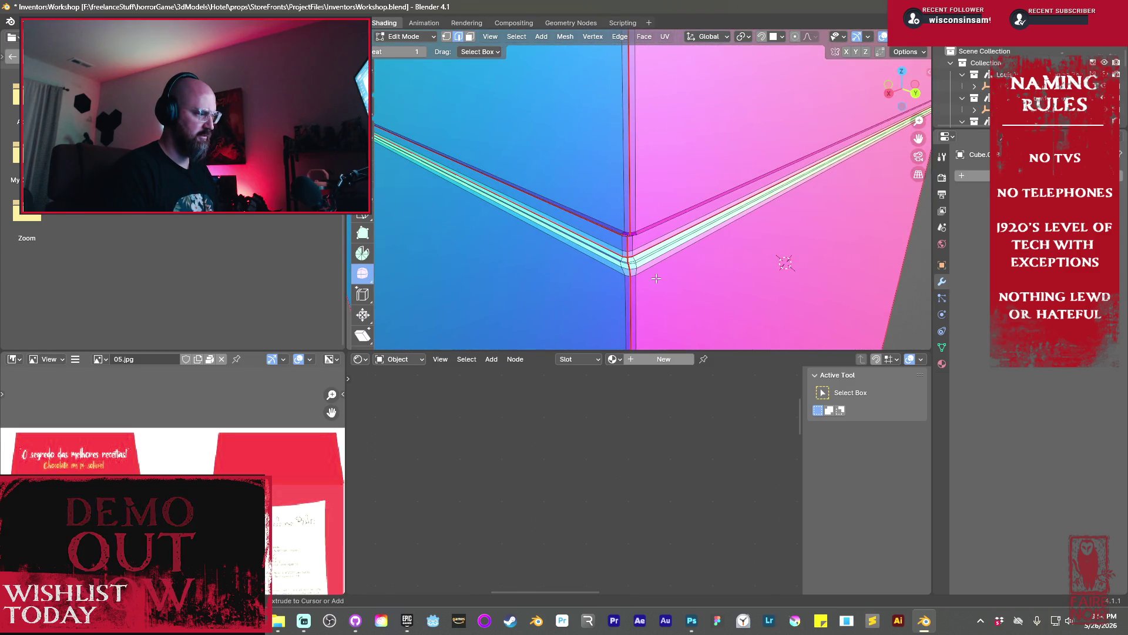
{"action": "scroll", "coordinate": [656, 272], "scroll_direction": "up", "scroll_amount": 1}
{"action": "key", "text": "ctrl+e"}
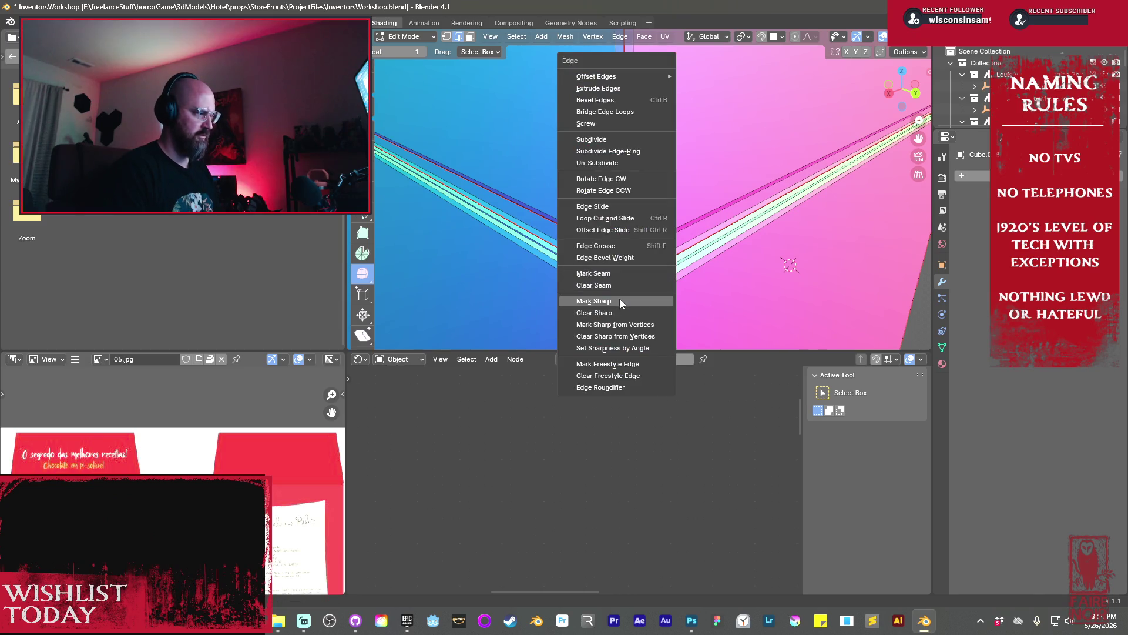
{"action": "left_click", "coordinate": [623, 277]}
Check the box in wireframe and solid shading, then return to Object Mode
{"action": "scroll", "coordinate": [623, 277], "scroll_direction": "down", "scroll_amount": 5}
{"action": "key", "text": "shift+z"}
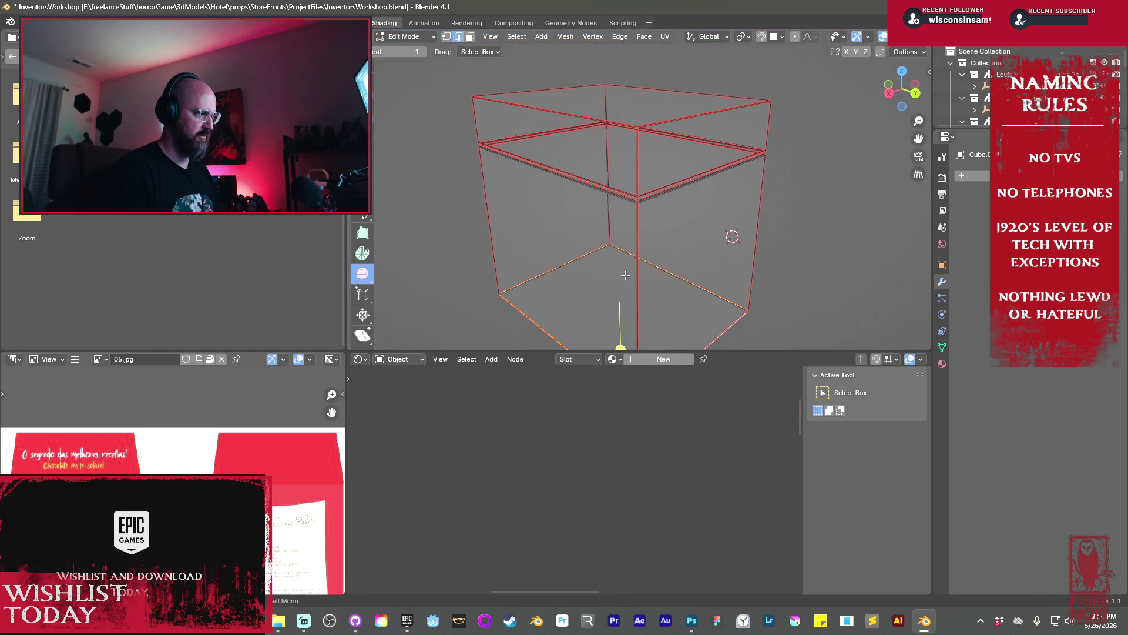
{"action": "key", "text": "z"}
{"action": "left_click", "coordinate": [683, 292]}
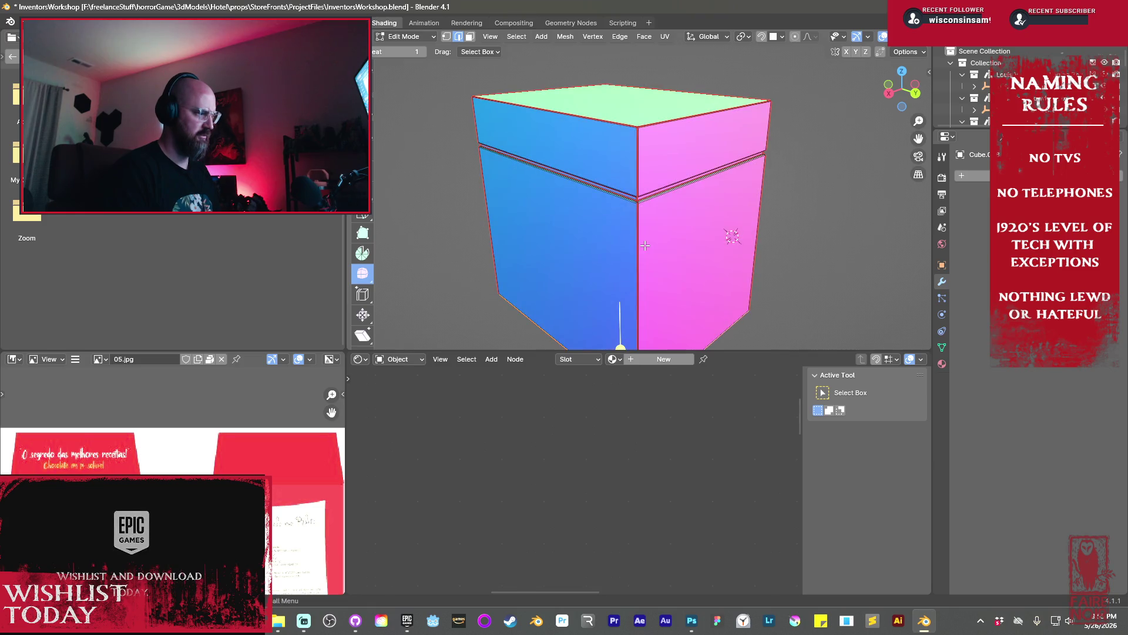
{"action": "key", "text": "Tab"}
{"action": "scroll", "coordinate": [644, 245], "scroll_direction": "up", "scroll_amount": 6}
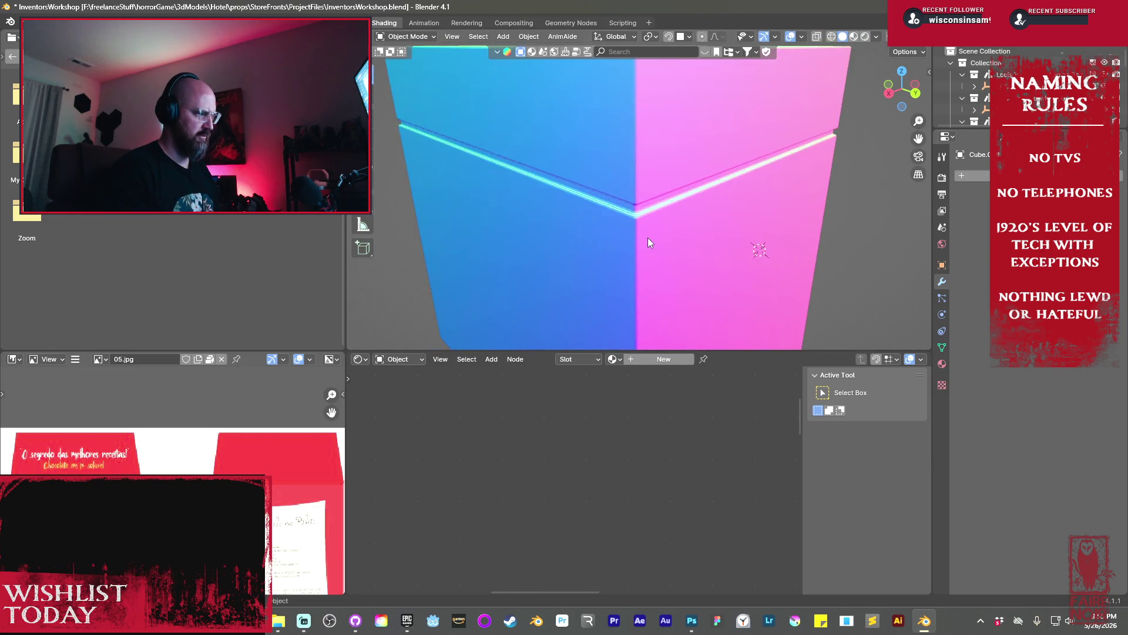
{"action": "scroll", "coordinate": [591, 280], "scroll_direction": "down", "scroll_amount": 4}
{"action": "mouse_move", "coordinate": [591, 280]}
{"action": "middle_mouse_down"}
{"action": "mouse_move", "coordinate": [724, 270]}
{"action": "mouse_move", "coordinate": [745, 244]}
{"action": "middle_mouse_up"}
Nudge the lid-corner edges slightly along the X axis in Edit Mode
{"action": "scroll", "coordinate": [725, 263], "scroll_direction": "up", "scroll_amount": 4}
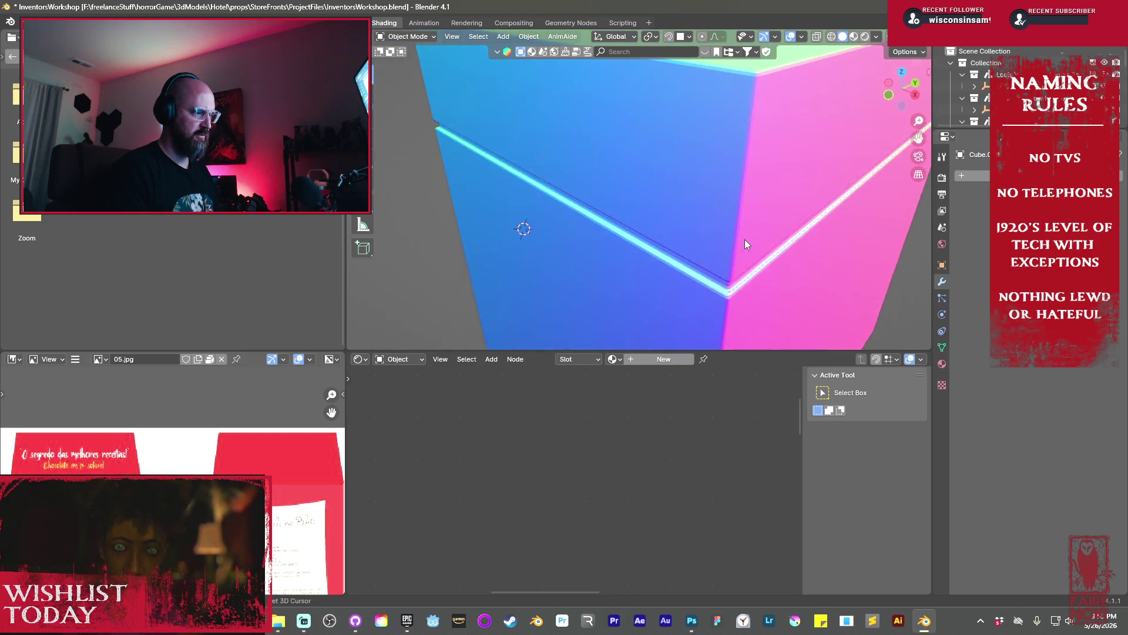
{"action": "scroll", "coordinate": [745, 245], "scroll_direction": "up", "scroll_amount": 3}
{"action": "scroll", "coordinate": [746, 280], "scroll_direction": "down", "scroll_amount": 1}
{"action": "key", "text": "Tab"}
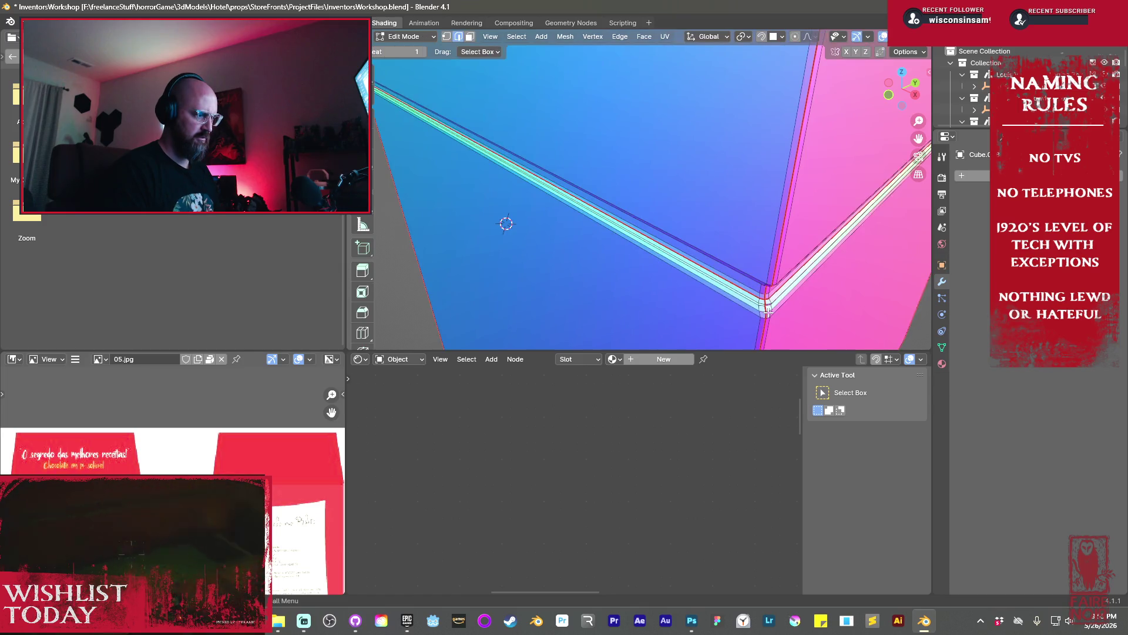
{"action": "middle_click_drag", "start_coordinate": [767, 315], "coordinate": [681, 194]}
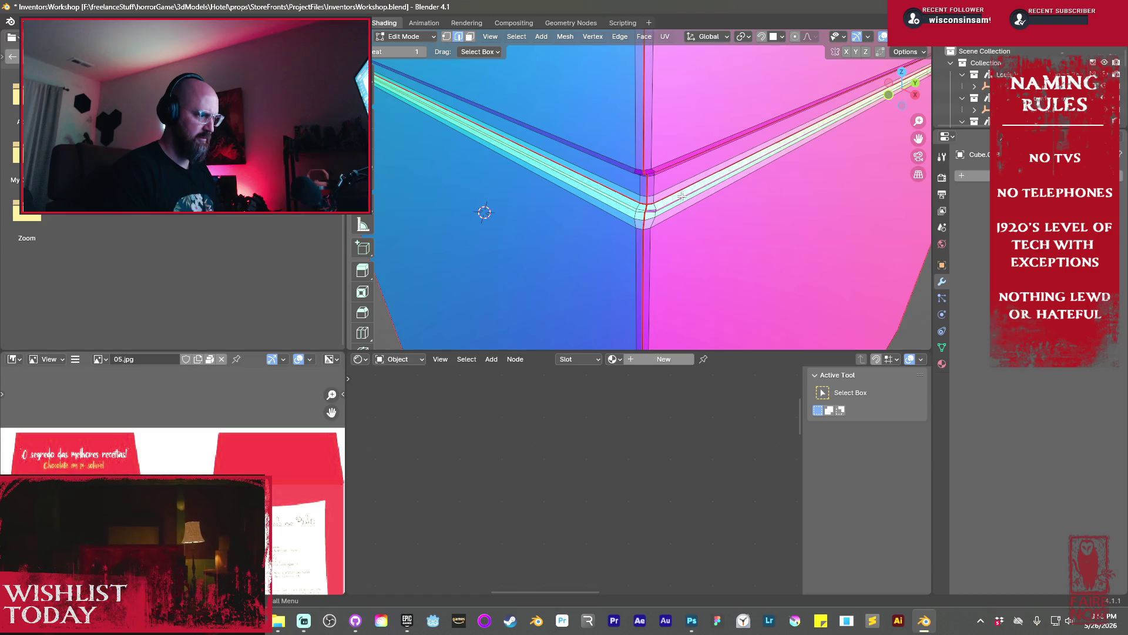
{"action": "key", "text": "g"}
{"action": "key", "text": "x"}
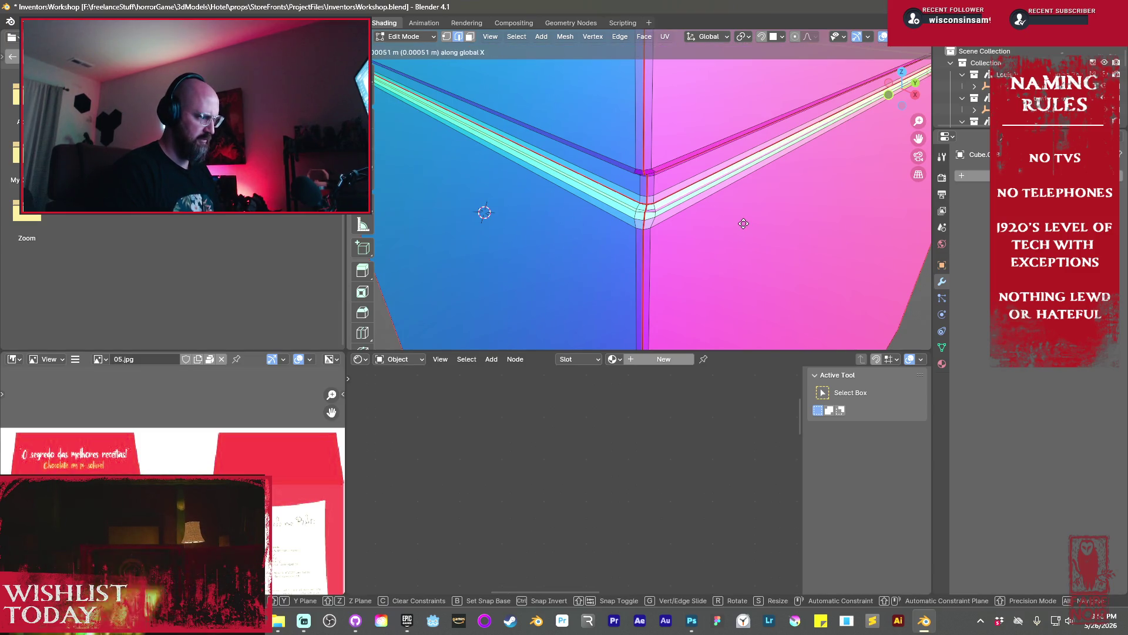
{"action": "left_click", "coordinate": [742, 223]}
{"action": "mouse_move", "coordinate": [742, 223]}
{"action": "middle_mouse_down"}
{"action": "mouse_move", "coordinate": [701, 187]}
{"action": "mouse_move", "coordinate": [703, 217]}
{"action": "mouse_move", "coordinate": [848, 210]}
{"action": "mouse_move", "coordinate": [773, 224]}
{"action": "middle_mouse_up"}
{"action": "key", "text": "Tab"}
{"action": "key", "text": "Tab"}
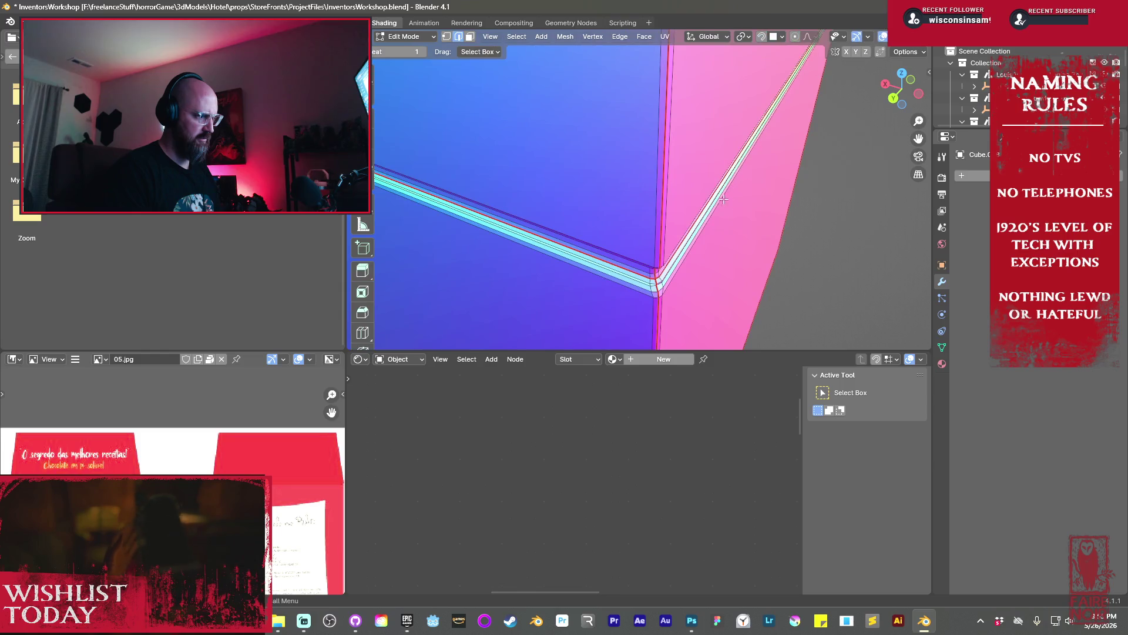
Nudge the edge near the top corner once more and leave Edit Mode
{"action": "key", "text": "g"}
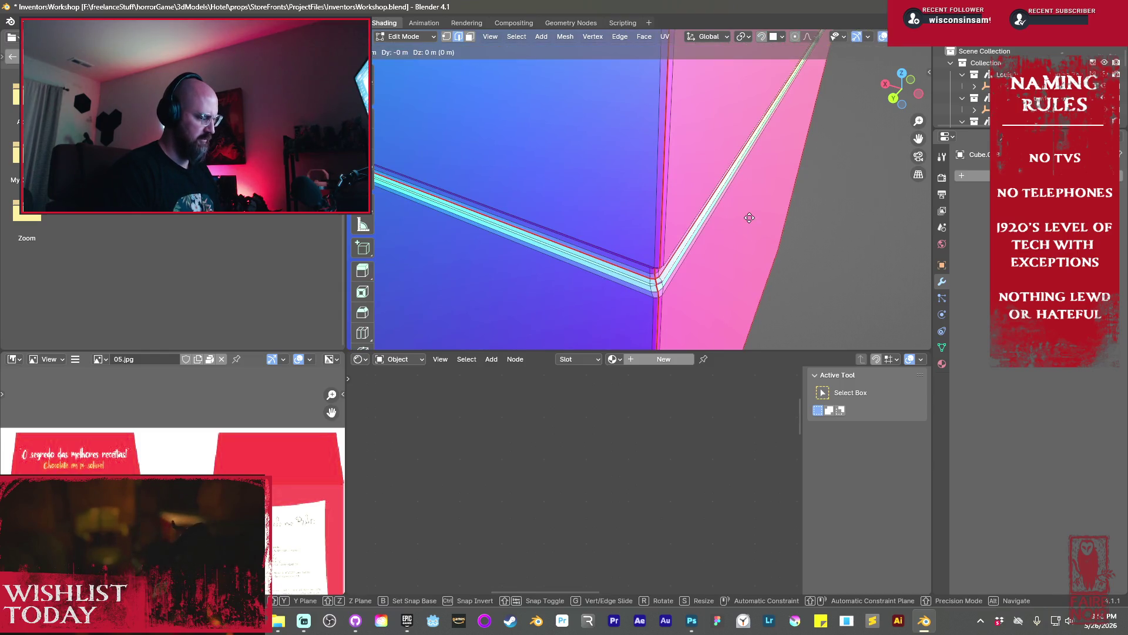
{"action": "left_click", "coordinate": [741, 219]}
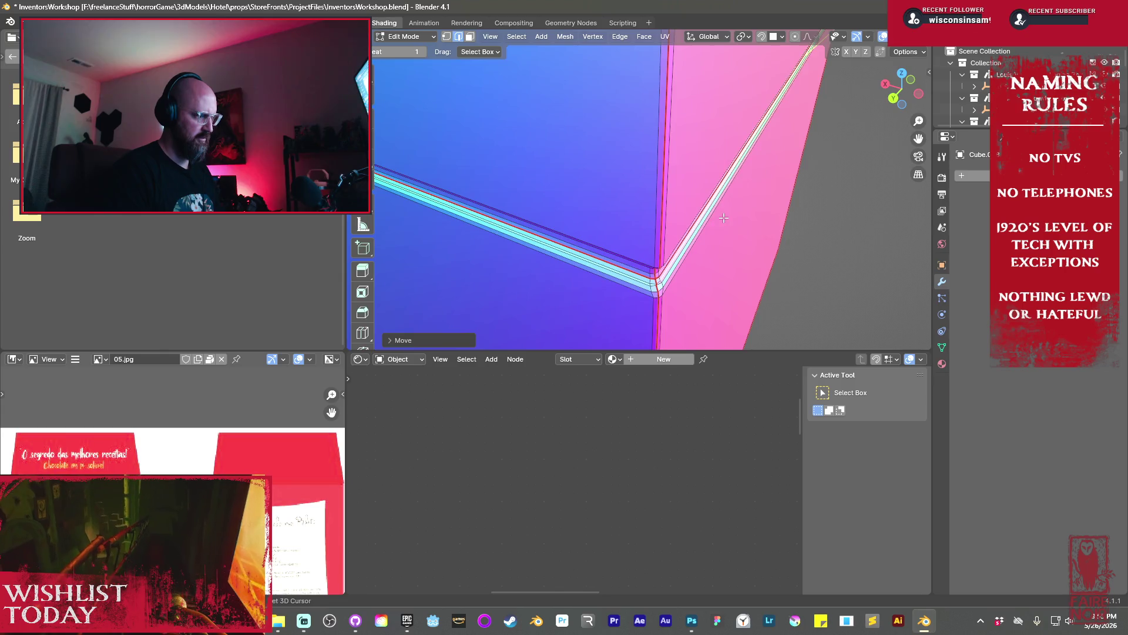
{"action": "key", "text": "Tab"}
{"action": "scroll", "coordinate": [724, 217], "scroll_direction": "down", "scroll_amount": 5}
{"action": "scroll", "coordinate": [650, 235], "scroll_direction": "down", "scroll_amount": 3}
{"action": "middle_click_drag", "start_coordinate": [650, 231], "coordinate": [610, 199]}
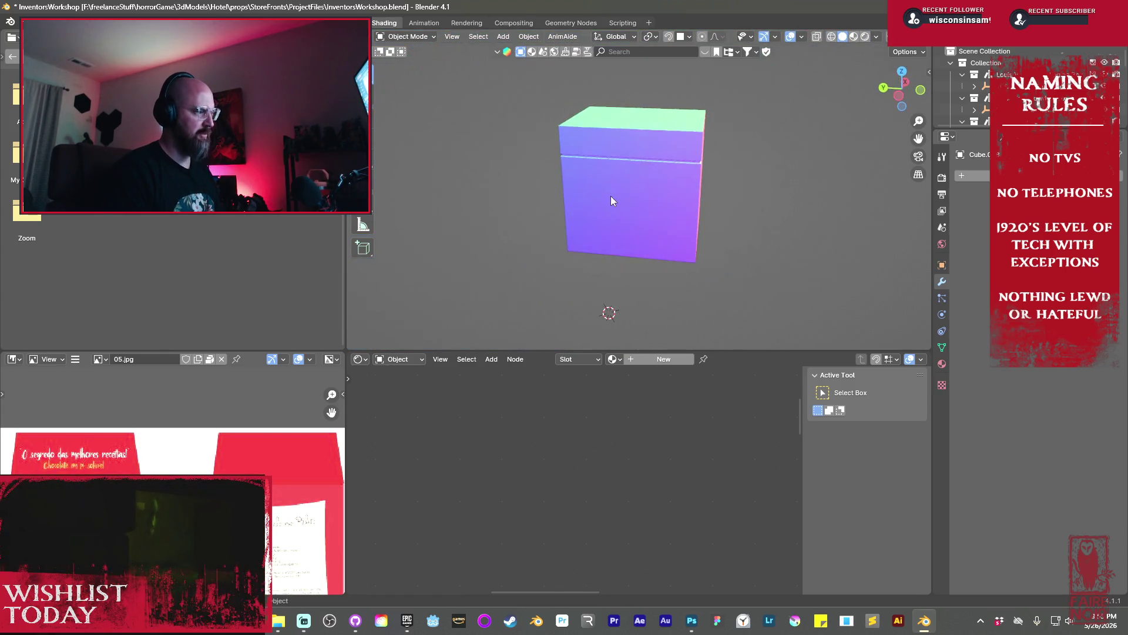
In the UV Editing workspace, select all the box's faces and Unwrap them
{"action": "key", "text": "ctrl+Page_Up"}
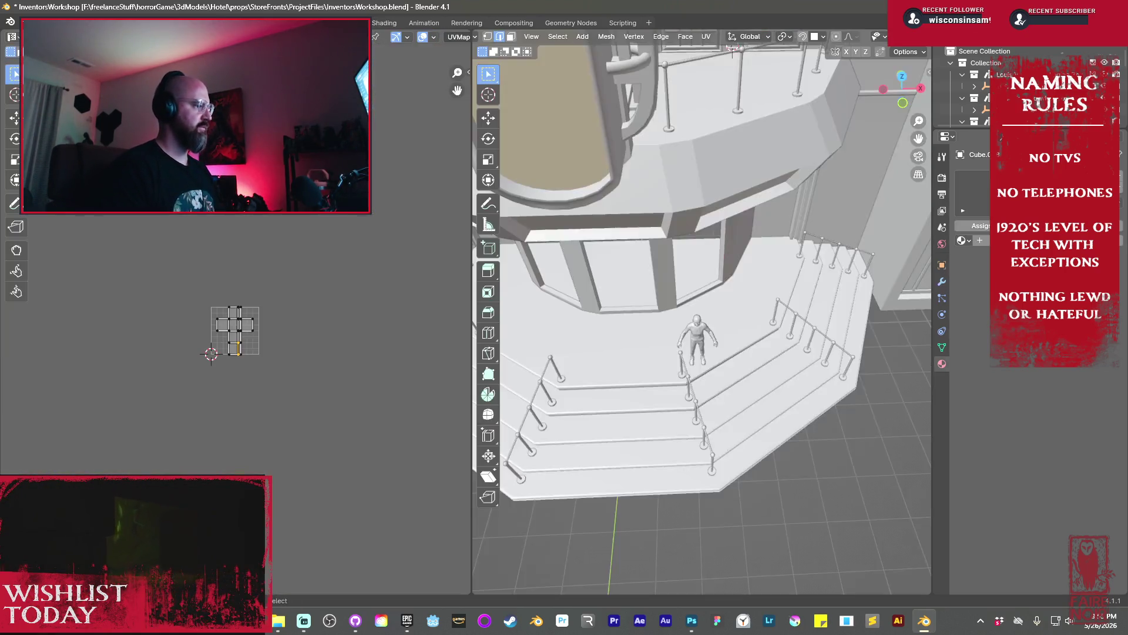
{"action": "mouse_move", "coordinate": [588, 176]}
{"action": "middle_mouse_down"}
{"action": "mouse_move", "coordinate": [569, 181]}
{"action": "mouse_move", "coordinate": [626, 161]}
{"action": "mouse_move", "coordinate": [535, 236]}
{"action": "middle_mouse_up"}
{"action": "middle_click_drag", "start_coordinate": [776, 284], "coordinate": [737, 288]}
{"action": "scroll", "coordinate": [733, 290], "scroll_direction": "up", "scroll_amount": 5}
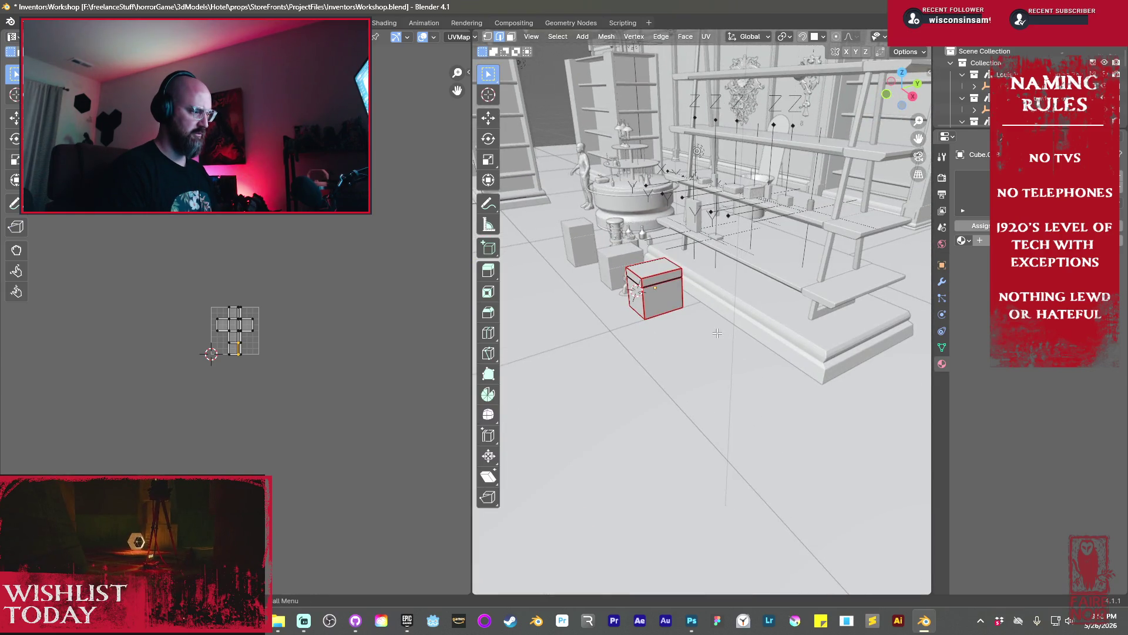
{"action": "scroll", "coordinate": [714, 330], "scroll_direction": "up", "scroll_amount": 5}
{"action": "scroll", "coordinate": [702, 323], "scroll_direction": "down", "scroll_amount": 5}
{"action": "scroll", "coordinate": [694, 318], "scroll_direction": "up", "scroll_amount": 4}
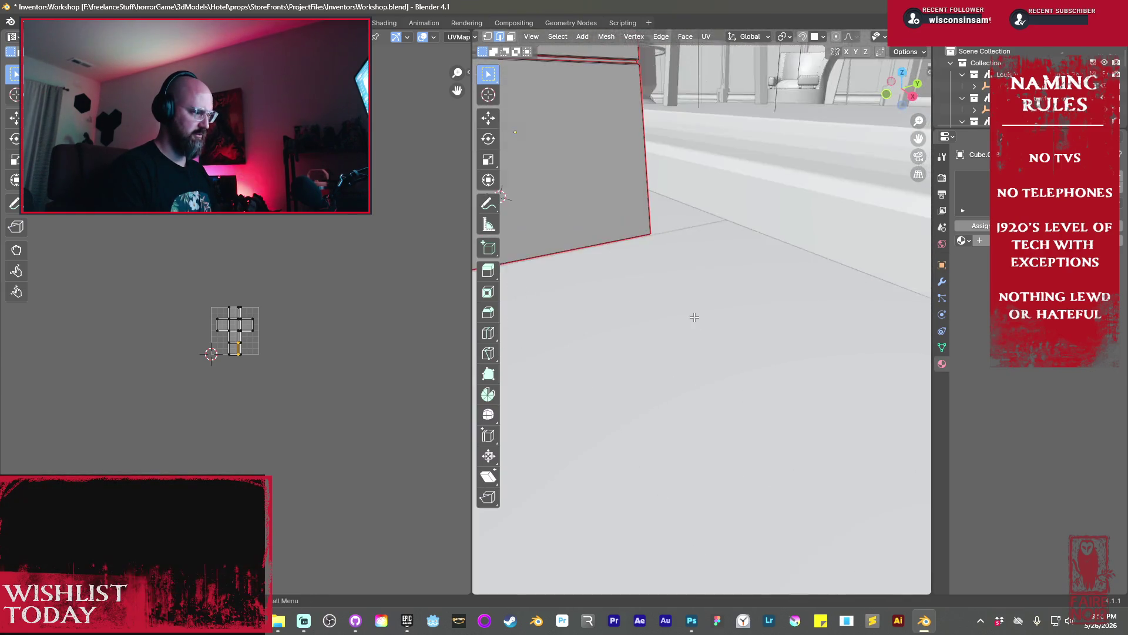
{"action": "scroll", "coordinate": [694, 317], "scroll_direction": "down", "scroll_amount": 6}
{"action": "key", "text": "a"}
{"action": "key", "text": "u"}
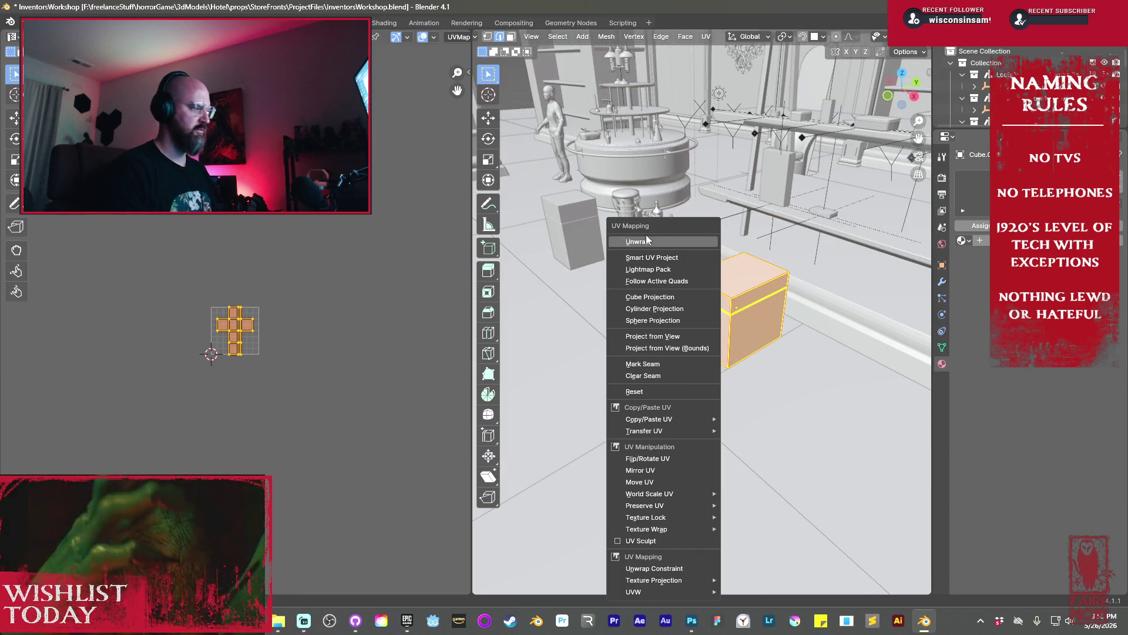
{"action": "left_click", "coordinate": [645, 237]}
{"action": "scroll", "coordinate": [253, 324], "scroll_direction": "up", "scroll_amount": 3}
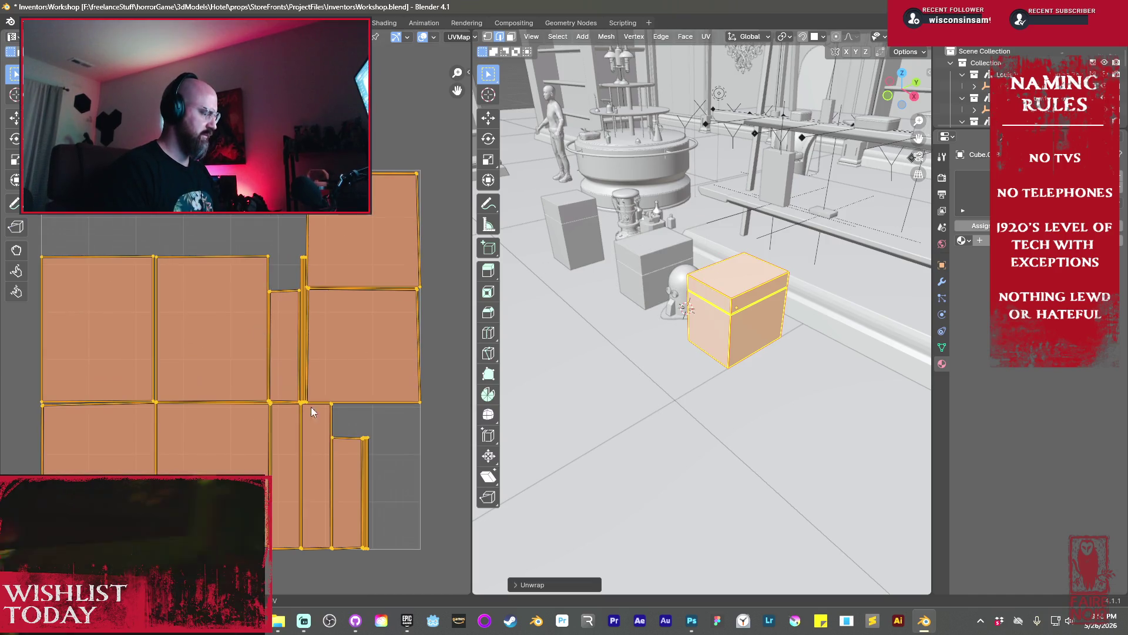
Select edges of the square UV islands in the UV editor
{"action": "left_click", "coordinate": [199, 288]}
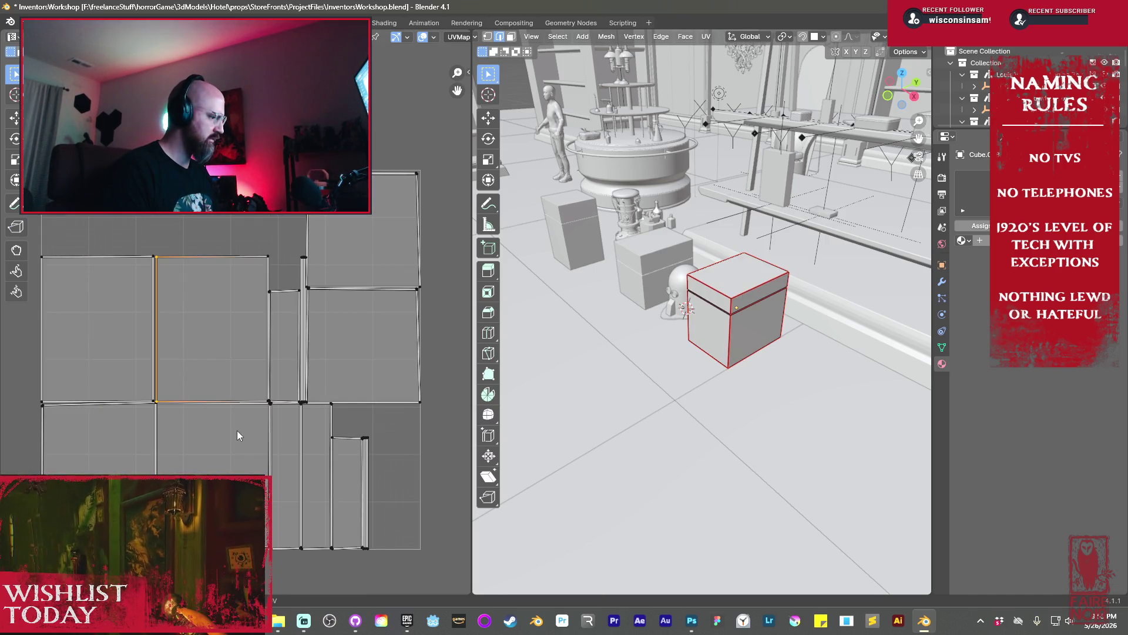
{"action": "left_click", "coordinate": [153, 438]}
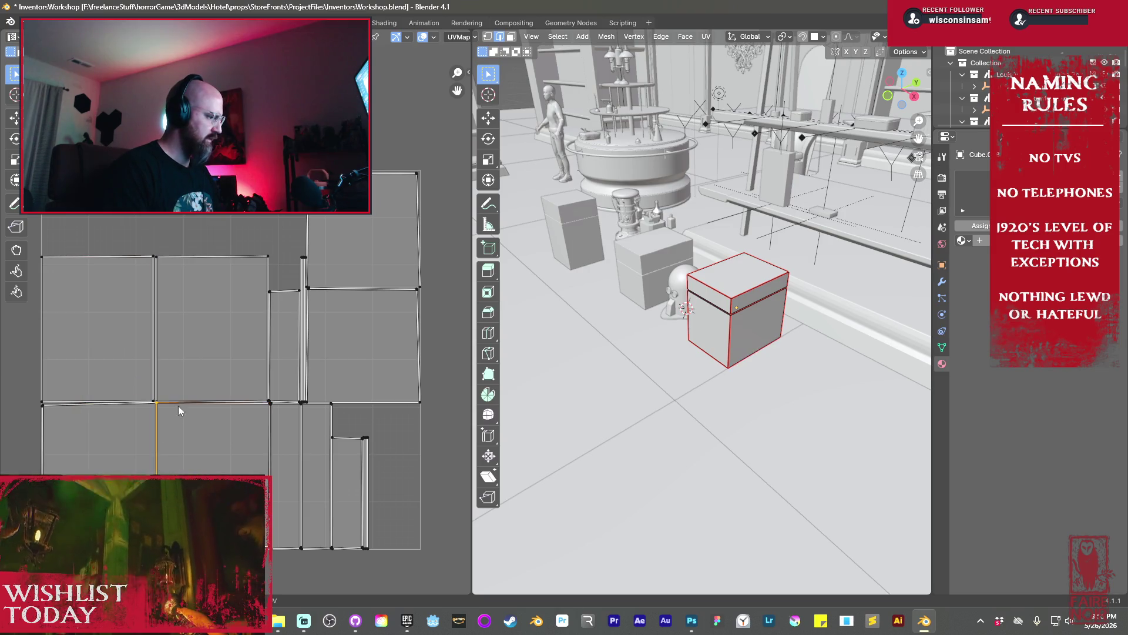
{"action": "left_click", "coordinate": [152, 379]}
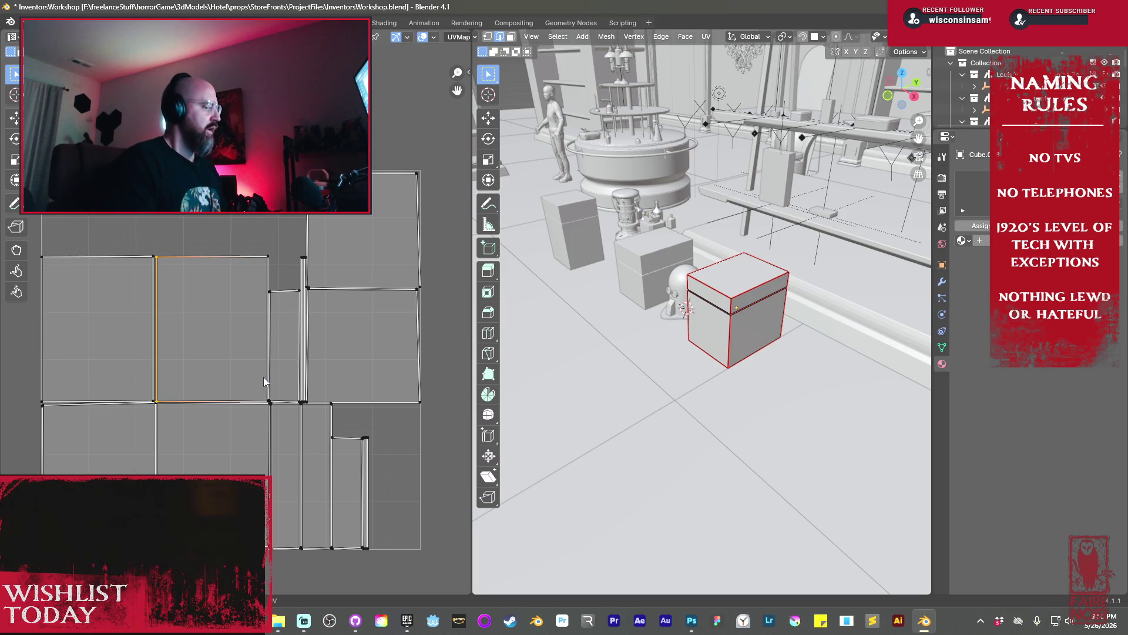
{"action": "left_click", "coordinate": [350, 305]}
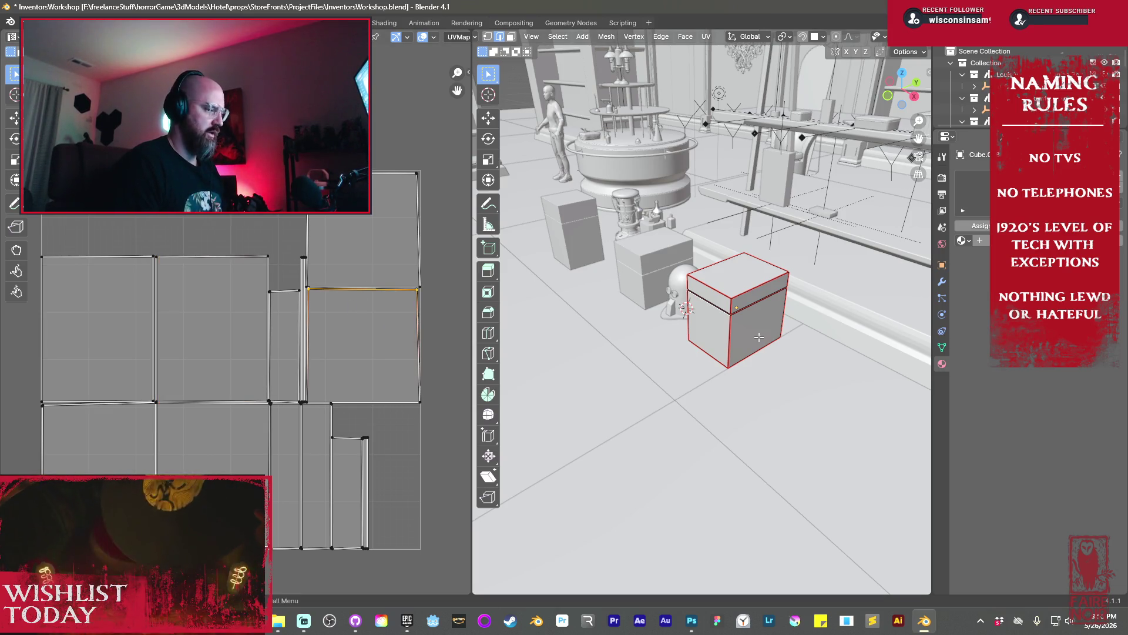
Show wireframe, clear the selection and circle-select the lid gap's front edges
{"action": "mouse_move", "coordinate": [744, 359]}
{"action": "middle_mouse_down"}
{"action": "mouse_move", "coordinate": [744, 322]}
{"action": "mouse_move", "coordinate": [741, 338]}
{"action": "mouse_move", "coordinate": [723, 293]}
{"action": "middle_mouse_up"}
{"action": "scroll", "coordinate": [742, 338], "scroll_direction": "up", "scroll_amount": 5}
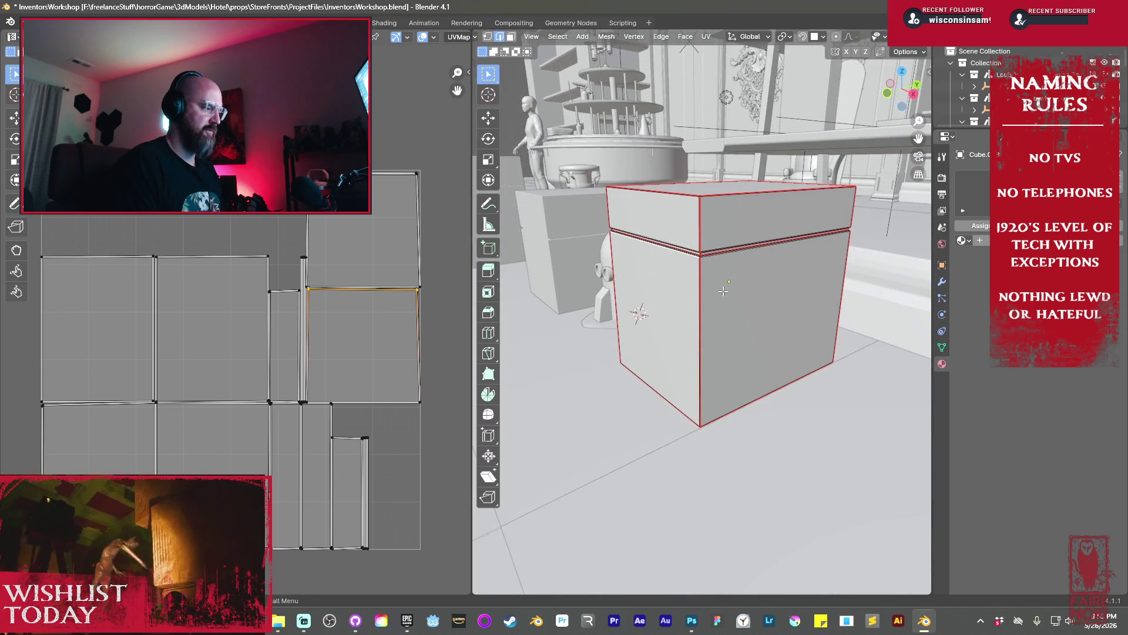
{"action": "key", "text": "shift+z"}
{"action": "left_click", "coordinate": [724, 271]}
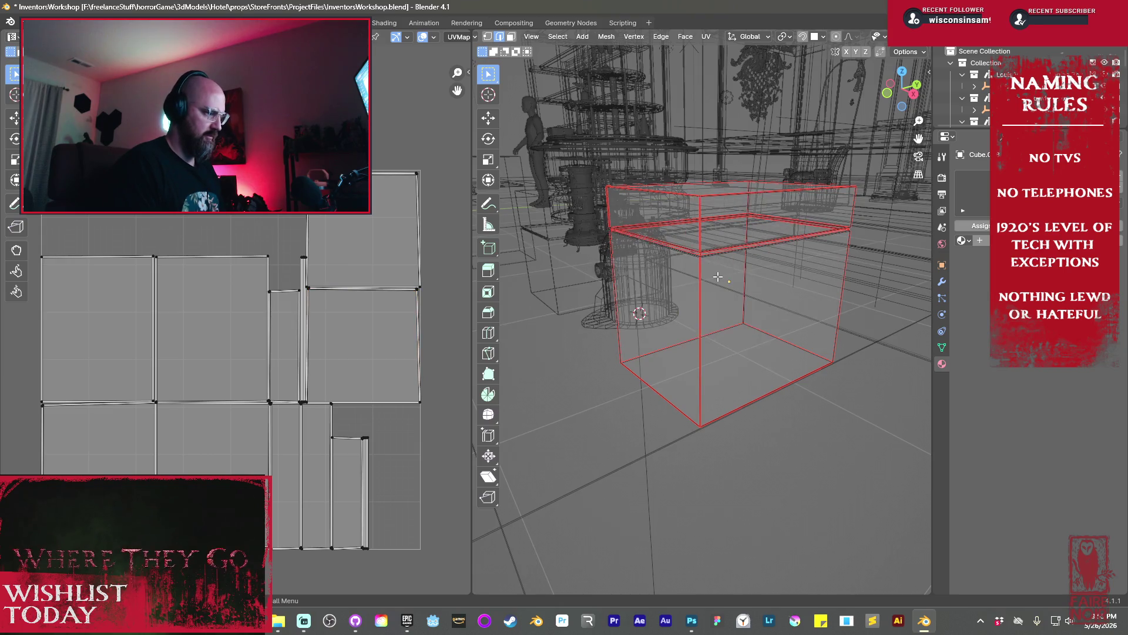
{"action": "middle_click_drag", "start_coordinate": [724, 272], "coordinate": [551, 291], "text": "shift"}
{"action": "key", "text": "c"}
{"action": "key", "text": "KP_Decimal"}
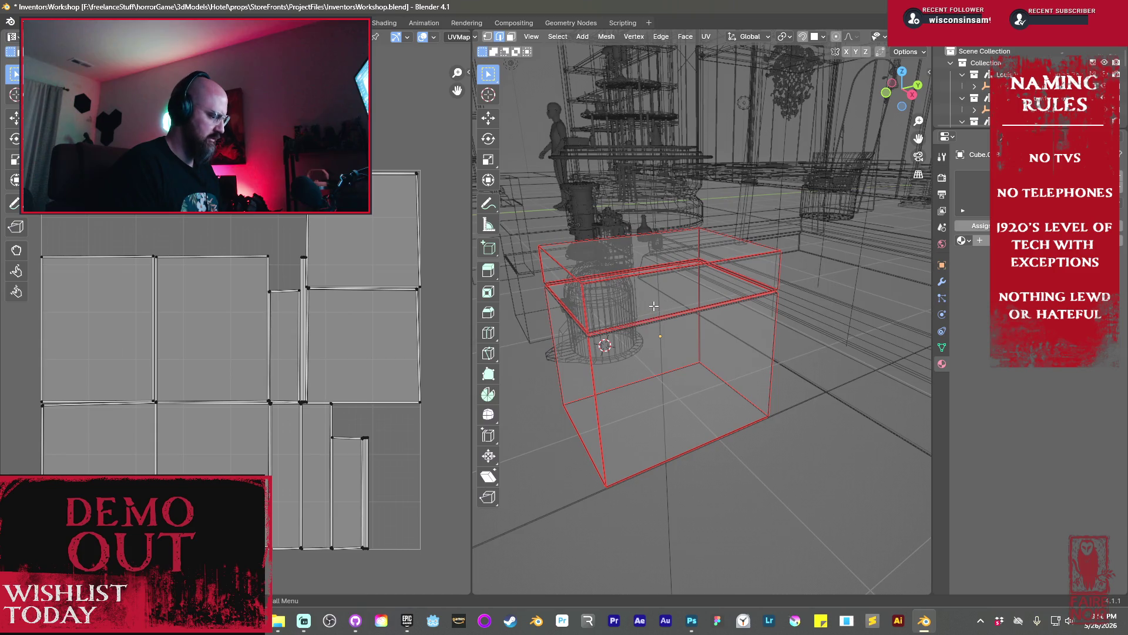
{"action": "left_click_drag", "start_coordinate": [647, 323], "coordinate": [655, 318]}
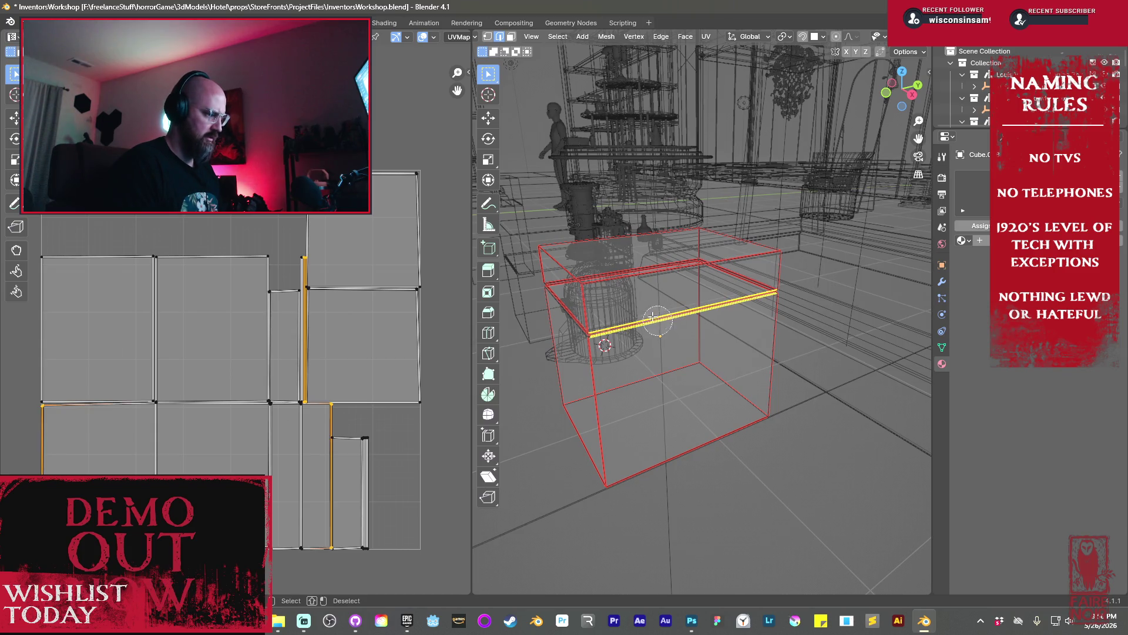
Add the back, front and left lid-gap edges to the selection and clear their seams
{"action": "left_click", "coordinate": [741, 284]}
{"action": "key", "text": "Escape"}
{"action": "mouse_move", "coordinate": [741, 284]}
{"action": "middle_mouse_down"}
{"action": "mouse_move", "coordinate": [701, 305]}
{"action": "mouse_move", "coordinate": [690, 340]}
{"action": "middle_mouse_up"}
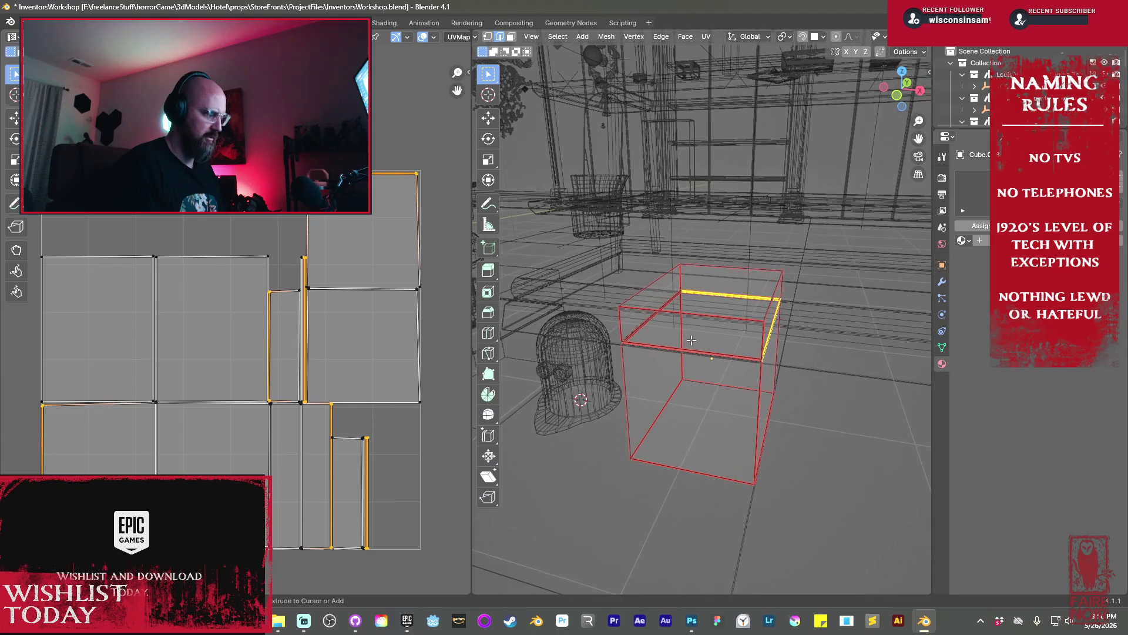
{"action": "left_click", "coordinate": [725, 353]}
{"action": "left_click", "coordinate": [654, 334], "text": "shift"}
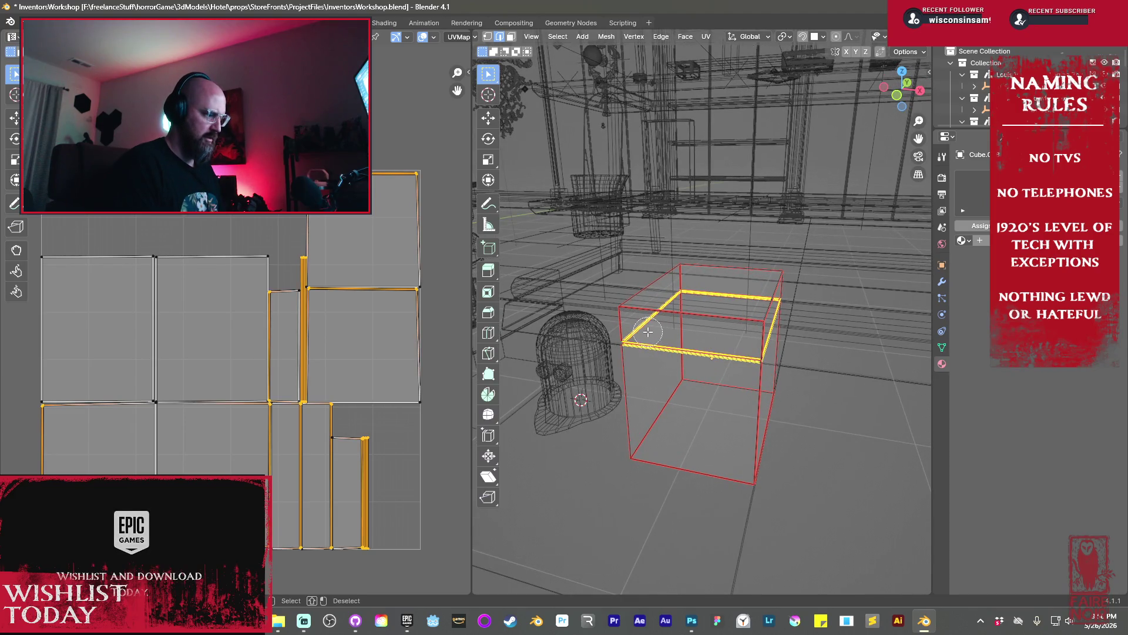
{"action": "key", "text": "ctrl+e"}
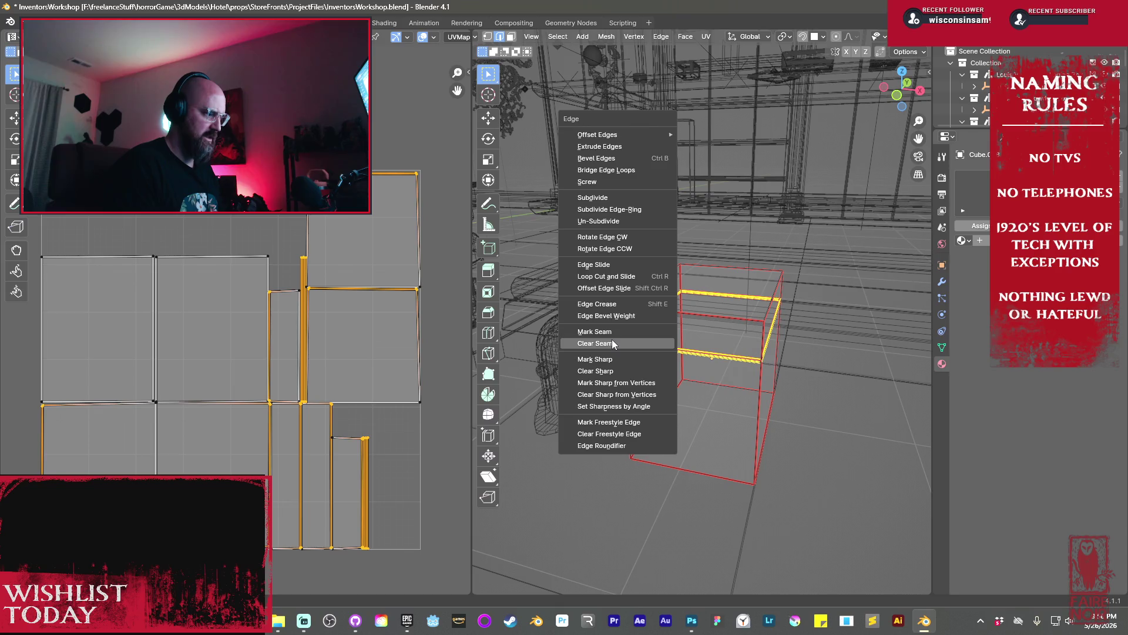
{"action": "left_click", "coordinate": [611, 342]}
{"action": "left_click", "coordinate": [713, 345]}
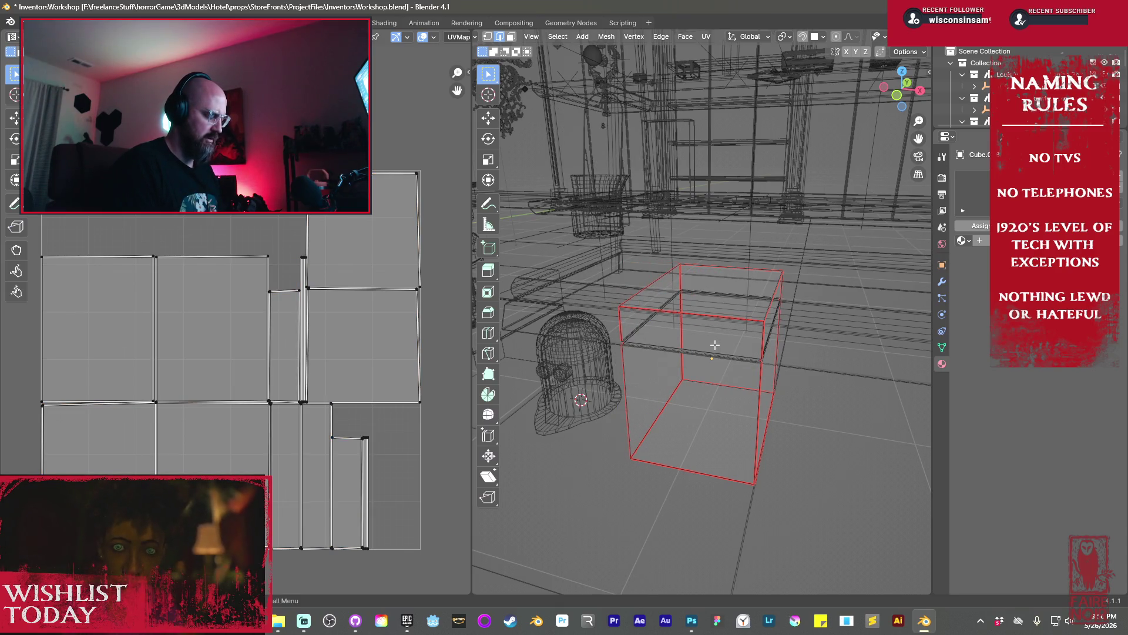
Select the whole box mesh and unwrap it again from the UV menu
{"action": "key", "text": "a"}
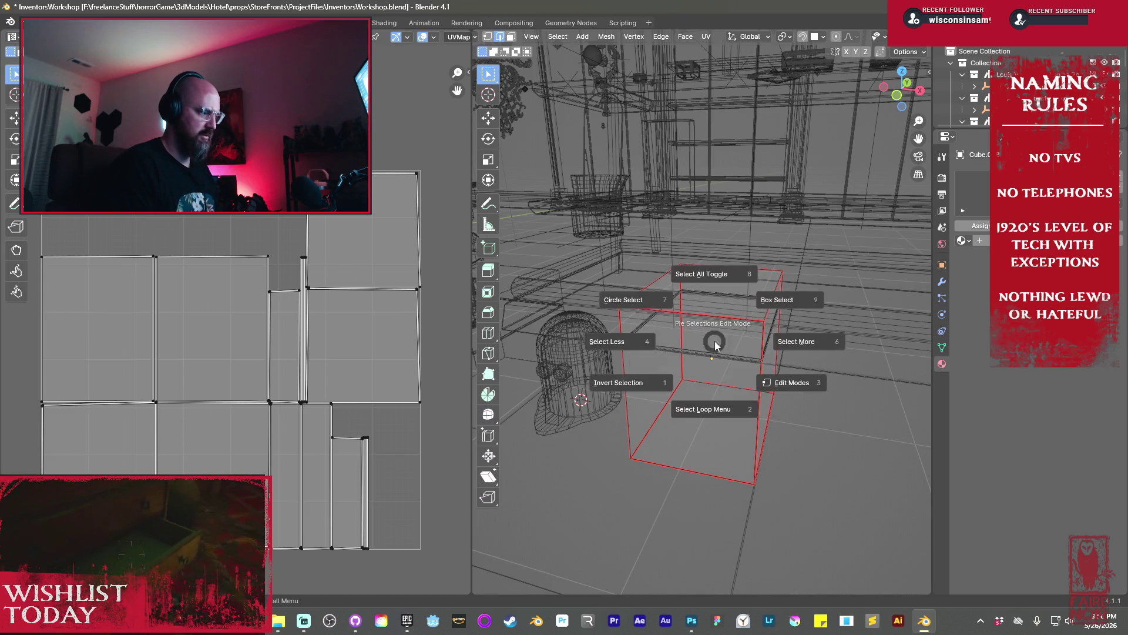
{"action": "key", "text": "8"}
{"action": "key", "text": "u"}
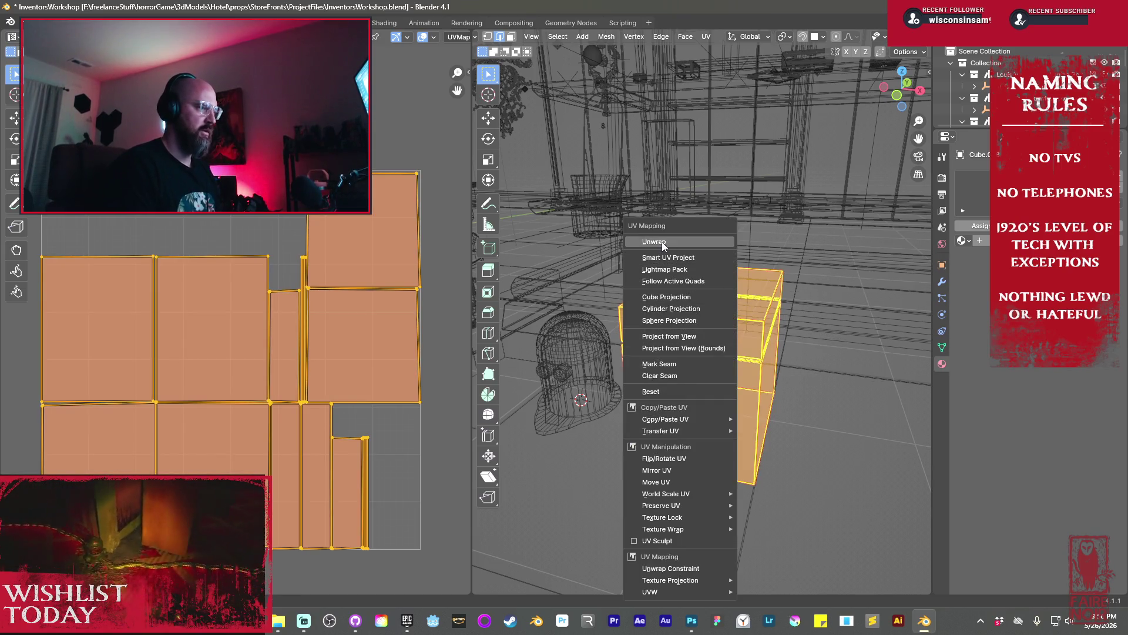
{"action": "left_click", "coordinate": [661, 241]}
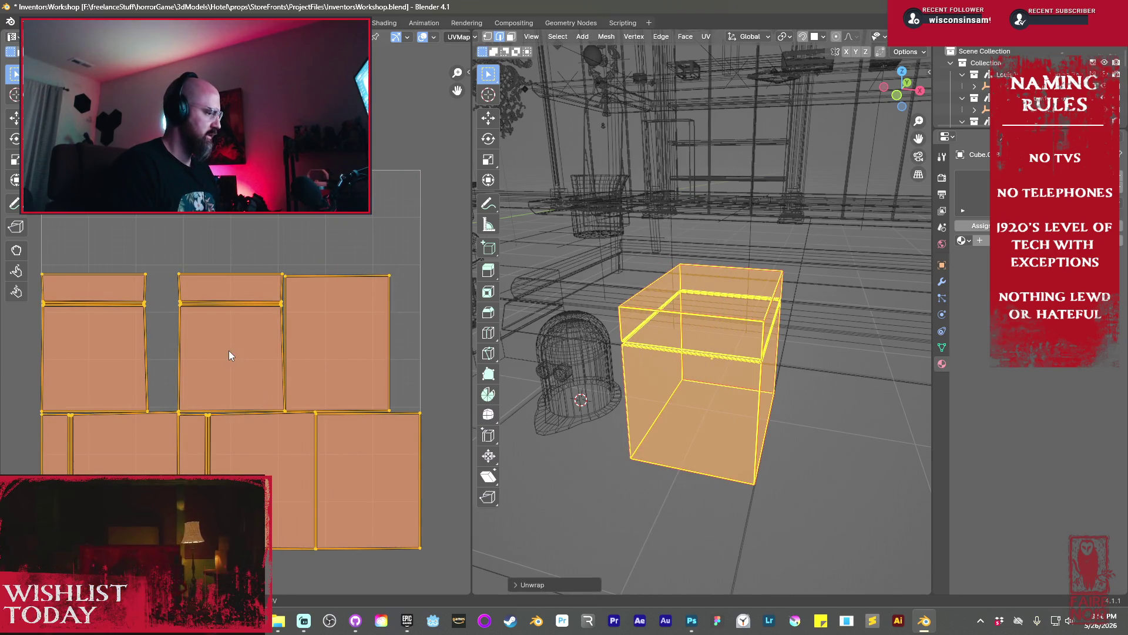
Reselect all to show the islands, then move the left UV island slightly upward
{"action": "key", "text": "alt+a"}
{"action": "left_click", "coordinate": [228, 308]}
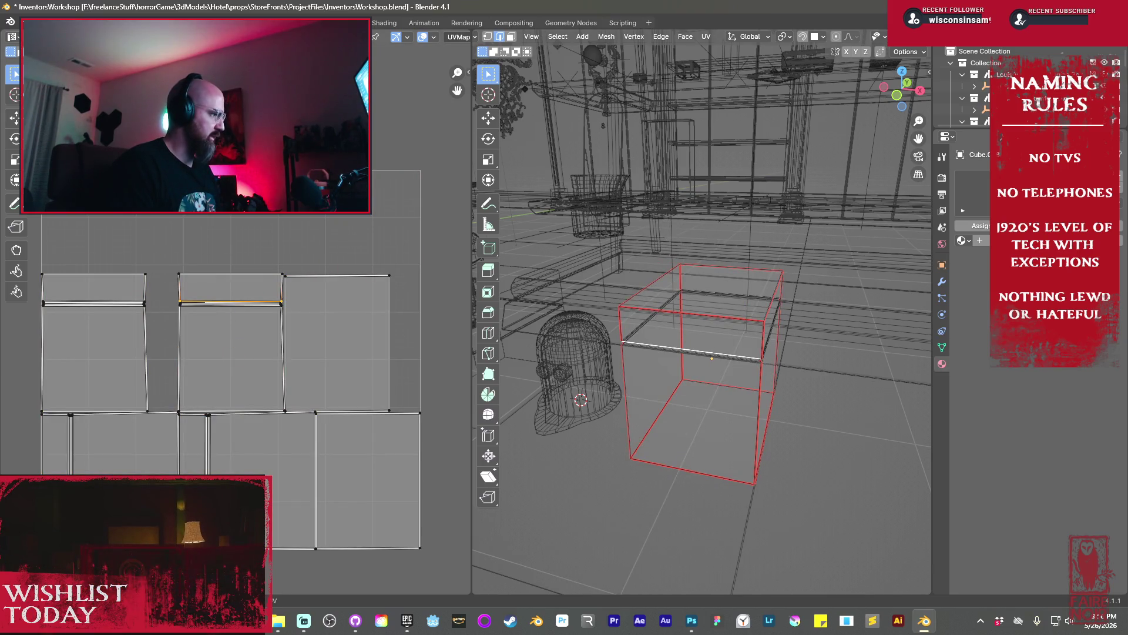
{"action": "left_click", "coordinate": [110, 272]}
{"action": "key", "text": "ctrl+z"}
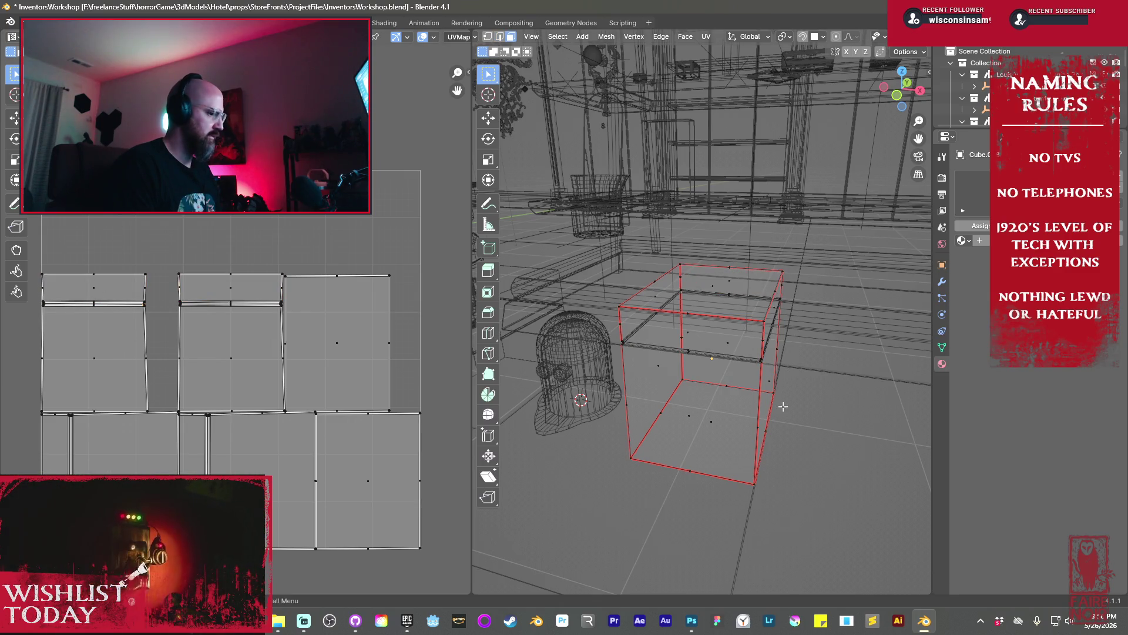
{"action": "key", "text": "ctrl+z"}
{"action": "key", "text": "a"}
{"action": "key", "text": "a"}
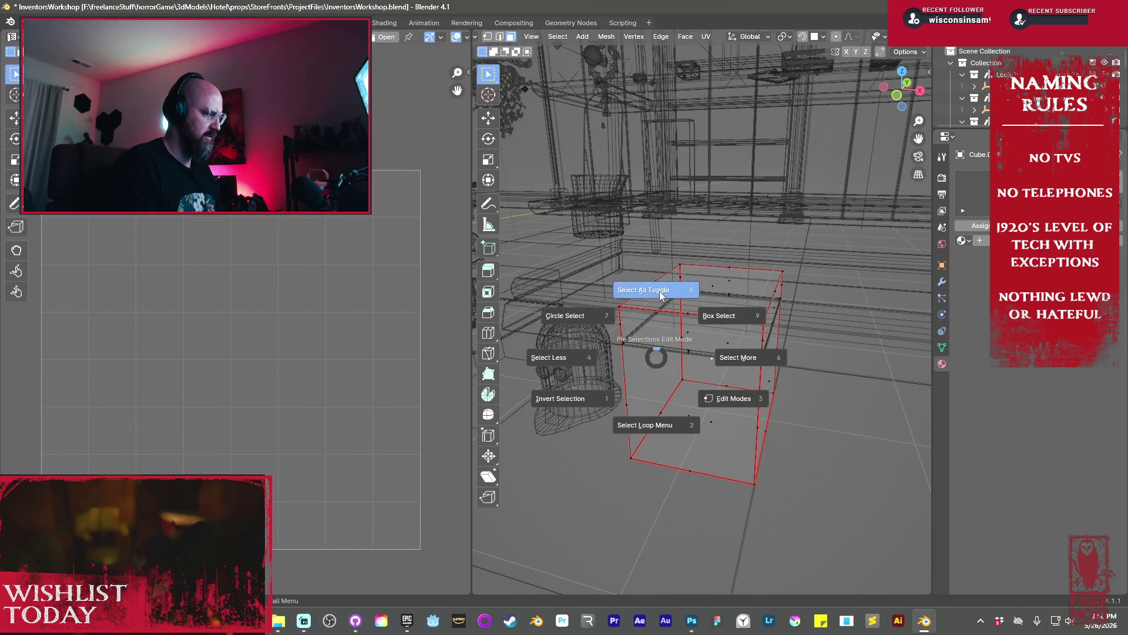
{"action": "left_click", "coordinate": [659, 291]}
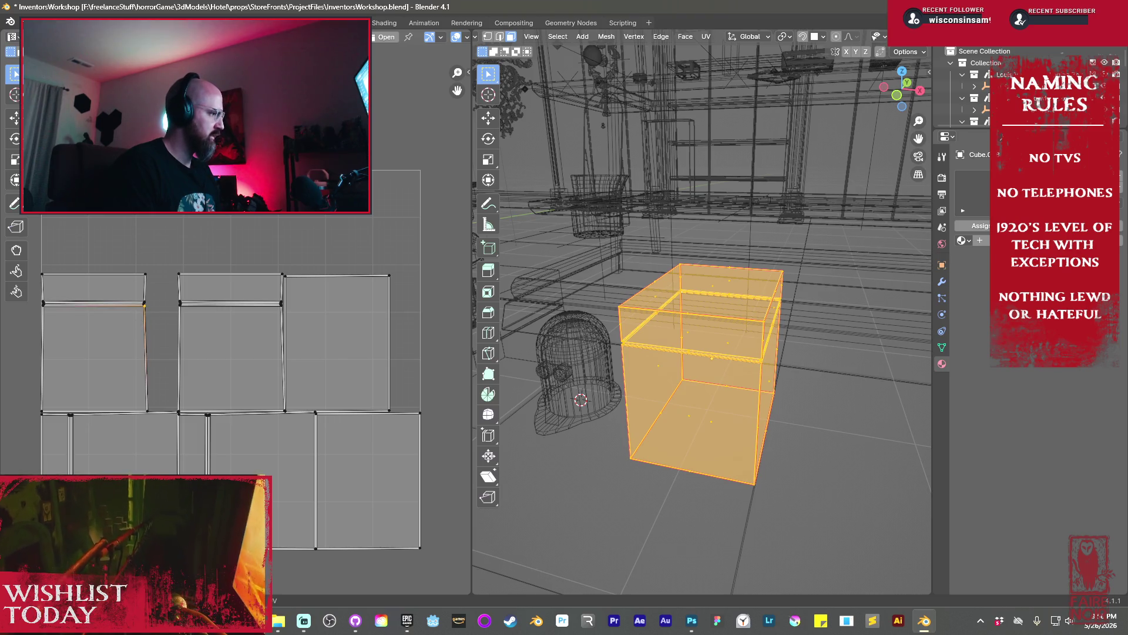
{"action": "left_click", "coordinate": [134, 315]}
{"action": "key", "text": "g"}
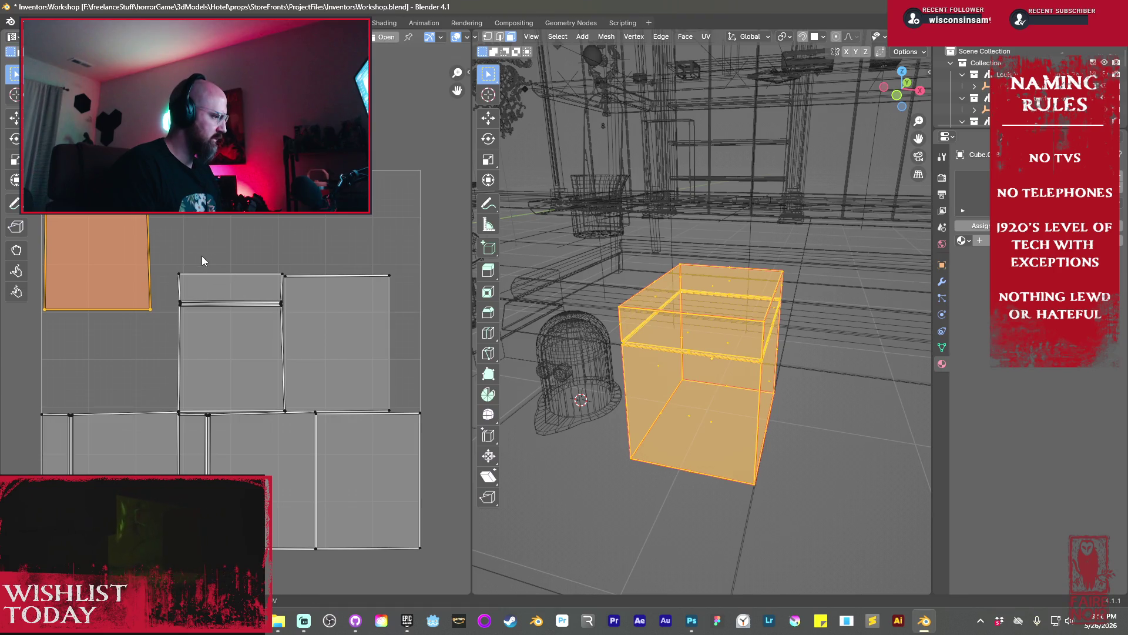
Make the first tall island's right edge vertical by scaling it to 0 along X
{"action": "middle_click_drag", "start_coordinate": [167, 243], "coordinate": [346, 307]}
{"action": "scroll", "coordinate": [349, 300], "scroll_direction": "up", "scroll_amount": 3}
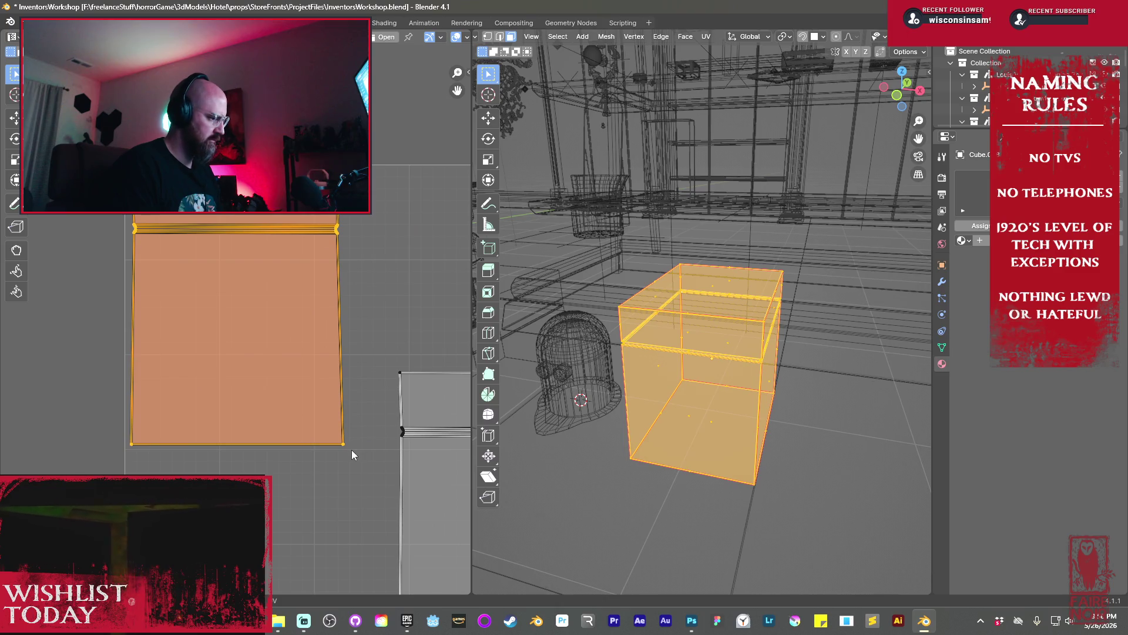
{"action": "left_click", "coordinate": [365, 472]}
{"action": "left_click_drag", "start_coordinate": [365, 472], "coordinate": [310, 214]}
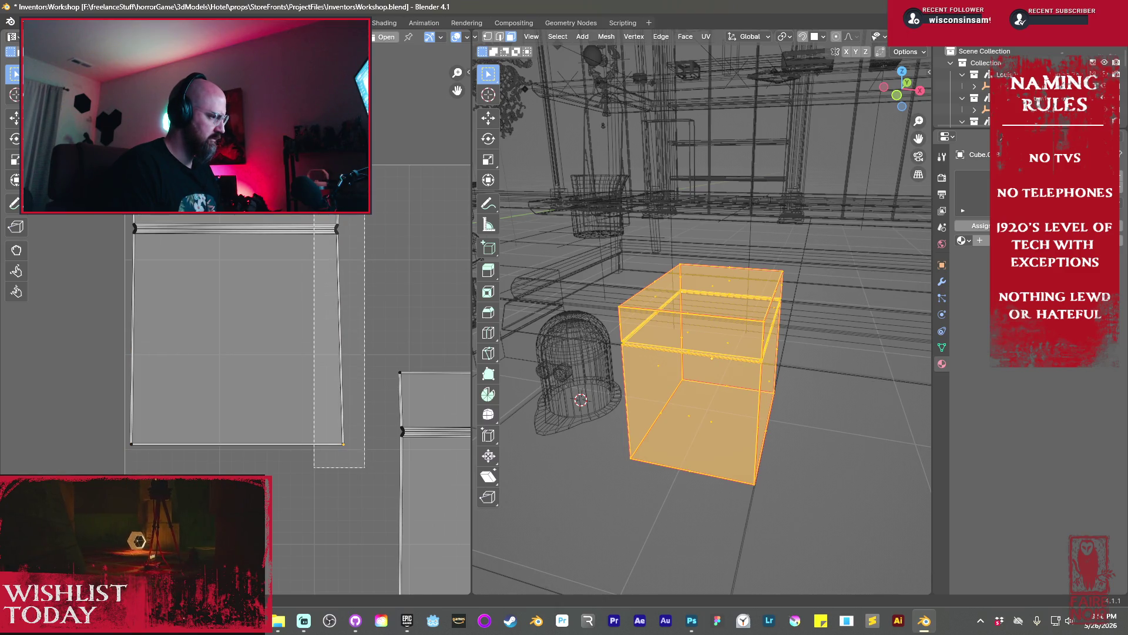
{"action": "key", "text": "s"}
{"action": "key", "text": "x"}
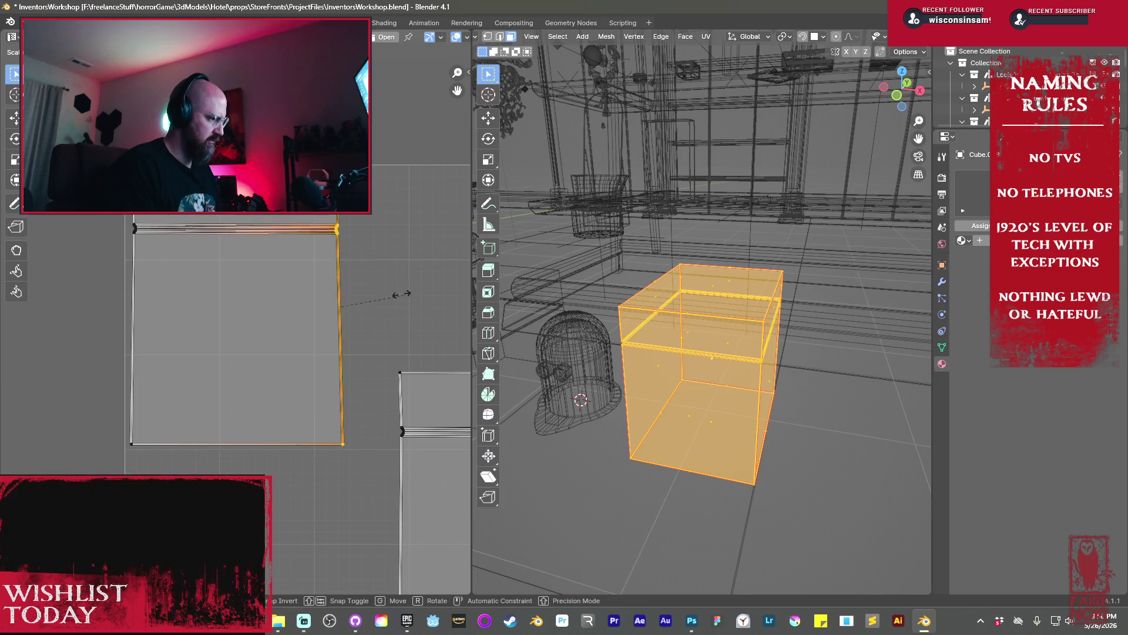
{"action": "left_click", "coordinate": [425, 285]}
{"action": "key", "text": "s"}
{"action": "key", "text": "x"}
{"action": "key", "text": "0"}
{"action": "key", "text": "Return"}
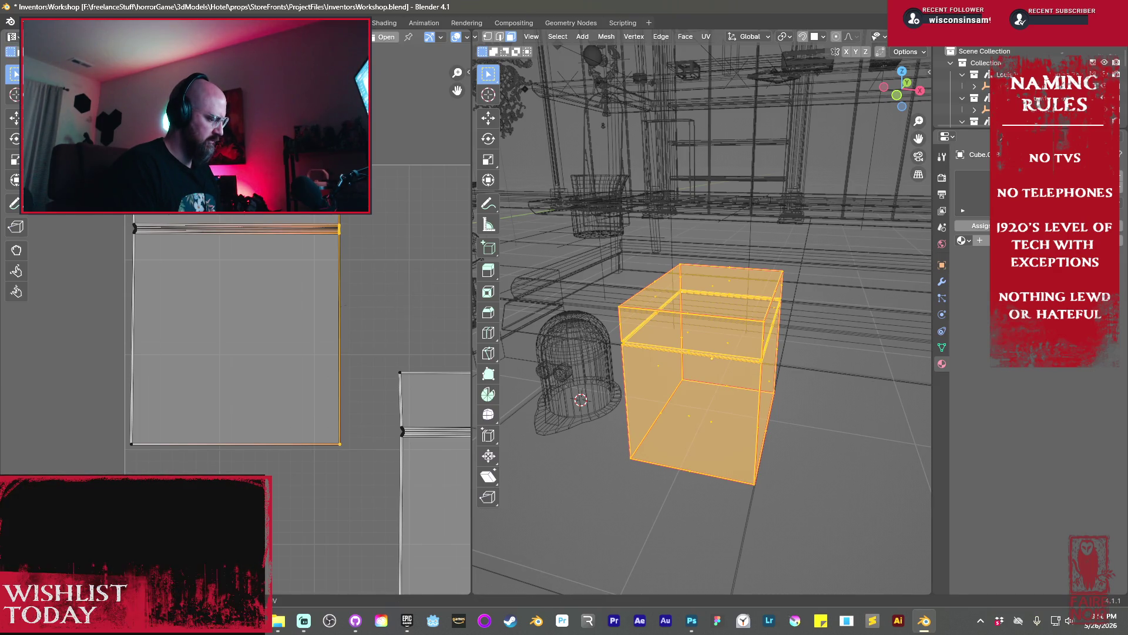
Straighten the first island's left edge with a horizontal scale
{"action": "mouse_move", "coordinate": [97, 216]}
{"action": "left_mouse_down"}
{"action": "mouse_move", "coordinate": [167, 321]}
{"action": "mouse_move", "coordinate": [174, 465]}
{"action": "left_mouse_up"}
{"action": "key", "text": "s"}
{"action": "key", "text": "s"}
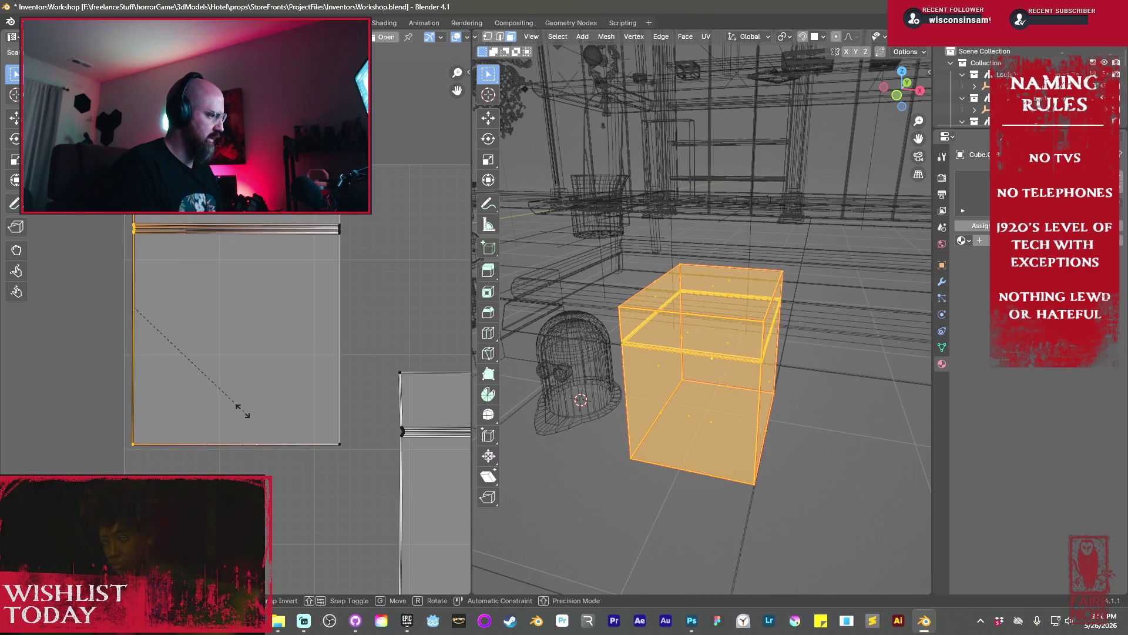
{"action": "key", "text": "x"}
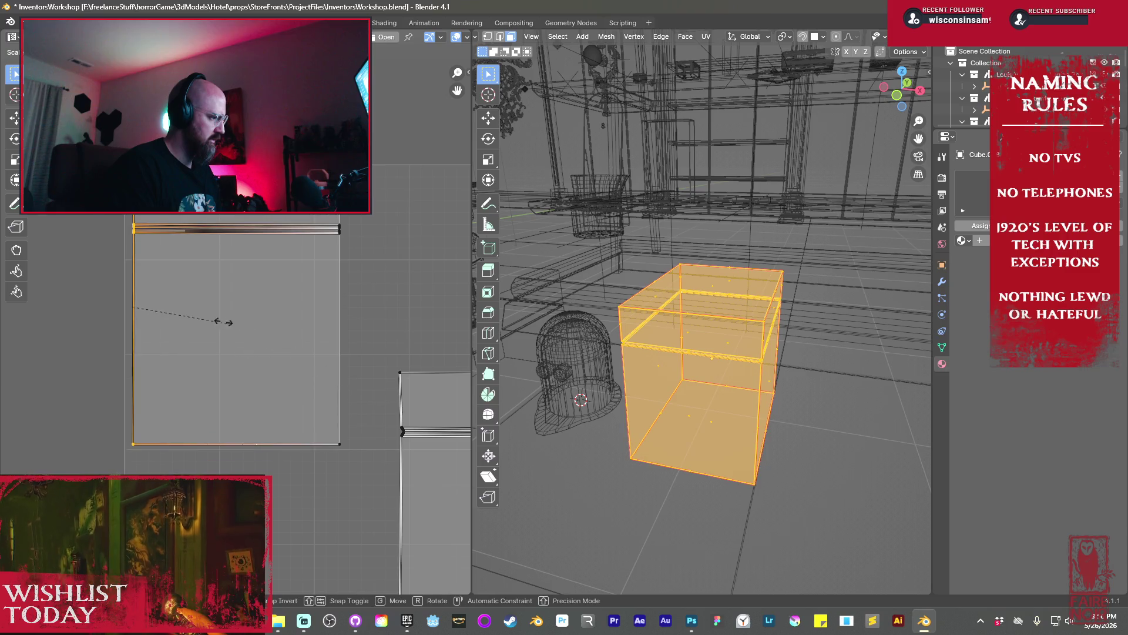
{"action": "left_click", "coordinate": [259, 290]}
{"action": "scroll", "coordinate": [260, 287], "scroll_direction": "up", "scroll_amount": 5}
{"action": "scroll", "coordinate": [349, 375], "scroll_direction": "down", "scroll_amount": 6}
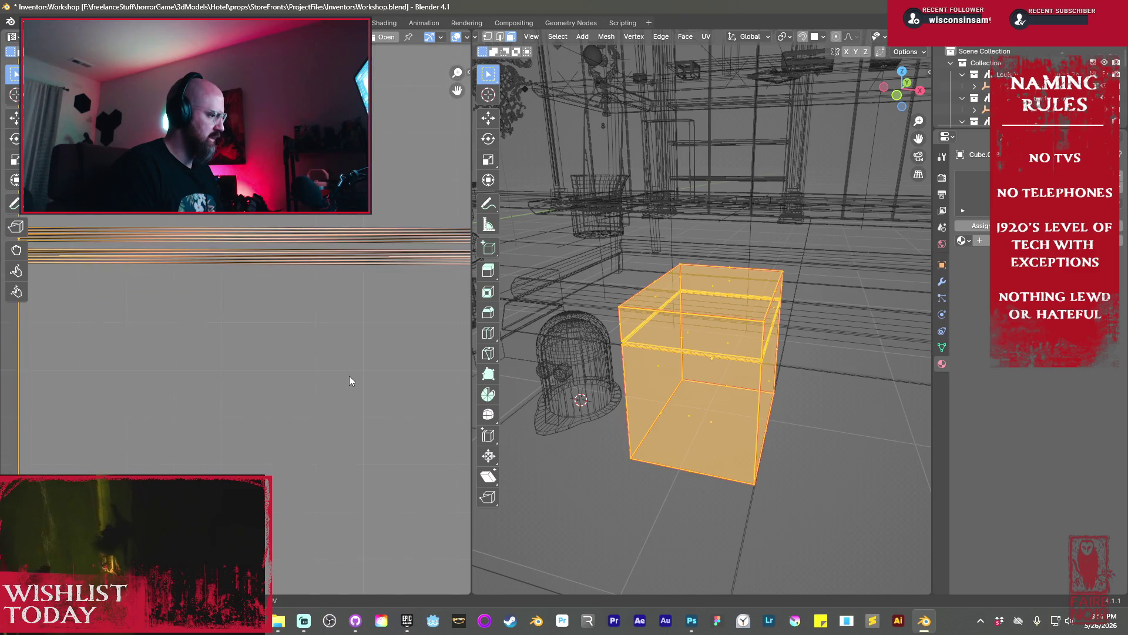
Move the middle island up and left to sit beside the first one
{"action": "middle_click_drag", "start_coordinate": [390, 395], "coordinate": [295, 364]}
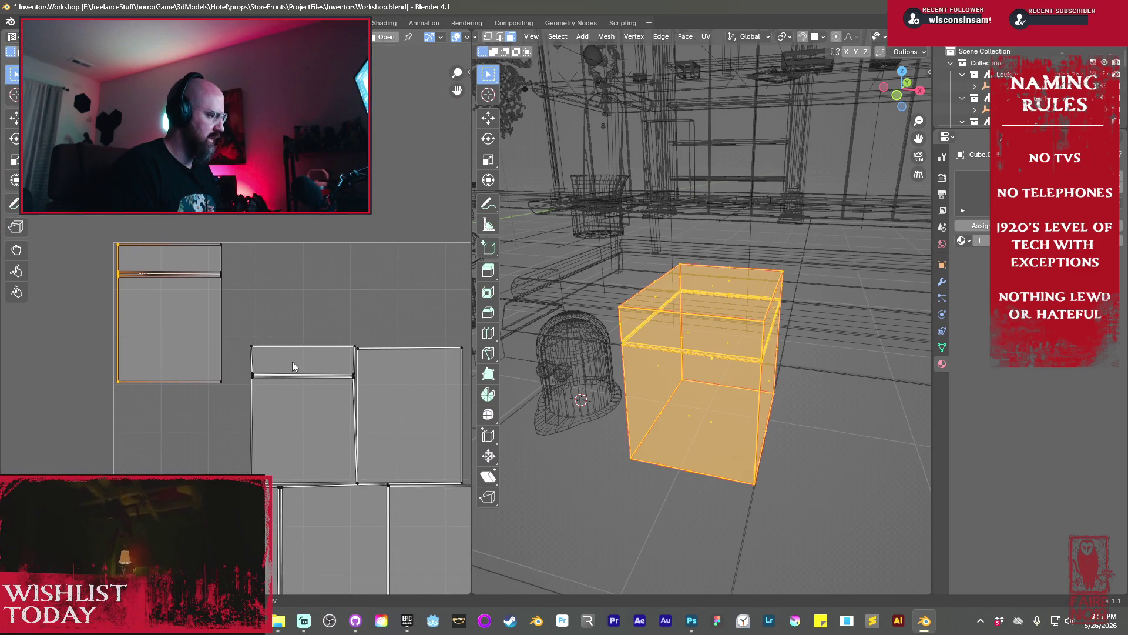
{"action": "left_click", "coordinate": [278, 374]}
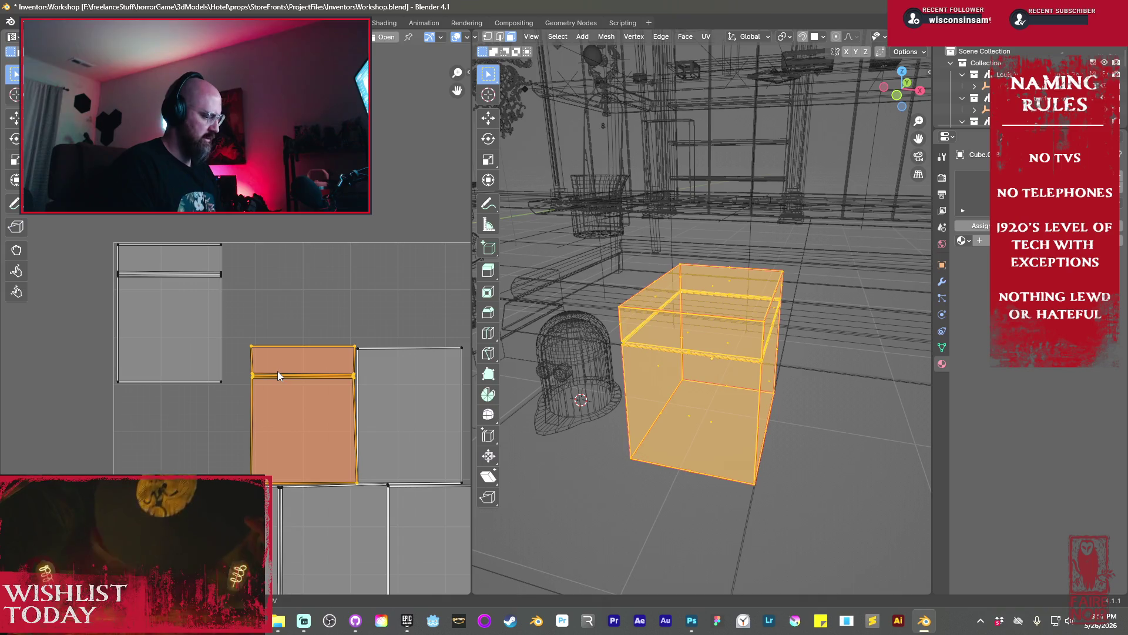
{"action": "key", "text": "g"}
{"action": "left_click", "coordinate": [253, 266]}
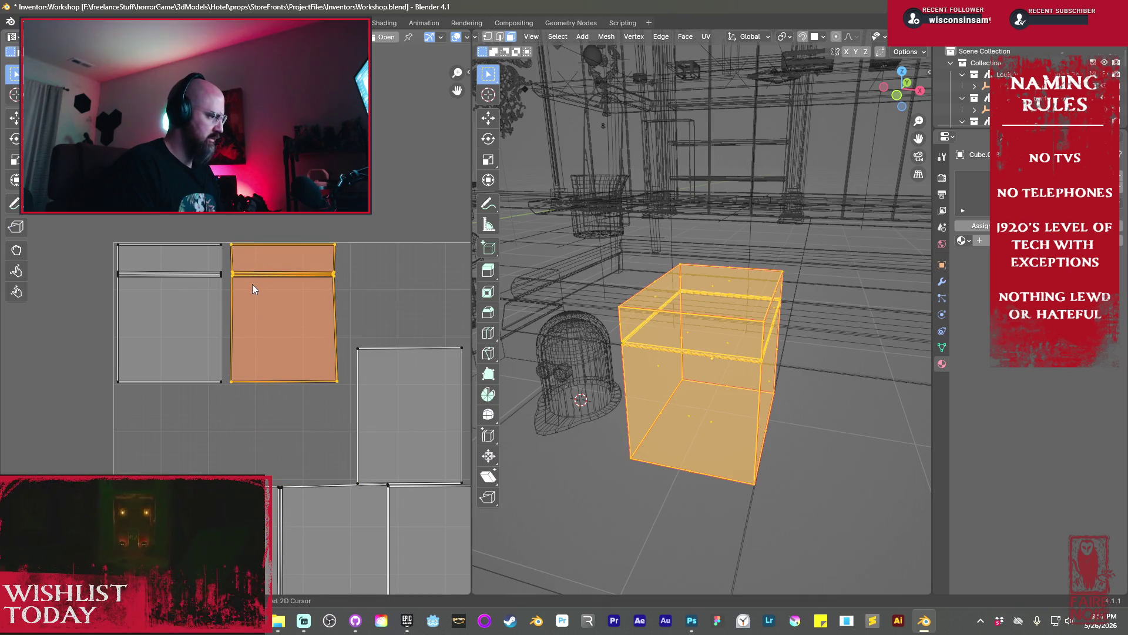
{"action": "scroll", "coordinate": [253, 279], "scroll_direction": "up", "scroll_amount": 4}
{"action": "scroll", "coordinate": [267, 271], "scroll_direction": "up", "scroll_amount": 2}
{"action": "scroll", "coordinate": [276, 369], "scroll_direction": "down", "scroll_amount": 1}
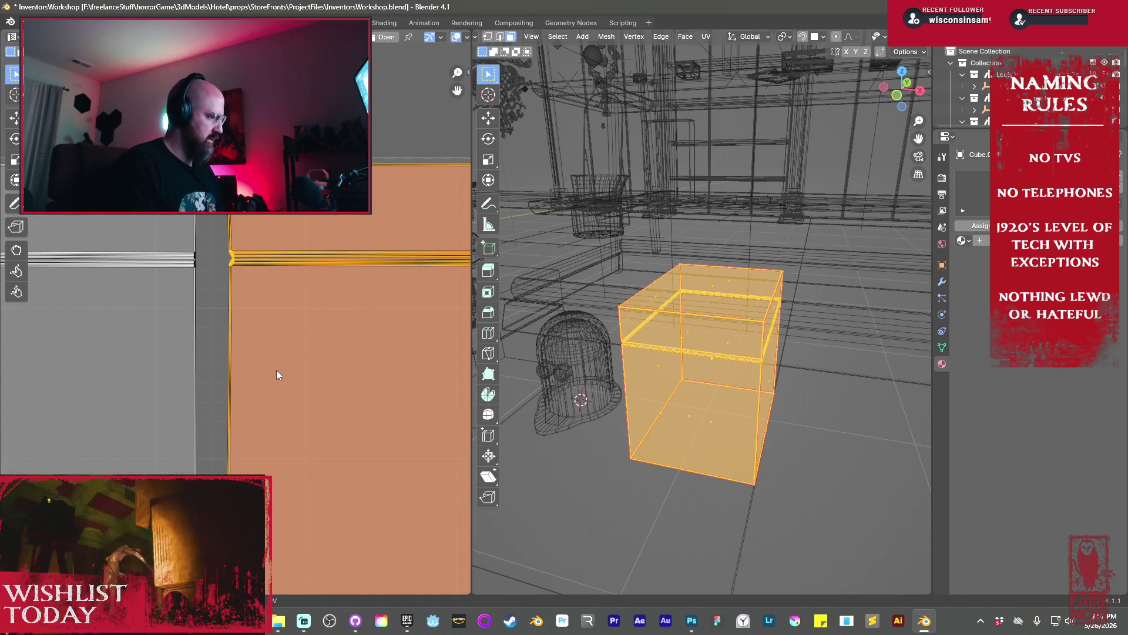
{"action": "scroll", "coordinate": [276, 369], "scroll_direction": "down", "scroll_amount": 2}
Attempt to straighten the second island's left and right edges by scaling
{"action": "left_click_drag", "start_coordinate": [219, 227], "coordinate": [268, 483]}
{"action": "key", "text": "s"}
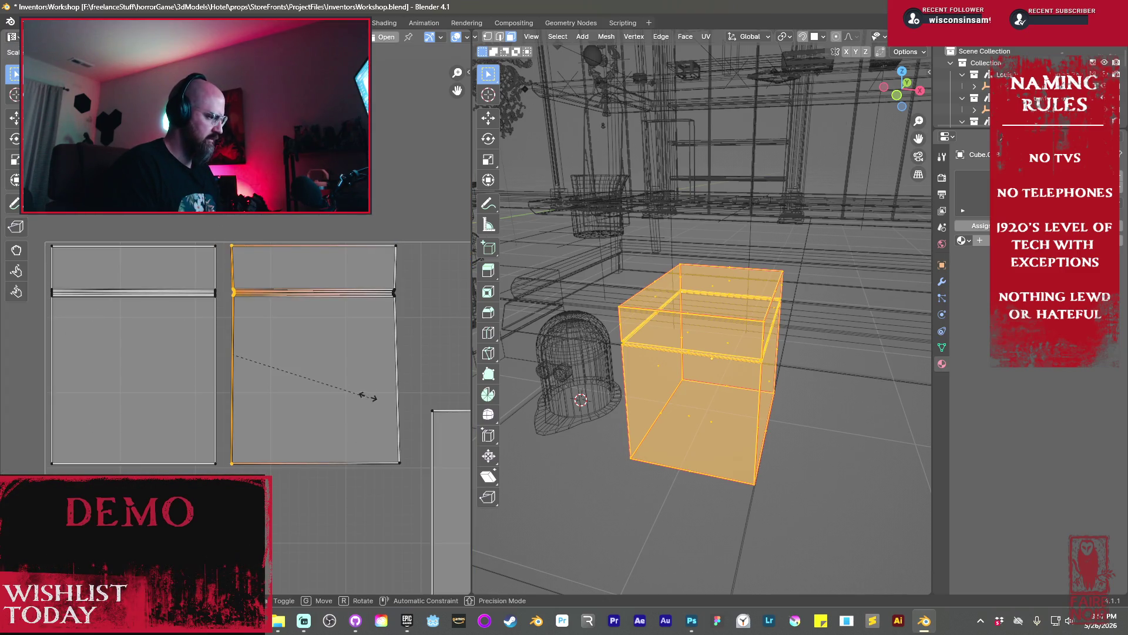
{"action": "key", "text": "s"}
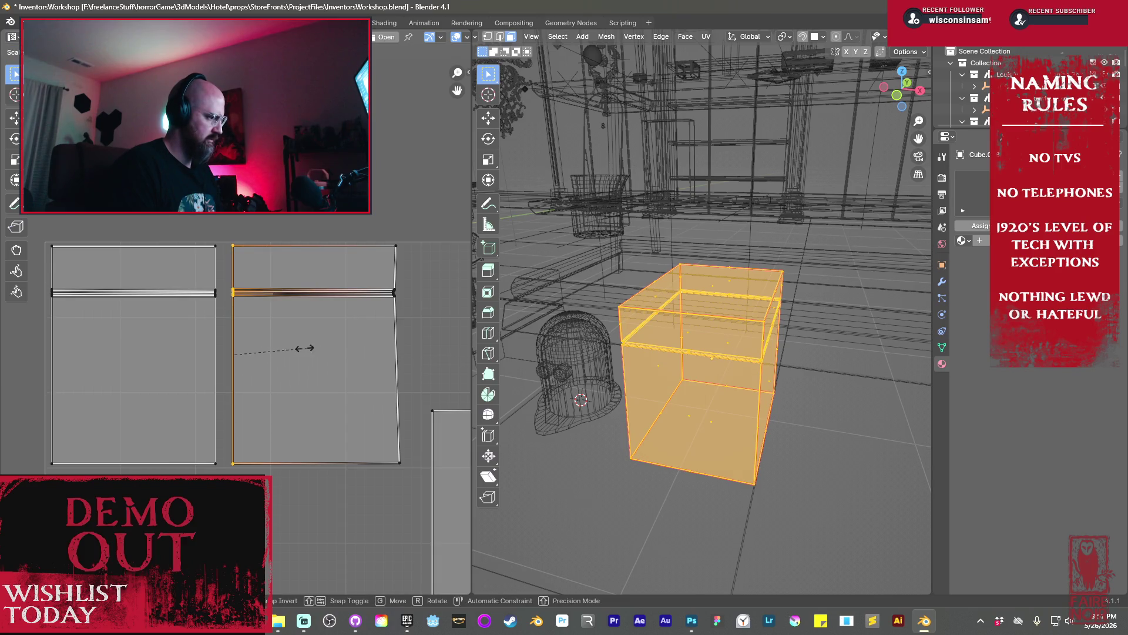
{"action": "key", "text": "Escape"}
{"action": "left_click_drag", "start_coordinate": [364, 242], "coordinate": [414, 482]}
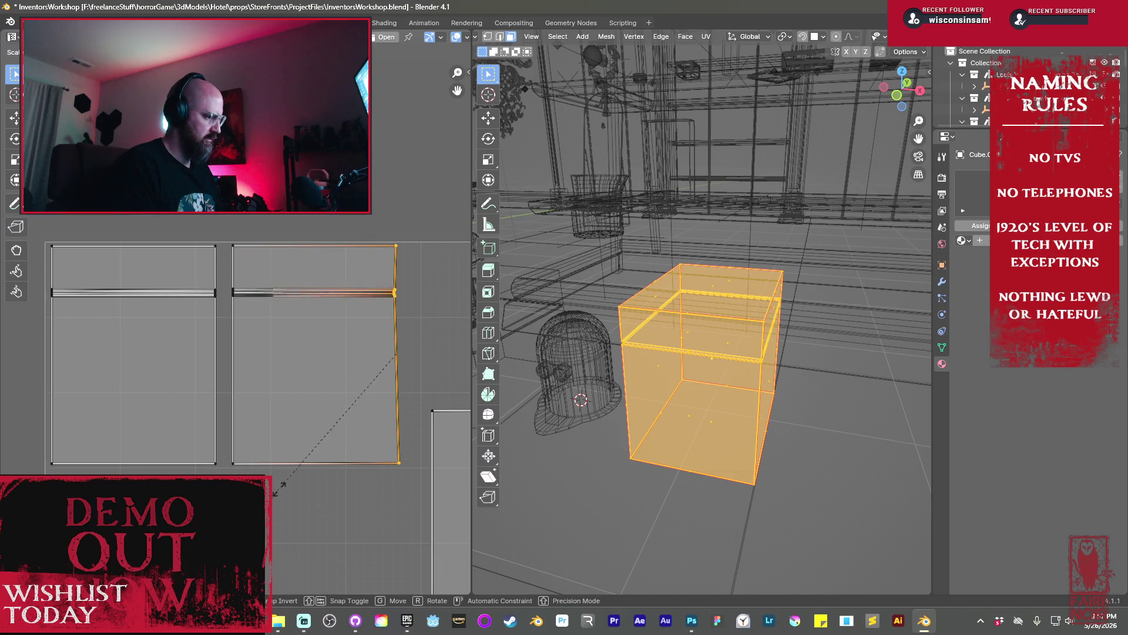
{"action": "key", "text": "s"}
{"action": "key", "text": "Escape"}
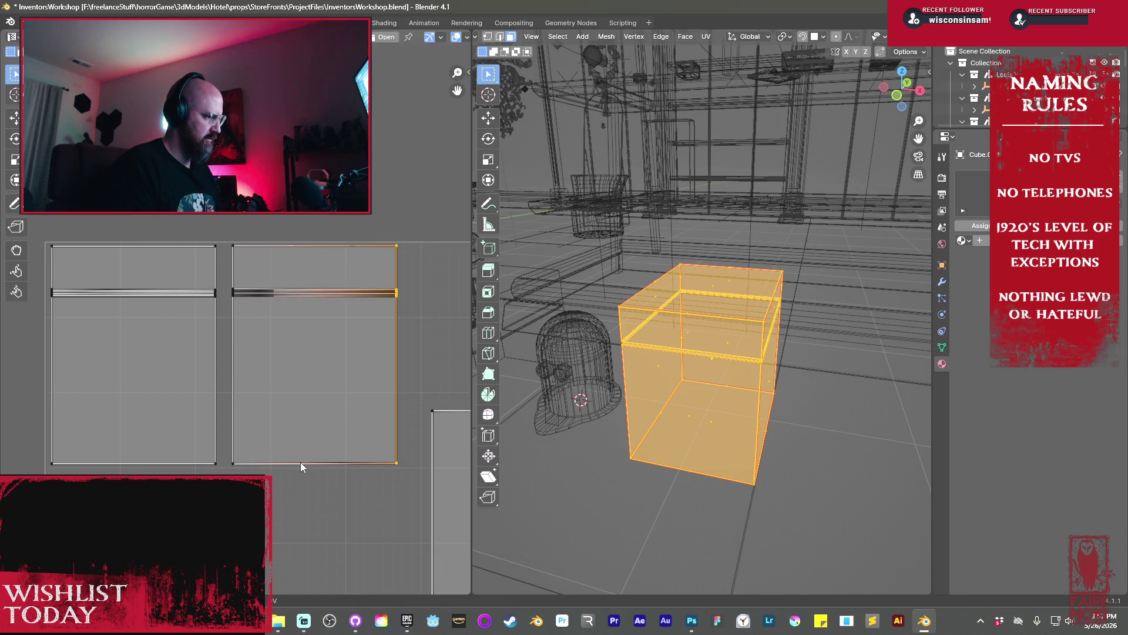
{"action": "key", "text": "Escape"}
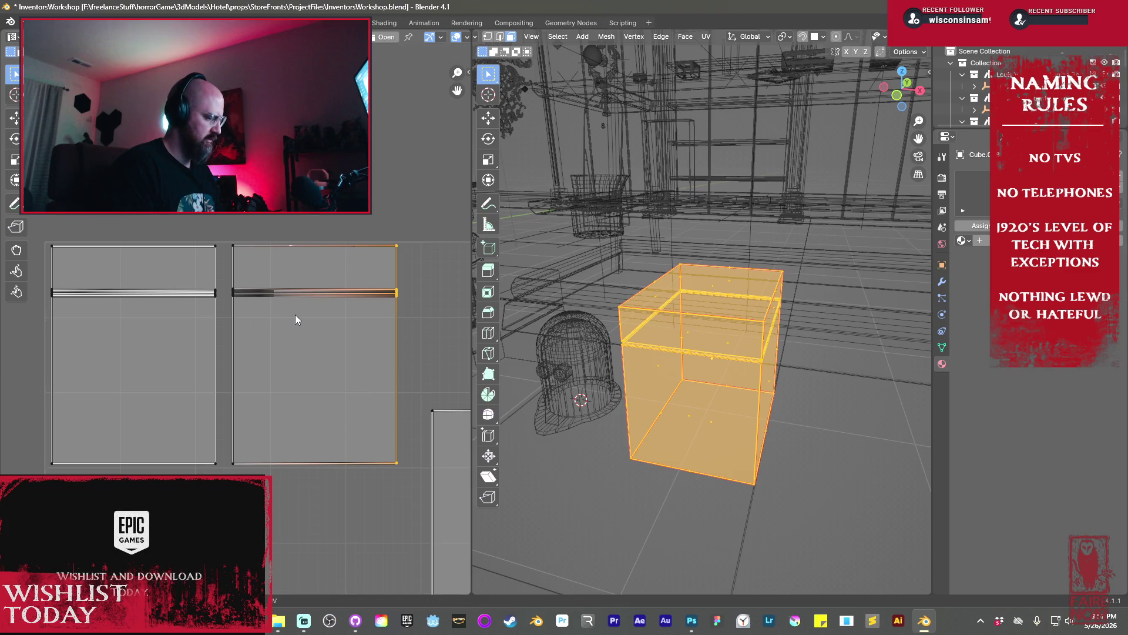
Select the entire second island and shift it slightly left
{"action": "left_click", "coordinate": [295, 320]}
{"action": "key", "text": "l"}
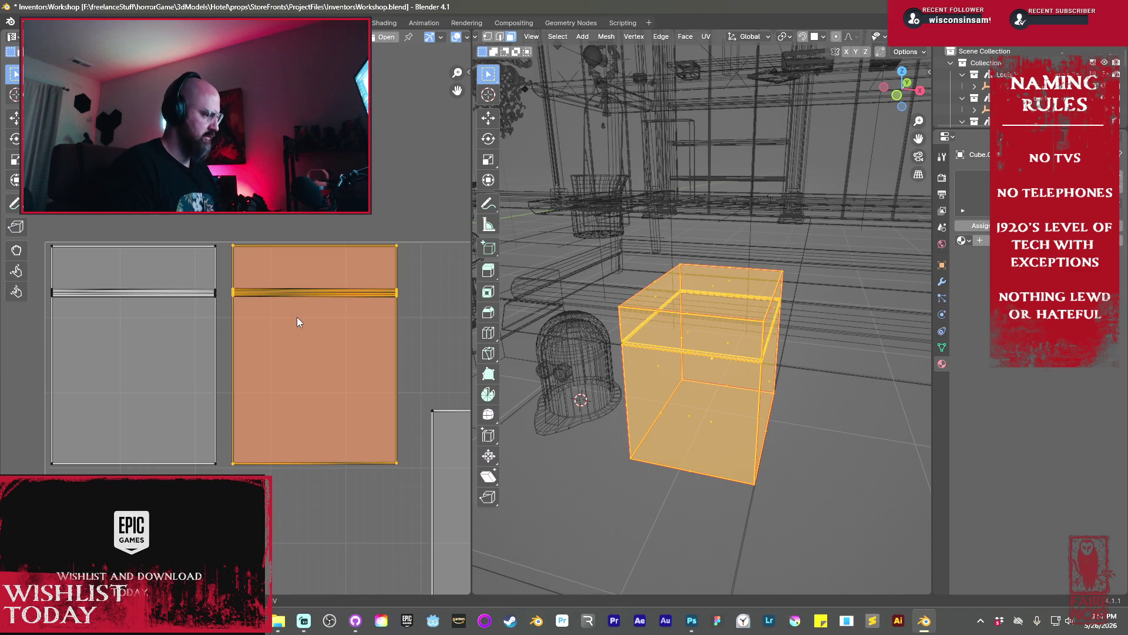
{"action": "key", "text": "g"}
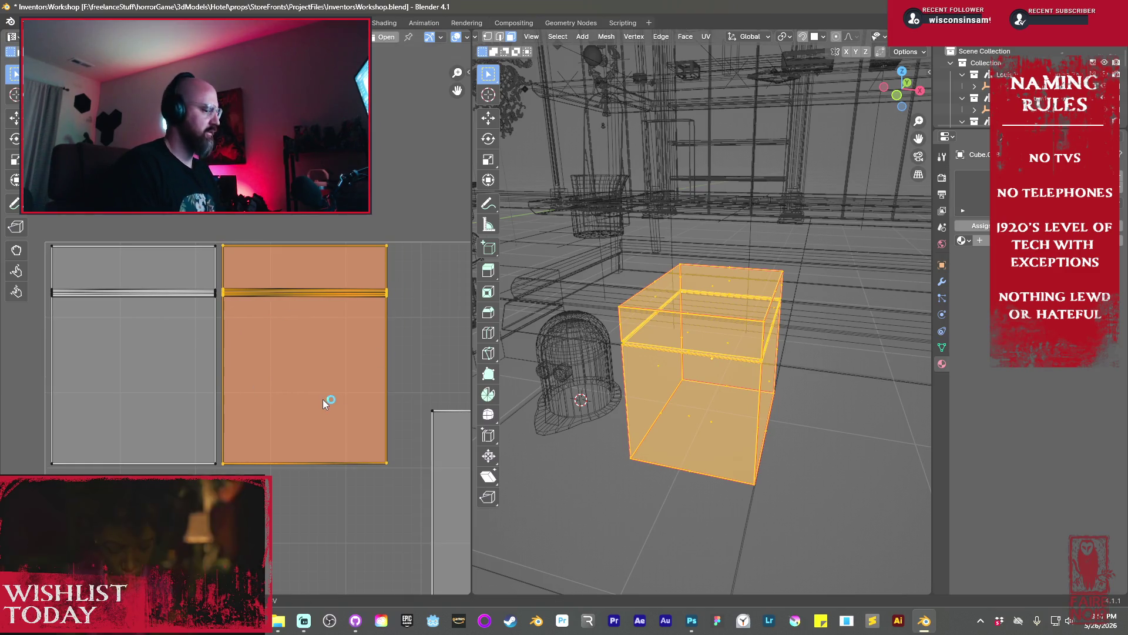
{"action": "scroll", "coordinate": [324, 388], "scroll_direction": "down", "scroll_amount": 3}
{"action": "left_click", "coordinate": [335, 365]}
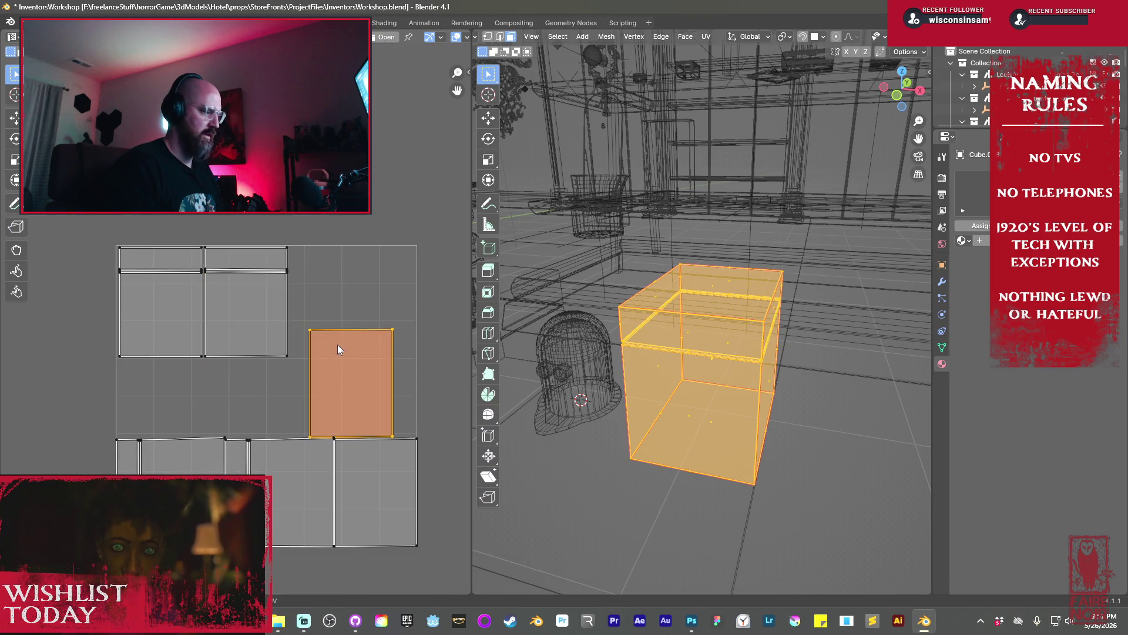
Move the right-middle island up and right and the lower-right island up
{"action": "left_click", "coordinate": [328, 487]}
{"action": "left_click", "coordinate": [333, 404]}
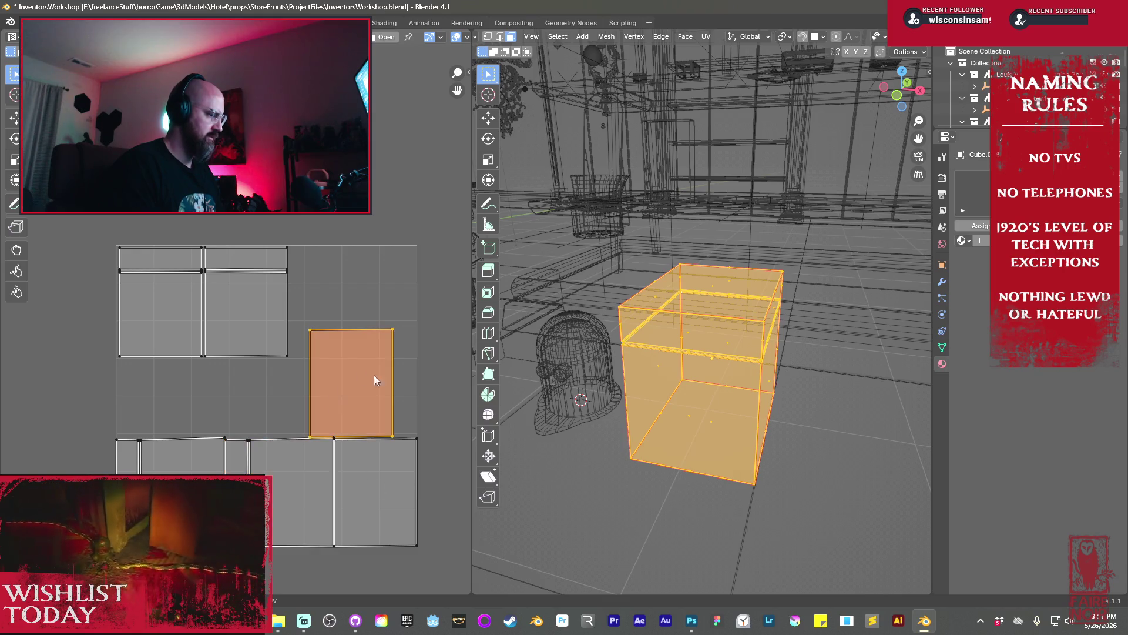
{"action": "key", "text": "g"}
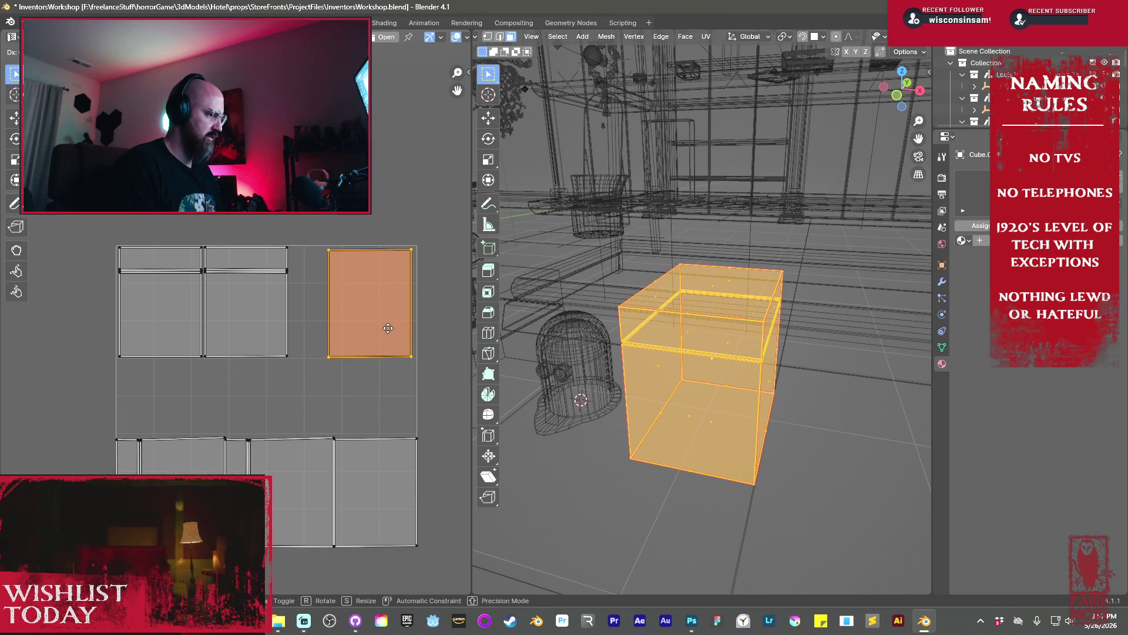
{"action": "left_click", "coordinate": [354, 516]}
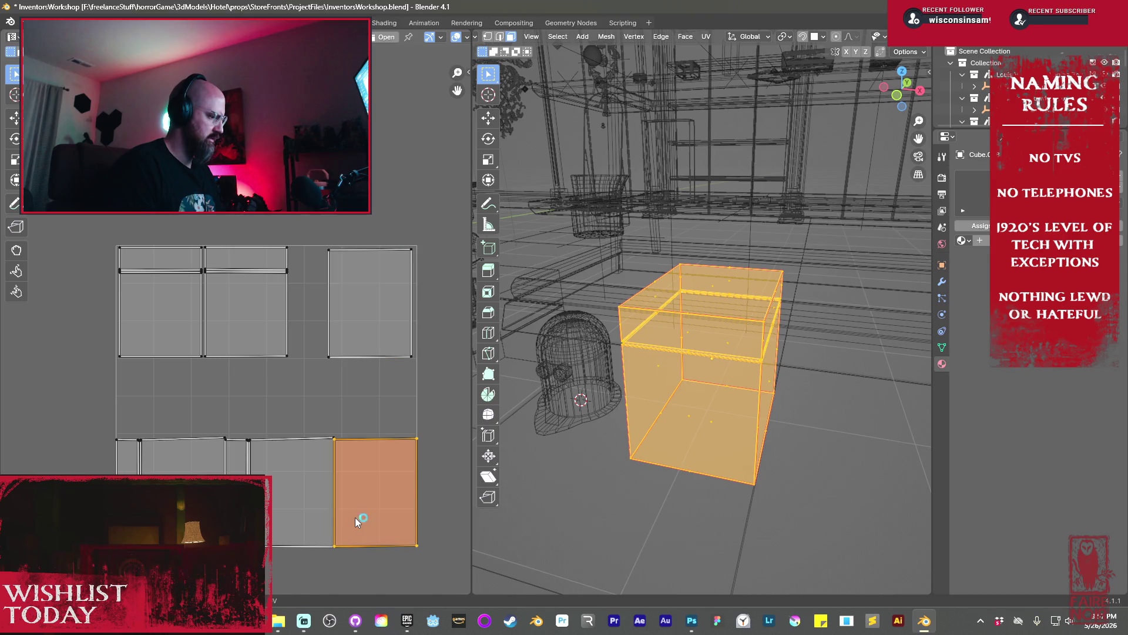
{"action": "key", "text": "g"}
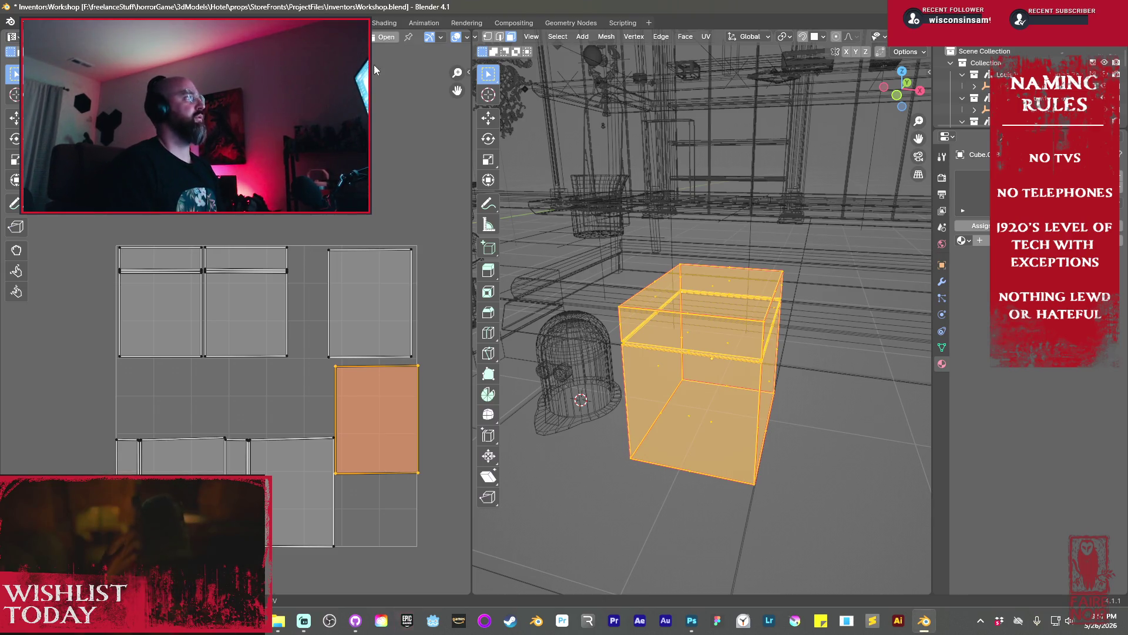
Rotate the narrow strip island horizontal and turn the larger island below by 90 degrees
{"action": "left_click", "coordinate": [235, 470]}
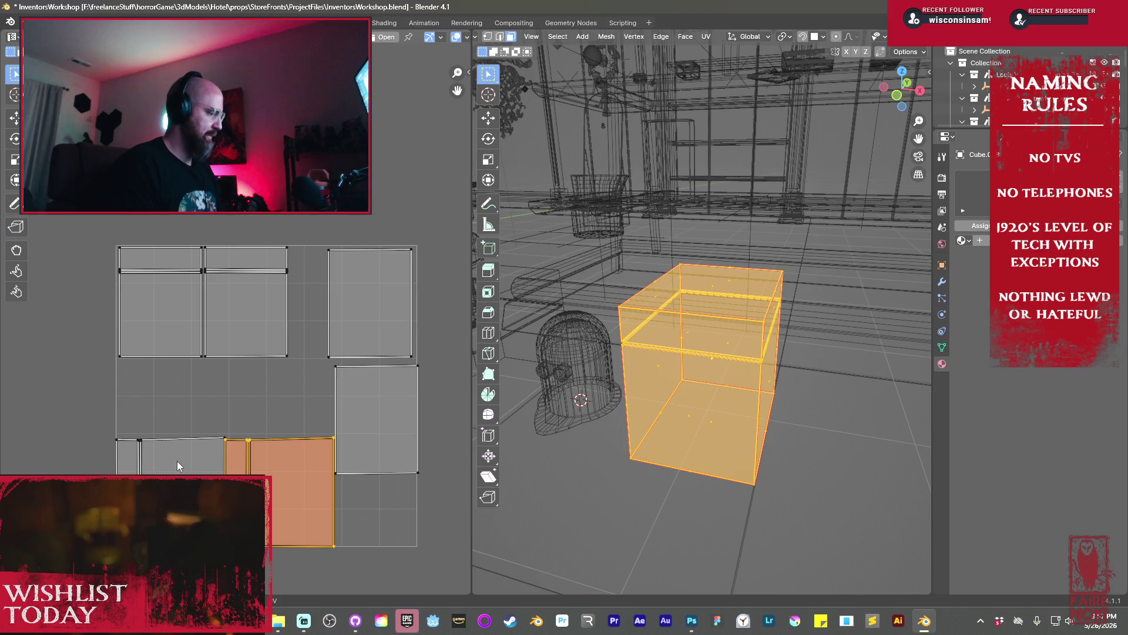
{"action": "left_click", "coordinate": [140, 459]}
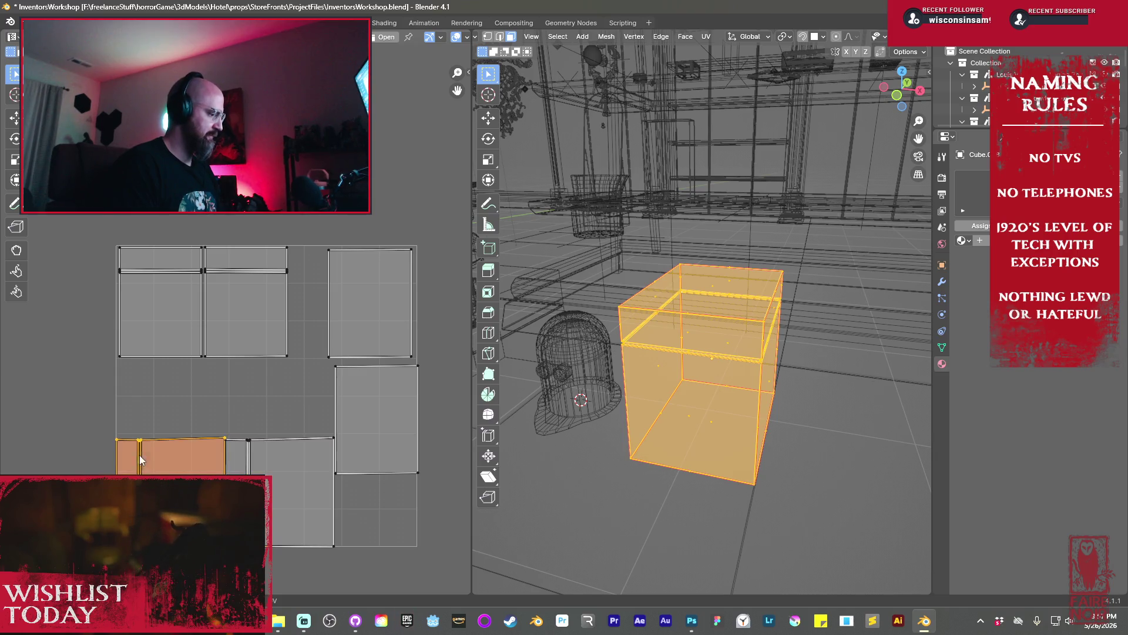
{"action": "key", "text": "r"}
{"action": "left_click", "coordinate": [221, 392]}
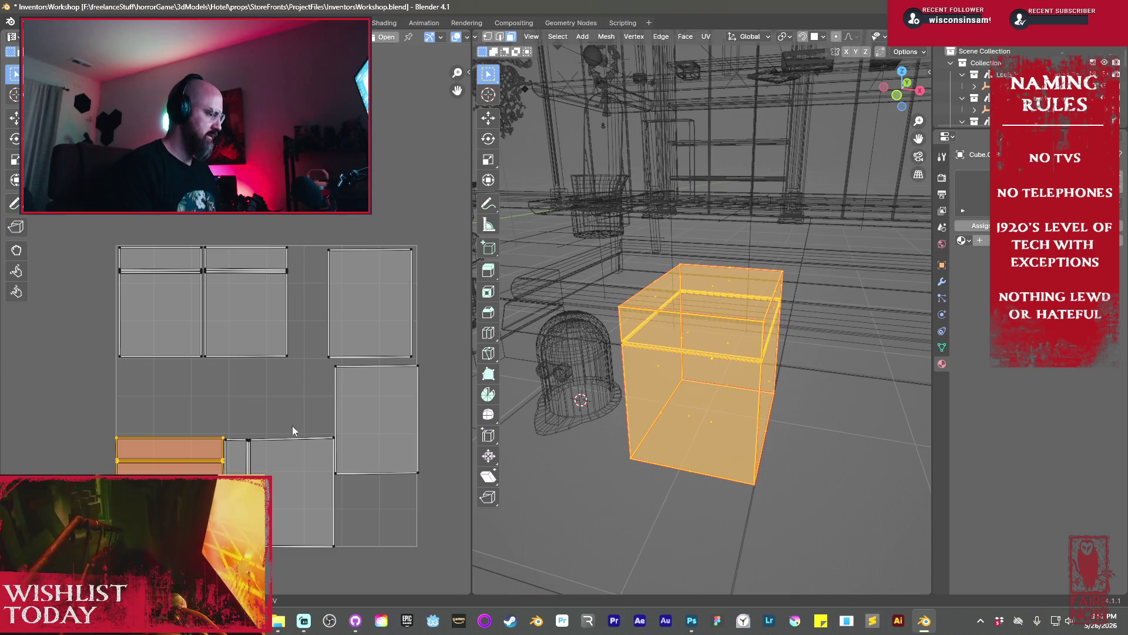
{"action": "left_click", "coordinate": [288, 447]}
{"action": "type", "text": "r90"}
{"action": "key", "text": "Return"}
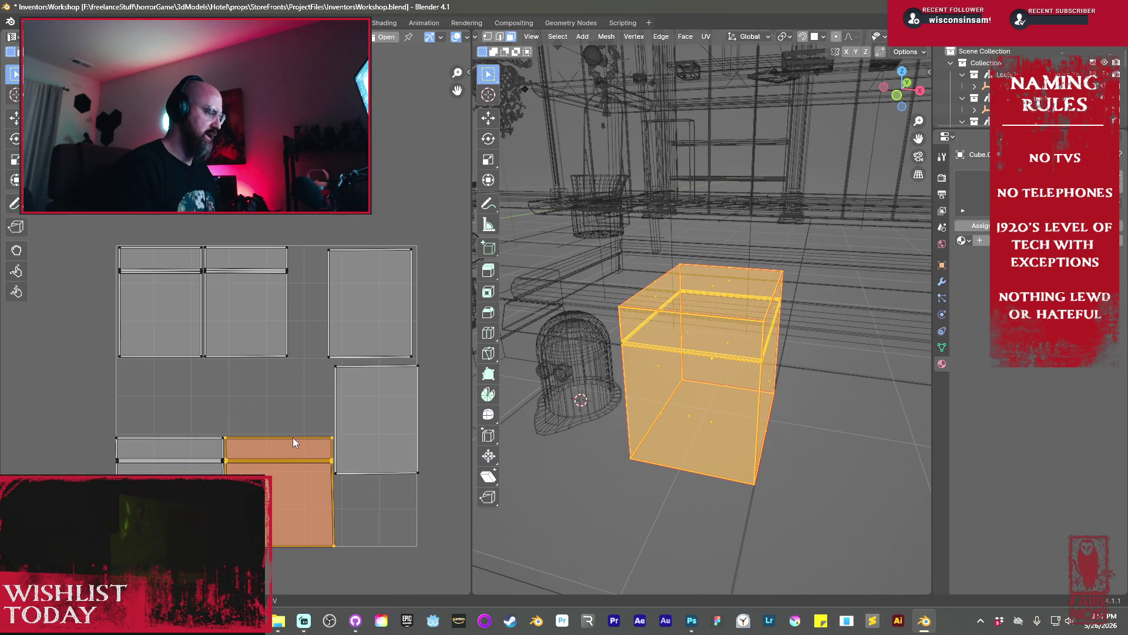
Move the island with its strip on top into the lower-middle gap
{"action": "scroll", "coordinate": [249, 427], "scroll_direction": "up", "scroll_amount": 1}
{"action": "middle_click_drag", "start_coordinate": [249, 427], "coordinate": [303, 410]}
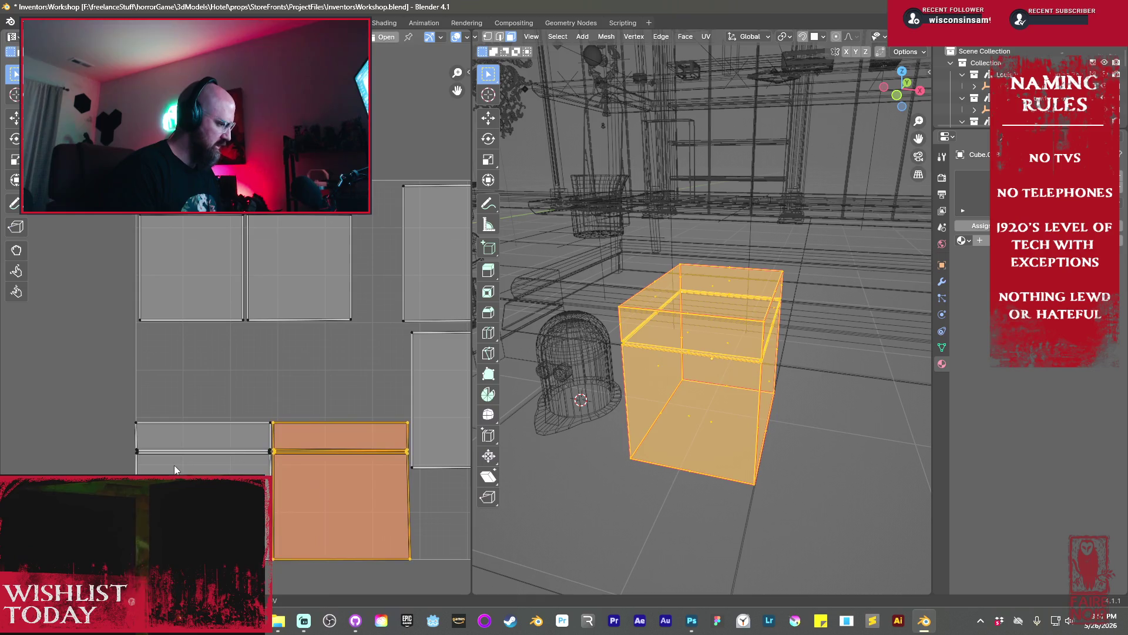
{"action": "left_click", "coordinate": [199, 464]}
{"action": "key", "text": "g"}
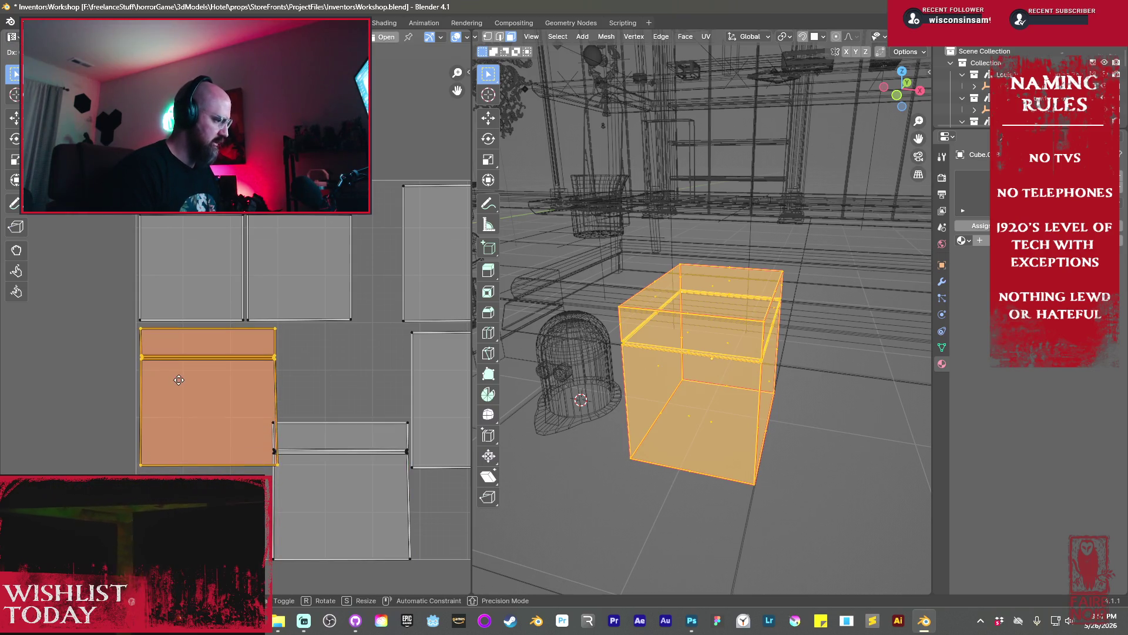
{"action": "left_click_drag", "start_coordinate": [178, 379], "coordinate": [178, 376]}
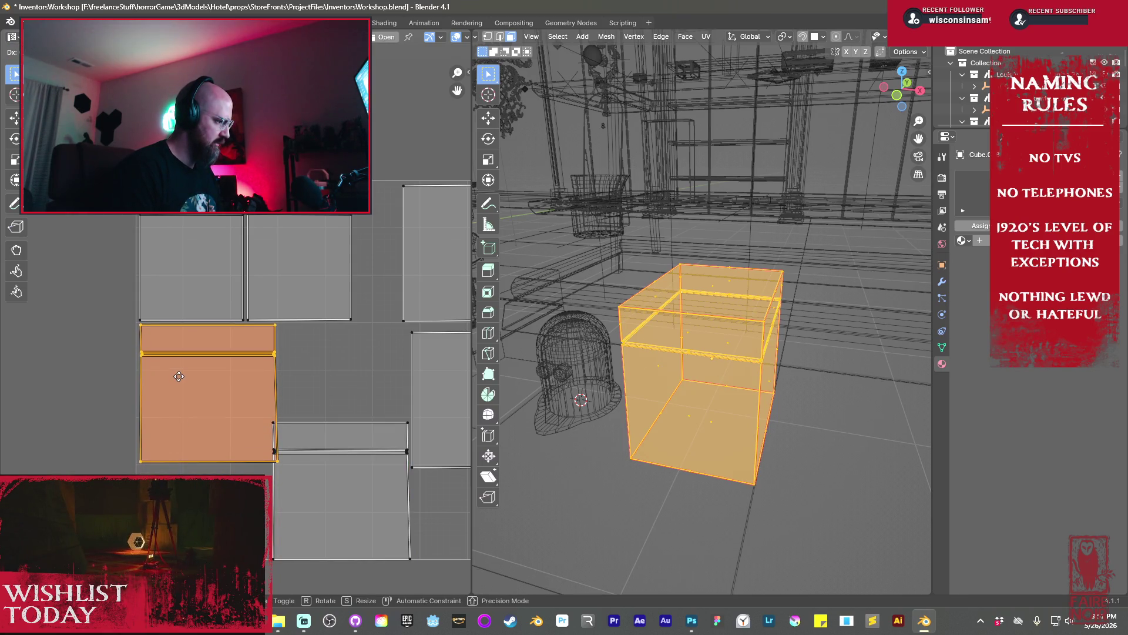
{"action": "mouse_move", "coordinate": [303, 485]}
{"action": "left_mouse_down"}
{"action": "mouse_move", "coordinate": [372, 509]}
{"action": "mouse_move", "coordinate": [308, 479]}
{"action": "mouse_move", "coordinate": [336, 531]}
{"action": "mouse_move", "coordinate": [406, 473]}
{"action": "left_mouse_up"}
{"action": "left_click", "coordinate": [407, 473]}
{"action": "scroll", "coordinate": [369, 425], "scroll_direction": "up", "scroll_amount": 3}
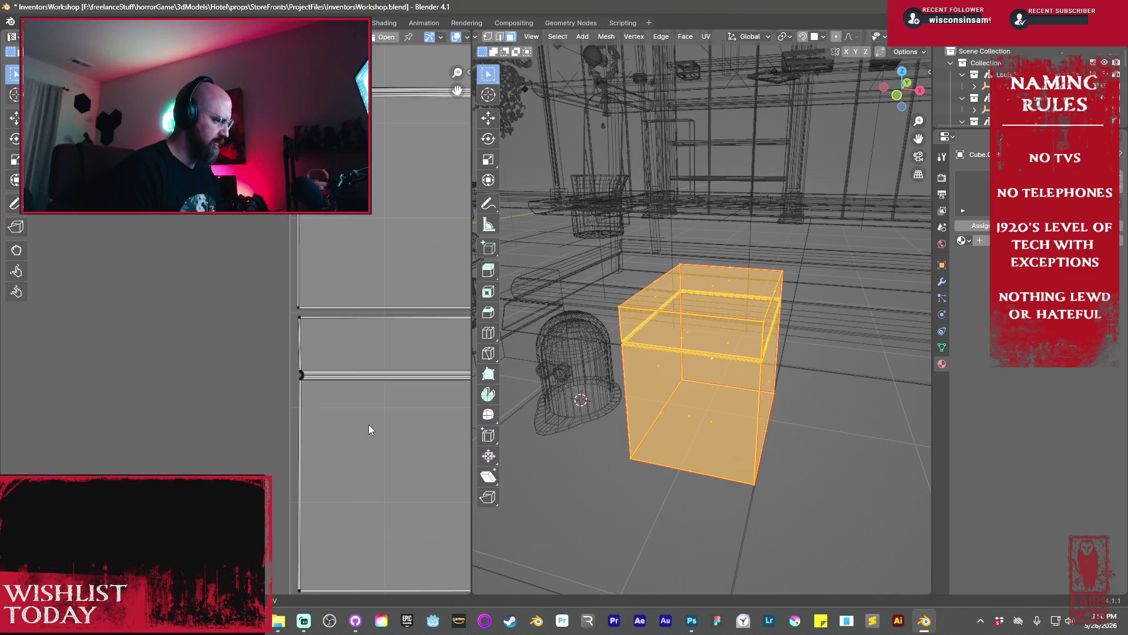
Straighten the island's slanted left edge into a vertical line
{"action": "left_click_drag", "start_coordinate": [267, 274], "coordinate": [288, 402]}
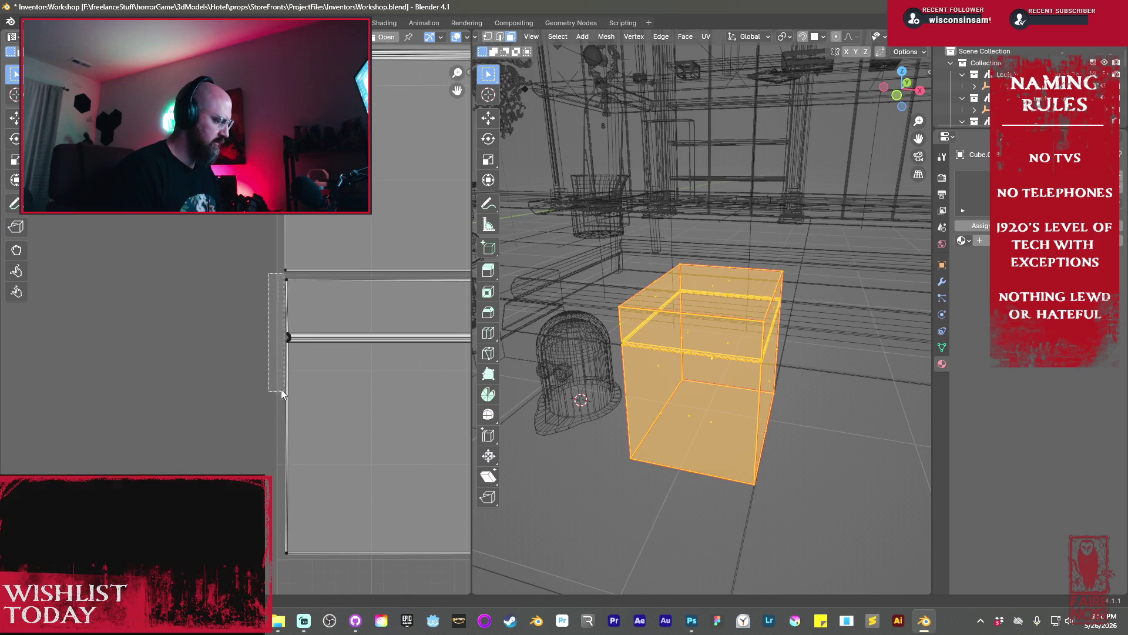
{"action": "mouse_move", "coordinate": [259, 273]}
{"action": "left_mouse_down"}
{"action": "mouse_move", "coordinate": [301, 482]}
{"action": "mouse_move", "coordinate": [303, 564]}
{"action": "left_mouse_up"}
{"action": "key", "text": "s"}
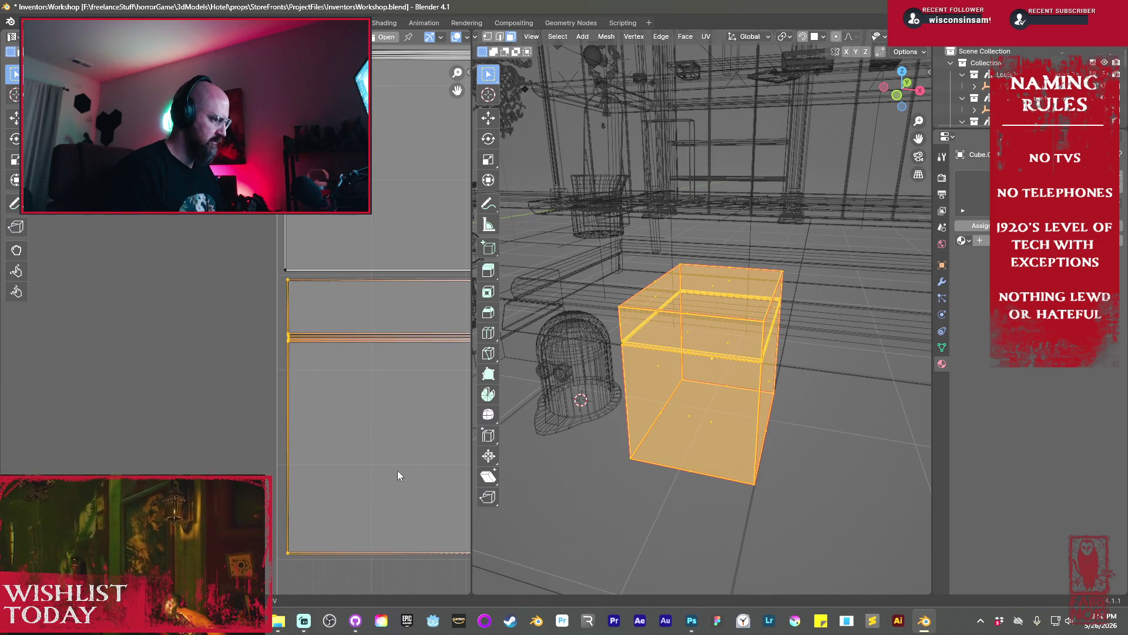
{"action": "left_click", "coordinate": [328, 439]}
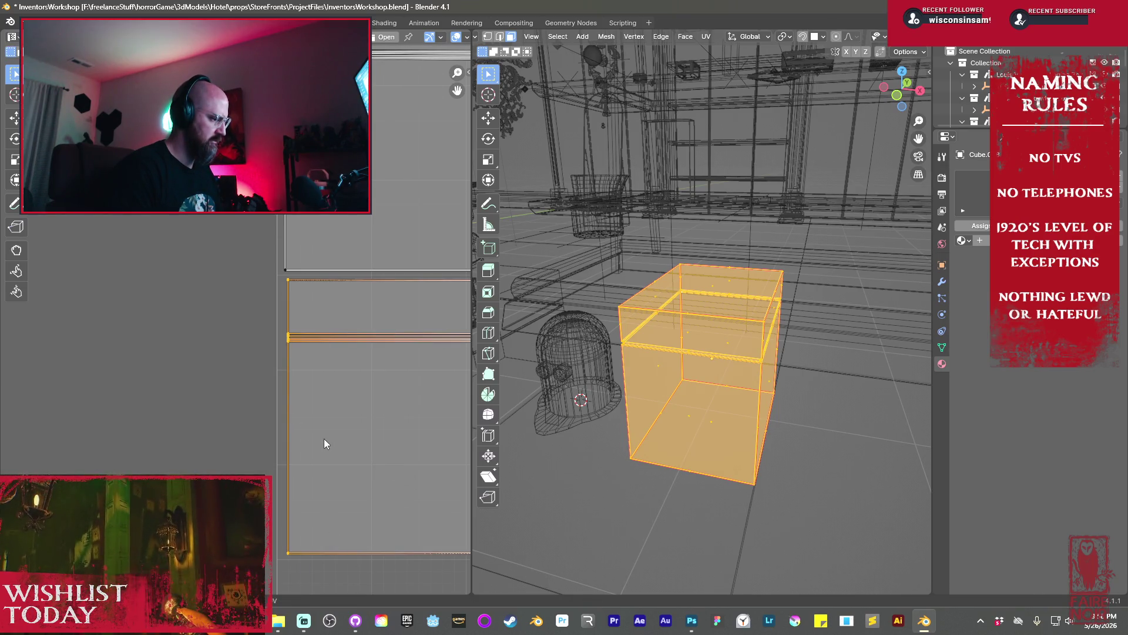
Make the island's right edge exactly vertical with an X-axis scale
{"action": "middle_click_drag", "start_coordinate": [323, 438], "coordinate": [121, 393]}
{"action": "mouse_move", "coordinate": [390, 540]}
{"action": "left_mouse_down"}
{"action": "mouse_move", "coordinate": [339, 340]}
{"action": "mouse_move", "coordinate": [333, 249]}
{"action": "left_mouse_up"}
{"action": "key", "text": "s"}
{"action": "key", "text": "x"}
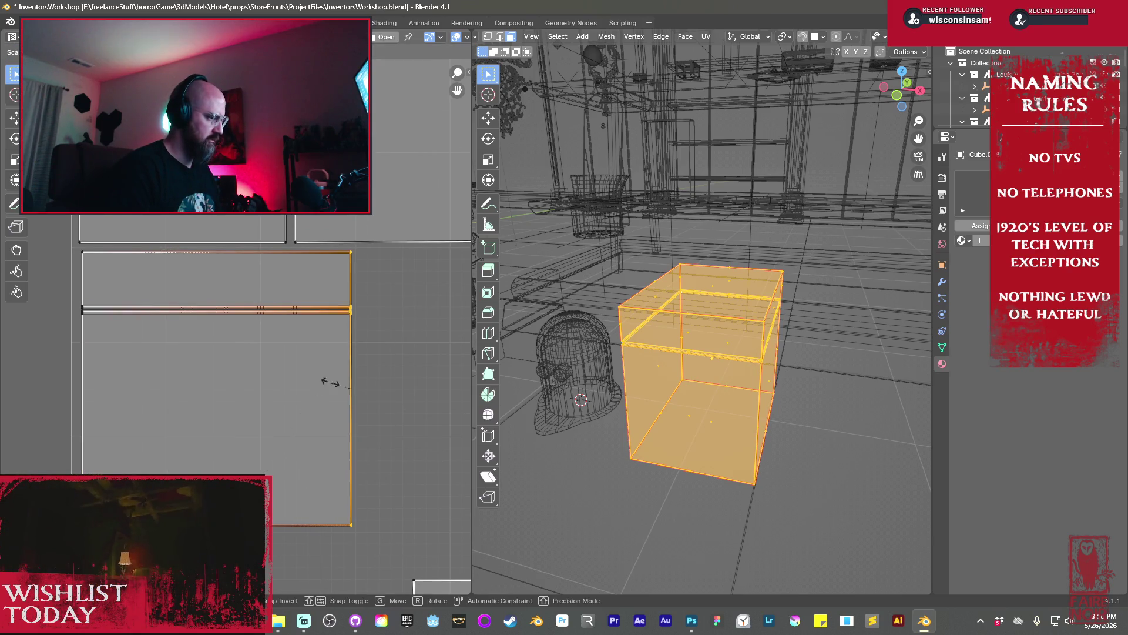
{"action": "left_click", "coordinate": [317, 421]}
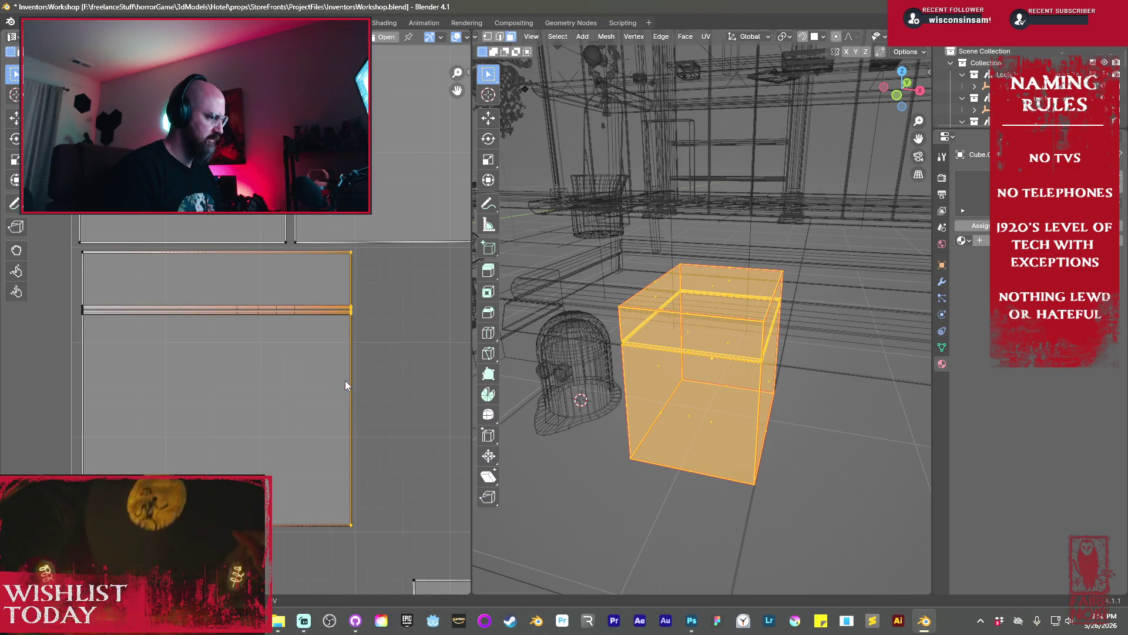
{"action": "scroll", "coordinate": [344, 381], "scroll_direction": "down", "scroll_amount": 4}
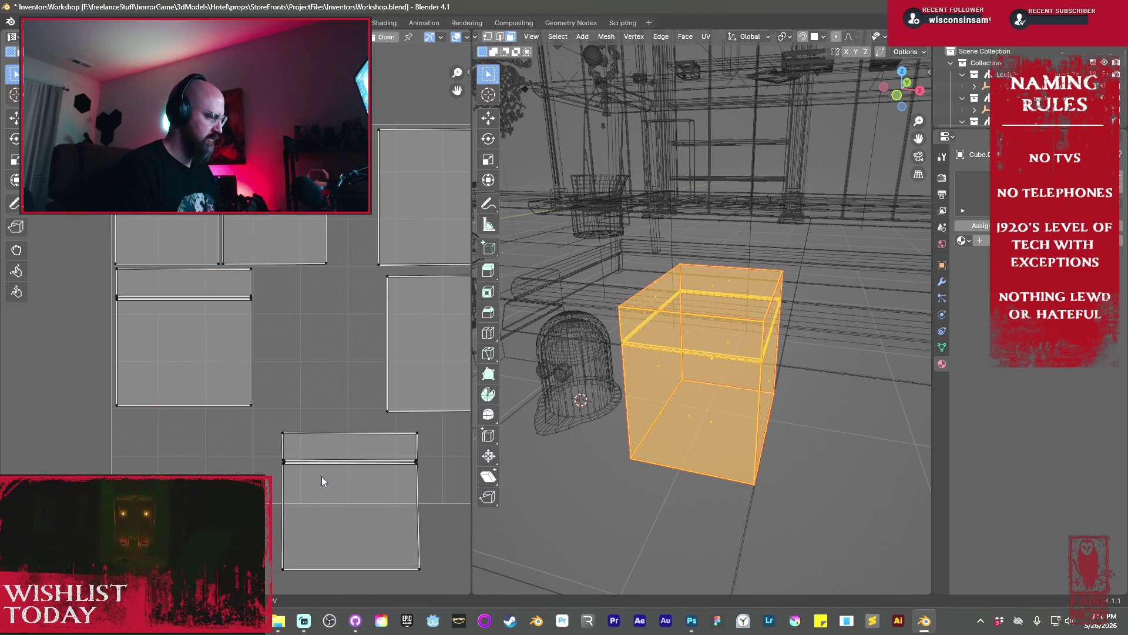
Move the bottom island up and left, then rotate the right-hand island 90 degrees
{"action": "left_click", "coordinate": [322, 476]}
{"action": "key", "text": "g"}
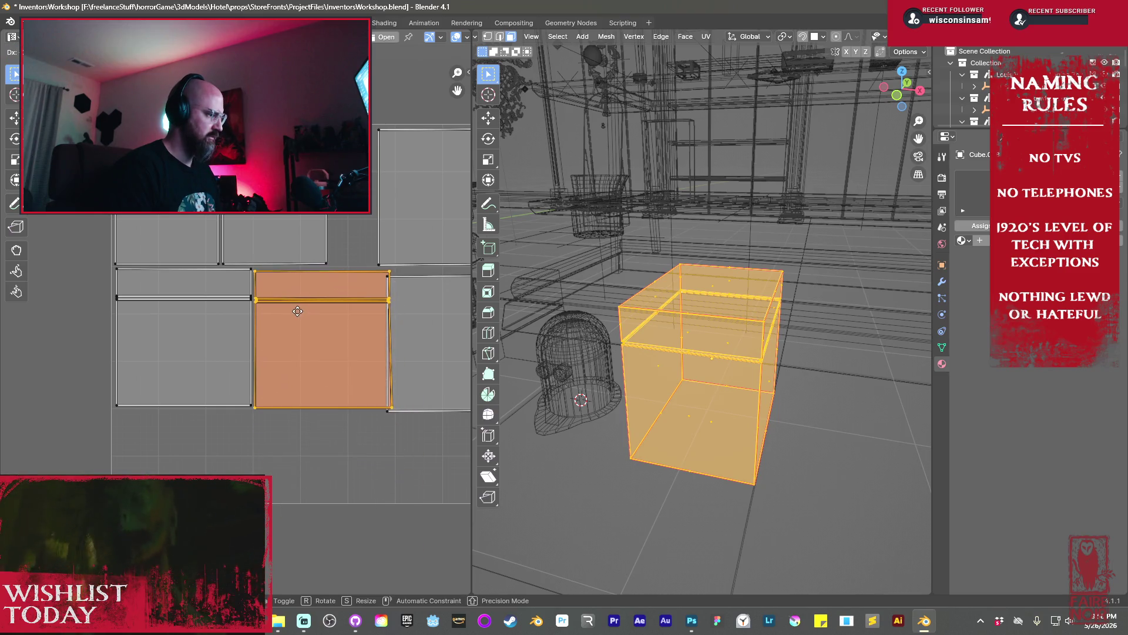
{"action": "left_click", "coordinate": [297, 309]}
{"action": "middle_click_drag", "start_coordinate": [427, 331], "coordinate": [362, 327]}
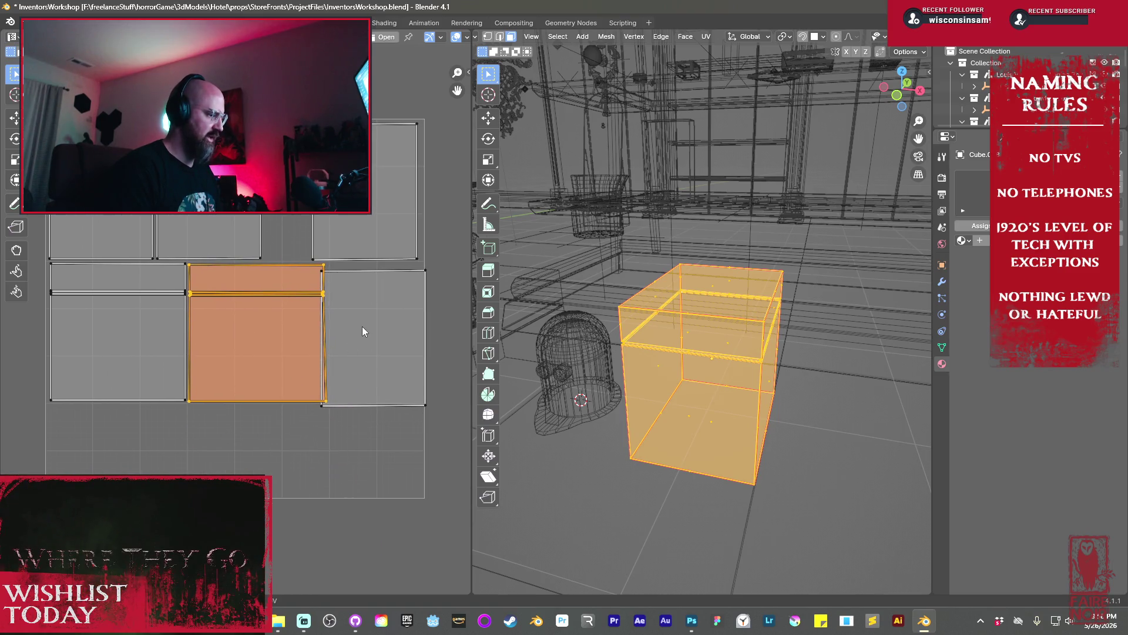
{"action": "left_click", "coordinate": [390, 282]}
{"action": "type", "text": "r"}
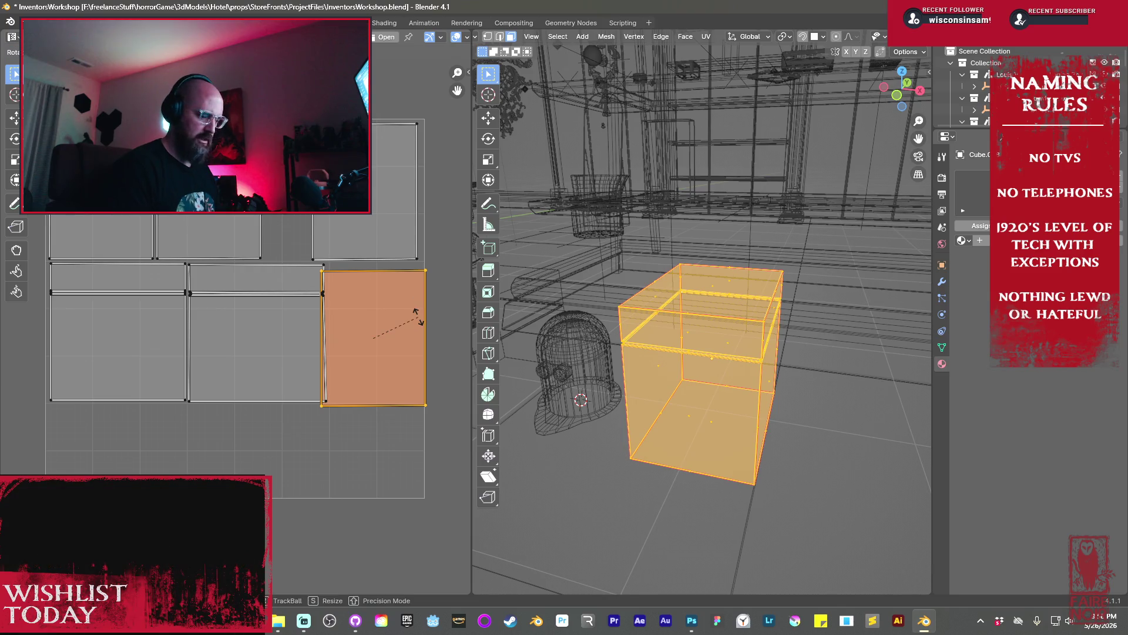
{"action": "type", "text": "90"}
{"action": "key", "text": "Return"}
{"action": "key", "text": "g"}
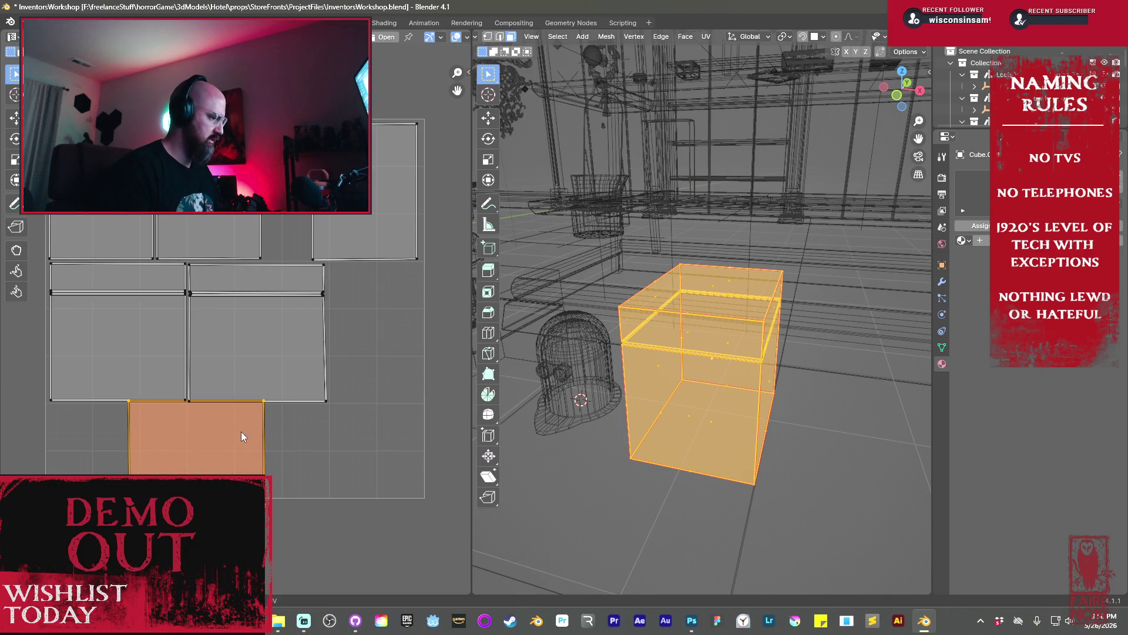
Shift the top-right and lower islands down, and rotate another island 90 degrees
{"action": "left_click", "coordinate": [379, 210]}
{"action": "key", "text": "g"}
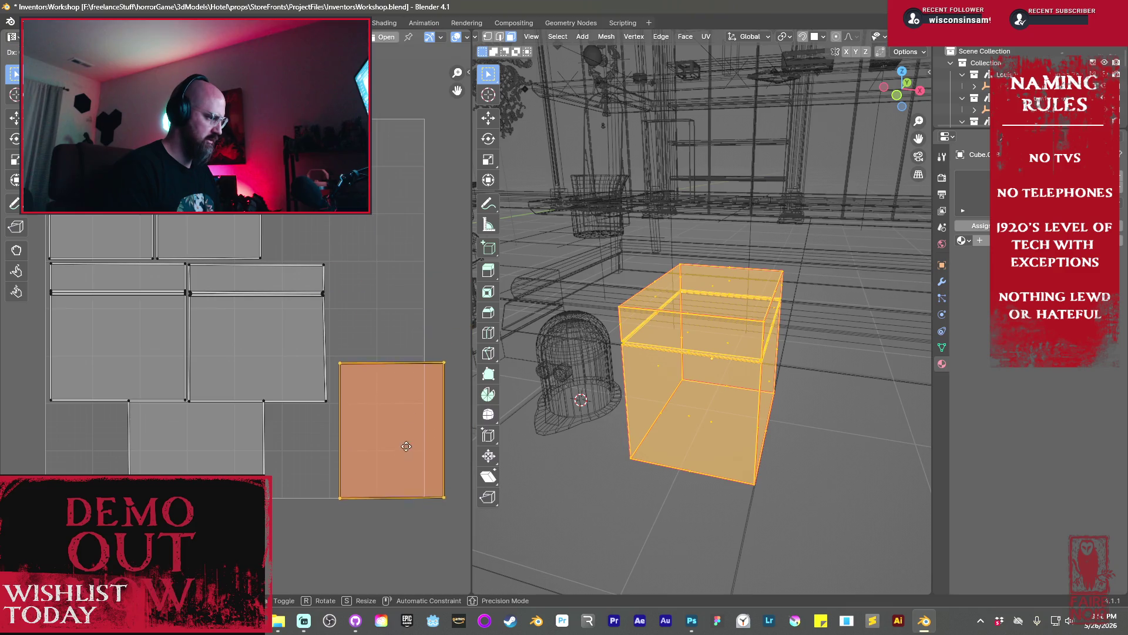
{"action": "left_click", "coordinate": [287, 286]}
{"action": "key", "text": "g"}
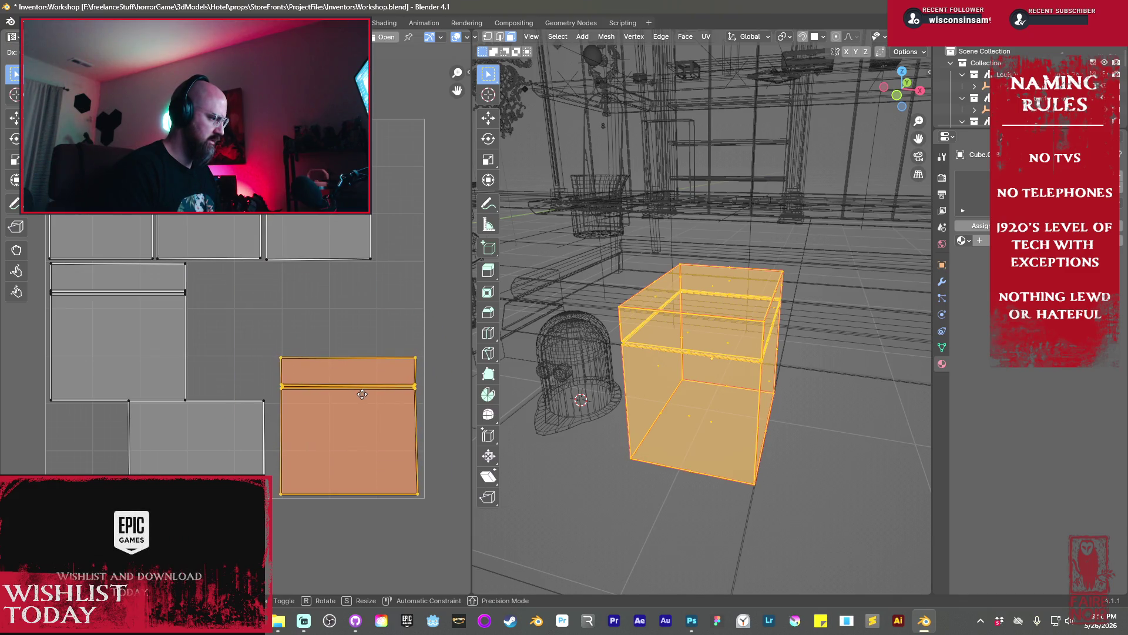
{"action": "left_click", "coordinate": [229, 416]}
{"action": "type", "text": "r90"}
{"action": "key", "text": "Return"}
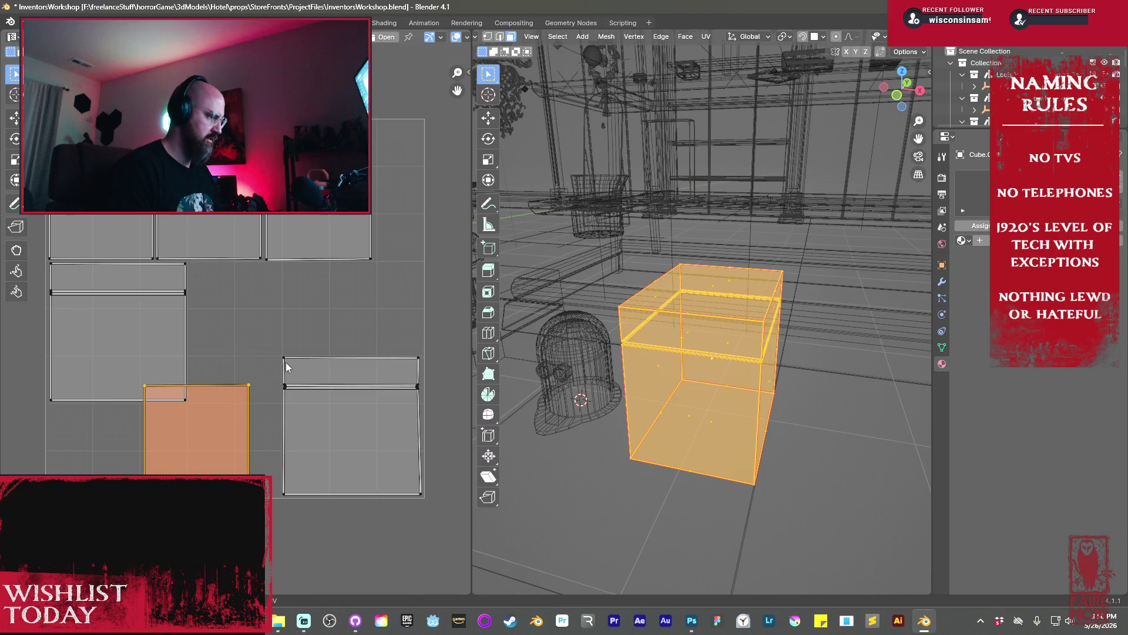
{"action": "key", "text": "g"}
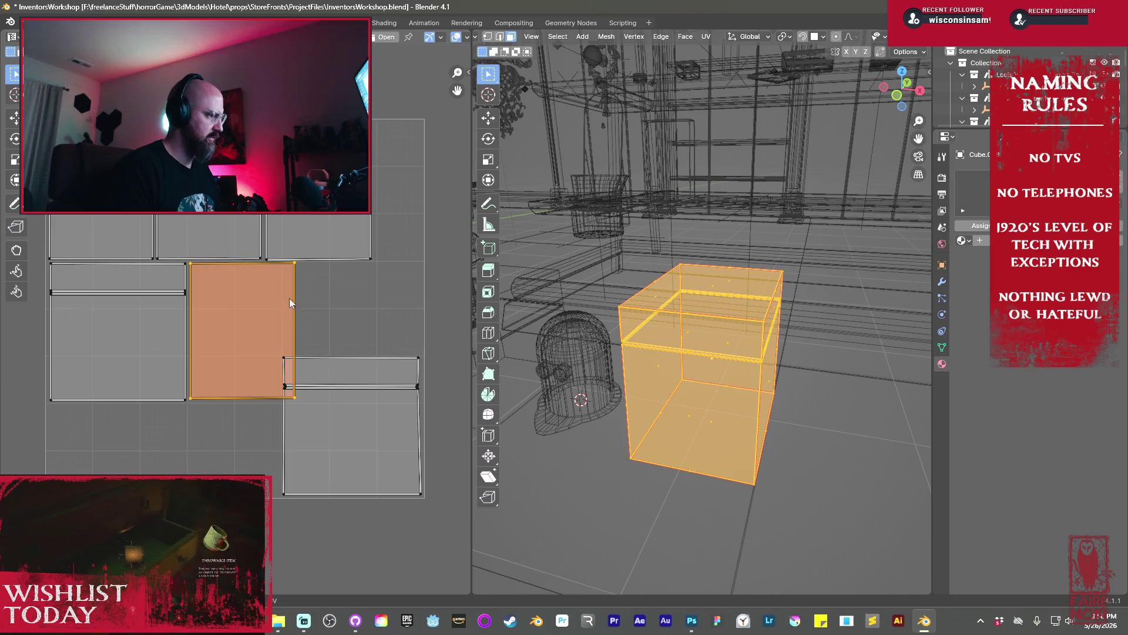
Reposition the left, middle and upper-left islands into new spots in the layout
{"action": "left_click", "coordinate": [93, 309]}
{"action": "key", "text": "g"}
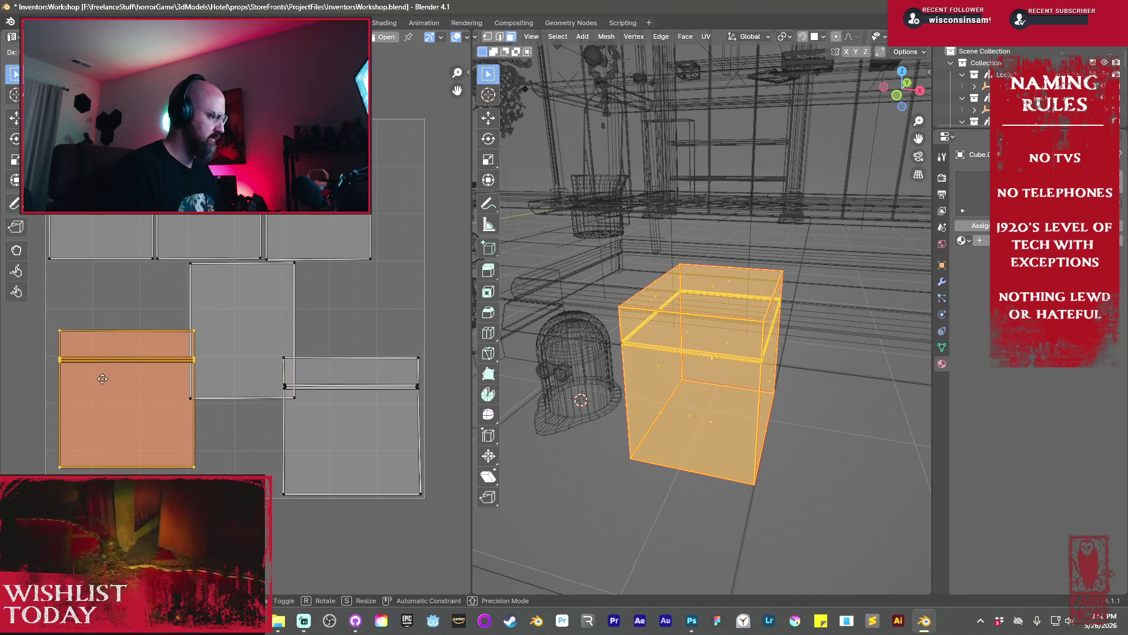
{"action": "left_click", "coordinate": [90, 403]}
{"action": "left_click", "coordinate": [254, 310]}
{"action": "mouse_move", "coordinate": [253, 314]}
{"action": "left_mouse_down"}
{"action": "mouse_move", "coordinate": [381, 278]}
{"action": "mouse_move", "coordinate": [386, 221]}
{"action": "left_mouse_up"}
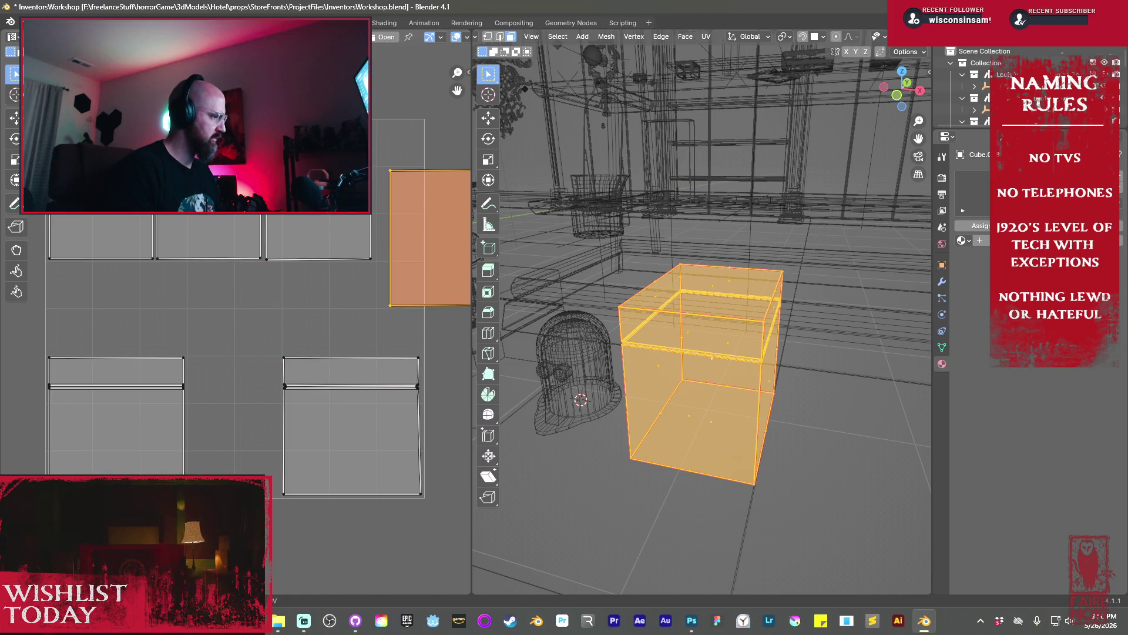
{"action": "left_click", "coordinate": [101, 241]}
{"action": "key", "text": "g"}
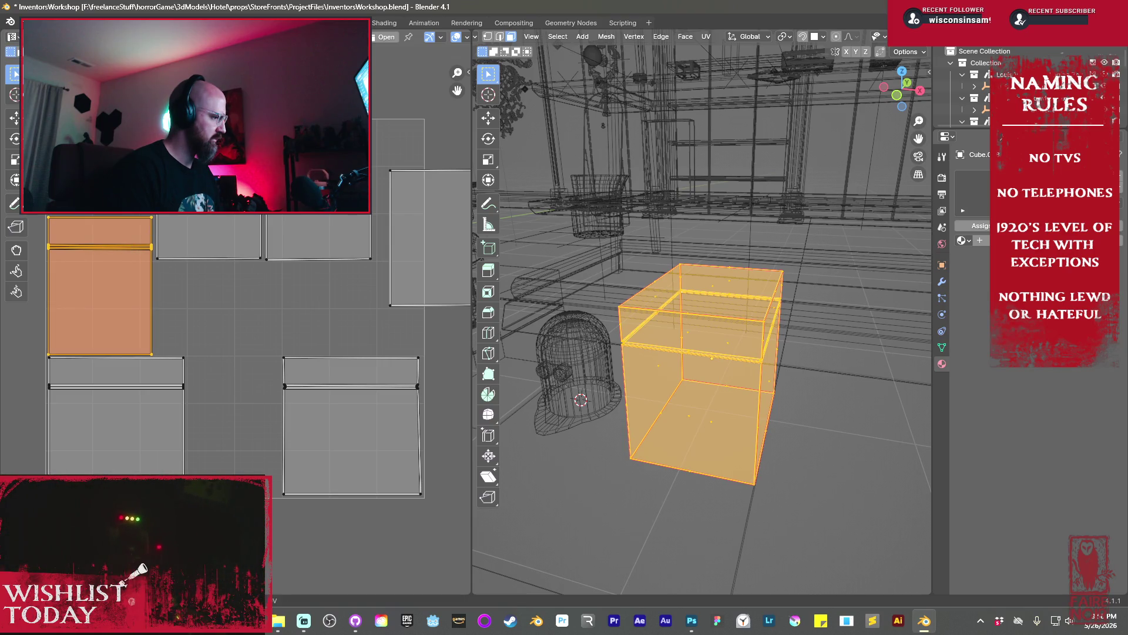
{"action": "key", "text": "g"}
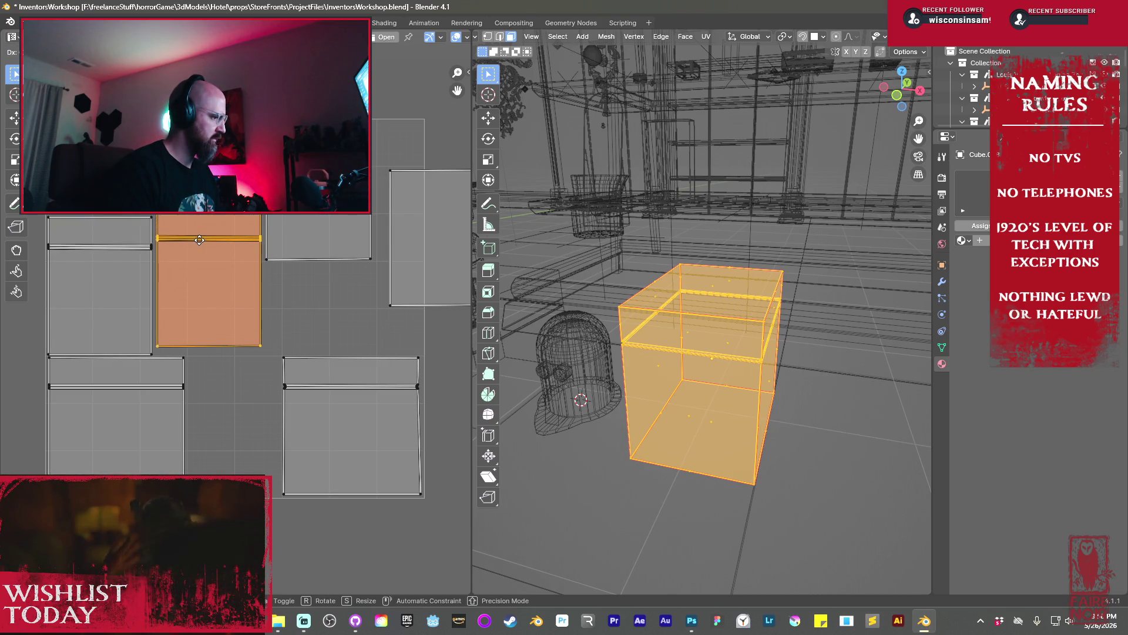
{"action": "left_click", "coordinate": [200, 248]}
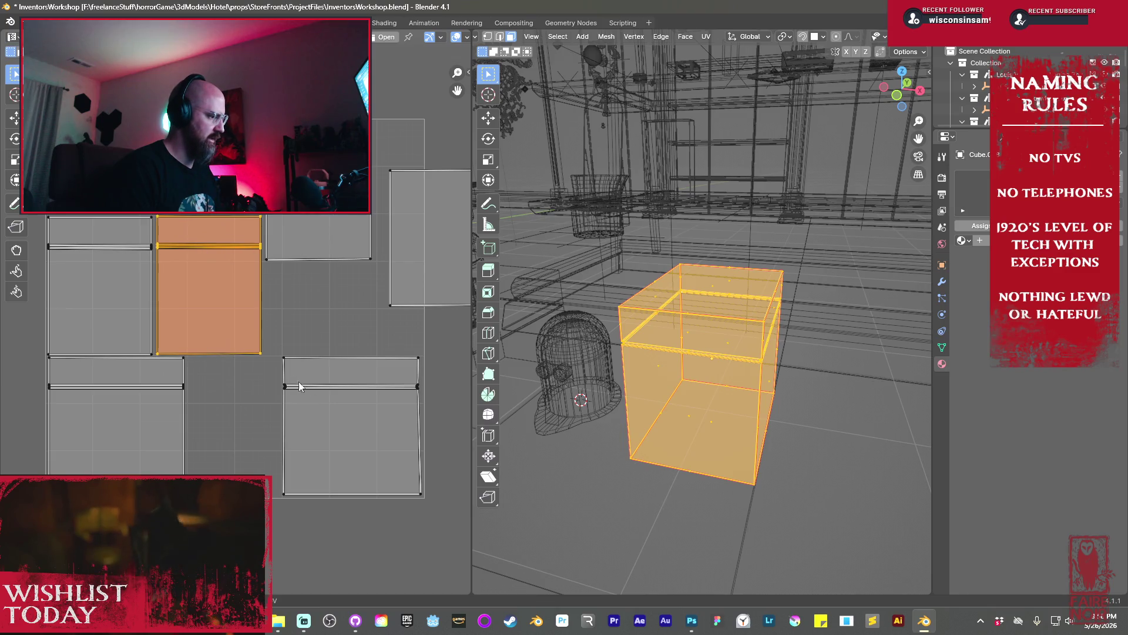
Move the lower-right island over to the upper right
{"action": "left_click", "coordinate": [317, 238]}
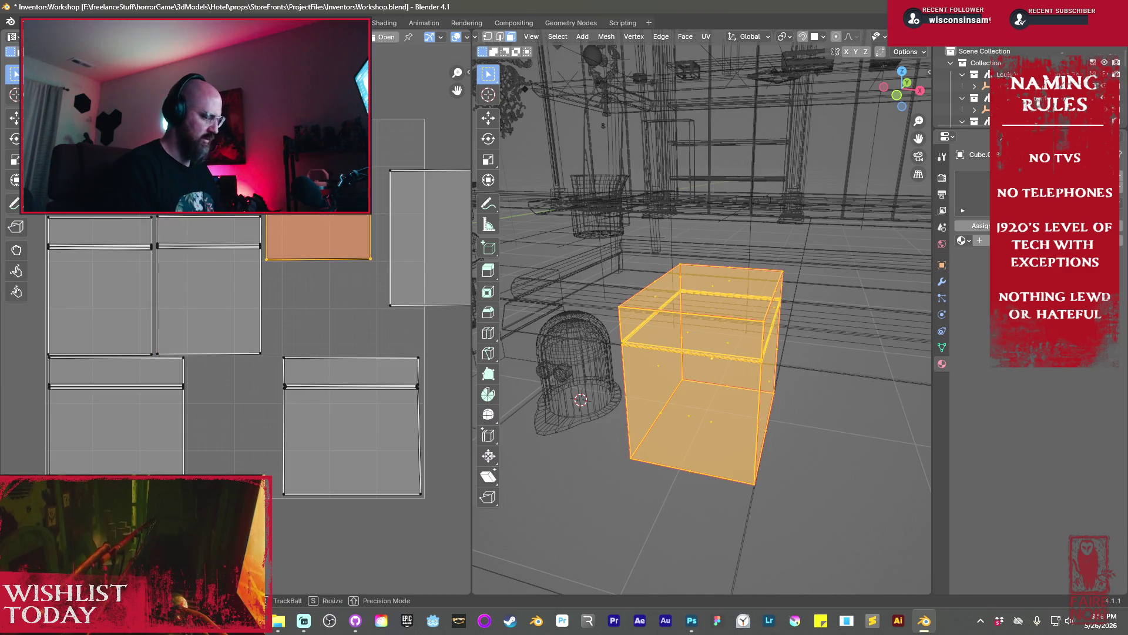
{"action": "key", "text": "ctrl+z"}
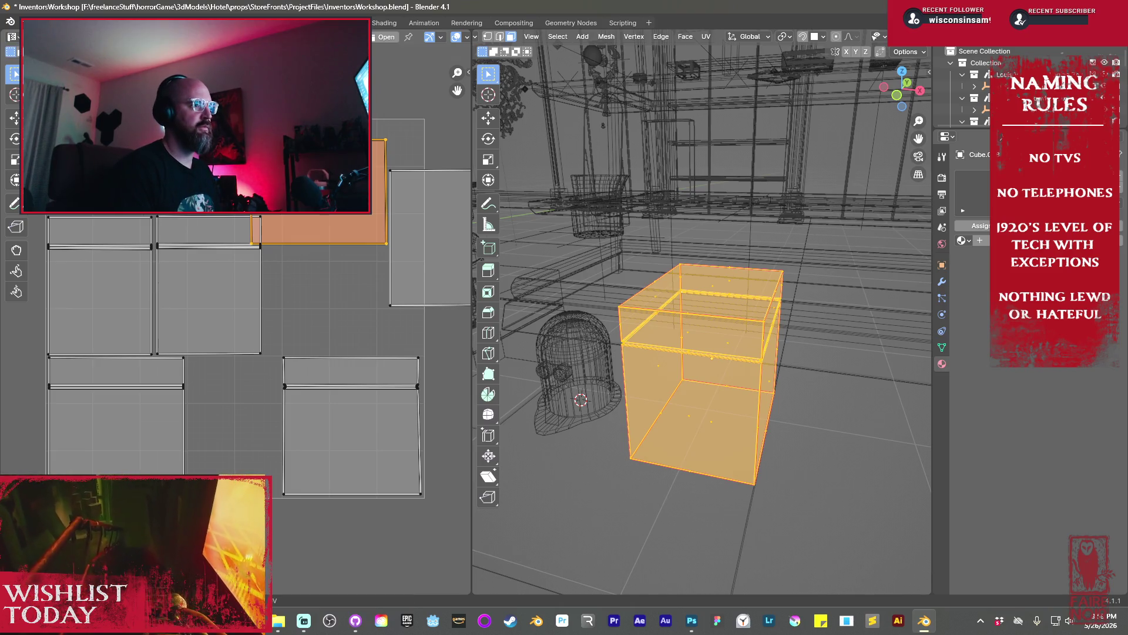
{"action": "key", "text": "g"}
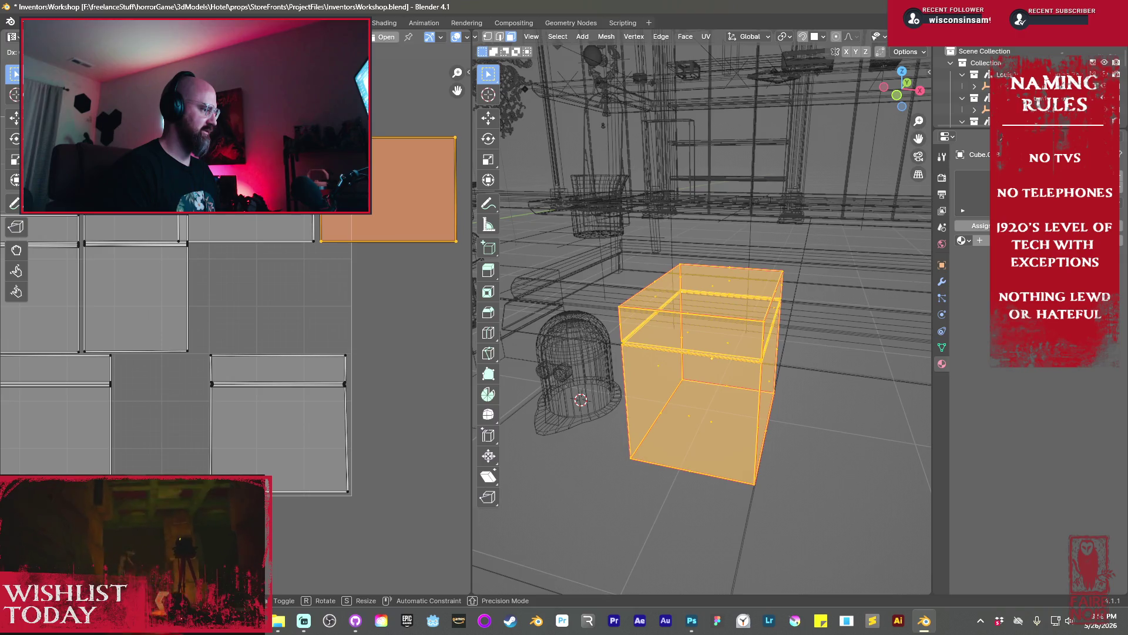
Move the two top strip islands together into place
{"action": "left_click", "coordinate": [247, 228], "text": "shift"}
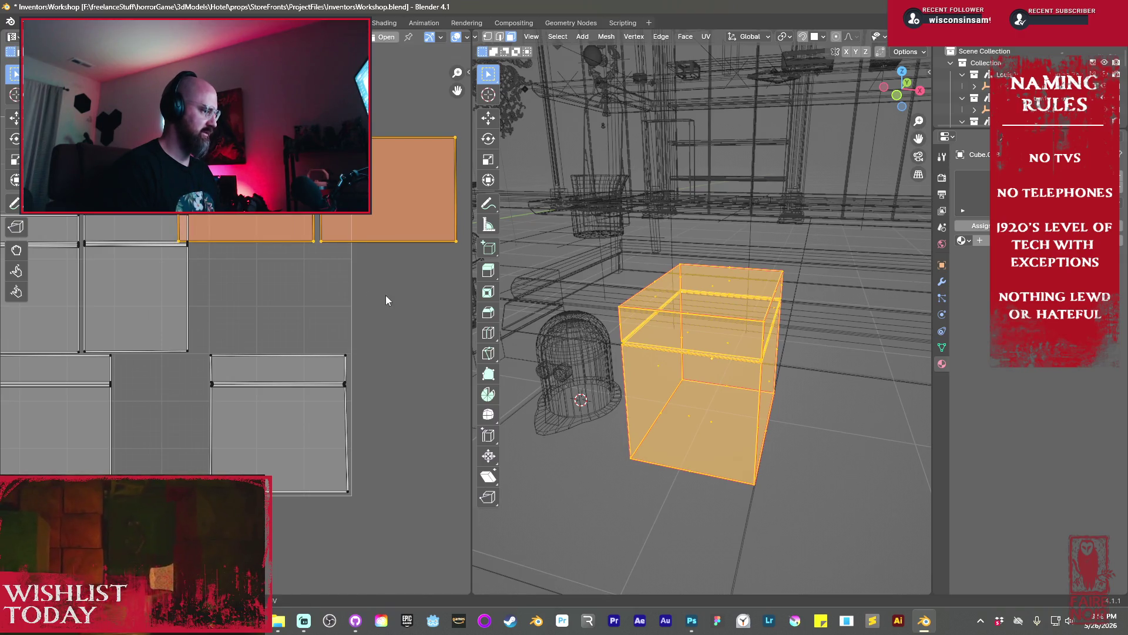
{"action": "key", "text": "g"}
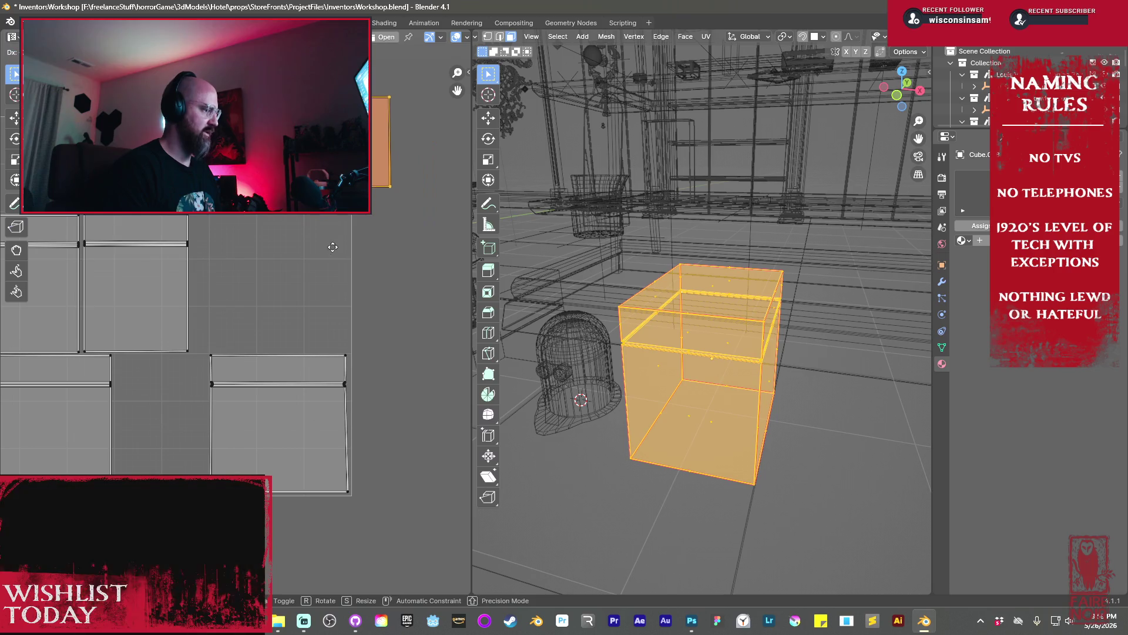
{"action": "middle_click_drag", "start_coordinate": [309, 268], "coordinate": [419, 296]}
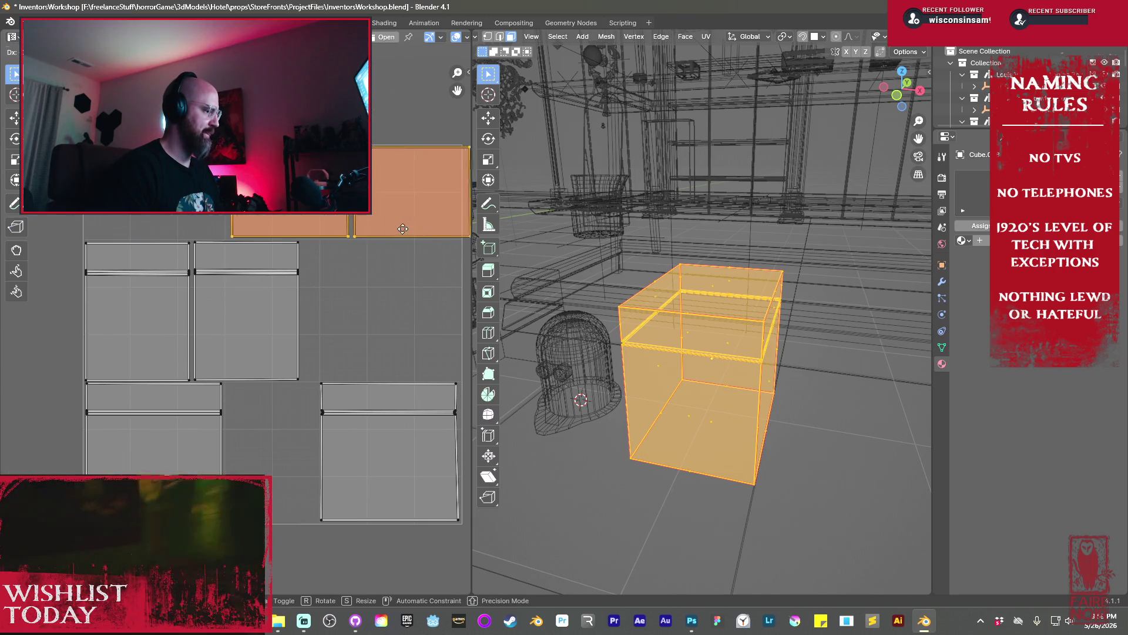
{"action": "left_click", "coordinate": [267, 230]}
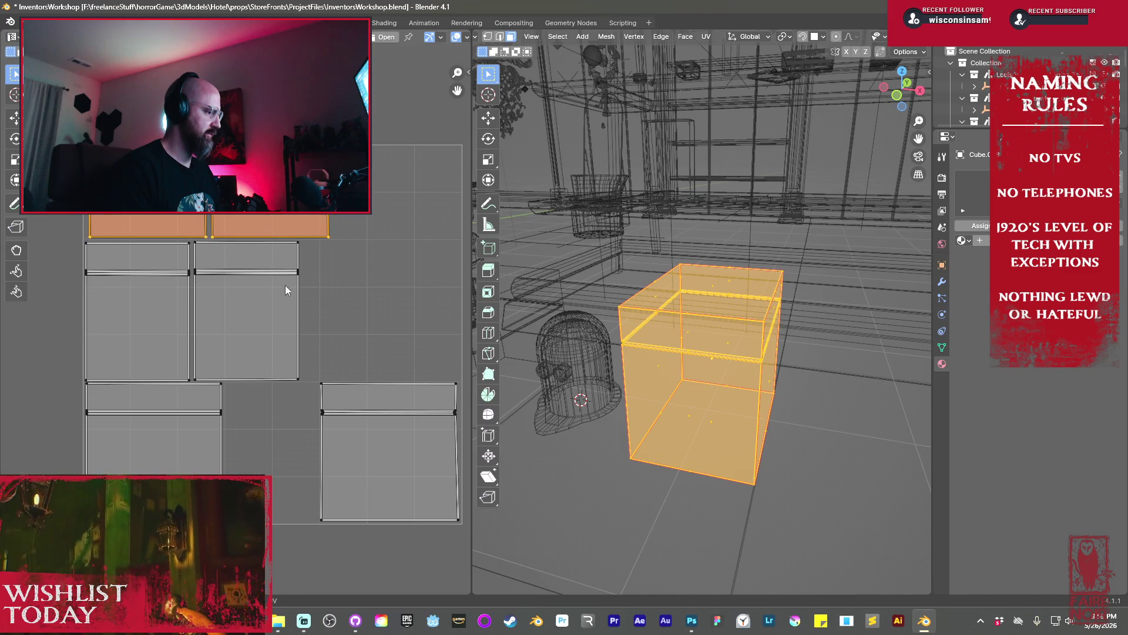
Try moving the island below the top strips, leaving the layout unchanged
{"action": "left_click", "coordinate": [281, 267]}
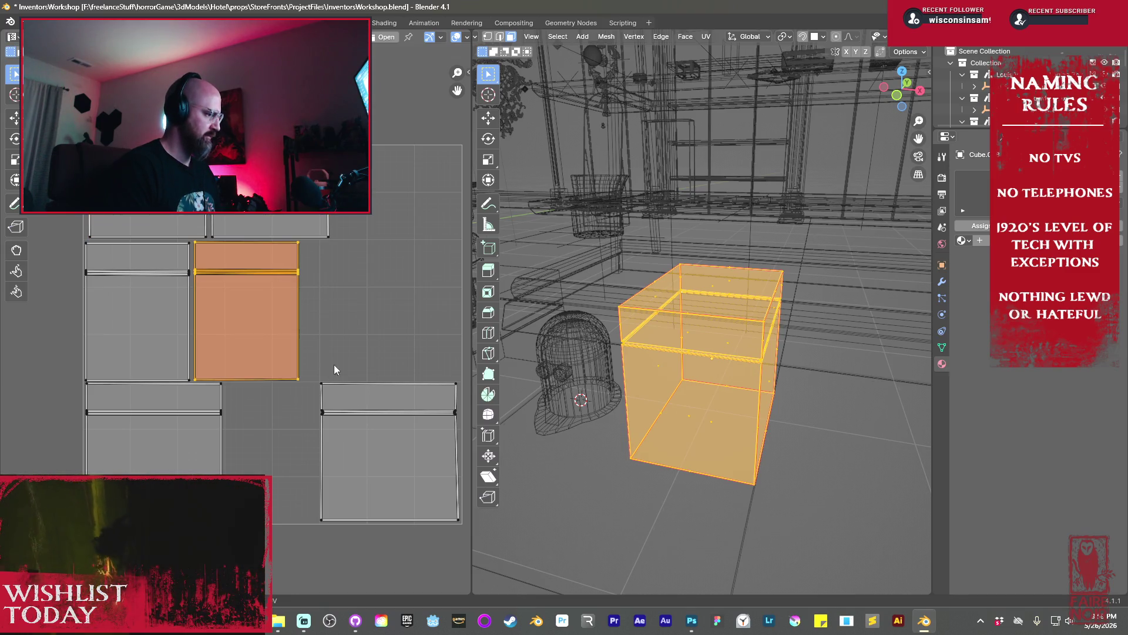
{"action": "scroll", "coordinate": [225, 302], "scroll_direction": "up", "scroll_amount": 3}
{"action": "scroll", "coordinate": [226, 306], "scroll_direction": "down", "scroll_amount": 4}
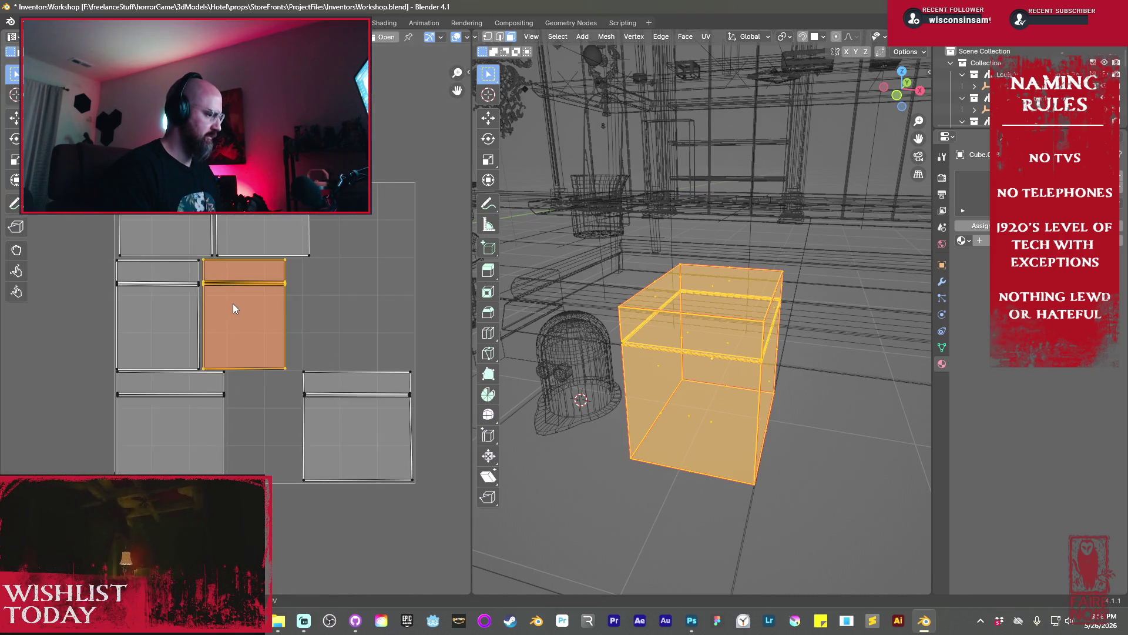
{"action": "scroll", "coordinate": [237, 306], "scroll_direction": "up", "scroll_amount": 3}
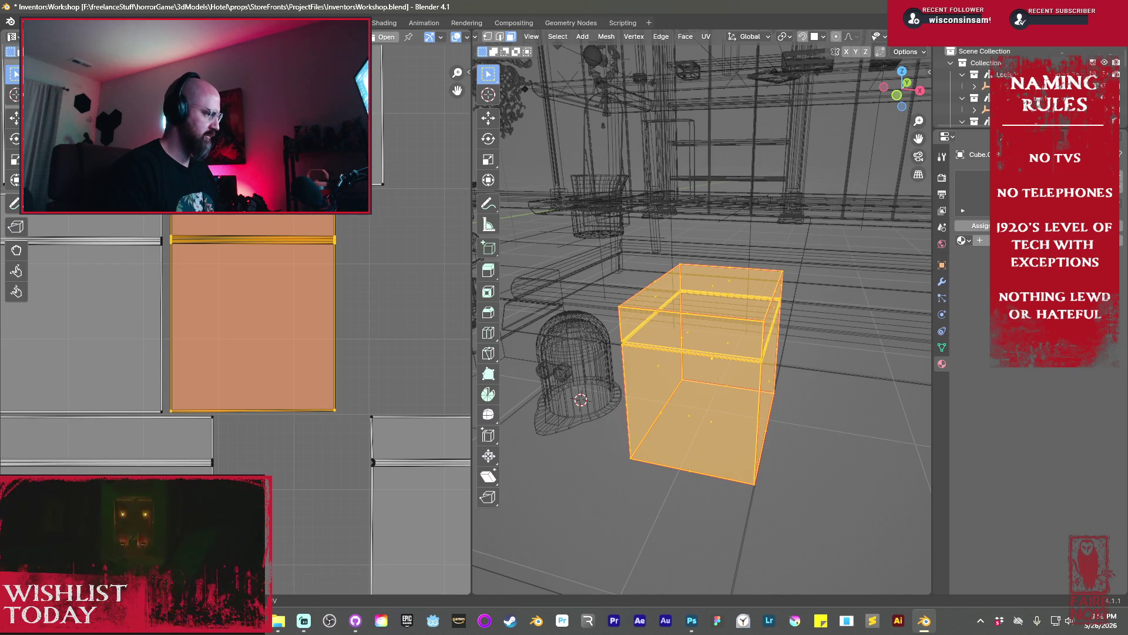
{"action": "key", "text": "alt+a"}
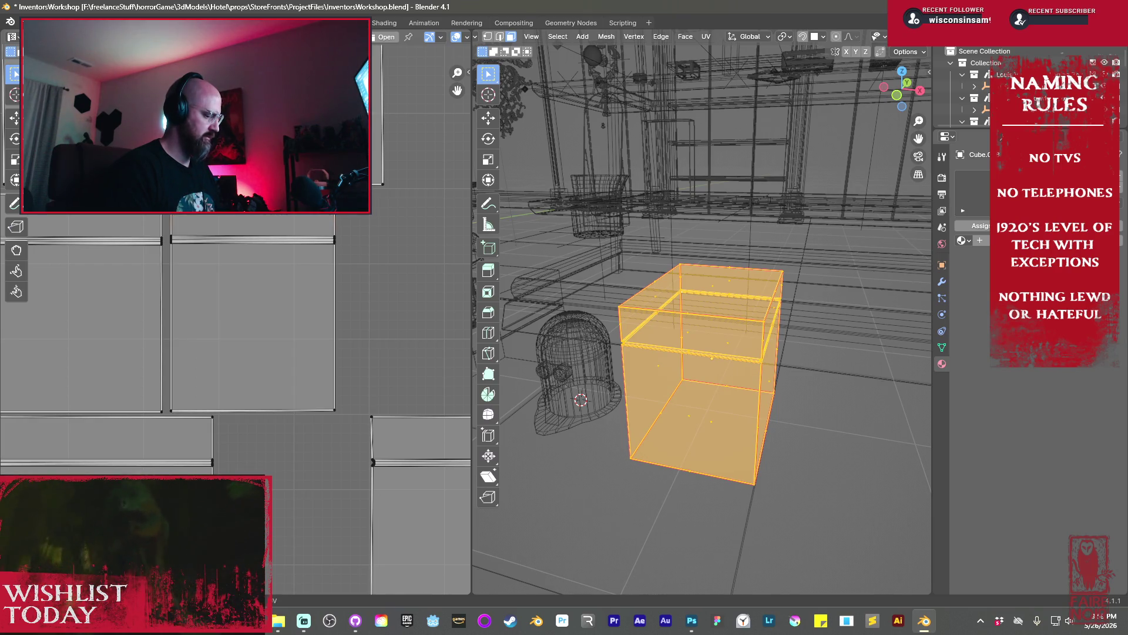
{"action": "key", "text": "g"}
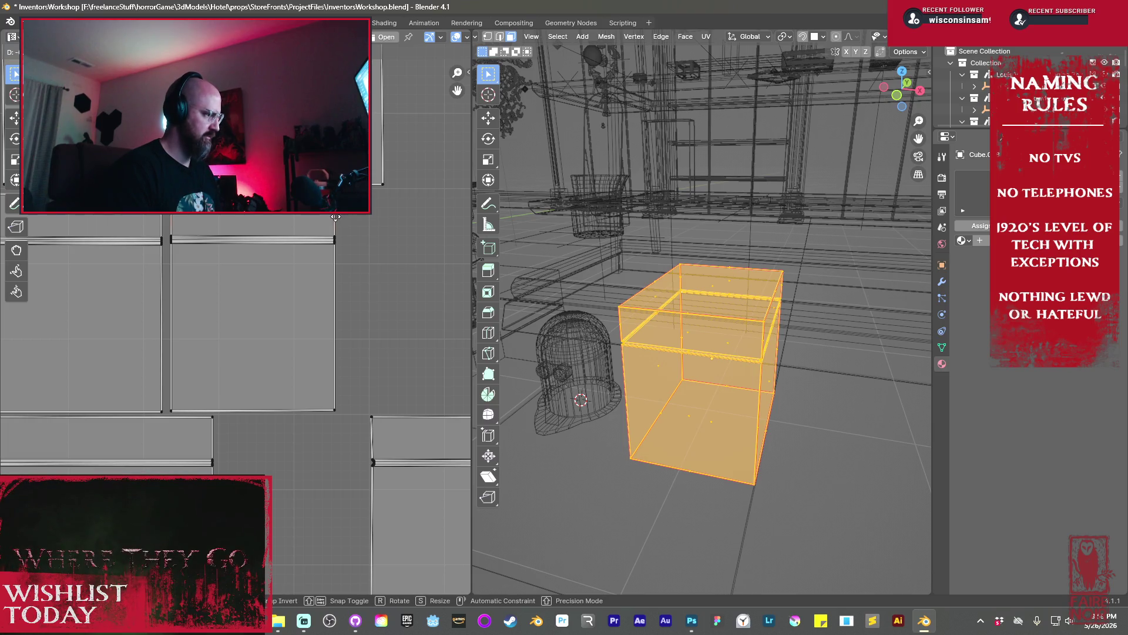
{"action": "scroll", "coordinate": [337, 214], "scroll_direction": "up", "scroll_amount": 1}
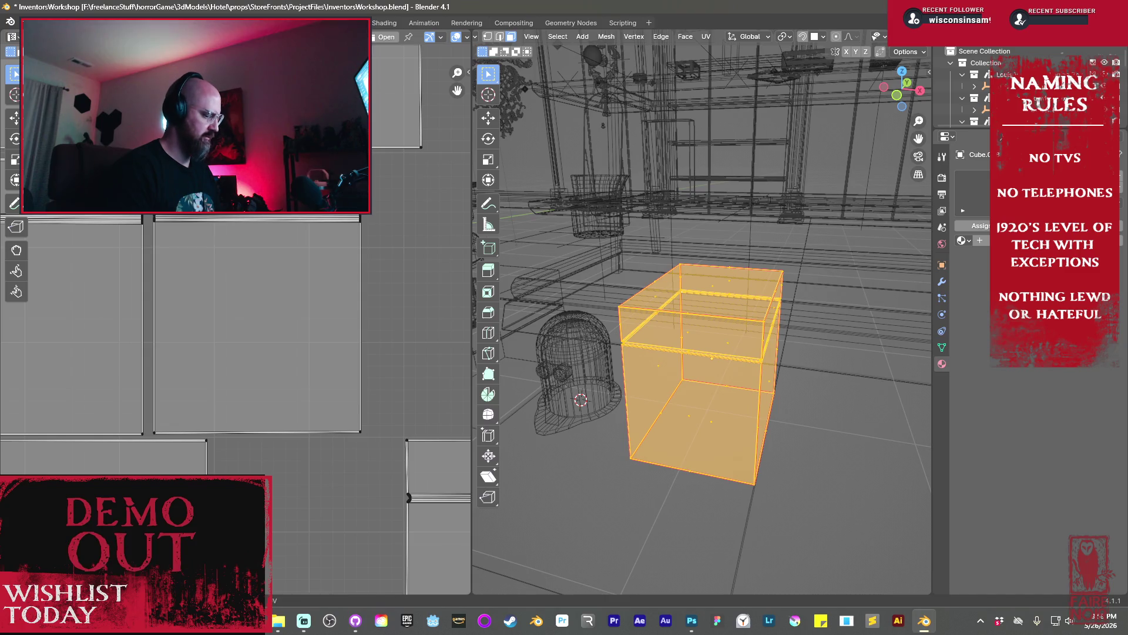
{"action": "key", "text": "g"}
{"action": "left_click", "coordinate": [309, 259]}
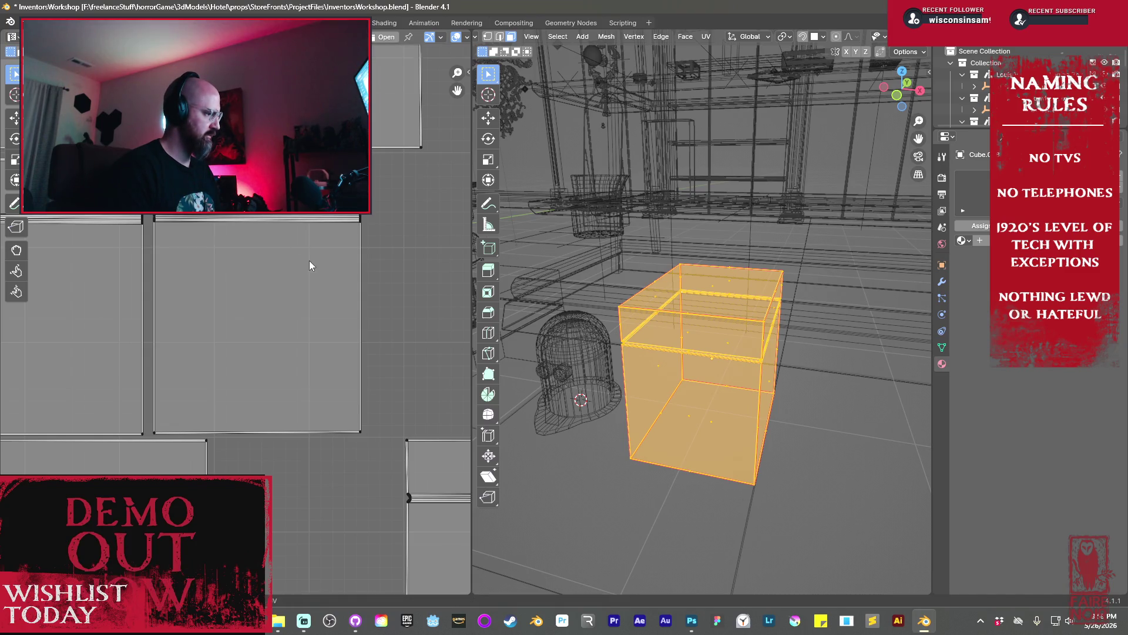
{"action": "scroll", "coordinate": [309, 259], "scroll_direction": "down", "scroll_amount": 3}
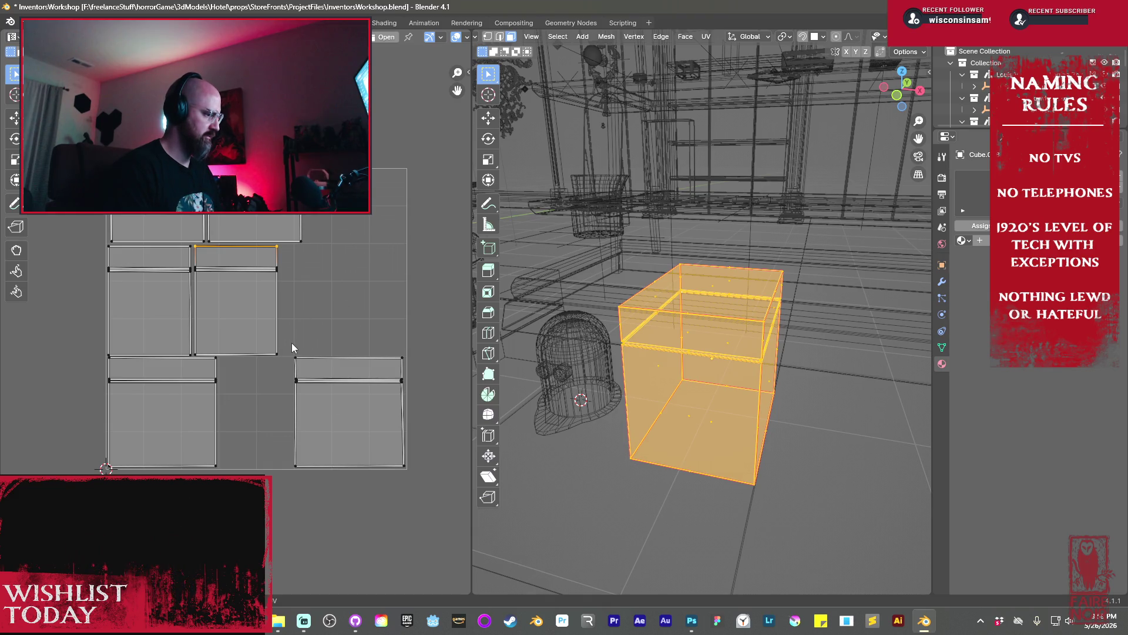
Try scaling the bottom-right island's edge points, then cancel without changes
{"action": "left_click", "coordinate": [297, 435]}
{"action": "key", "text": "s"}
{"action": "key", "text": "s"}
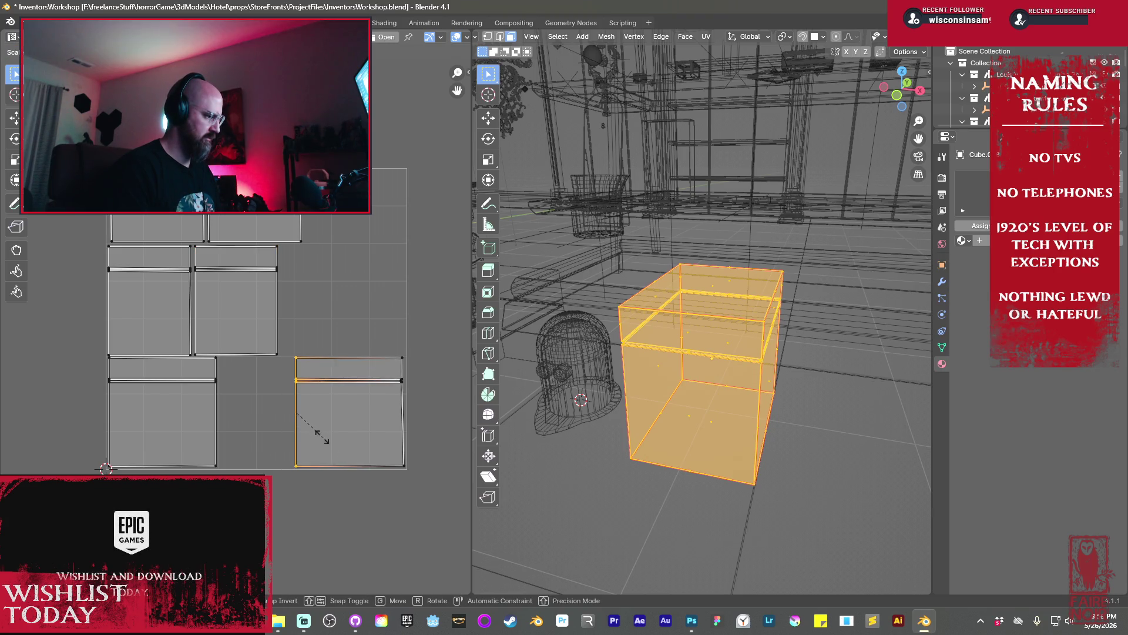
{"action": "mouse_move", "coordinate": [375, 347]}
{"action": "left_mouse_down"}
{"action": "mouse_move", "coordinate": [435, 445]}
{"action": "mouse_move", "coordinate": [433, 466]}
{"action": "left_mouse_up"}
{"action": "key", "text": "s"}
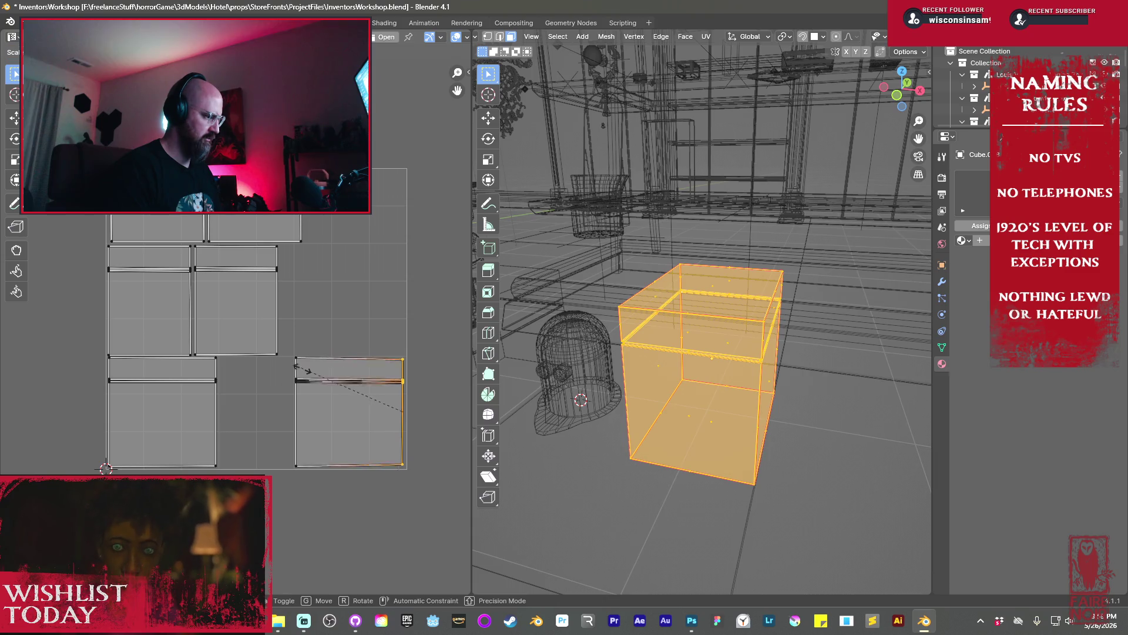
{"action": "key", "text": "Escape"}
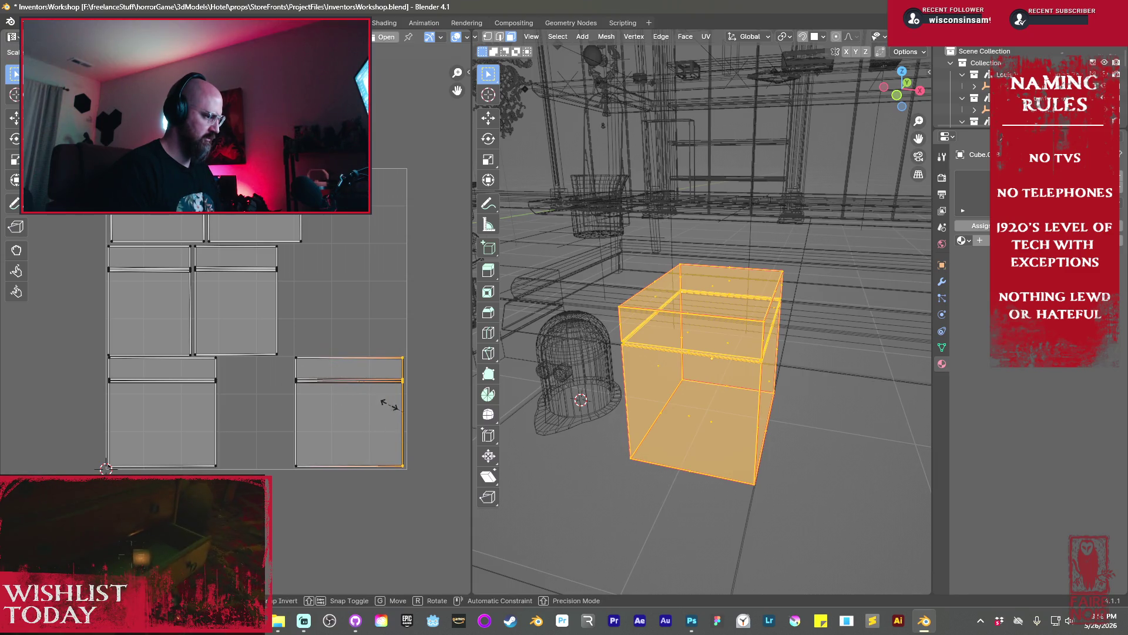
Slide the bottom-right island left against its neighbour and return to Object Mode
{"action": "key", "text": "alt+a"}
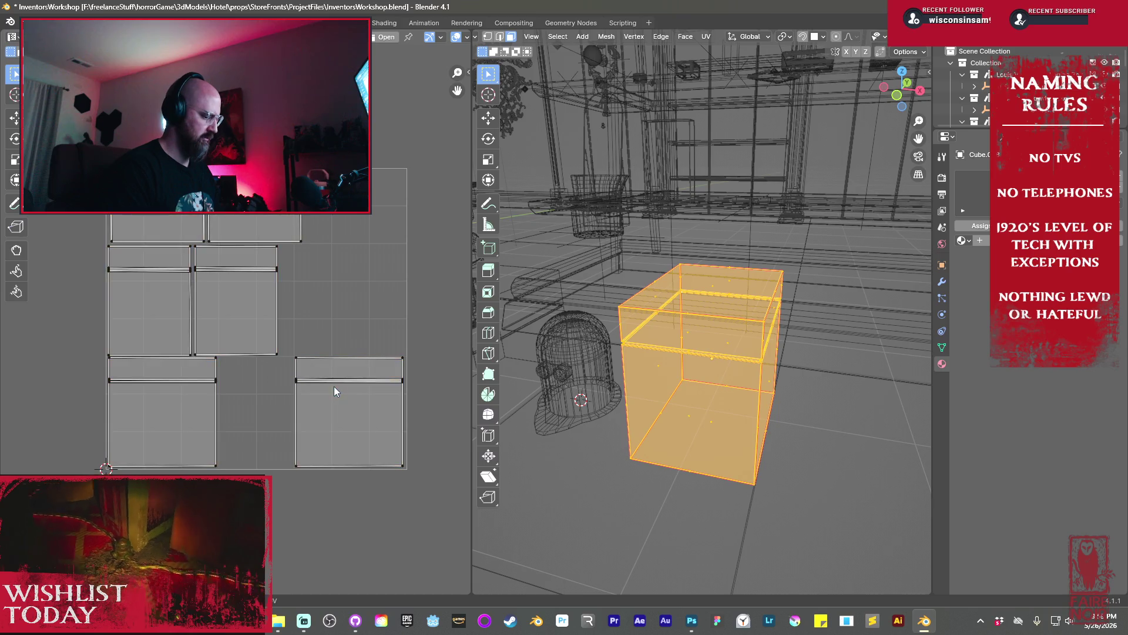
{"action": "key", "text": "l"}
{"action": "key", "text": "g"}
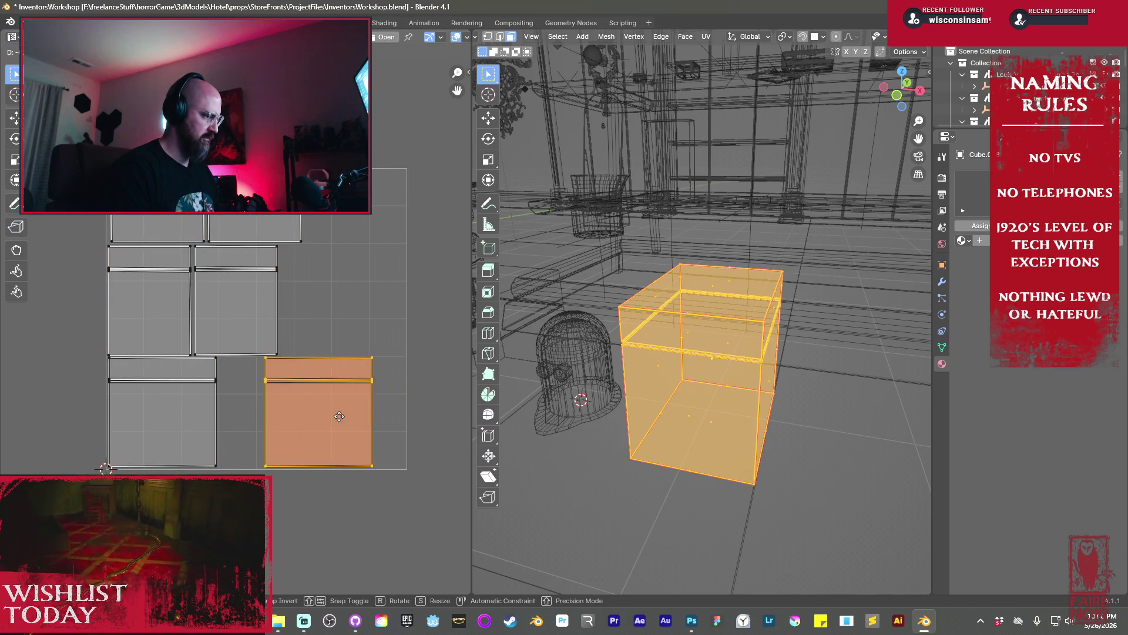
{"action": "left_click", "coordinate": [296, 431]}
{"action": "scroll", "coordinate": [290, 361], "scroll_direction": "up", "scroll_amount": 3}
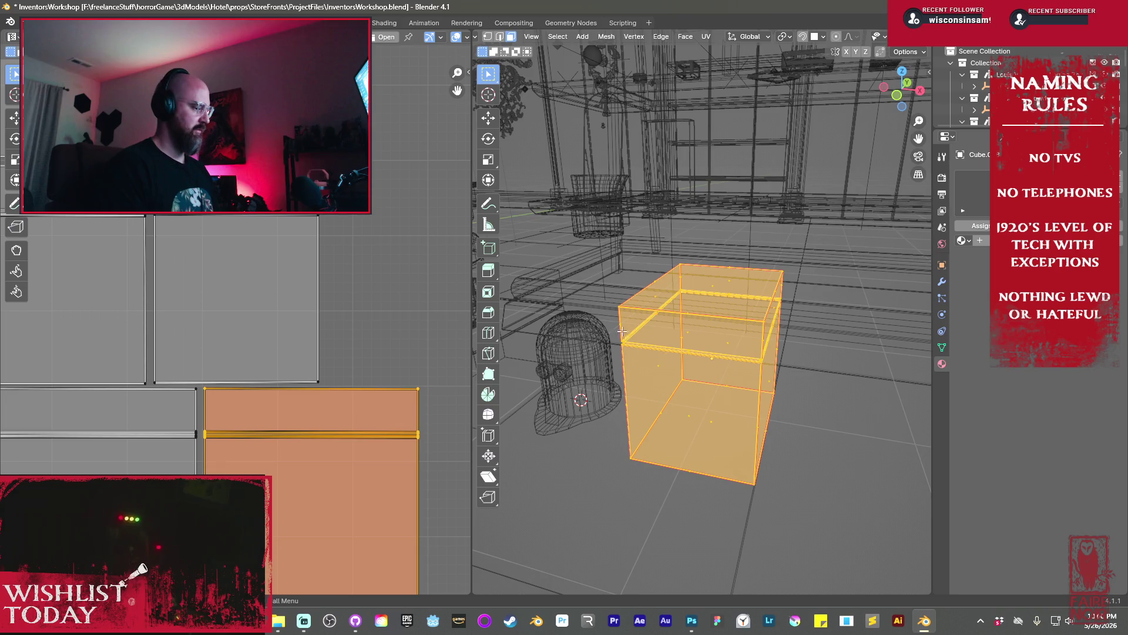
{"action": "key", "text": "Tab"}
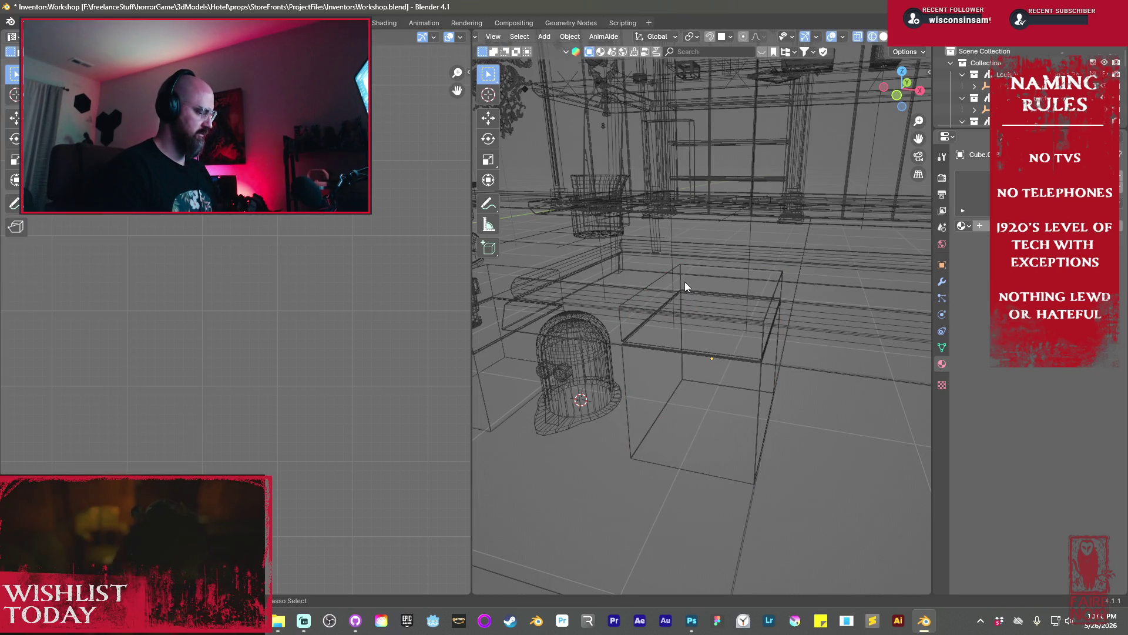
Save InventorsWorkshop.blend, expand UV Maps in Object Data properties, then open the Shading workspace
{"action": "key", "text": "ctrl+s"}
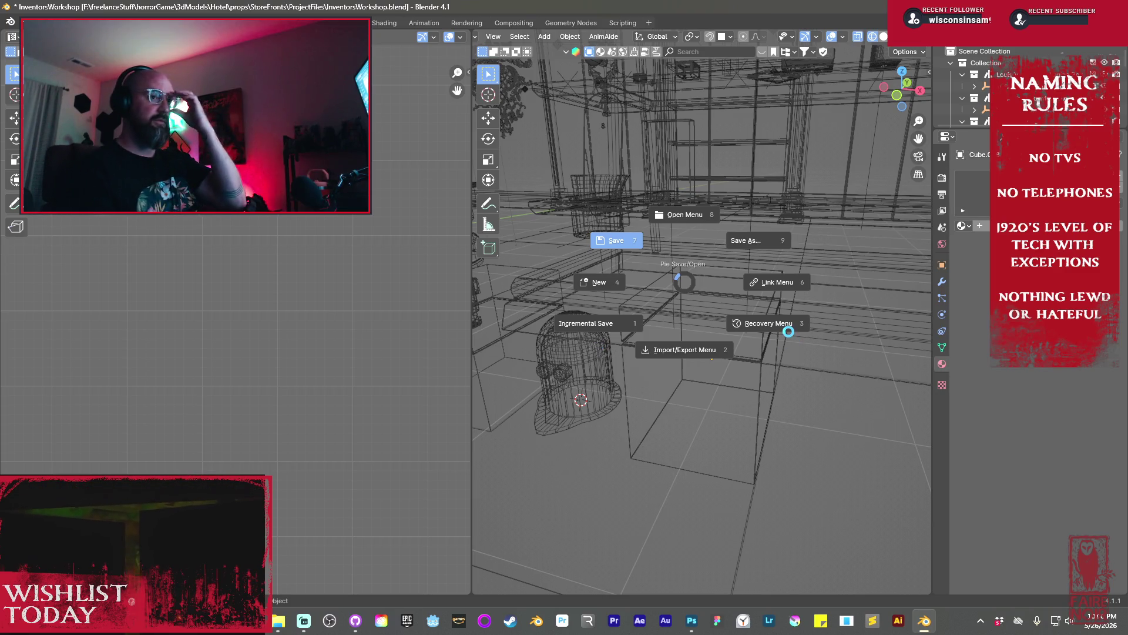
{"action": "left_click", "coordinate": [789, 331]}
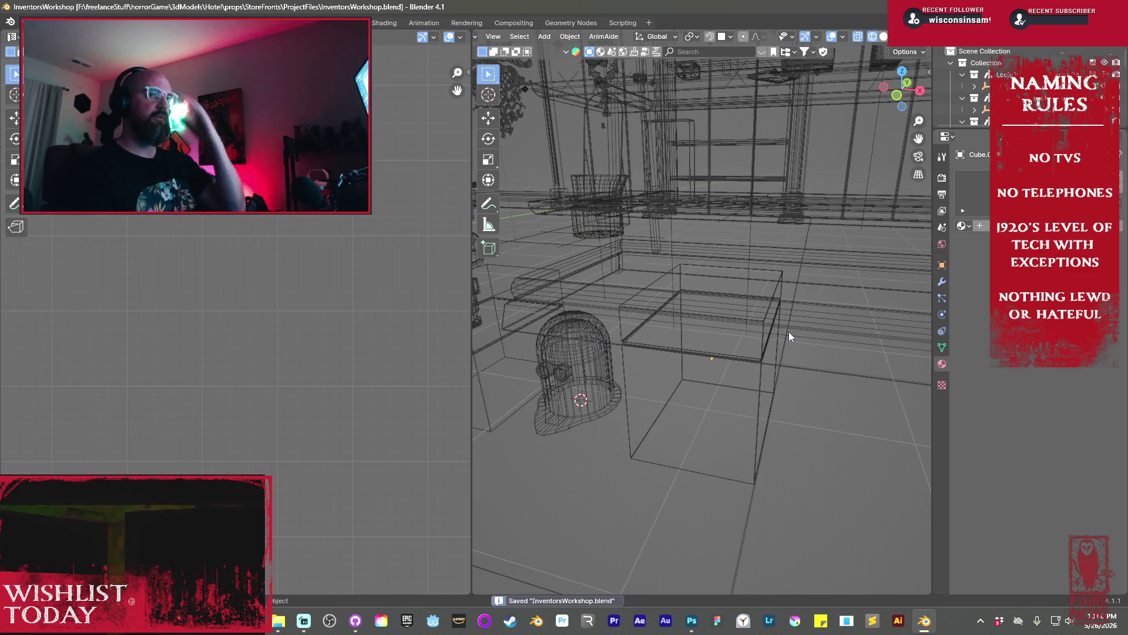
{"action": "left_click", "coordinate": [945, 347]}
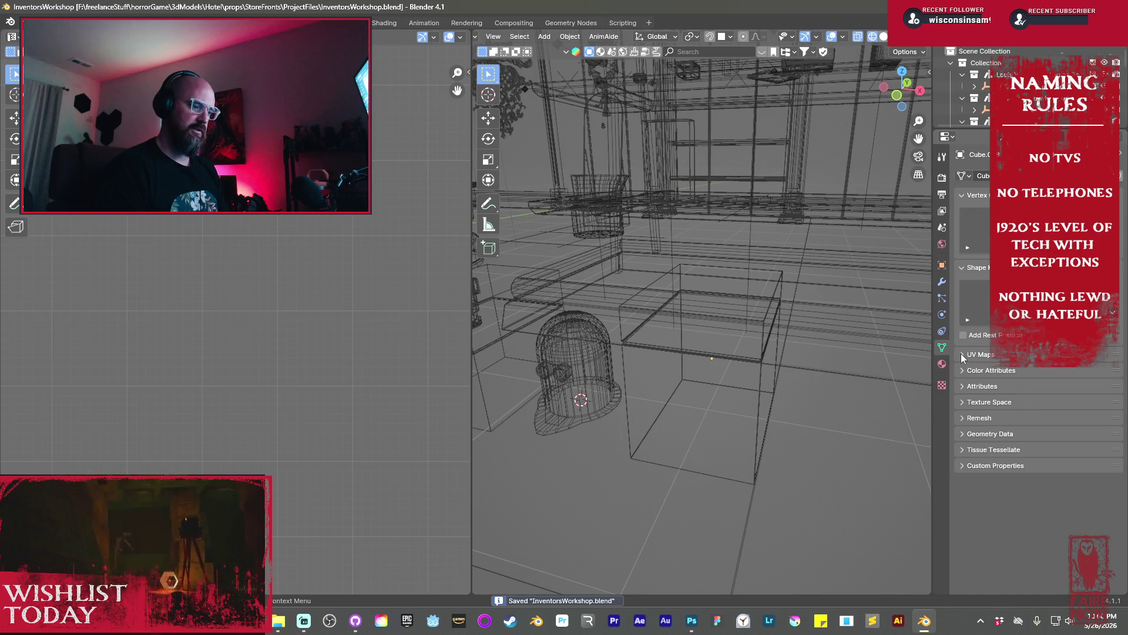
{"action": "left_click", "coordinate": [962, 354]}
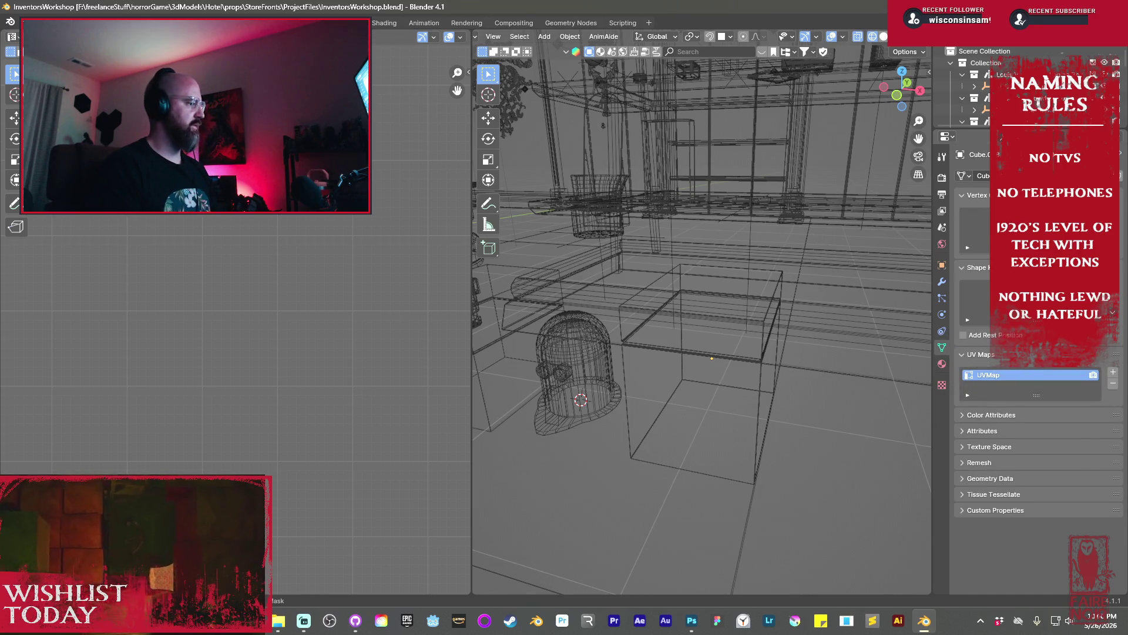
{"action": "left_click", "coordinate": [385, 23]}
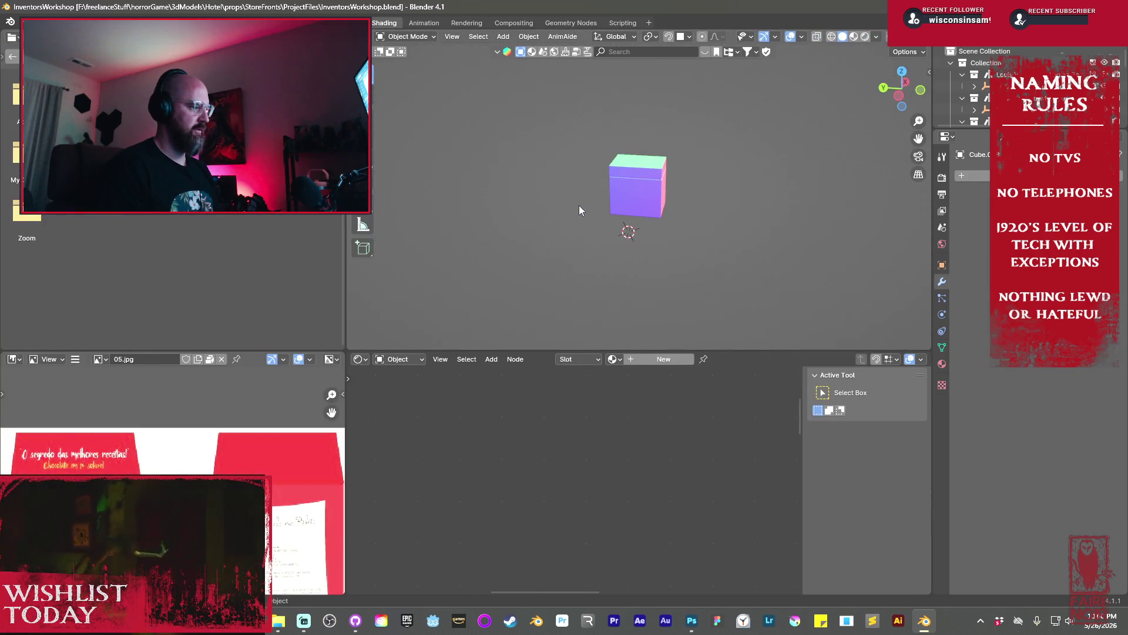
Delete the extra cube and slide the left shelf box along X
{"action": "key", "text": "KP_Divide"}
{"action": "scroll", "coordinate": [583, 206], "scroll_direction": "down", "scroll_amount": 5}
{"action": "mouse_move", "coordinate": [668, 211]}
{"action": "middle_mouse_down"}
{"action": "mouse_move", "coordinate": [606, 215]}
{"action": "mouse_move", "coordinate": [698, 254]}
{"action": "mouse_move", "coordinate": [610, 199]}
{"action": "middle_mouse_up"}
{"action": "scroll", "coordinate": [698, 253], "scroll_direction": "down", "scroll_amount": 3}
{"action": "scroll", "coordinate": [716, 252], "scroll_direction": "up", "scroll_amount": 2}
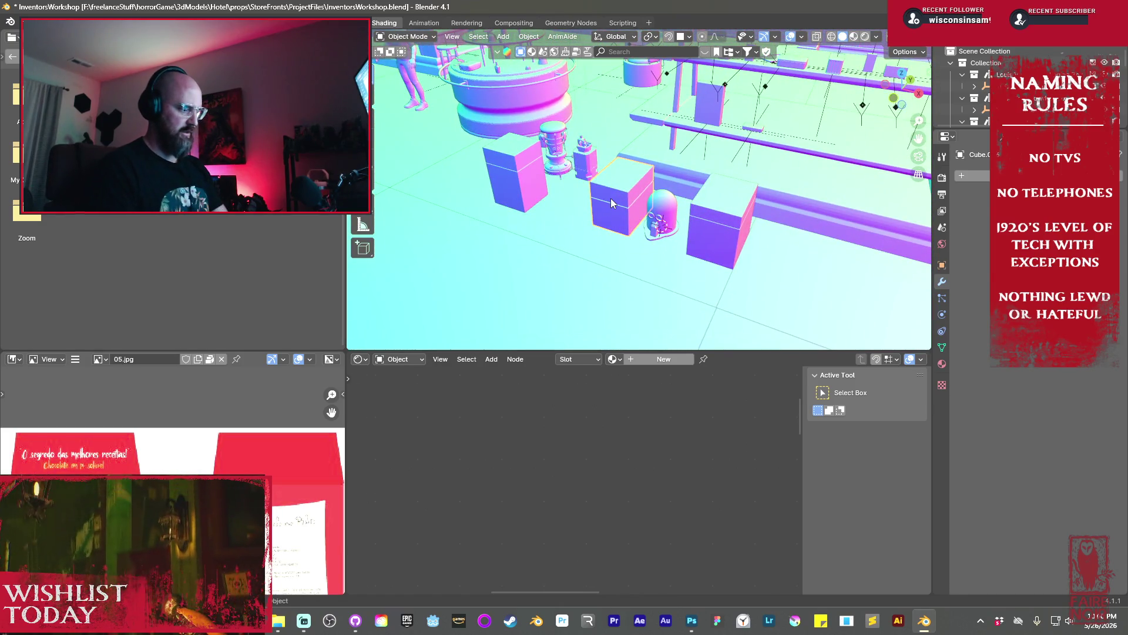
{"action": "key", "text": "Delete"}
{"action": "left_click", "coordinate": [520, 197]}
{"action": "key", "text": "Delete"}
{"action": "key", "text": "ctrl+z"}
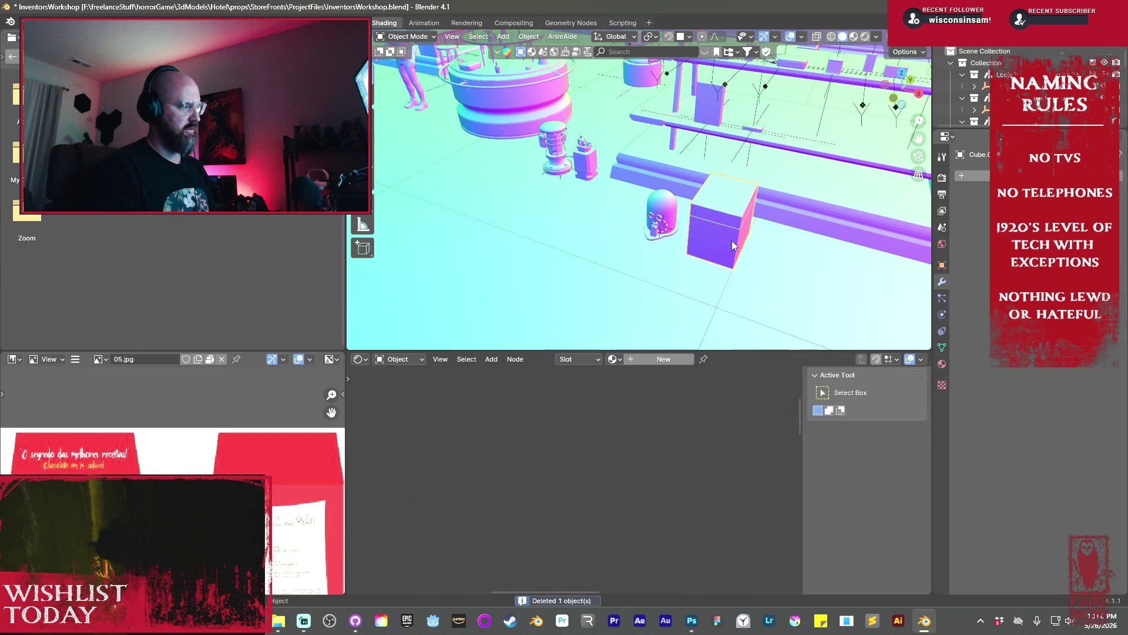
{"action": "key", "text": "g"}
{"action": "key", "text": "x"}
{"action": "left_click", "coordinate": [538, 197]}
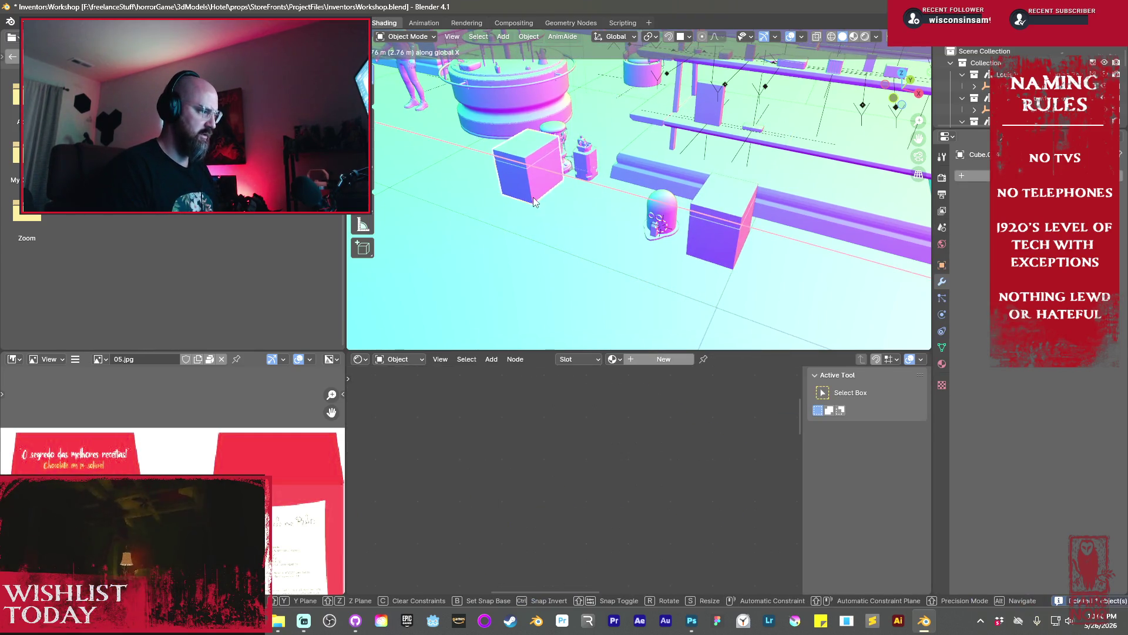
Reposition the box from a near top-down view and nudge it along X
{"action": "scroll", "coordinate": [534, 196], "scroll_direction": "up", "scroll_amount": 5}
{"action": "mouse_move", "coordinate": [524, 229]}
{"action": "middle_mouse_down"}
{"action": "mouse_move", "coordinate": [733, 270]}
{"action": "mouse_move", "coordinate": [725, 281]}
{"action": "mouse_move", "coordinate": [701, 251]}
{"action": "middle_mouse_up"}
{"action": "key", "text": "g"}
{"action": "left_click", "coordinate": [704, 264]}
{"action": "key", "text": "g"}
{"action": "key", "text": "x"}
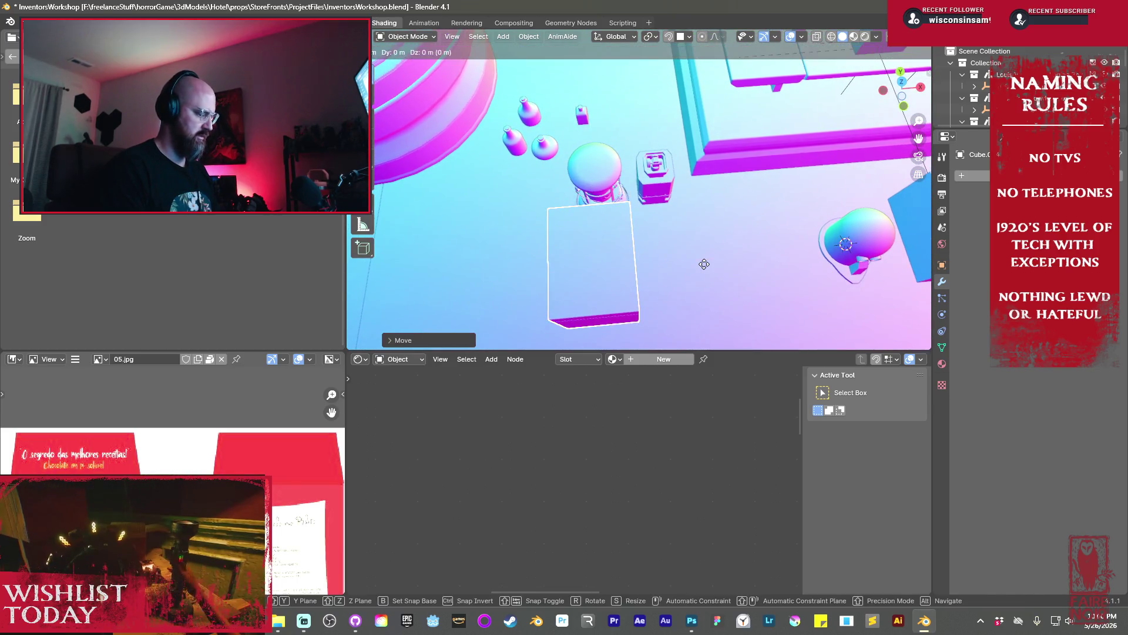
{"action": "left_click", "coordinate": [714, 267]}
{"action": "mouse_move", "coordinate": [714, 267]}
{"action": "middle_mouse_down"}
{"action": "mouse_move", "coordinate": [606, 235]}
{"action": "mouse_move", "coordinate": [503, 166]}
{"action": "middle_mouse_up"}
In Edit Mode, raise the box's top vertices along Z to make it taller
{"action": "key", "text": "Tab"}
{"action": "key", "text": "ctrl+r"}
{"action": "key", "text": "1"}
{"action": "key", "text": "shift+z"}
{"action": "left_click_drag", "start_coordinate": [503, 166], "coordinate": [650, 238]}
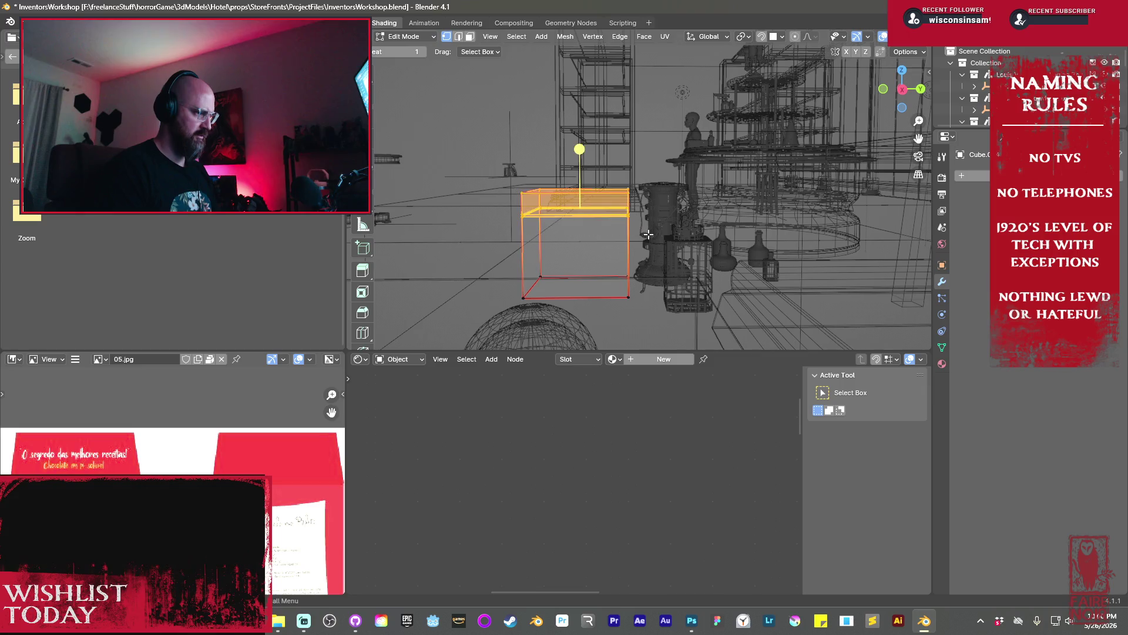
{"action": "key", "text": "g"}
{"action": "key", "text": "z"}
{"action": "left_click", "coordinate": [644, 225]}
{"action": "middle_click_drag", "start_coordinate": [631, 238], "coordinate": [694, 221]}
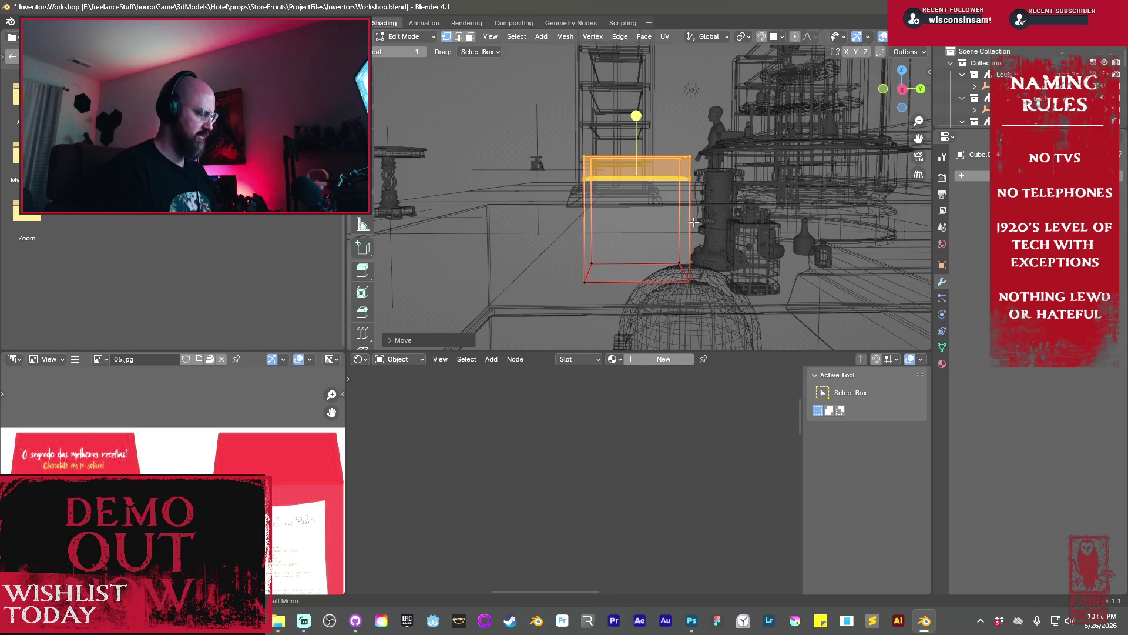
{"action": "left_click", "coordinate": [653, 218]}
Move the box's left face vertices along Y, then return to solid Object Mode
{"action": "left_click_drag", "start_coordinate": [557, 137], "coordinate": [612, 300]}
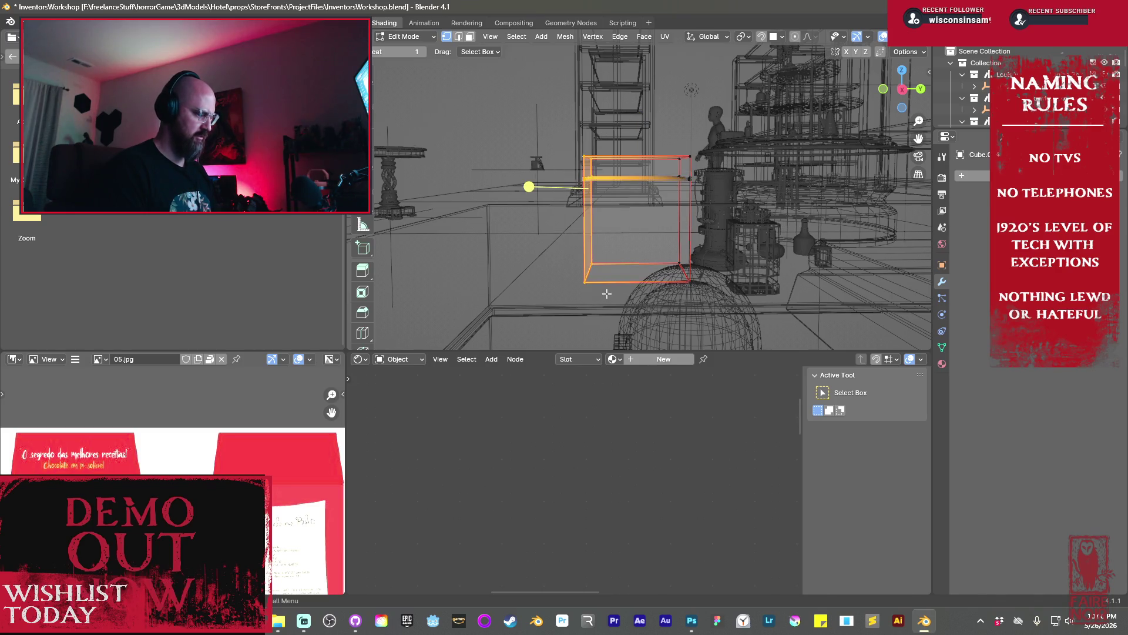
{"action": "key", "text": "g"}
{"action": "key", "text": "y"}
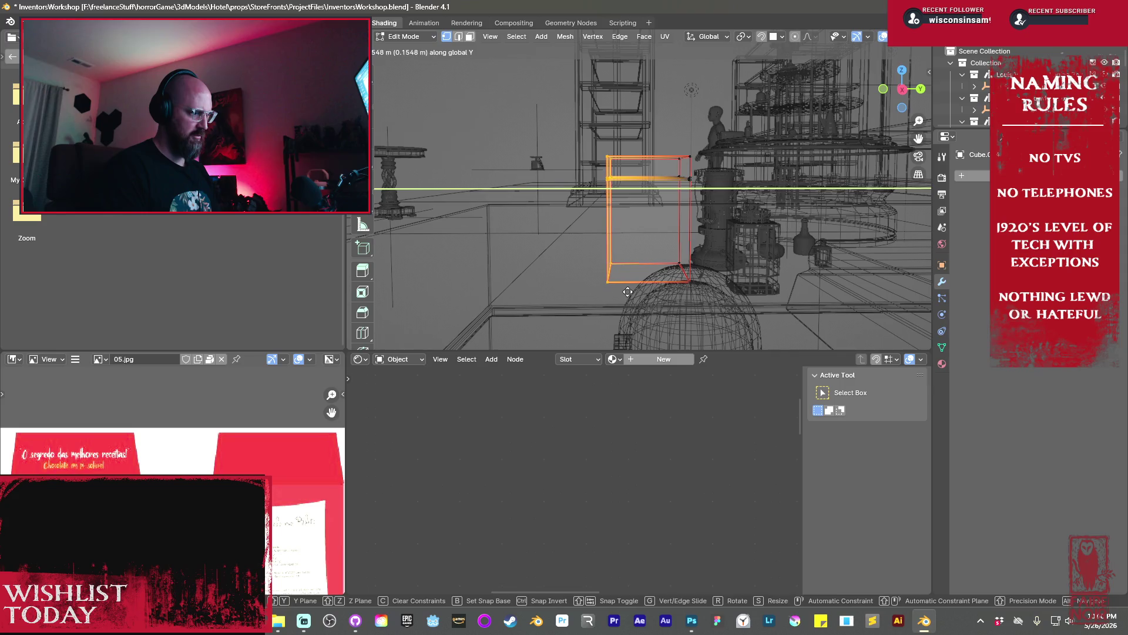
{"action": "left_click", "coordinate": [628, 291]}
{"action": "key", "text": "Tab"}
{"action": "mouse_move", "coordinate": [627, 292]}
{"action": "middle_mouse_down"}
{"action": "mouse_move", "coordinate": [622, 235]}
{"action": "mouse_move", "coordinate": [682, 269]}
{"action": "middle_mouse_up"}
{"action": "key", "text": "shift+z"}
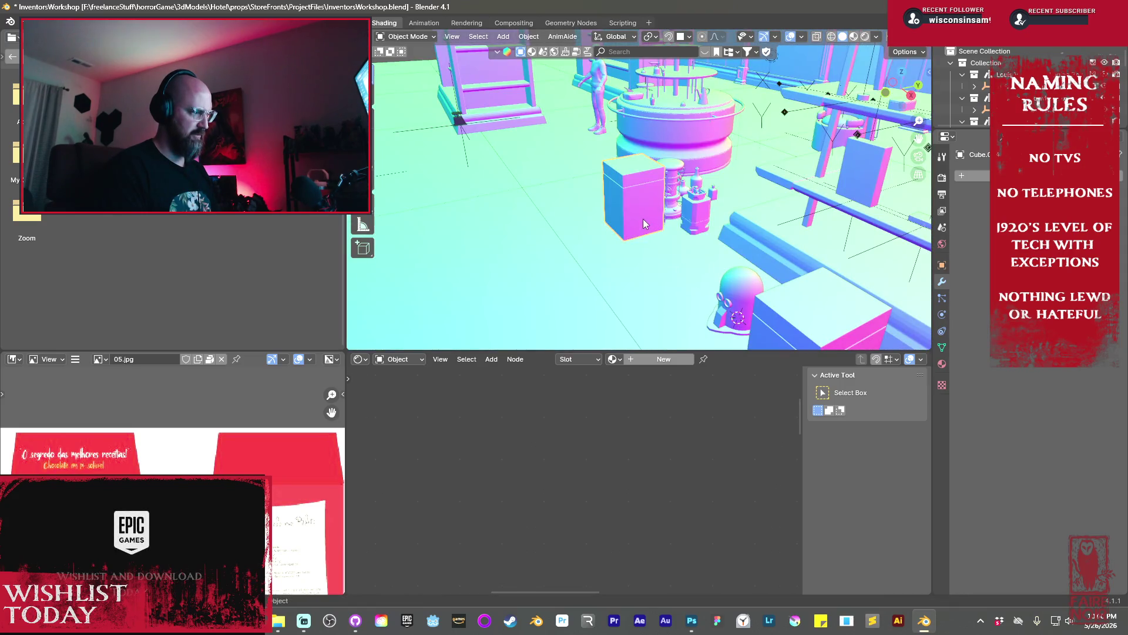
Snap the 3D cursor to a selected element at the box's bottom
{"action": "right_click", "coordinate": [643, 223]}
{"action": "mouse_move", "coordinate": [582, 270]}
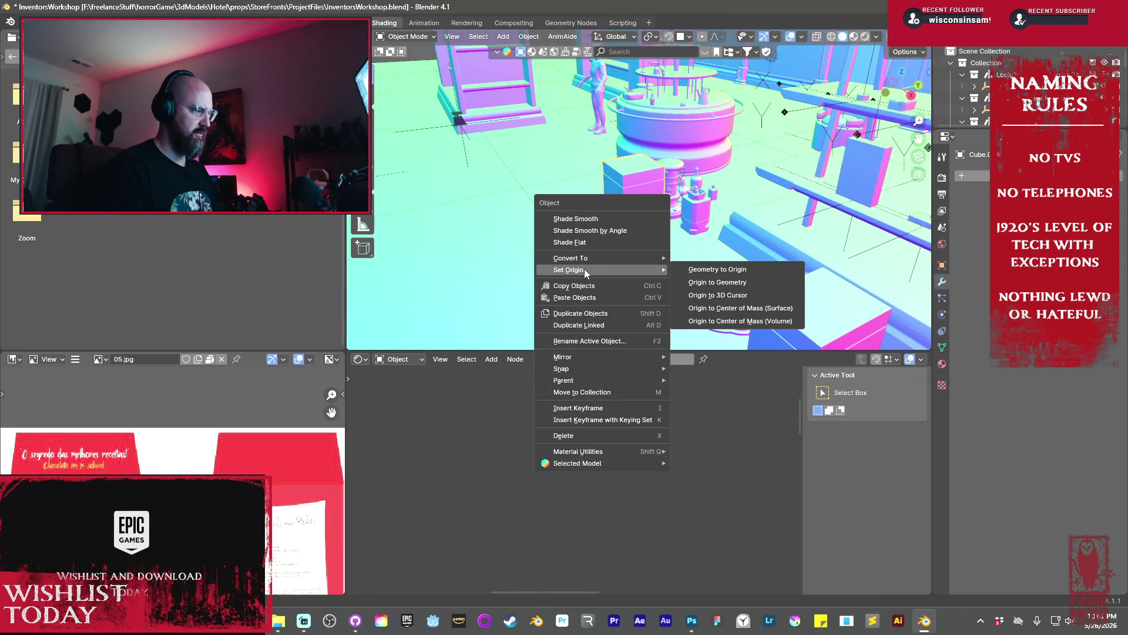
{"action": "key", "text": "Escape"}
{"action": "key", "text": "Tab"}
{"action": "key", "text": "KP_Decimal"}
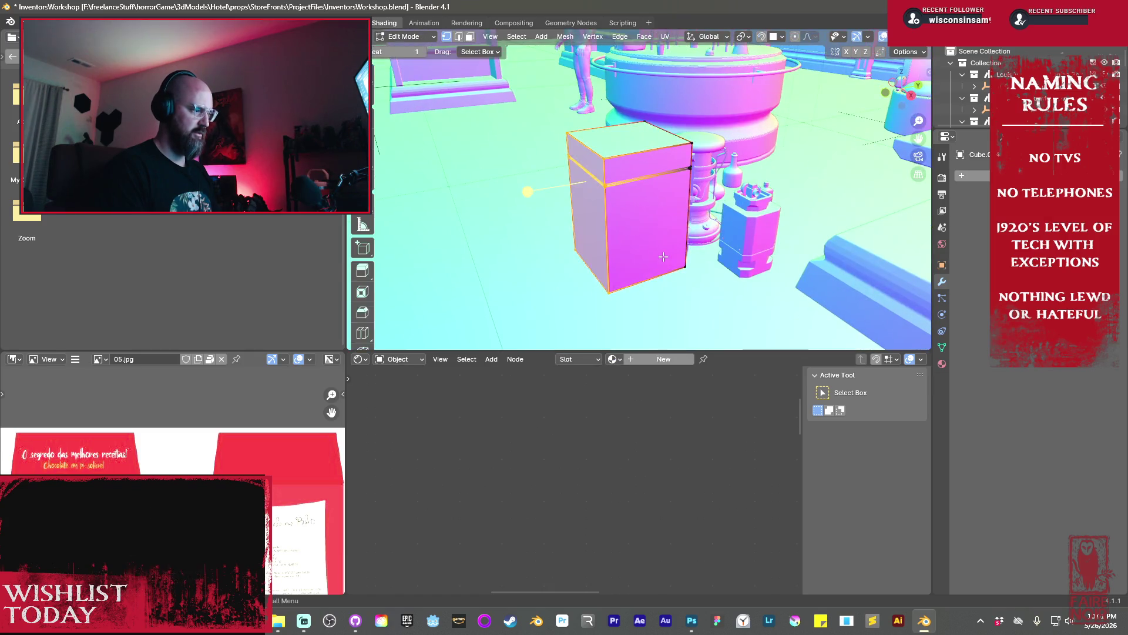
{"action": "key", "text": "shift+z"}
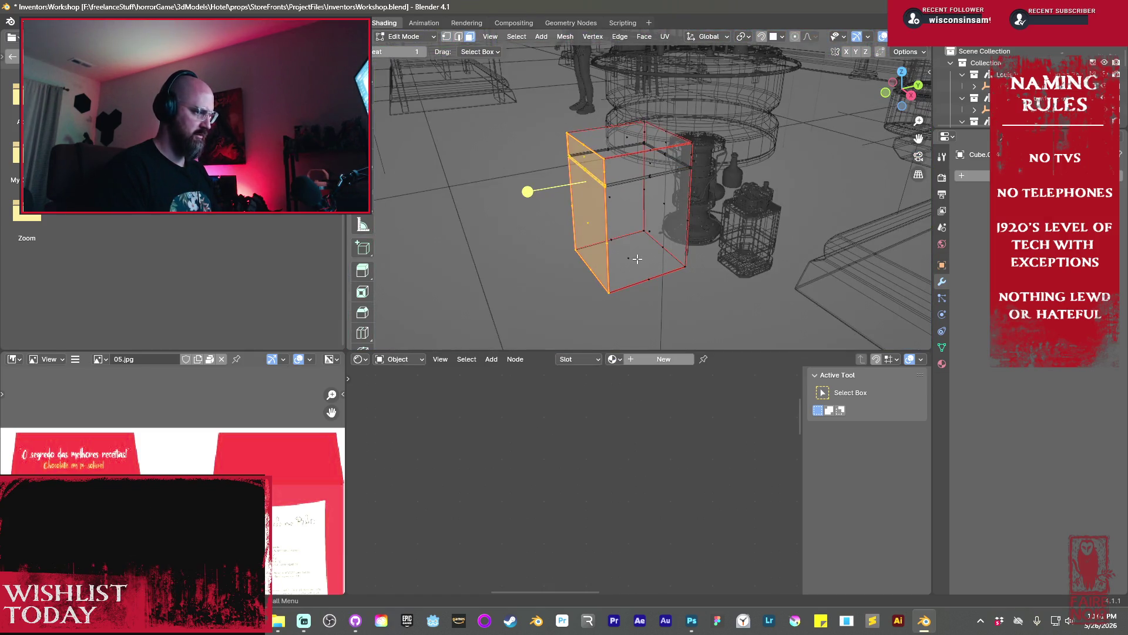
{"action": "left_click", "coordinate": [638, 259]}
{"action": "key", "text": "shift+z"}
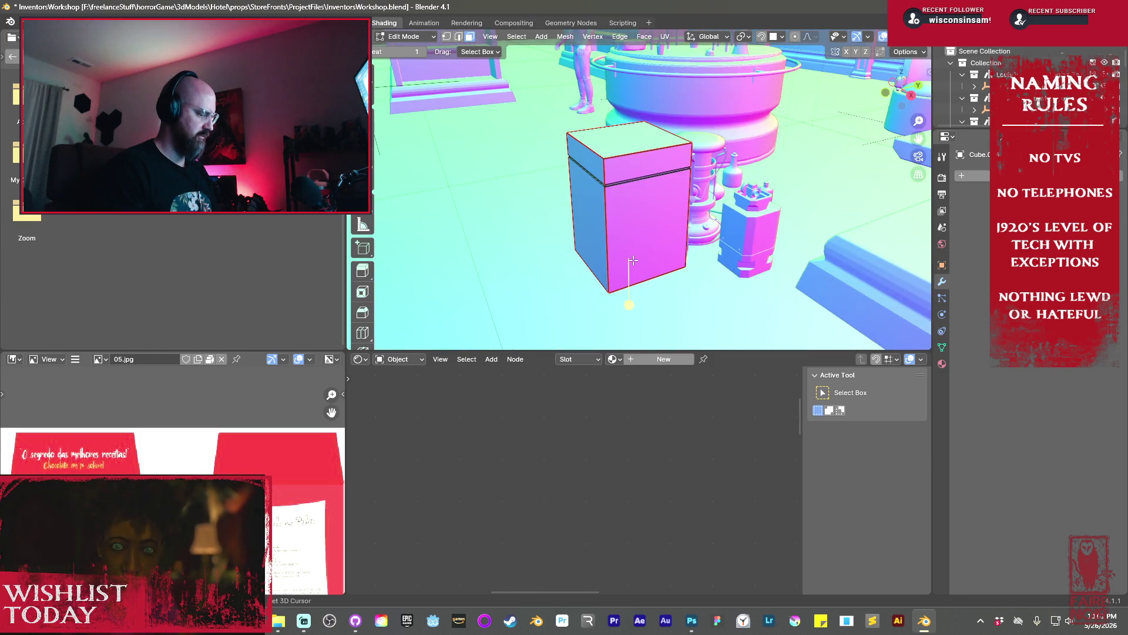
{"action": "key", "text": "shift+s"}
{"action": "left_click", "coordinate": [636, 329]}
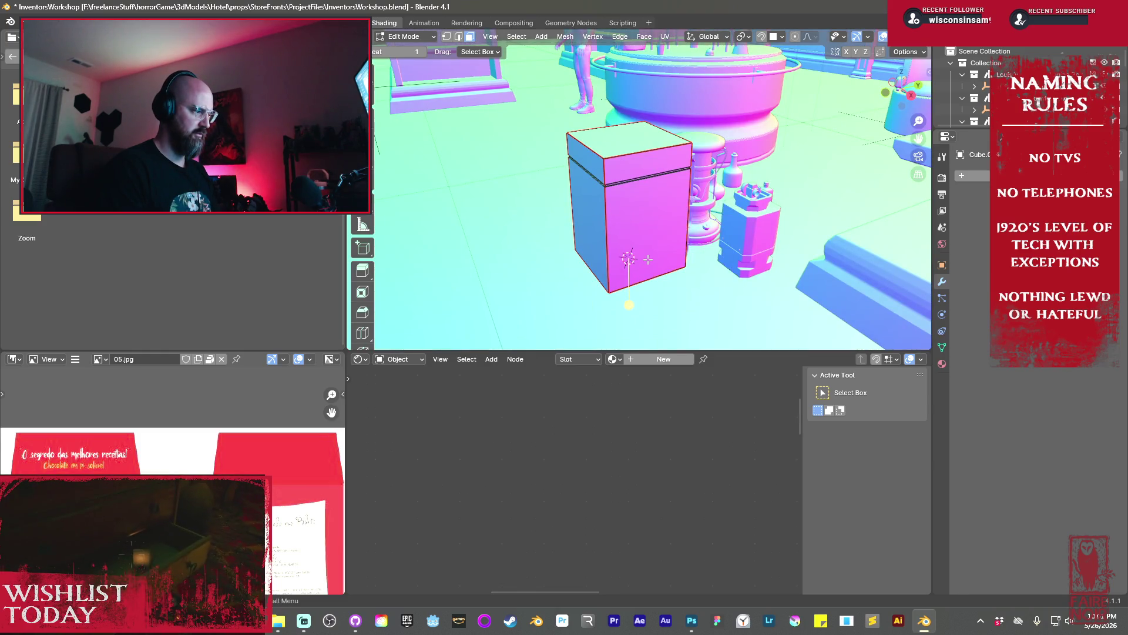
Set the box's origin to the 3D cursor
{"action": "key", "text": "Tab"}
{"action": "right_click", "coordinate": [647, 259]}
{"action": "mouse_move", "coordinate": [597, 307]}
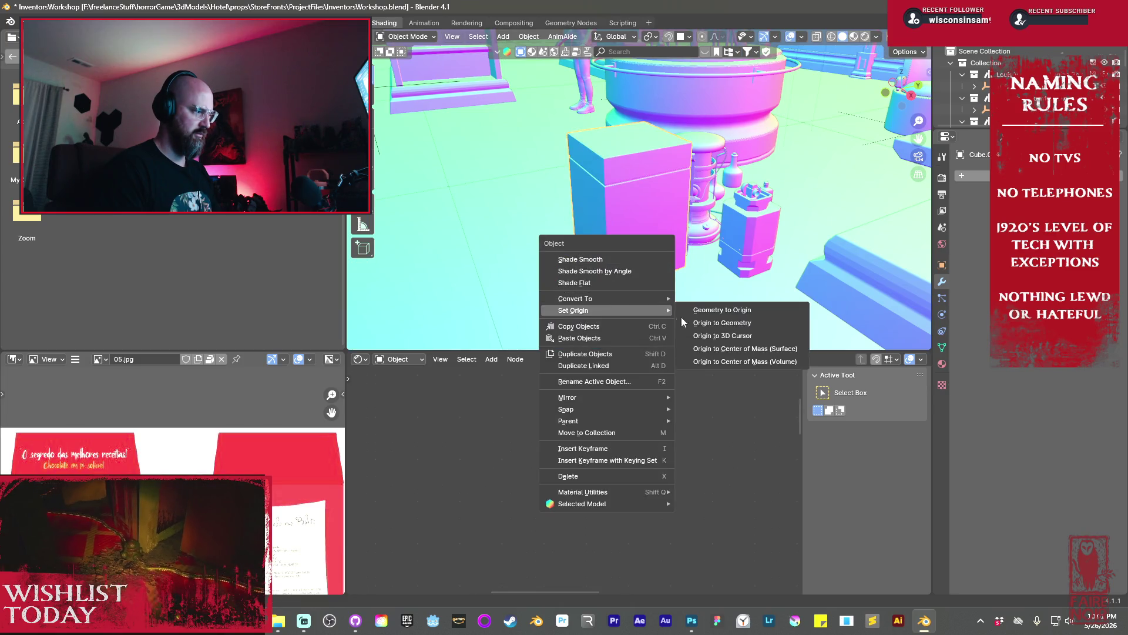
{"action": "left_click", "coordinate": [722, 335]}
Select the box's bottom face and snap the 3D cursor onto it
{"action": "mouse_move", "coordinate": [722, 336]}
{"action": "middle_mouse_down"}
{"action": "mouse_move", "coordinate": [667, 302]}
{"action": "mouse_move", "coordinate": [635, 239]}
{"action": "mouse_move", "coordinate": [627, 258]}
{"action": "middle_mouse_up"}
{"action": "key", "text": "Tab"}
{"action": "key", "text": "KP_Decimal"}
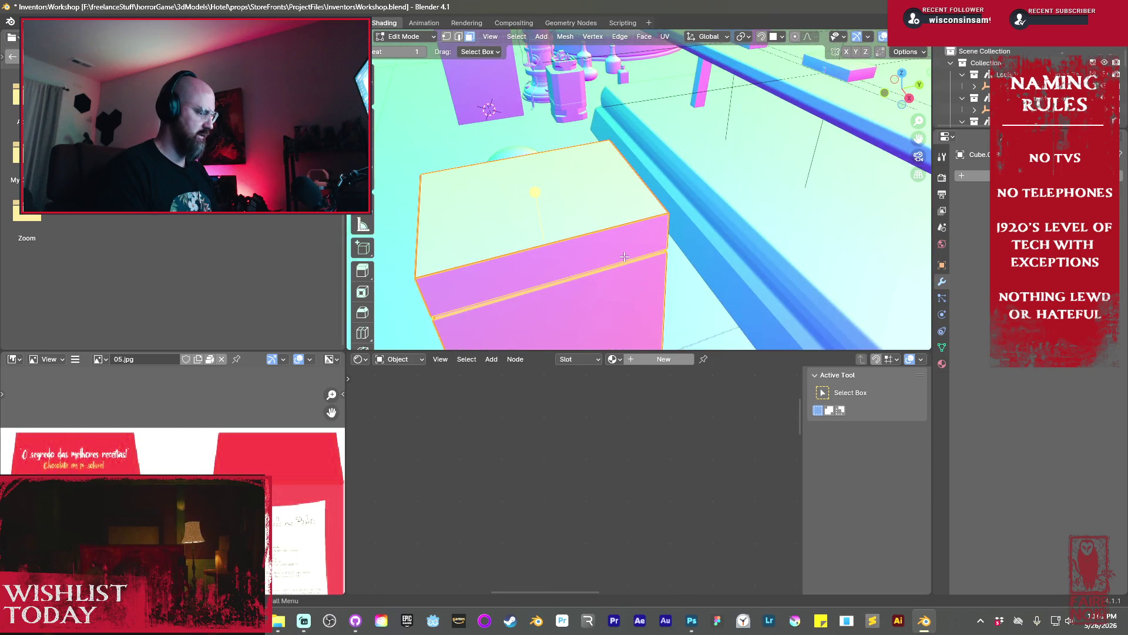
{"action": "key", "text": "shift+z"}
{"action": "middle_click_drag", "start_coordinate": [575, 302], "coordinate": [602, 252]}
{"action": "left_click", "coordinate": [602, 251]}
{"action": "key", "text": "shift+s"}
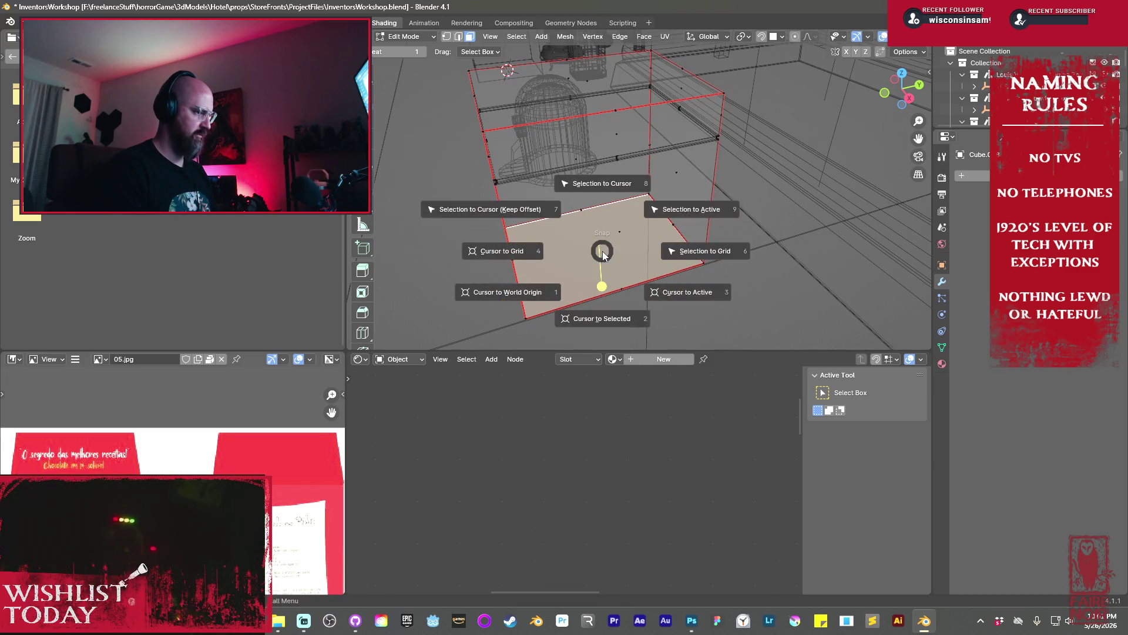
{"action": "left_click", "coordinate": [607, 316]}
{"action": "key", "text": "Tab"}
{"action": "scroll", "coordinate": [606, 247], "scroll_direction": "down", "scroll_amount": 5}
{"action": "key", "text": "shift+z"}
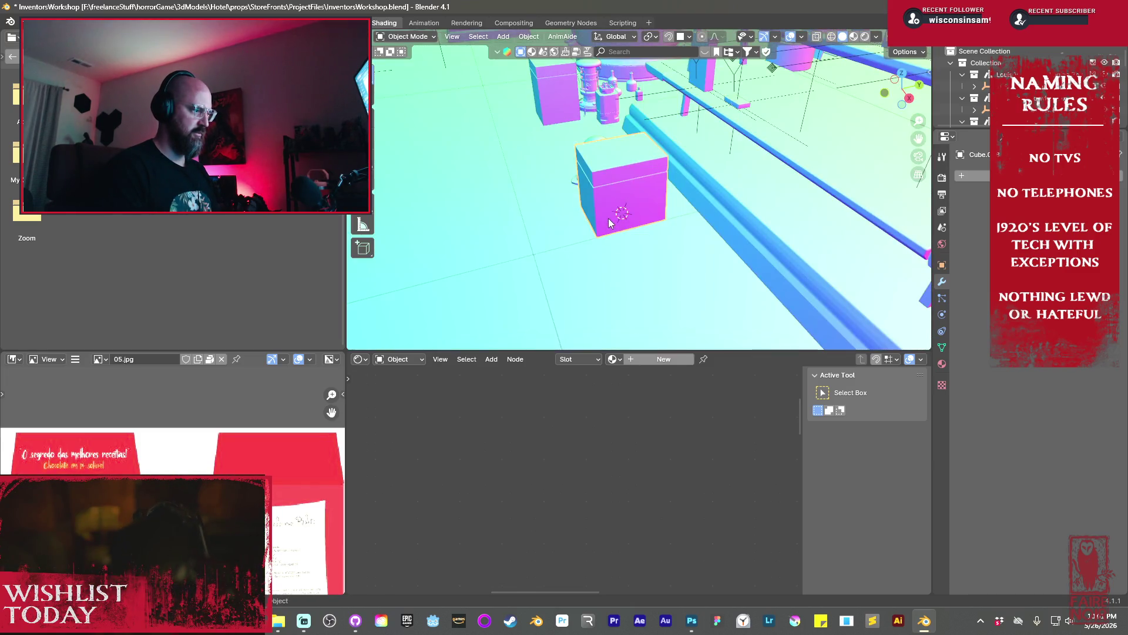
Orbit to a lower view of the shelves and switch to rendered shading
{"action": "right_click", "coordinate": [609, 217]}
{"action": "mouse_move", "coordinate": [609, 217]}
{"action": "scroll", "coordinate": [636, 200], "scroll_direction": "down", "scroll_amount": 5}
{"action": "key", "text": "grave"}
{"action": "left_click", "coordinate": [655, 228]}
{"action": "scroll", "coordinate": [671, 274], "scroll_direction": "up", "scroll_amount": 2}
{"action": "middle_click_drag", "start_coordinate": [671, 273], "coordinate": [663, 278]}
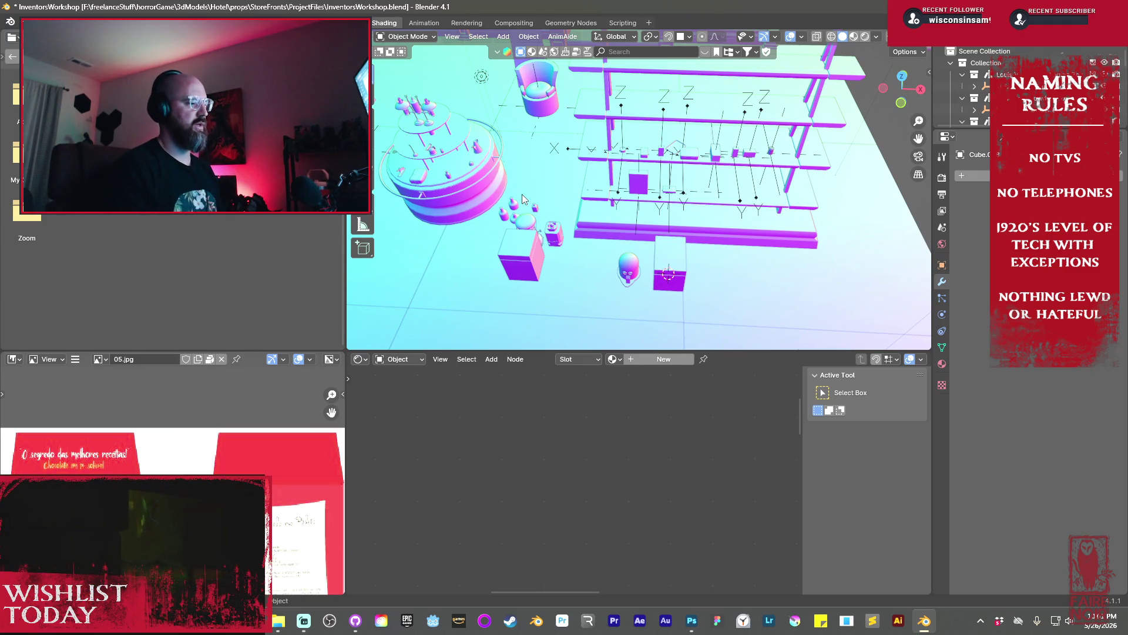
{"action": "scroll", "coordinate": [668, 198], "scroll_direction": "up", "scroll_amount": 8}
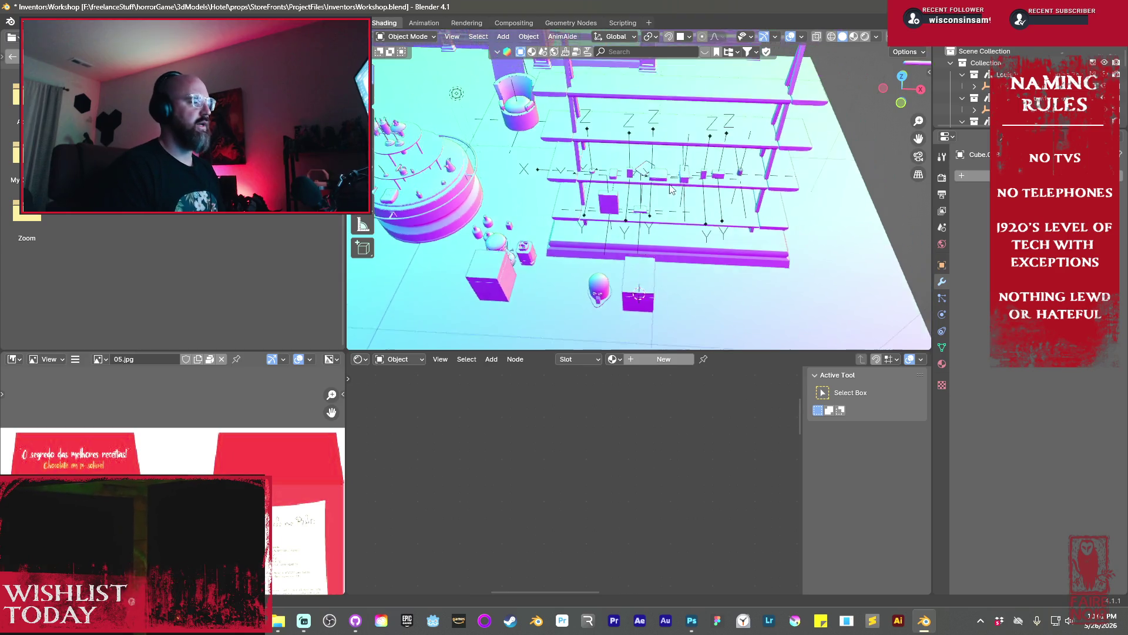
{"action": "mouse_move", "coordinate": [668, 198]}
{"action": "middle_mouse_down"}
{"action": "mouse_move", "coordinate": [662, 156]}
{"action": "mouse_move", "coordinate": [682, 175]}
{"action": "mouse_move", "coordinate": [675, 203]}
{"action": "middle_mouse_up"}
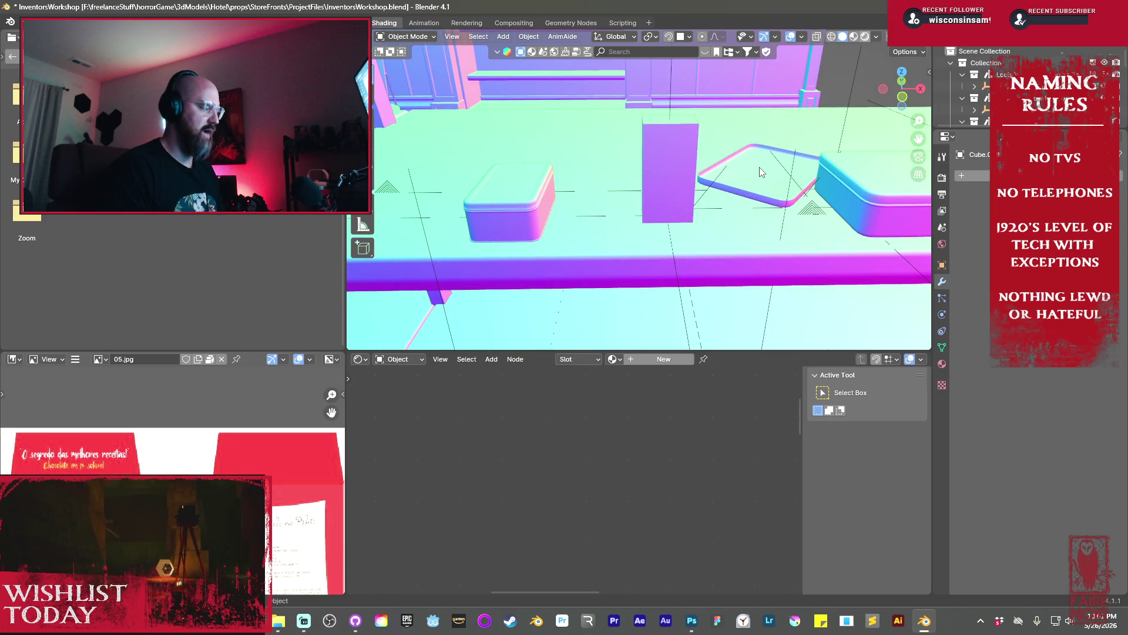
{"action": "key", "text": "z"}
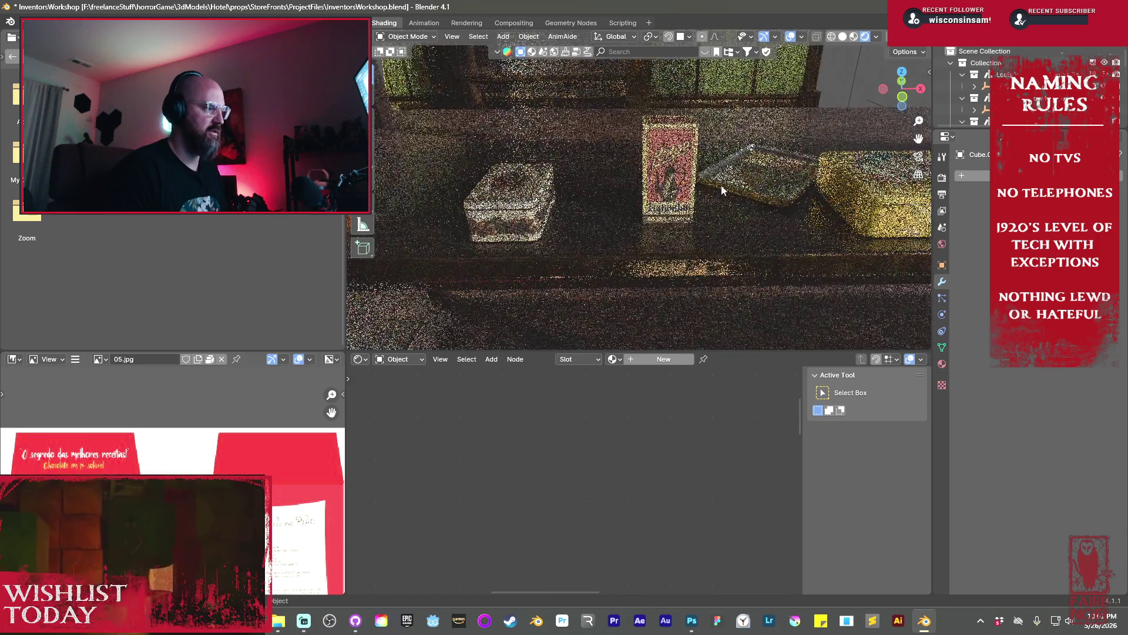
Select the cookie box and pan the Shader Editor to its Mapping frame
{"action": "mouse_move", "coordinate": [736, 185]}
{"action": "middle_mouse_down"}
{"action": "mouse_move", "coordinate": [447, 179]}
{"action": "mouse_move", "coordinate": [582, 169]}
{"action": "middle_mouse_up"}
{"action": "scroll", "coordinate": [581, 169], "scroll_direction": "up", "scroll_amount": 2}
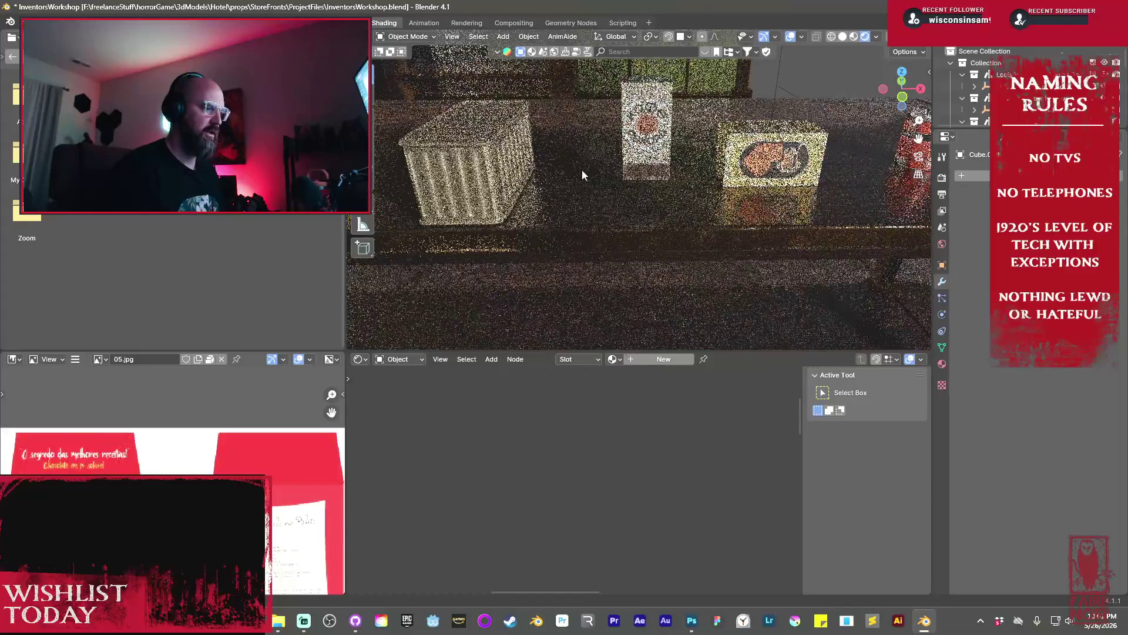
{"action": "left_click", "coordinate": [793, 161]}
{"action": "scroll", "coordinate": [482, 442], "scroll_direction": "up", "scroll_amount": 2}
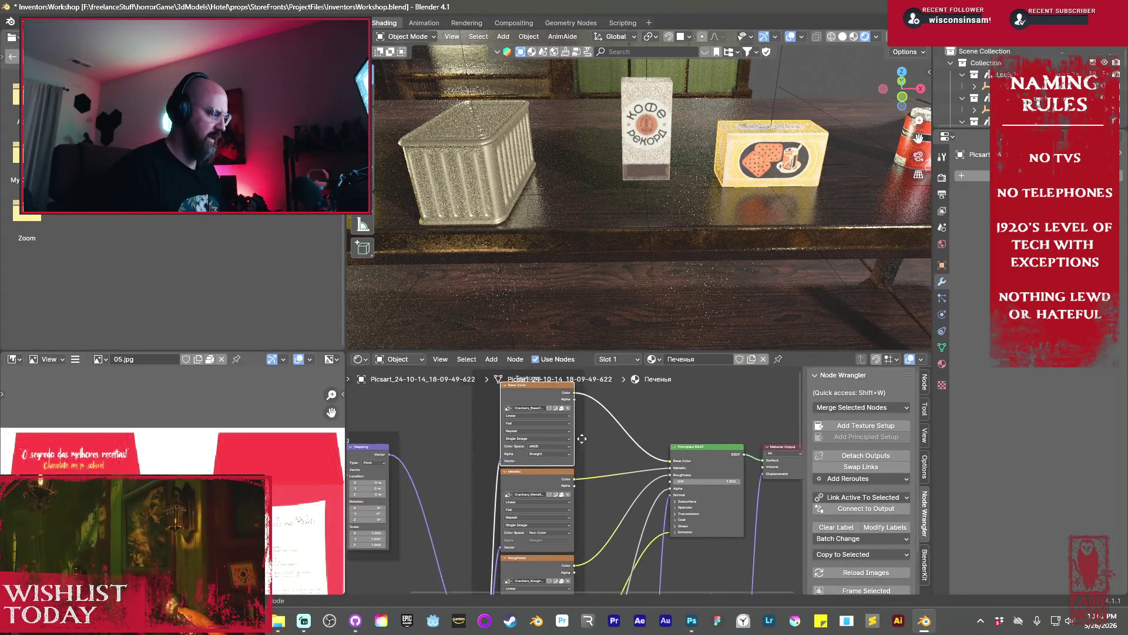
{"action": "middle_click_drag", "start_coordinate": [542, 403], "coordinate": [693, 408]}
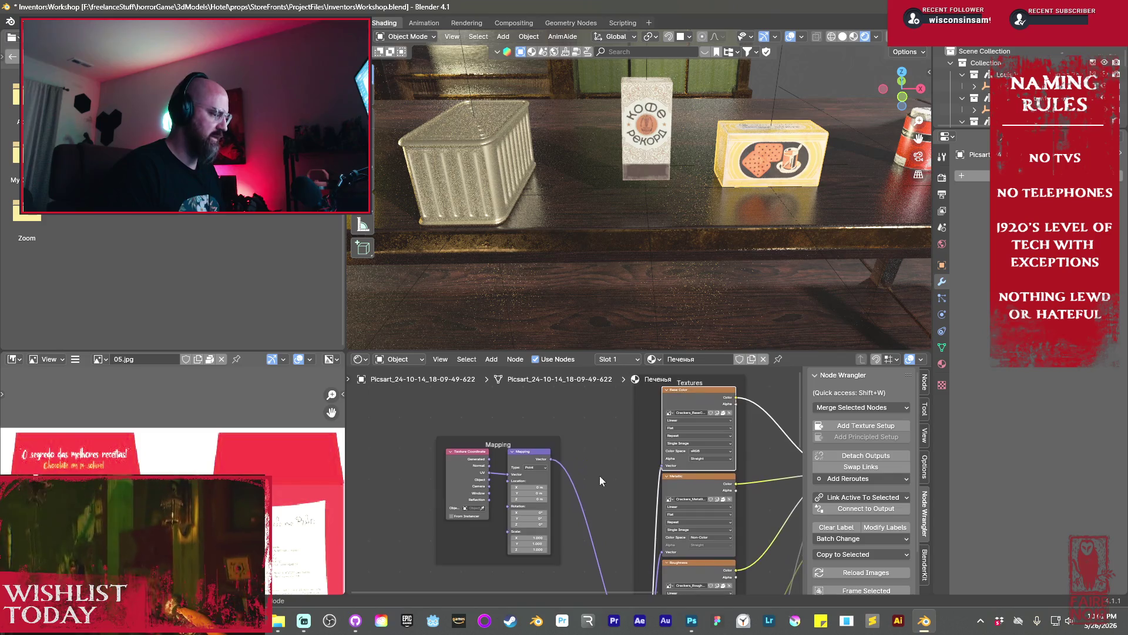
{"action": "scroll", "coordinate": [631, 438], "scroll_direction": "up", "scroll_amount": 2}
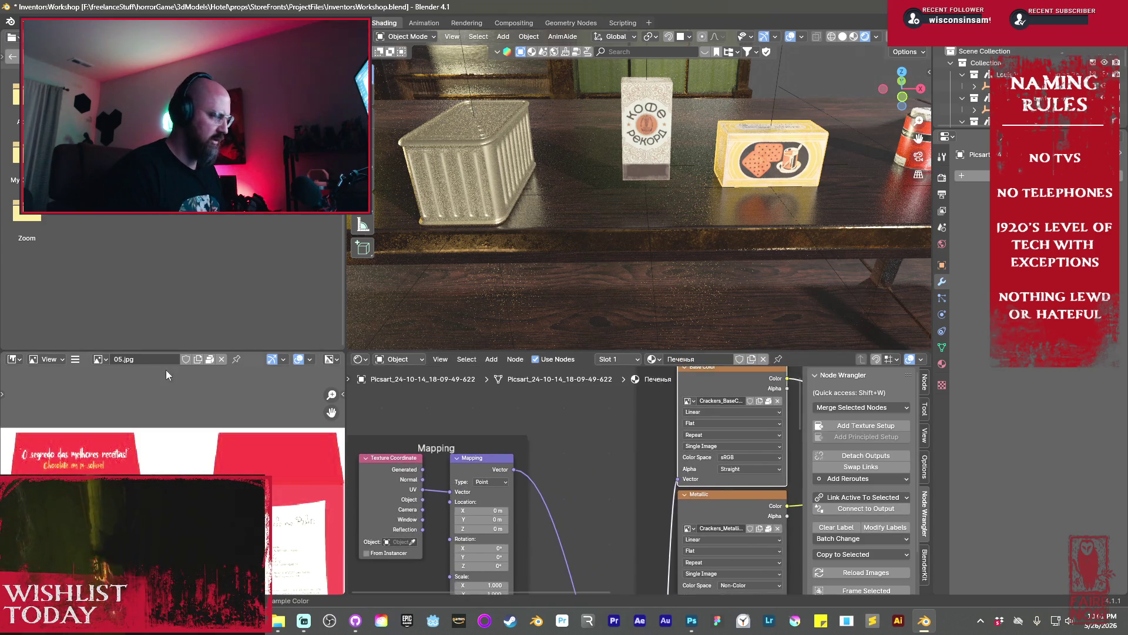
Show Crackers_BaseColor.jpg in the Image Editor and start saving it as a new image
{"action": "left_click", "coordinate": [106, 359]}
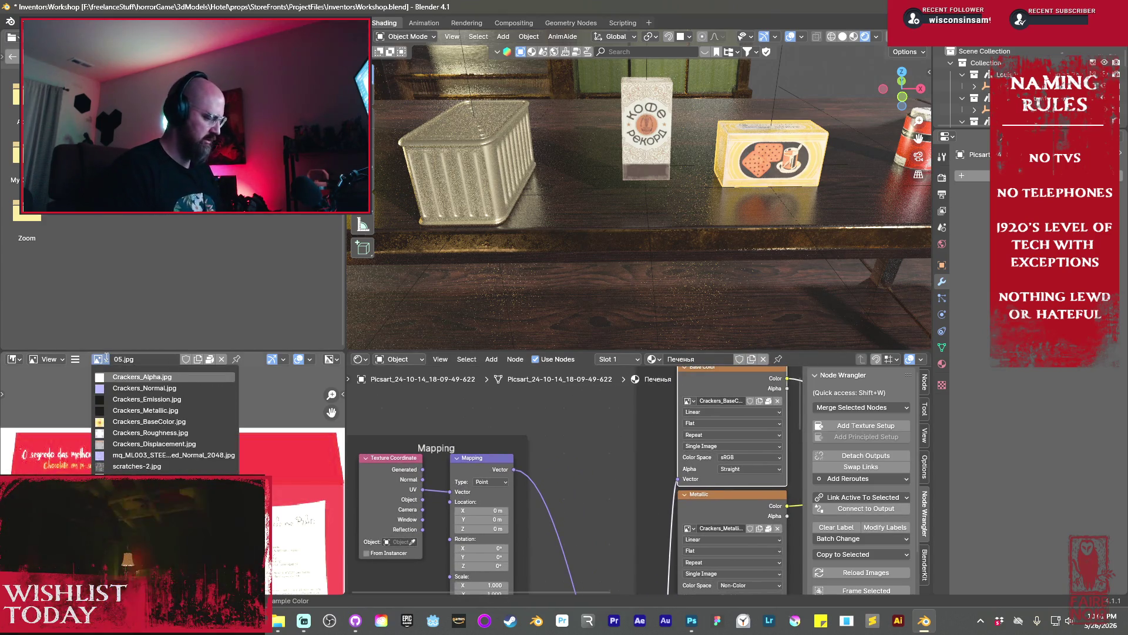
{"action": "left_click", "coordinate": [135, 423]}
{"action": "left_click", "coordinate": [75, 358]}
{"action": "mouse_move", "coordinate": [117, 384]}
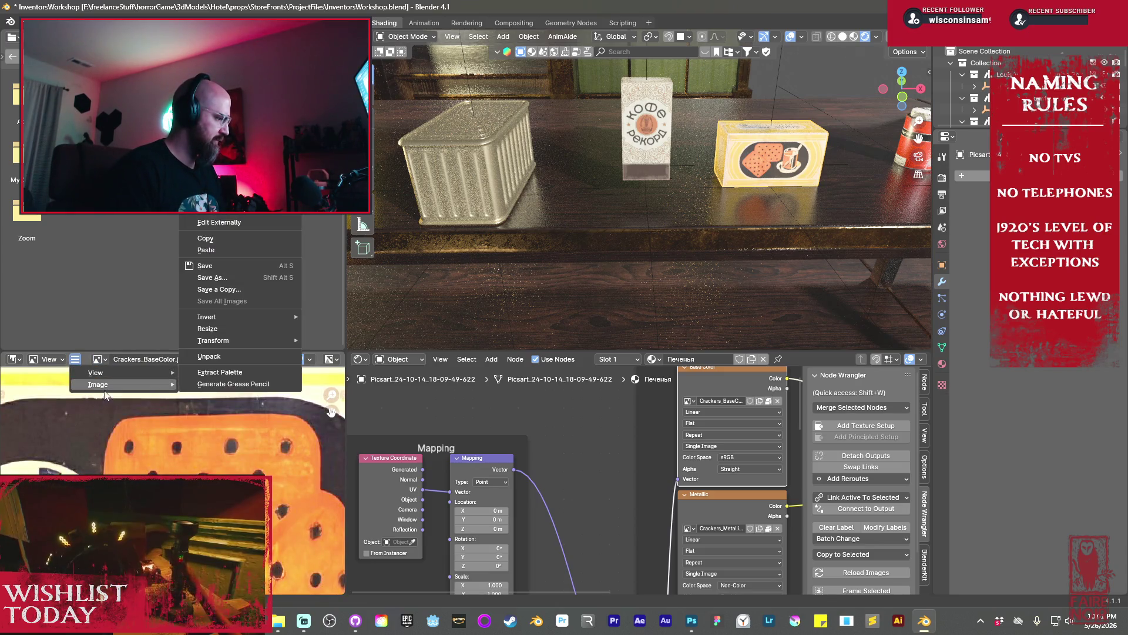
{"action": "left_click", "coordinate": [227, 280]}
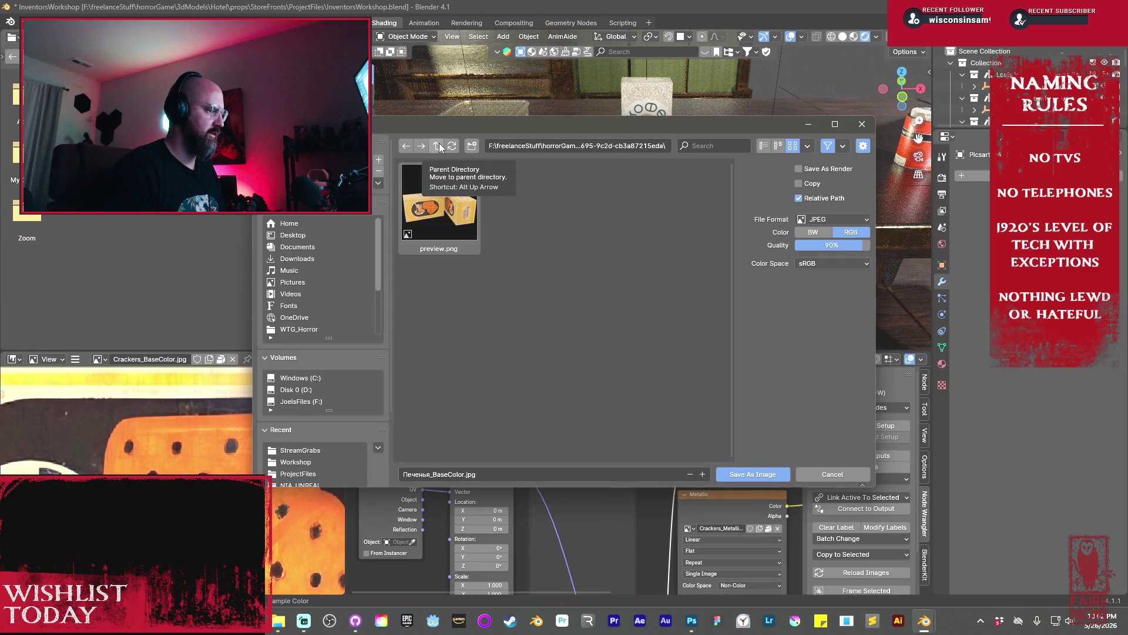
Cancel the texture save, return the viewport to Solid, and open a file in Photoshop
{"action": "key", "text": "Escape"}
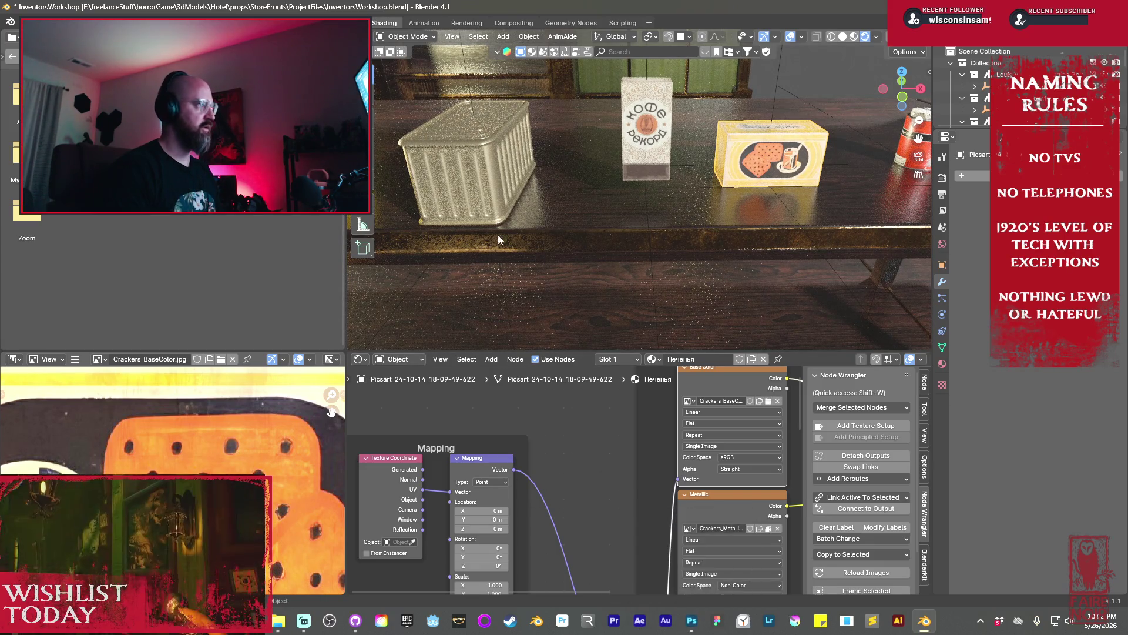
{"action": "left_click", "coordinate": [841, 37]}
{"action": "left_click", "coordinate": [691, 620]}
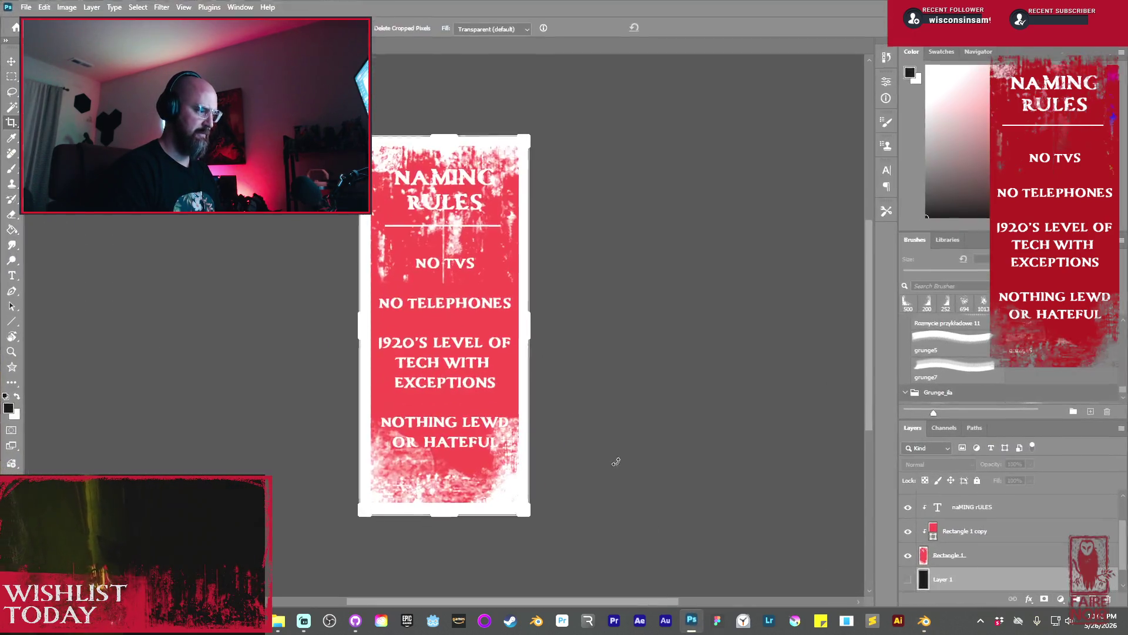
{"action": "left_click", "coordinate": [29, 8]}
{"action": "left_click", "coordinate": [64, 252]}
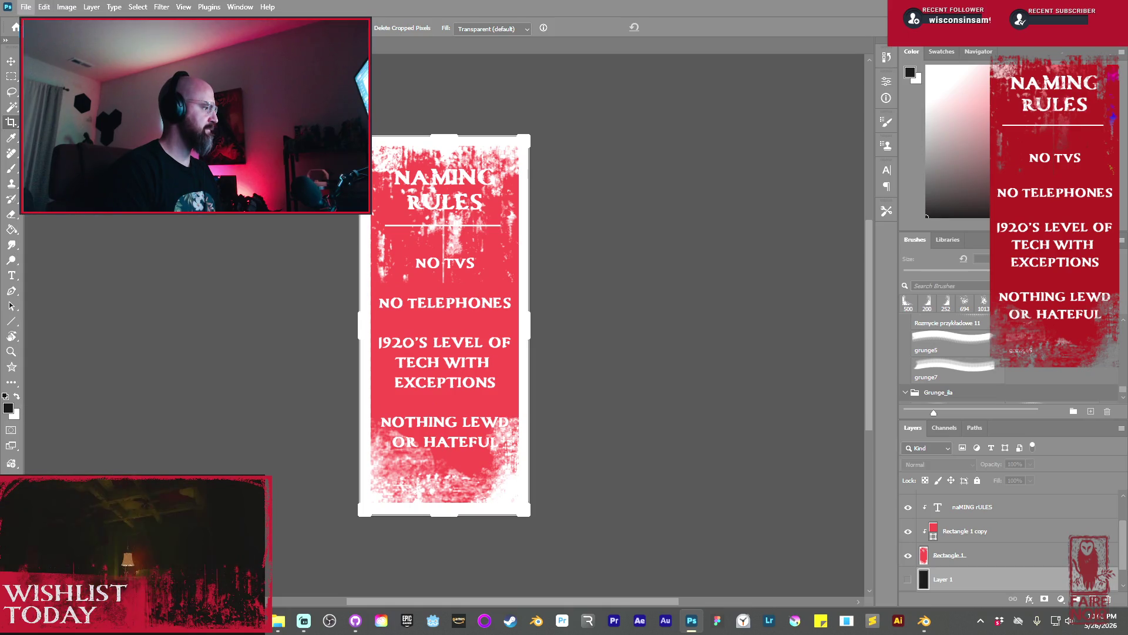
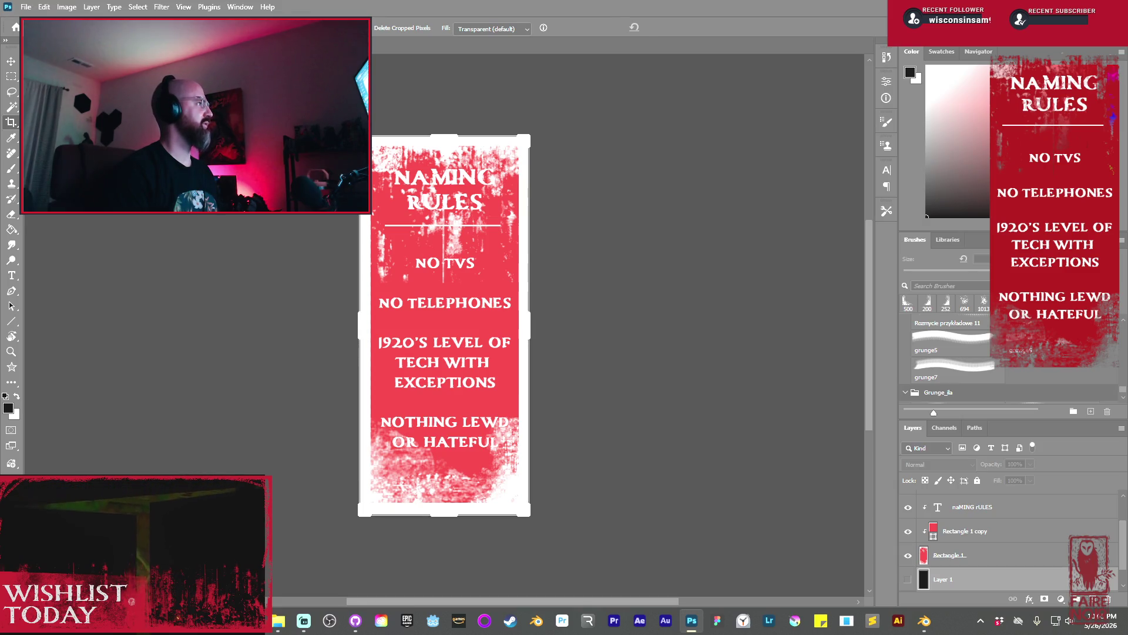
Bring up the cracker-wrapper image zoomed on the МОССЕЛЬПРОМ top label, with the Remove tool active
{"action": "key", "text": "ctrl+Tab"}
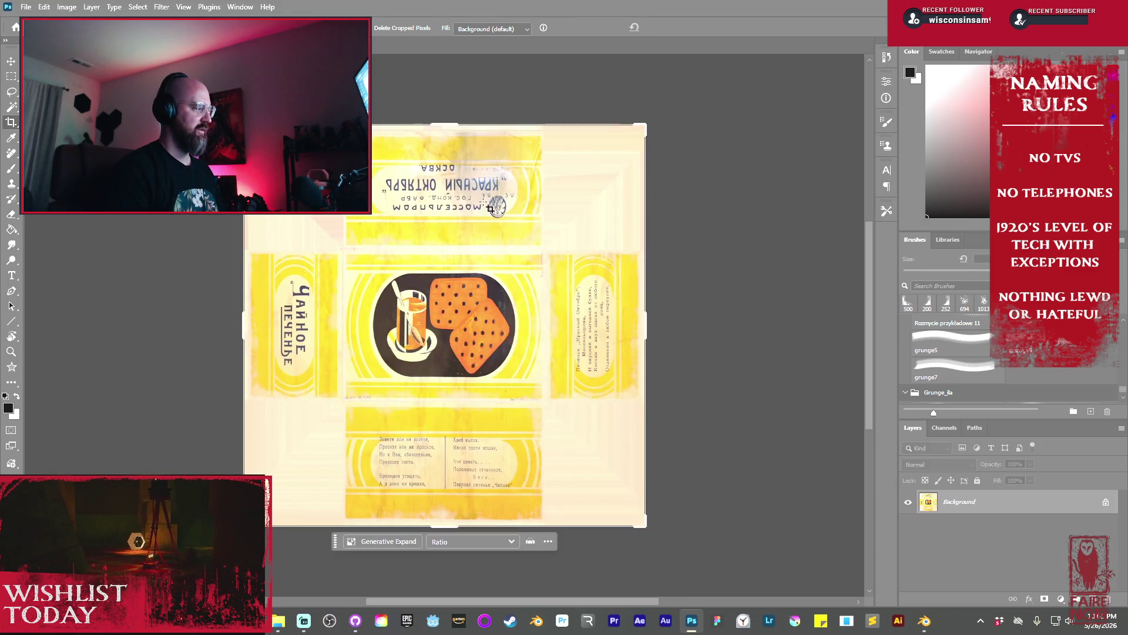
{"action": "scroll", "coordinate": [491, 208], "scroll_direction": "up", "scroll_amount": 1}
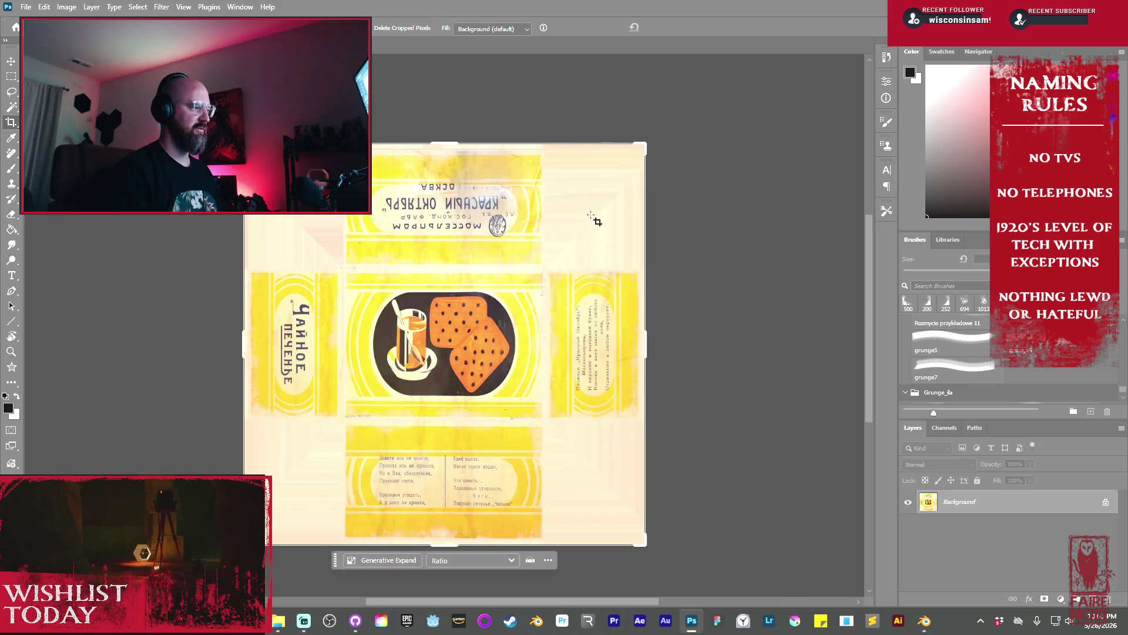
{"action": "scroll", "coordinate": [529, 226], "scroll_direction": "up", "scroll_amount": 5, "text": "alt"}
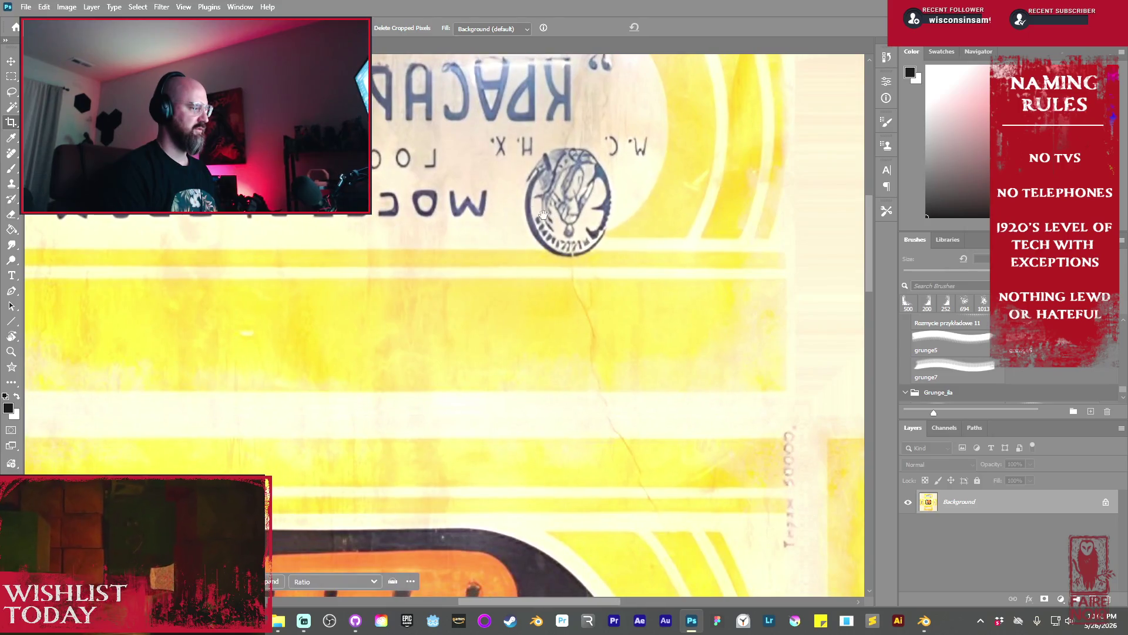
{"action": "scroll", "coordinate": [543, 215], "scroll_direction": "down", "scroll_amount": 1, "text": "alt"}
{"action": "left_click_drag", "start_coordinate": [549, 245], "coordinate": [552, 308]}
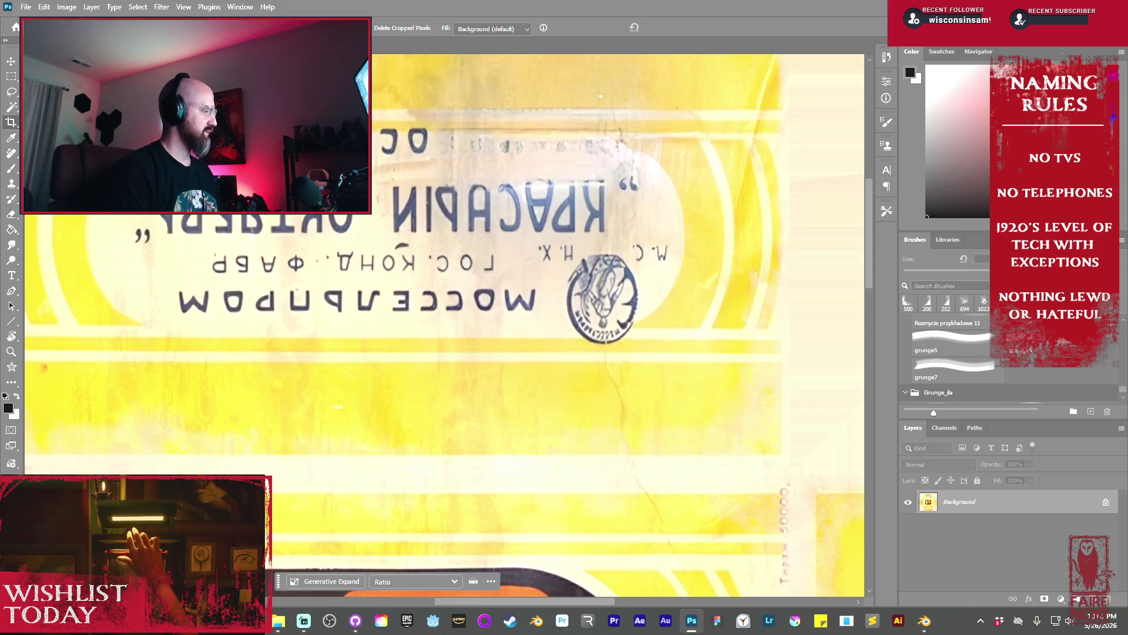
{"action": "left_click", "coordinate": [11, 153]}
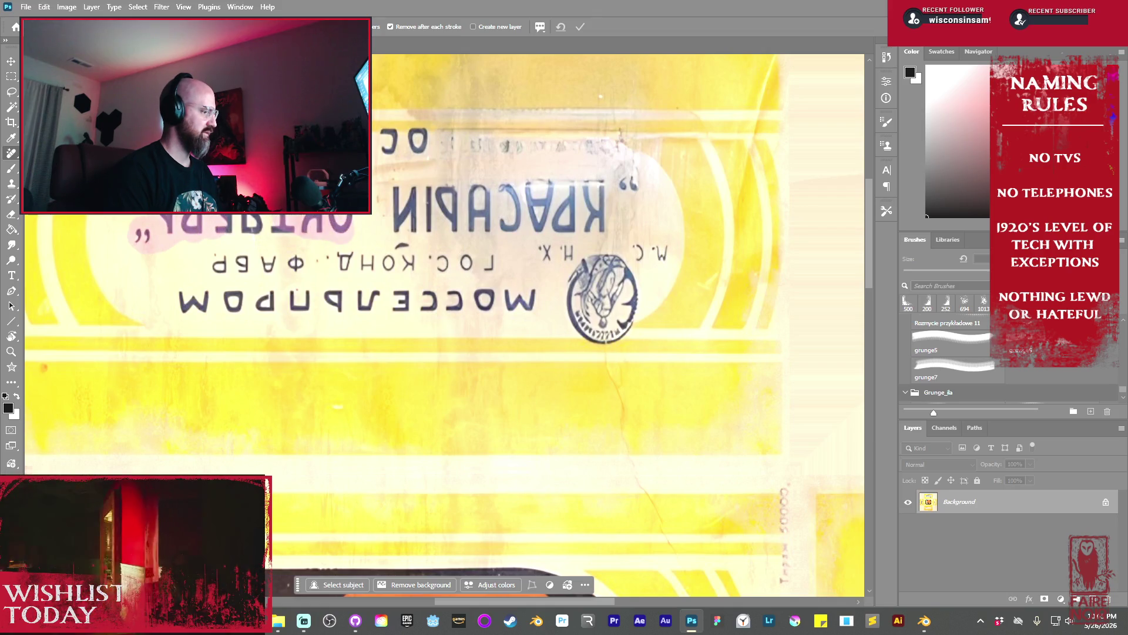
Paint out the upside-down КРАСНЫЙ ОКТЯБРЬ lettering, the round stamp and the factory text line
{"action": "mouse_move", "coordinate": [411, 147]}
{"action": "left_mouse_down"}
{"action": "mouse_move", "coordinate": [429, 141]}
{"action": "mouse_move", "coordinate": [382, 138]}
{"action": "mouse_move", "coordinate": [438, 150]}
{"action": "mouse_move", "coordinate": [355, 220]}
{"action": "left_mouse_up"}
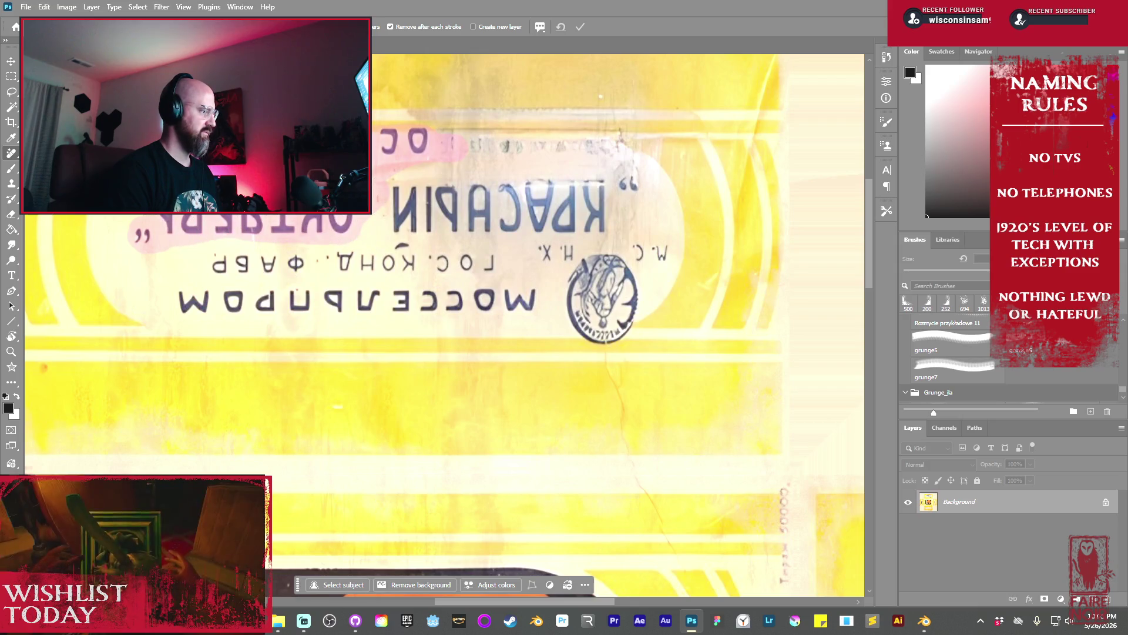
{"action": "left_click_drag", "start_coordinate": [377, 176], "coordinate": [613, 183]}
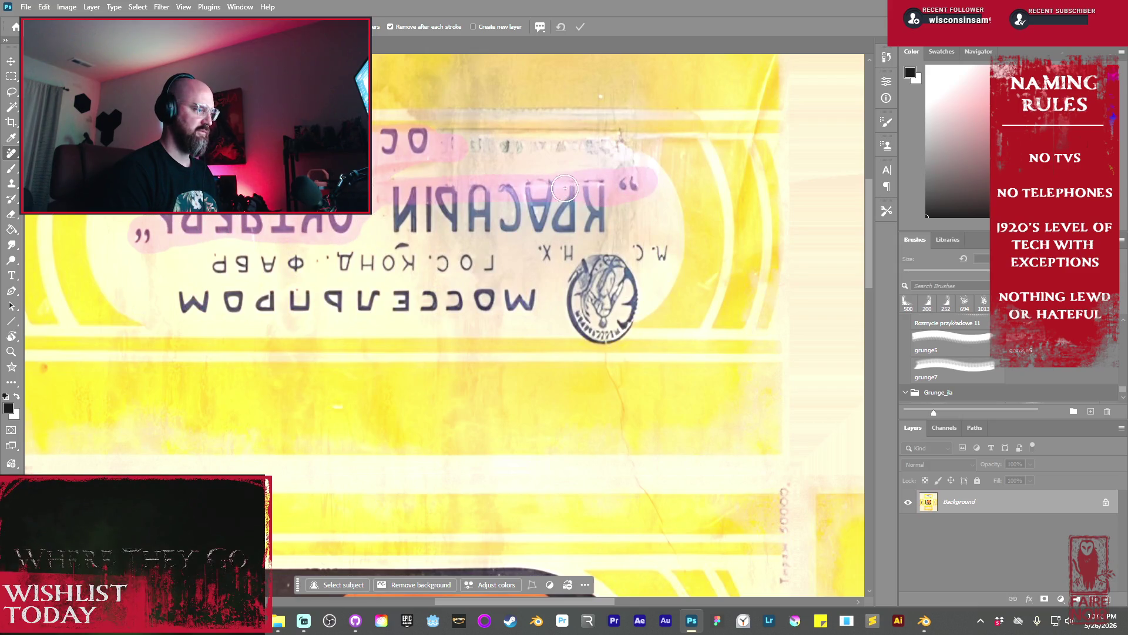
{"action": "mouse_move", "coordinate": [404, 228]}
{"action": "left_mouse_down"}
{"action": "mouse_move", "coordinate": [558, 226]}
{"action": "mouse_move", "coordinate": [605, 206]}
{"action": "mouse_move", "coordinate": [570, 208]}
{"action": "mouse_move", "coordinate": [575, 240]}
{"action": "left_mouse_up"}
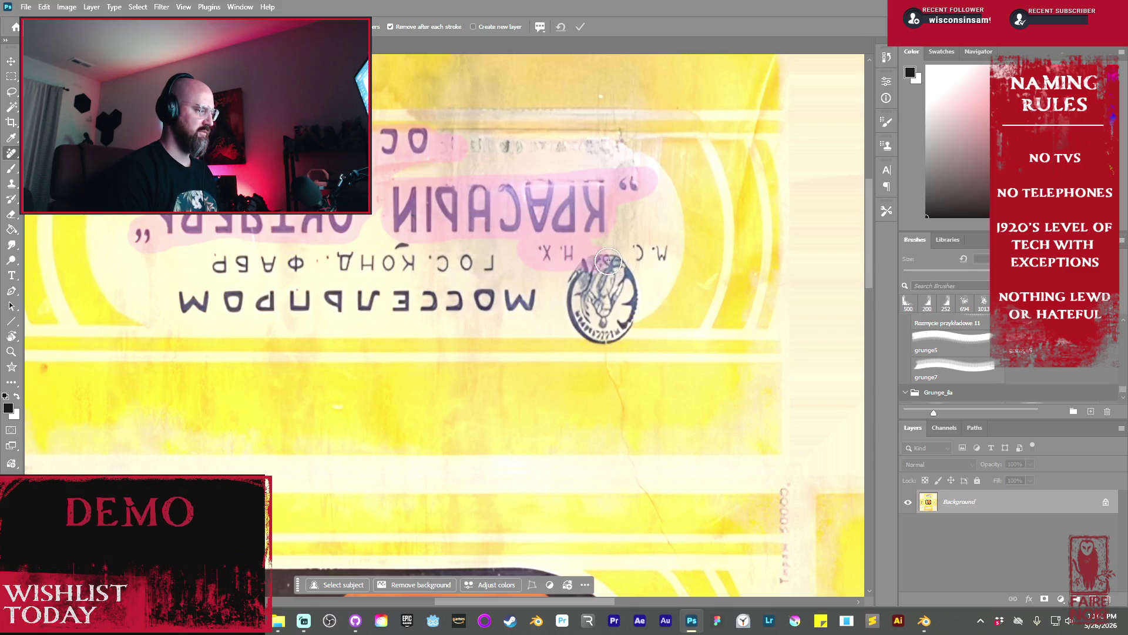
{"action": "left_click_drag", "start_coordinate": [629, 318], "coordinate": [588, 331]}
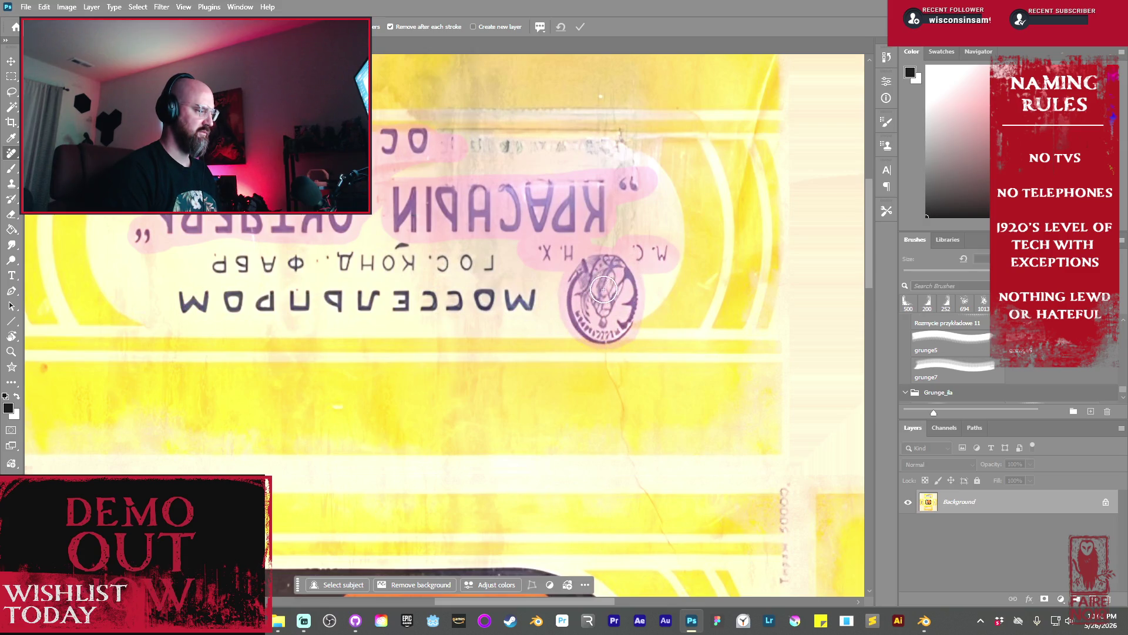
{"action": "mouse_move", "coordinate": [399, 259]}
{"action": "left_mouse_down"}
{"action": "mouse_move", "coordinate": [462, 263]}
{"action": "mouse_move", "coordinate": [220, 264]}
{"action": "mouse_move", "coordinate": [206, 300]}
{"action": "mouse_move", "coordinate": [528, 298]}
{"action": "mouse_move", "coordinate": [263, 306]}
{"action": "mouse_move", "coordinate": [325, 297]}
{"action": "left_mouse_up"}
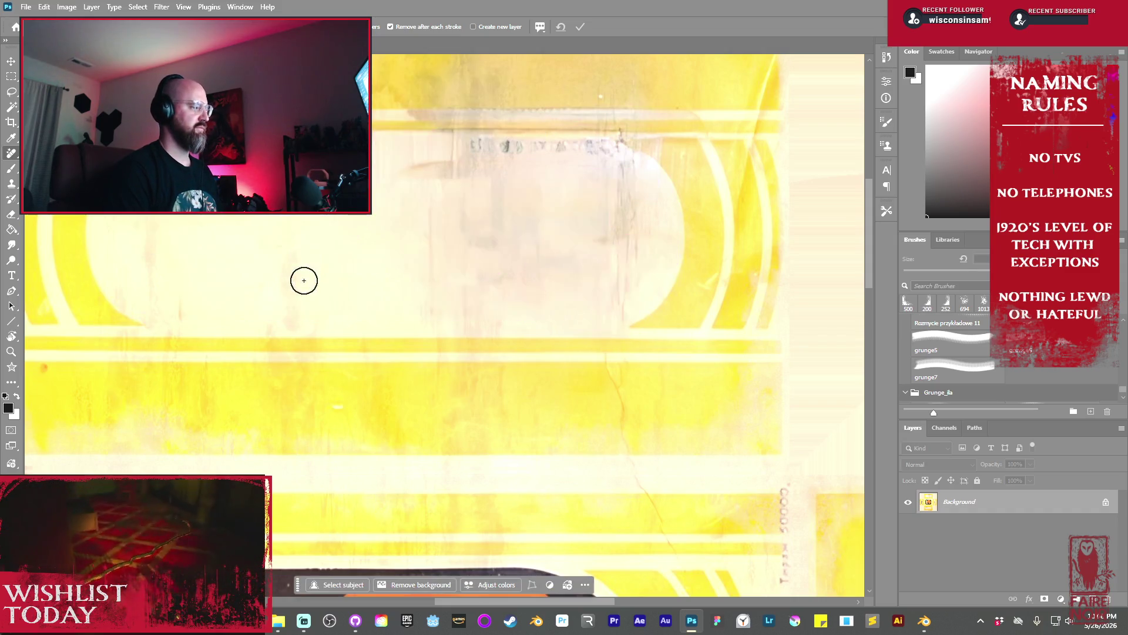
Erase the five vertical Cyrillic lines, including Моссельпром, from the side-panel oval
{"action": "mouse_move", "coordinate": [485, 390]}
{"action": "left_mouse_down"}
{"action": "mouse_move", "coordinate": [467, 348]}
{"action": "mouse_move", "coordinate": [514, 88]}
{"action": "mouse_move", "coordinate": [330, 194]}
{"action": "mouse_move", "coordinate": [288, 241]}
{"action": "mouse_move", "coordinate": [302, 365]}
{"action": "mouse_move", "coordinate": [314, 301]}
{"action": "left_mouse_up"}
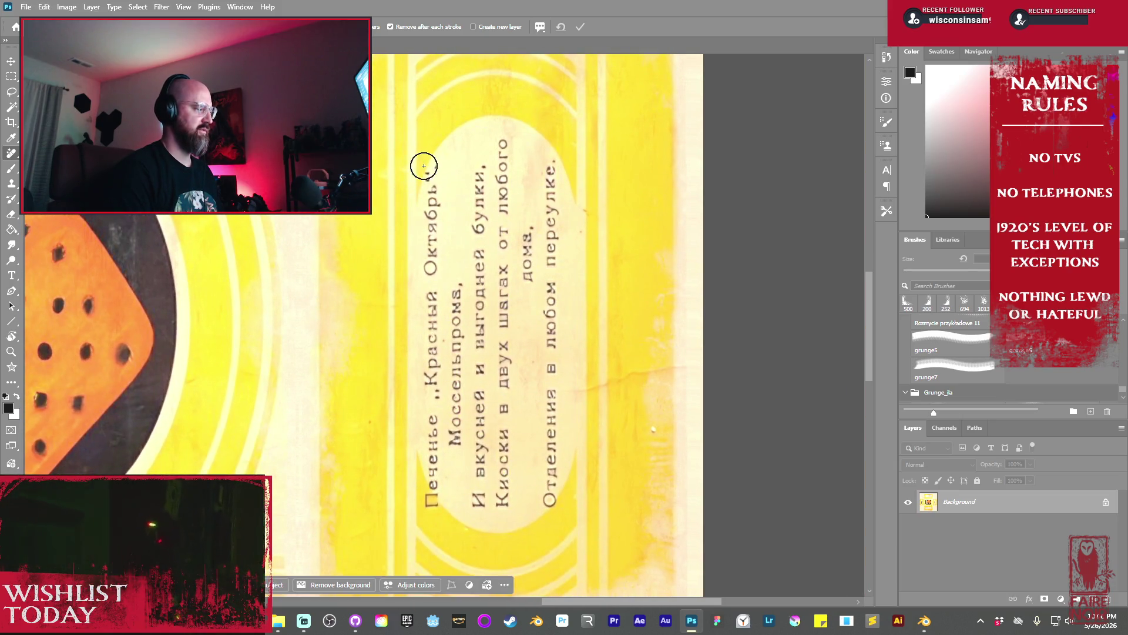
{"action": "left_click_drag", "start_coordinate": [431, 169], "coordinate": [431, 503]}
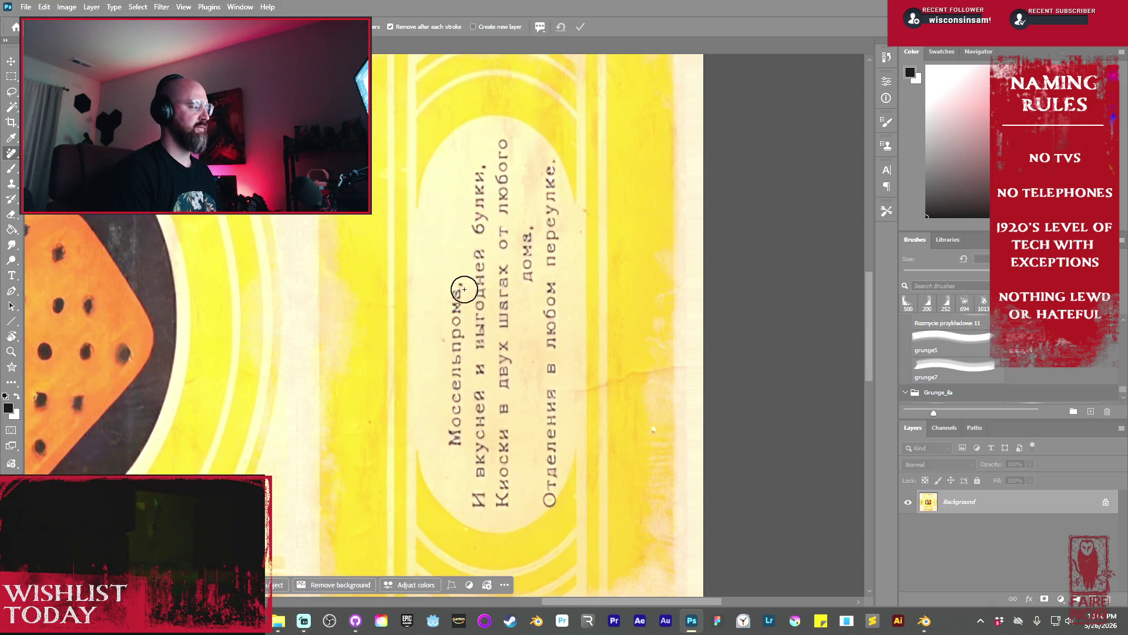
{"action": "left_click_drag", "start_coordinate": [460, 283], "coordinate": [450, 383]}
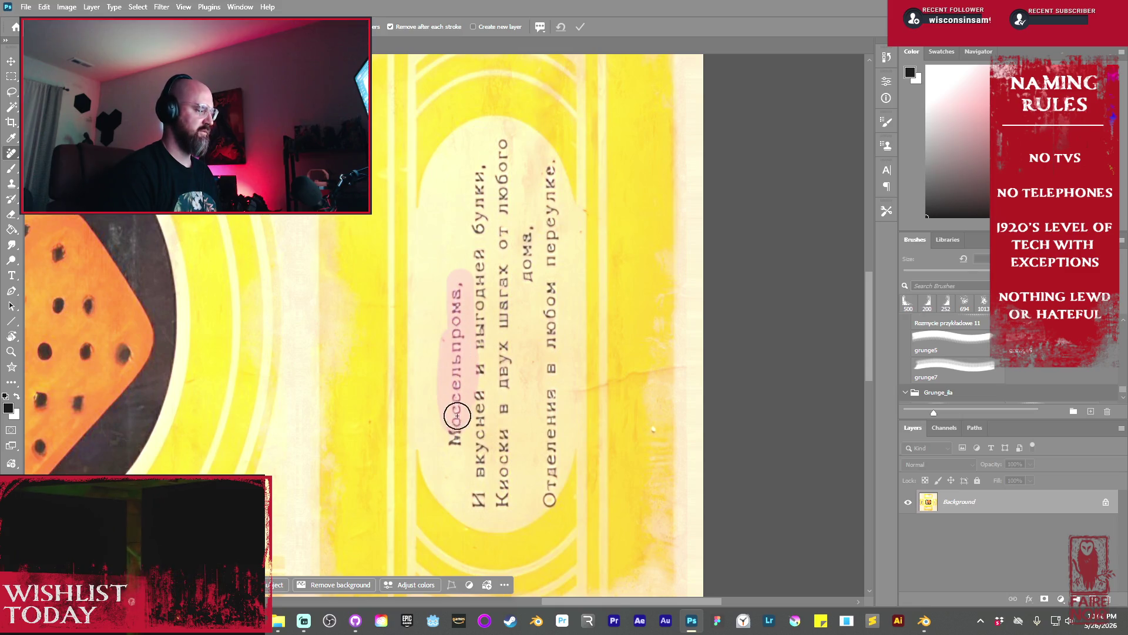
{"action": "mouse_move", "coordinate": [458, 445]}
{"action": "left_mouse_down"}
{"action": "mouse_move", "coordinate": [477, 484]}
{"action": "mouse_move", "coordinate": [477, 175]}
{"action": "mouse_move", "coordinate": [503, 221]}
{"action": "mouse_move", "coordinate": [499, 492]}
{"action": "mouse_move", "coordinate": [511, 283]}
{"action": "mouse_move", "coordinate": [549, 166]}
{"action": "mouse_move", "coordinate": [548, 459]}
{"action": "left_mouse_up"}
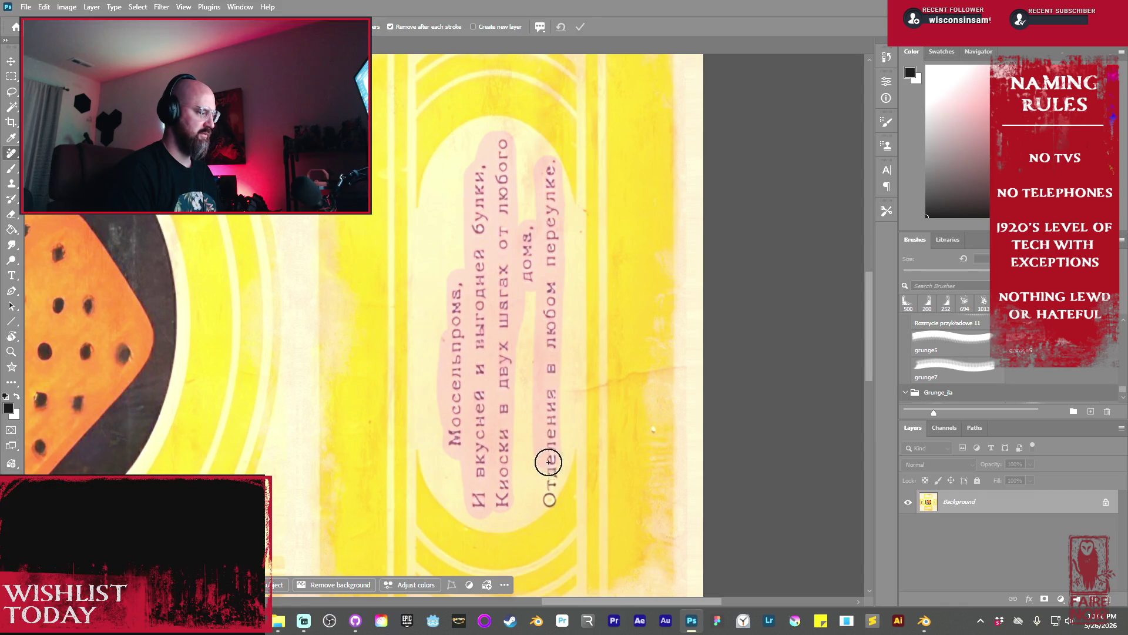
{"action": "mouse_move", "coordinate": [550, 498]}
{"action": "left_mouse_down"}
{"action": "mouse_move", "coordinate": [536, 478]}
{"action": "mouse_move", "coordinate": [556, 478]}
{"action": "mouse_move", "coordinate": [537, 474]}
{"action": "left_mouse_up"}
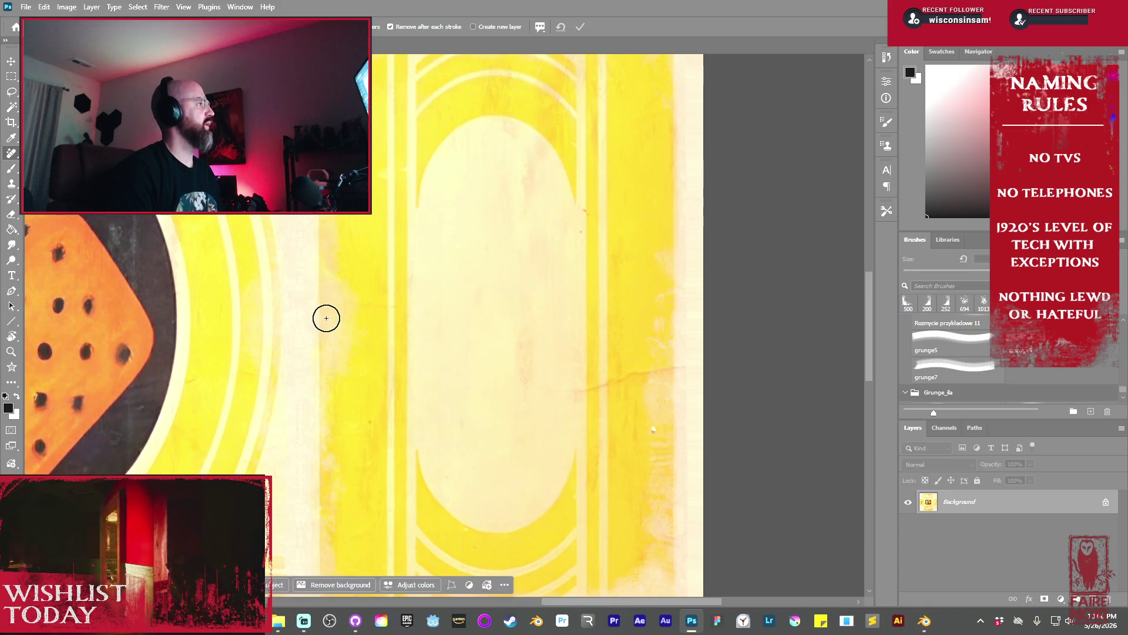
{"action": "left_click_drag", "start_coordinate": [297, 370], "coordinate": [662, 361]}
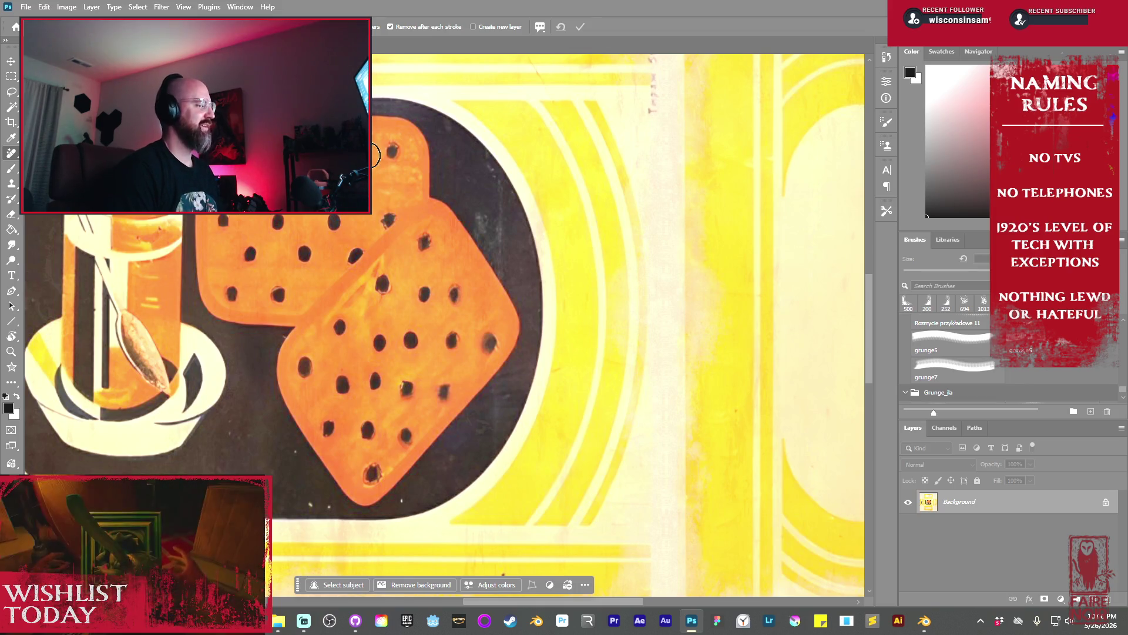
Paint out both words of the vertical Cyrillic product title beside the cup illustration
{"action": "mouse_move", "coordinate": [59, 288]}
{"action": "left_mouse_down"}
{"action": "mouse_move", "coordinate": [358, 277]}
{"action": "mouse_move", "coordinate": [654, 310]}
{"action": "left_mouse_up"}
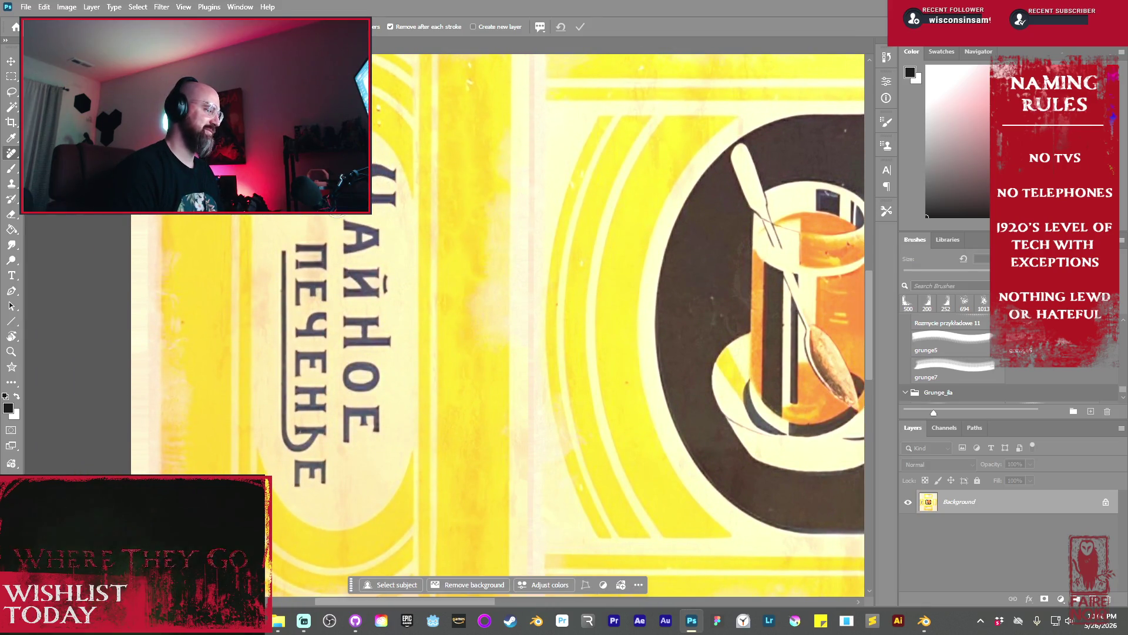
{"action": "left_click_drag", "start_coordinate": [377, 170], "coordinate": [390, 187]}
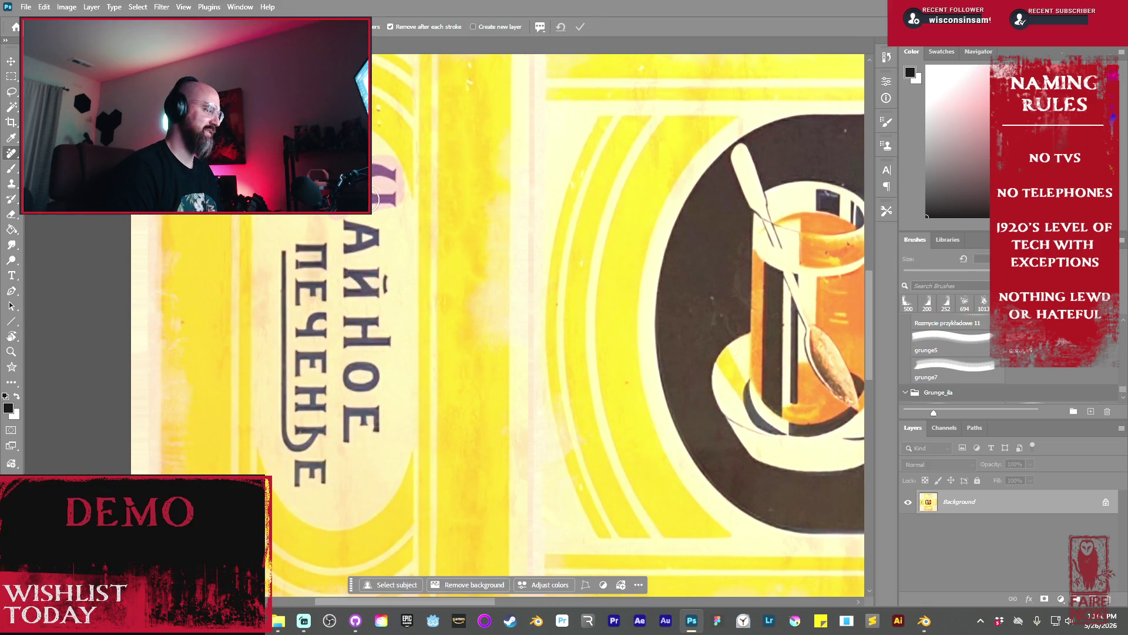
{"action": "left_click_drag", "start_coordinate": [354, 277], "coordinate": [369, 277]}
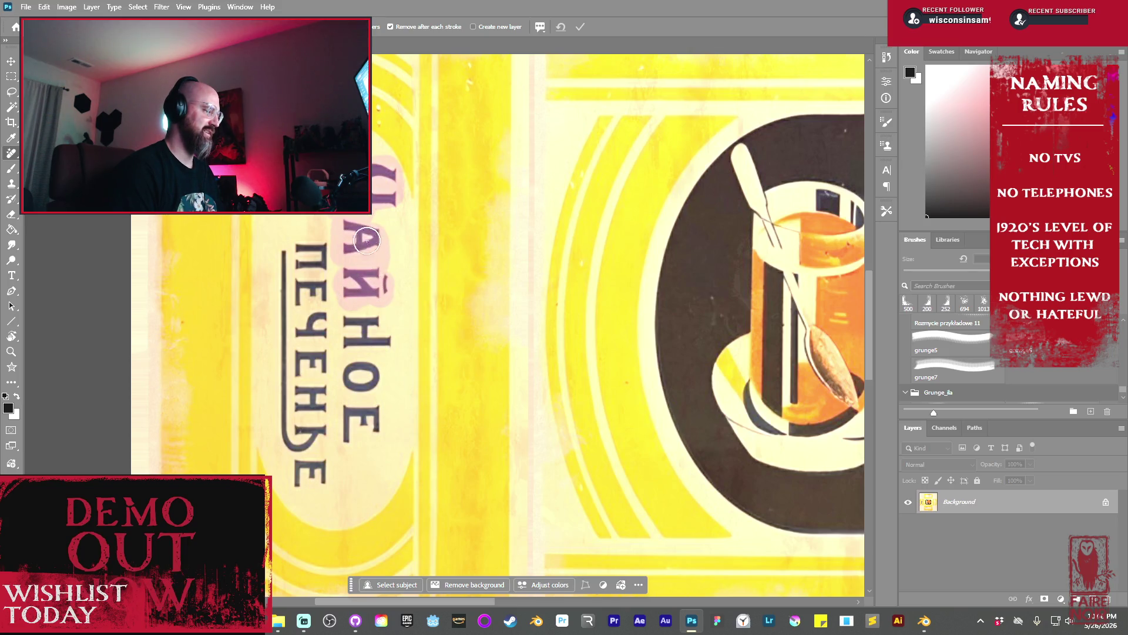
{"action": "mouse_move", "coordinate": [352, 327]}
{"action": "left_mouse_down"}
{"action": "mouse_move", "coordinate": [350, 352]}
{"action": "mouse_move", "coordinate": [385, 340]}
{"action": "left_mouse_up"}
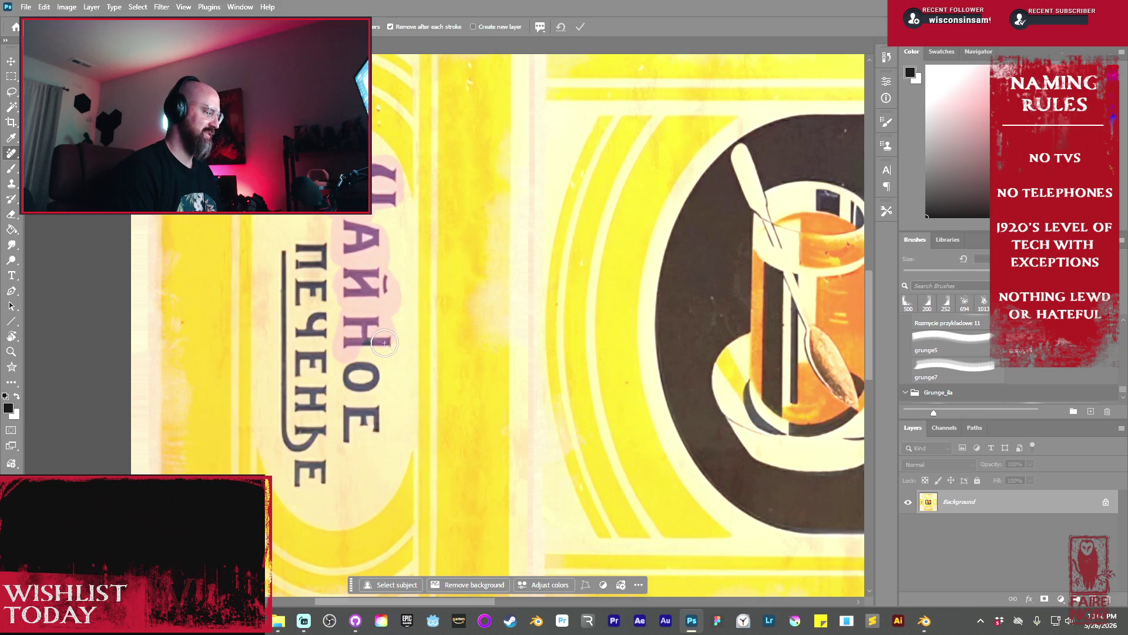
{"action": "mouse_move", "coordinate": [366, 378]}
{"action": "left_mouse_down"}
{"action": "mouse_move", "coordinate": [371, 427]}
{"action": "mouse_move", "coordinate": [355, 409]}
{"action": "left_mouse_up"}
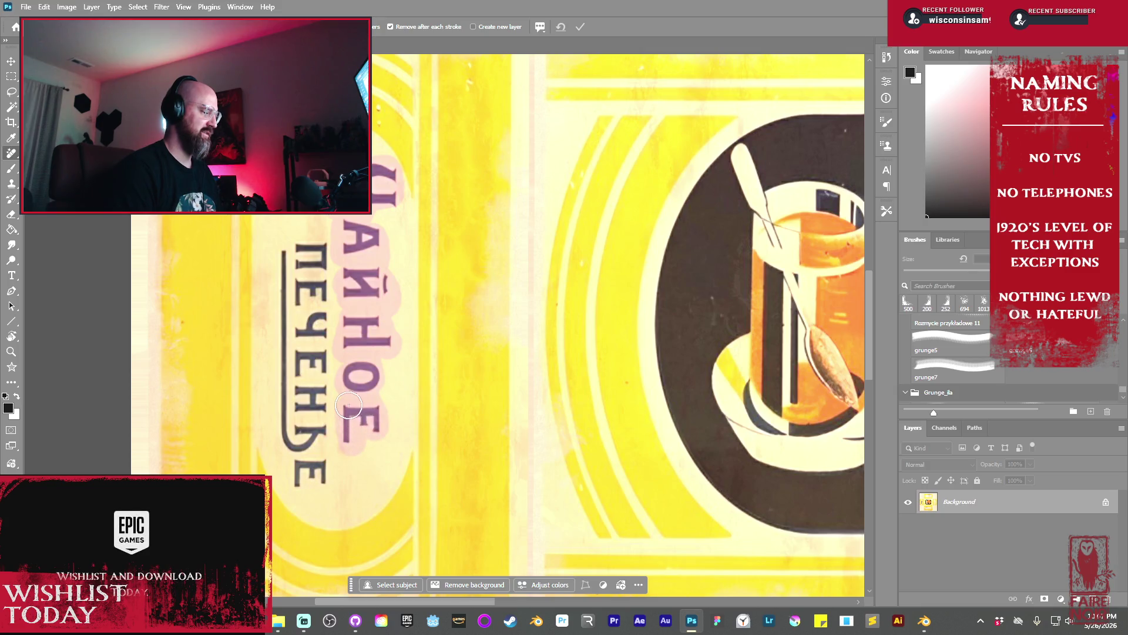
{"action": "mouse_move", "coordinate": [322, 249]}
{"action": "left_mouse_down"}
{"action": "mouse_move", "coordinate": [281, 254]}
{"action": "mouse_move", "coordinate": [306, 264]}
{"action": "left_mouse_up"}
{"action": "mouse_move", "coordinate": [322, 351]}
{"action": "left_mouse_down"}
{"action": "mouse_move", "coordinate": [305, 479]}
{"action": "mouse_move", "coordinate": [287, 311]}
{"action": "left_mouse_up"}
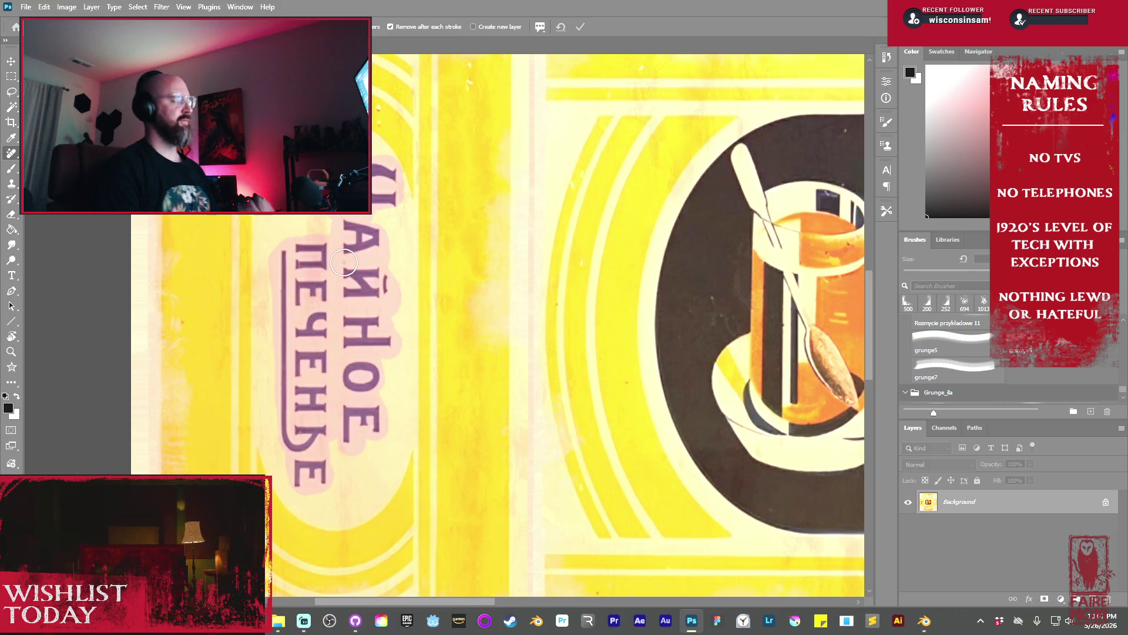
{"action": "left_click_drag", "start_coordinate": [344, 262], "coordinate": [344, 262]}
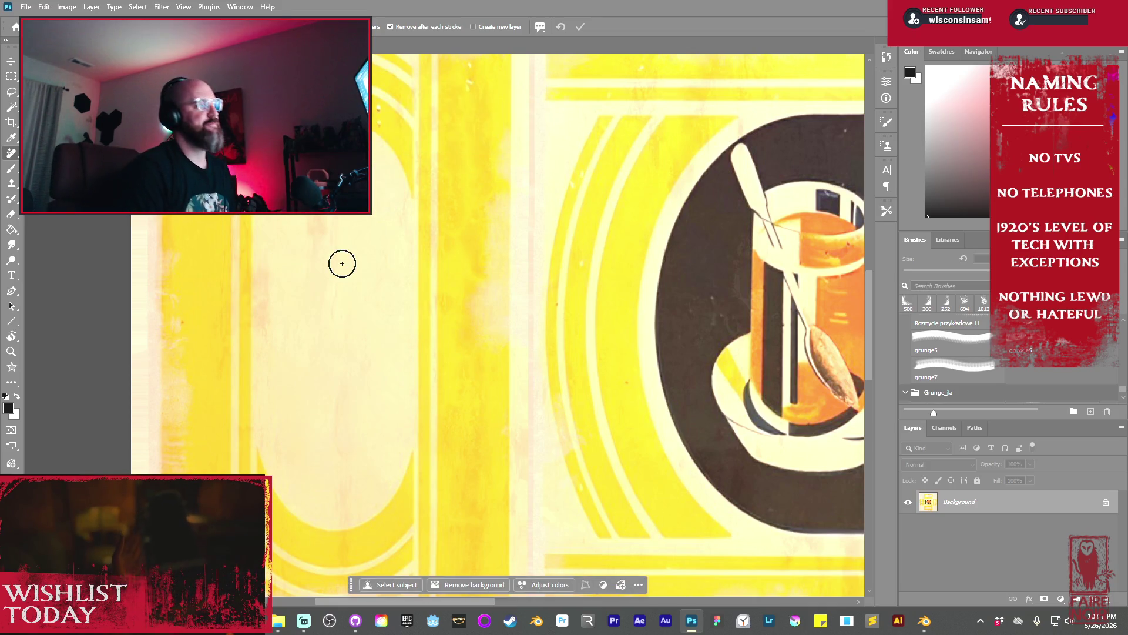
{"action": "mouse_move", "coordinate": [601, 336]}
{"action": "left_mouse_down"}
{"action": "mouse_move", "coordinate": [647, 379]}
{"action": "mouse_move", "coordinate": [558, 194]}
{"action": "mouse_move", "coordinate": [517, 166]}
{"action": "mouse_move", "coordinate": [552, 216]}
{"action": "mouse_move", "coordinate": [550, 32]}
{"action": "mouse_move", "coordinate": [432, 129]}
{"action": "left_mouse_up"}
Erase the first poem lines, including Бросишся and А в доме ни крошки
{"action": "mouse_move", "coordinate": [483, 221]}
{"action": "left_mouse_down"}
{"action": "mouse_move", "coordinate": [305, 218]}
{"action": "mouse_move", "coordinate": [288, 252]}
{"action": "mouse_move", "coordinate": [501, 252]}
{"action": "mouse_move", "coordinate": [438, 237]}
{"action": "mouse_move", "coordinate": [301, 237]}
{"action": "left_mouse_up"}
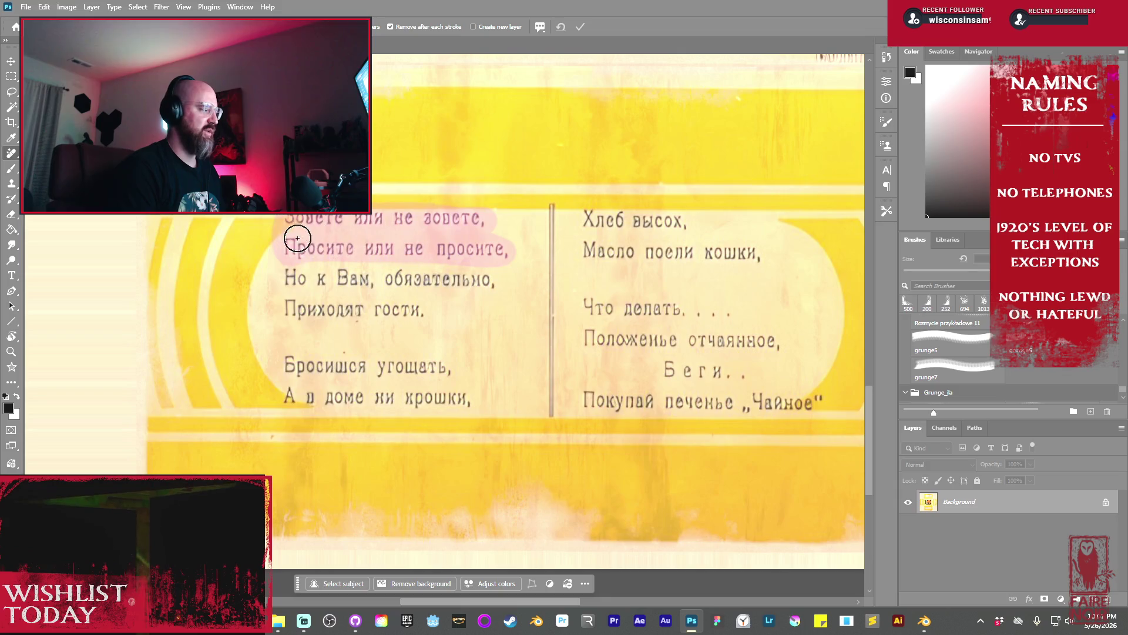
{"action": "mouse_move", "coordinate": [293, 278]}
{"action": "left_mouse_down"}
{"action": "mouse_move", "coordinate": [466, 281]}
{"action": "mouse_move", "coordinate": [350, 310]}
{"action": "mouse_move", "coordinate": [285, 305]}
{"action": "mouse_move", "coordinate": [308, 309]}
{"action": "left_mouse_up"}
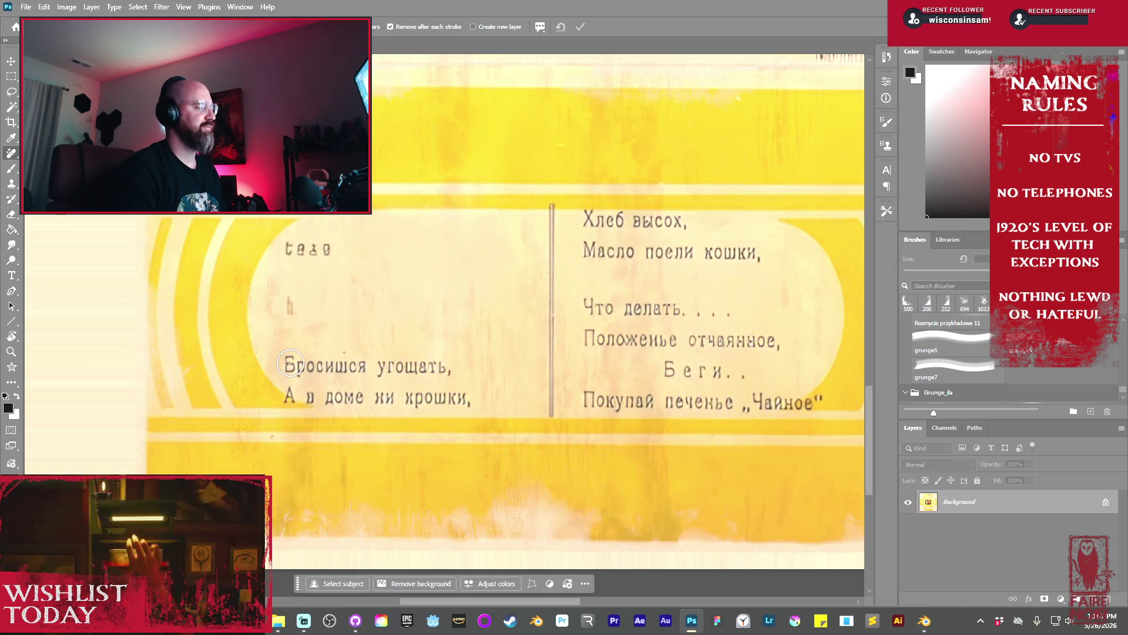
{"action": "left_click_drag", "start_coordinate": [285, 249], "coordinate": [335, 249]}
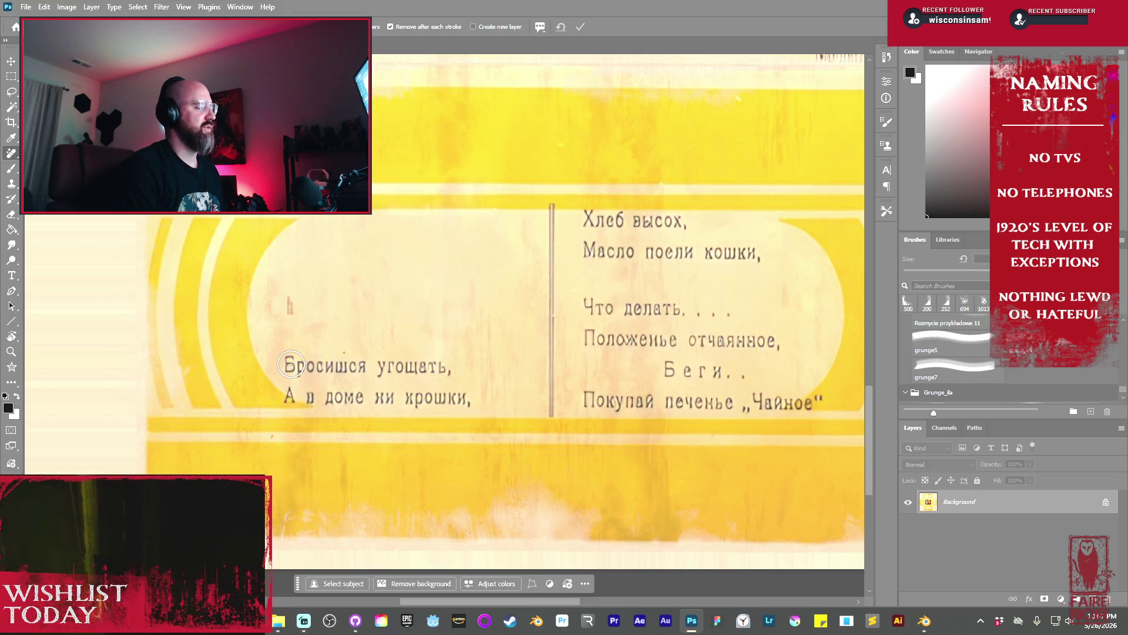
{"action": "left_click_drag", "start_coordinate": [313, 365], "coordinate": [444, 367]}
{"action": "left_click_drag", "start_coordinate": [291, 396], "coordinate": [470, 398]}
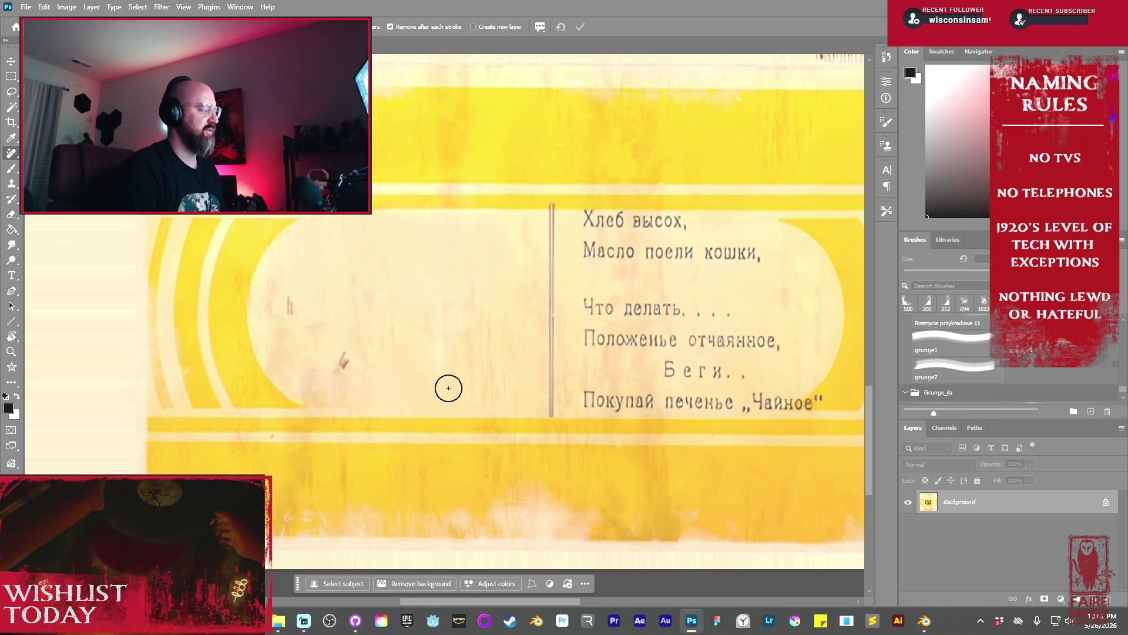
Erase the Хлеб высох and Что делать lines and the remaining slogan text
{"action": "mouse_move", "coordinate": [589, 218]}
{"action": "left_mouse_down"}
{"action": "mouse_move", "coordinate": [679, 222]}
{"action": "mouse_move", "coordinate": [606, 232]}
{"action": "mouse_move", "coordinate": [755, 254]}
{"action": "left_mouse_up"}
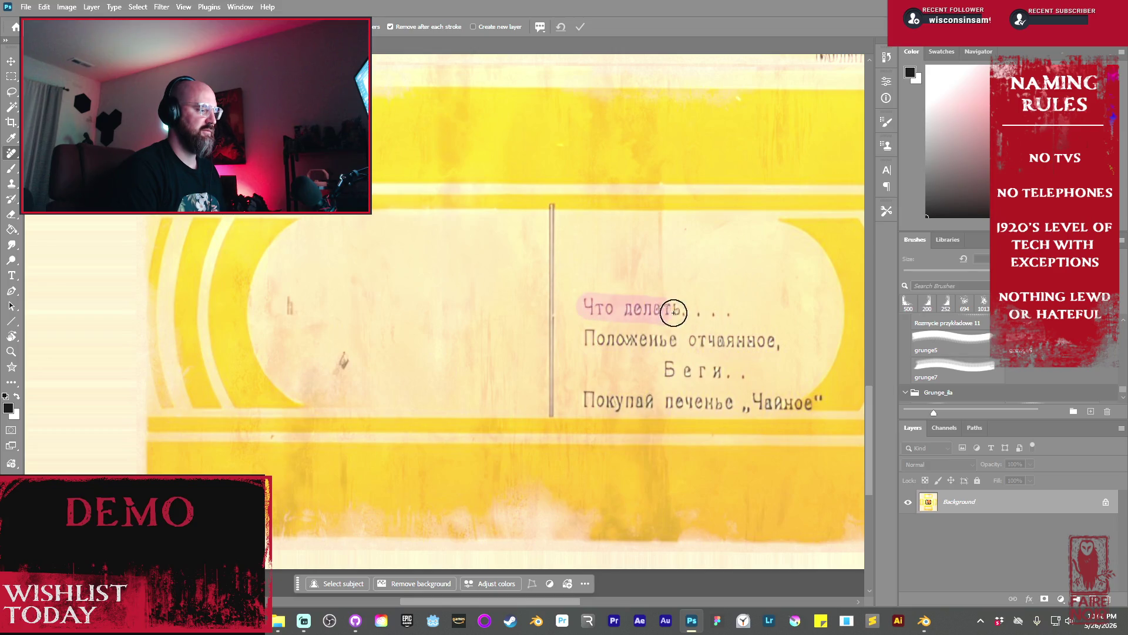
{"action": "left_click_drag", "start_coordinate": [719, 315], "coordinate": [639, 336]}
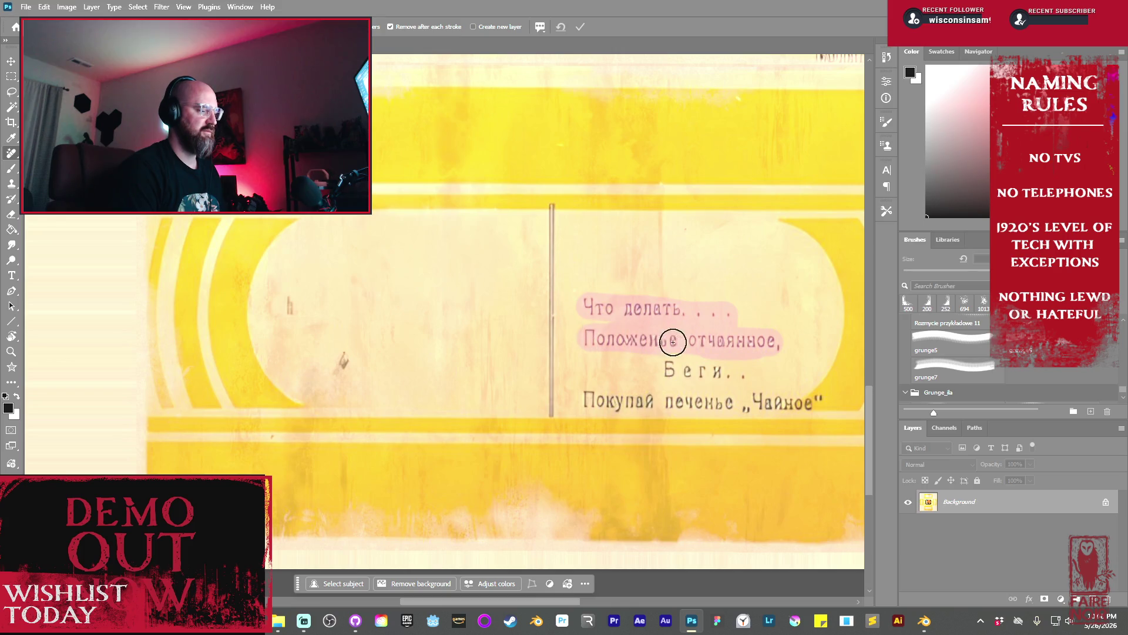
{"action": "mouse_move", "coordinate": [733, 373]}
{"action": "left_mouse_down"}
{"action": "mouse_move", "coordinate": [722, 383]}
{"action": "mouse_move", "coordinate": [755, 407]}
{"action": "left_mouse_up"}
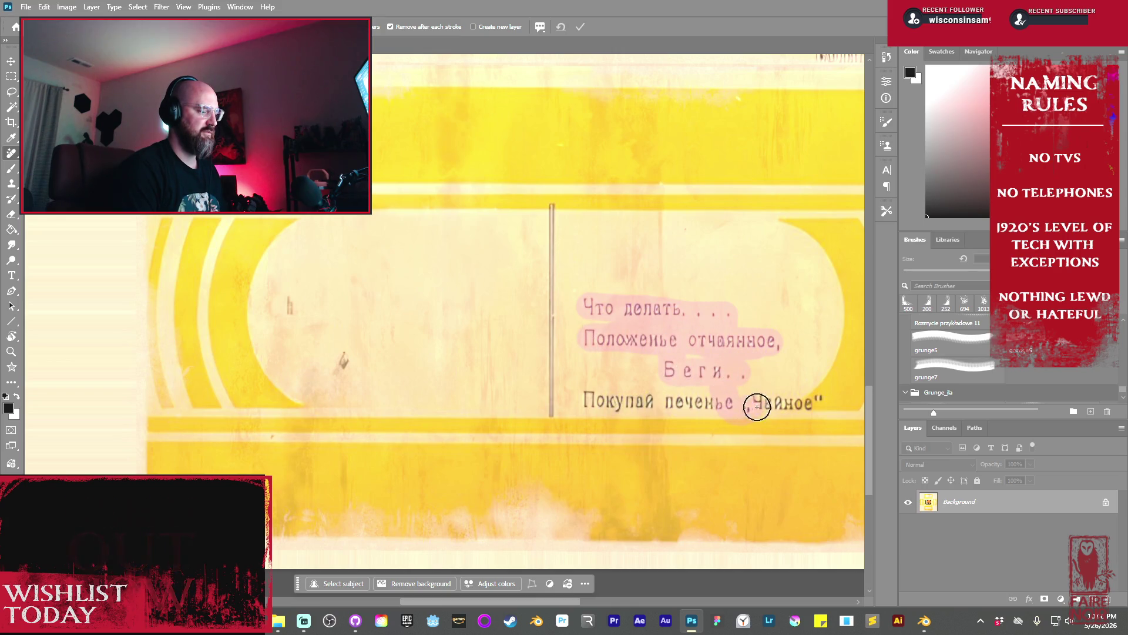
{"action": "mouse_move", "coordinate": [628, 400]}
{"action": "left_mouse_down"}
{"action": "mouse_move", "coordinate": [588, 399]}
{"action": "mouse_move", "coordinate": [589, 293]}
{"action": "left_mouse_up"}
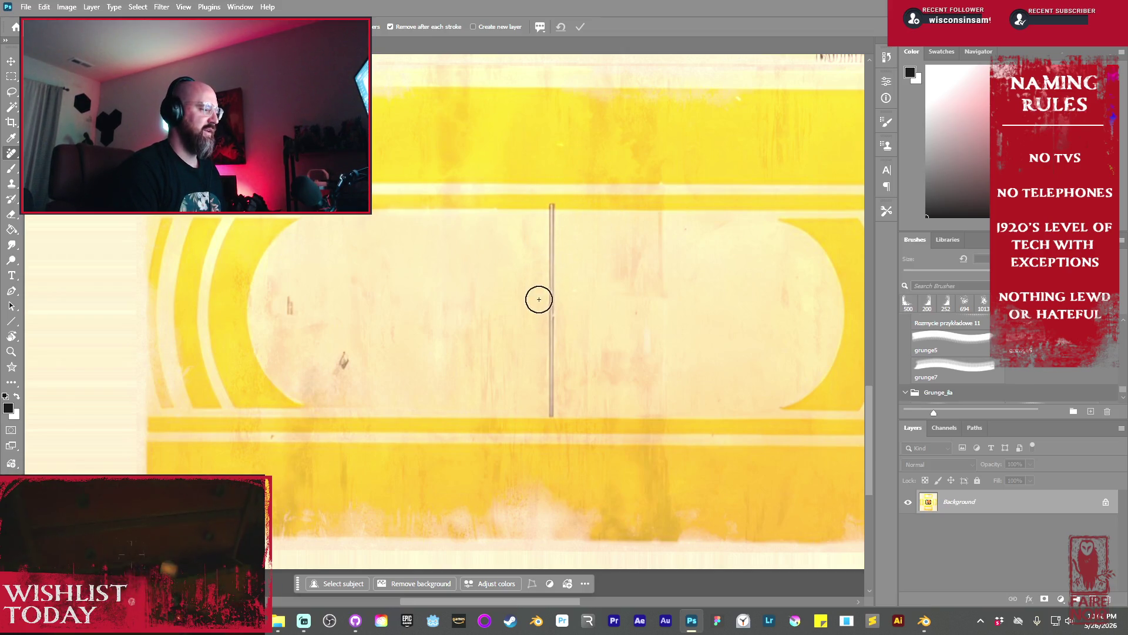
Zoom out to review the cleaned artwork, then switch over to Blender
{"action": "left_click_drag", "start_coordinate": [547, 161], "coordinate": [539, 365]}
{"action": "scroll", "coordinate": [539, 365], "scroll_direction": "up", "scroll_amount": 5}
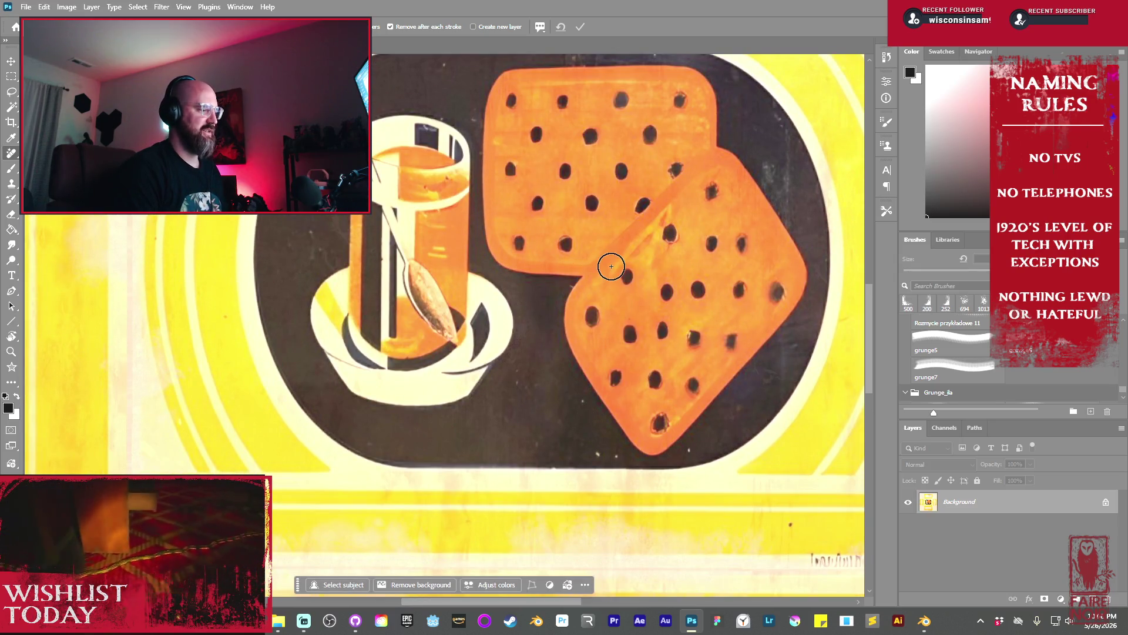
{"action": "left_click_drag", "start_coordinate": [611, 265], "coordinate": [590, 373]}
{"action": "scroll", "coordinate": [590, 373], "scroll_direction": "down", "scroll_amount": 3, "text": "alt"}
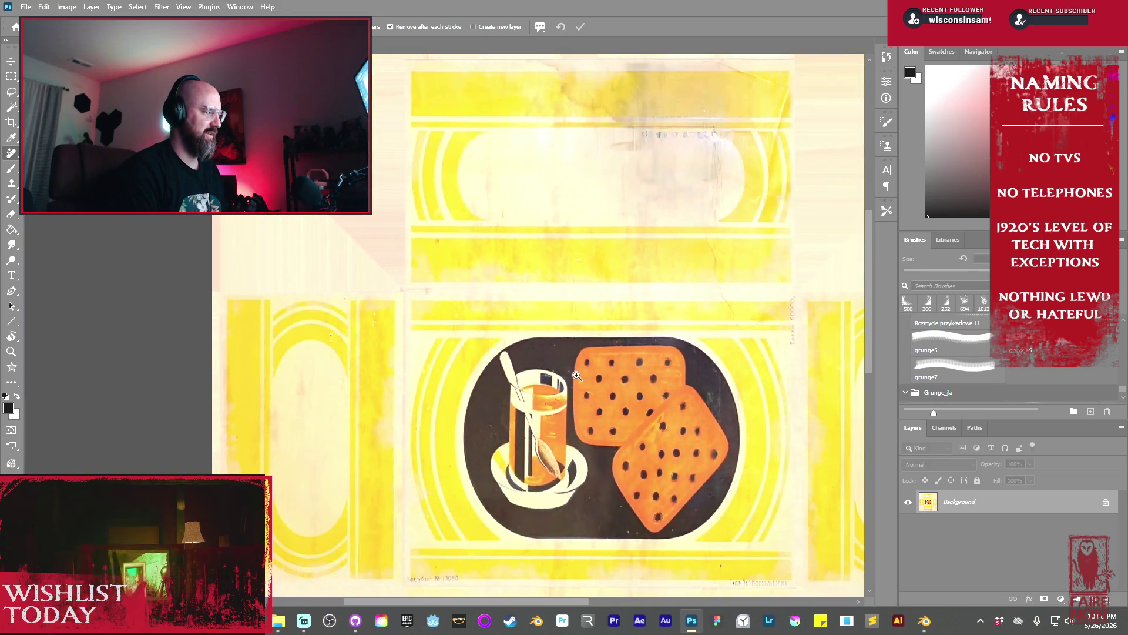
{"action": "key", "text": "alt+Tab"}
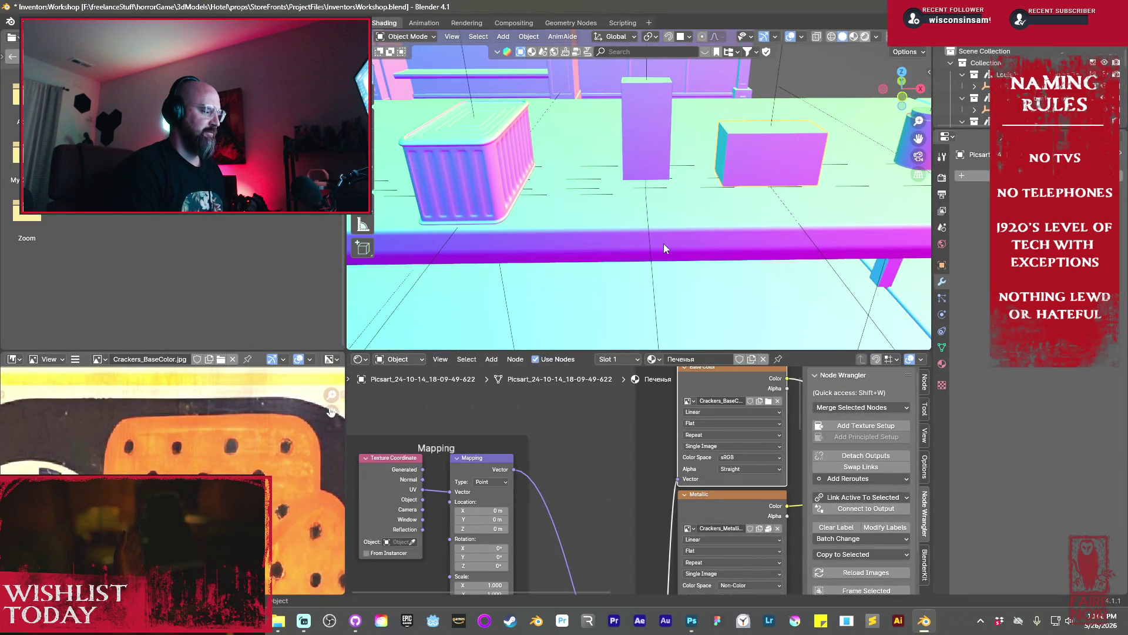
Turn on Rendered shading and view the cracker box from the top and an oblique front angle
{"action": "left_click", "coordinate": [866, 37]}
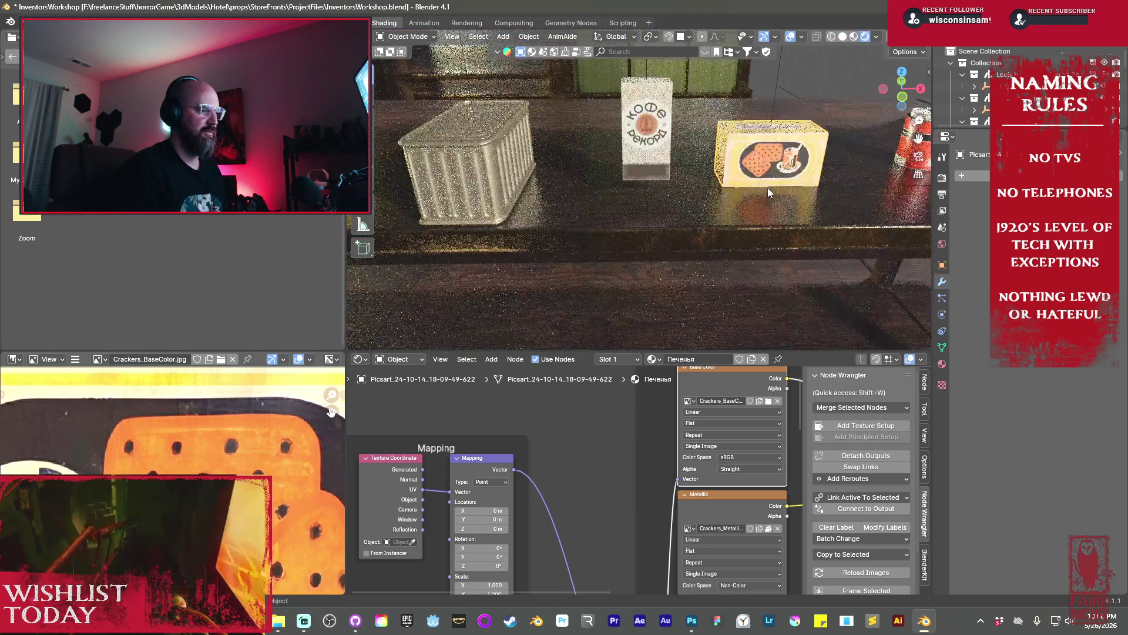
{"action": "scroll", "coordinate": [766, 182], "scroll_direction": "up", "scroll_amount": 5}
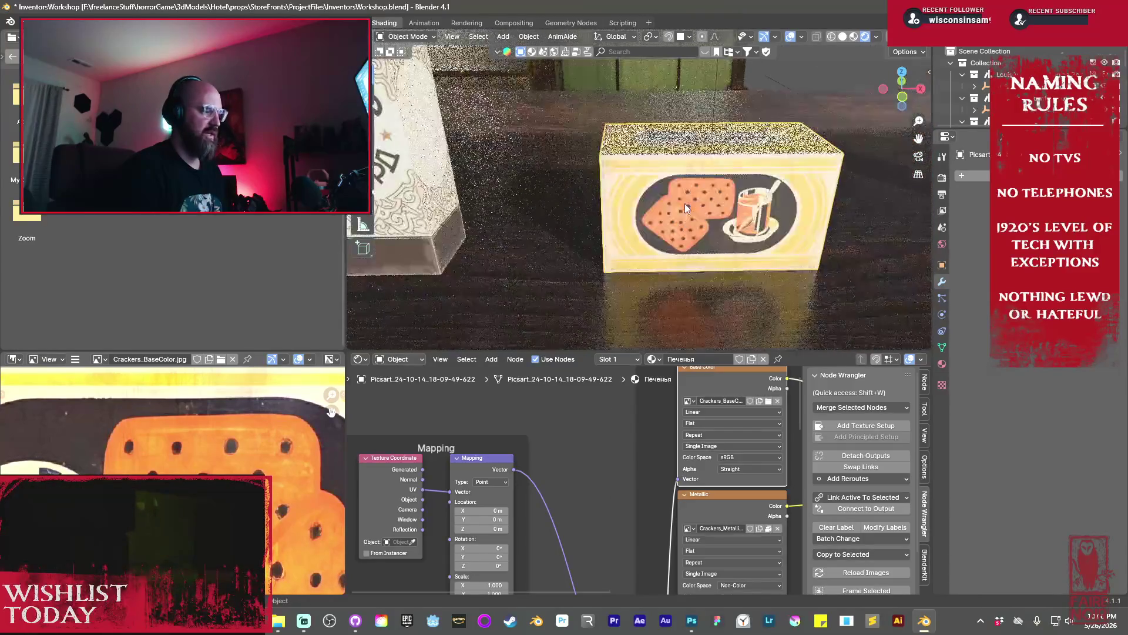
{"action": "scroll", "coordinate": [700, 211], "scroll_direction": "up", "scroll_amount": 3}
{"action": "mouse_move", "coordinate": [754, 224]}
{"action": "middle_mouse_down"}
{"action": "mouse_move", "coordinate": [744, 253]}
{"action": "mouse_move", "coordinate": [736, 231]}
{"action": "middle_mouse_up"}
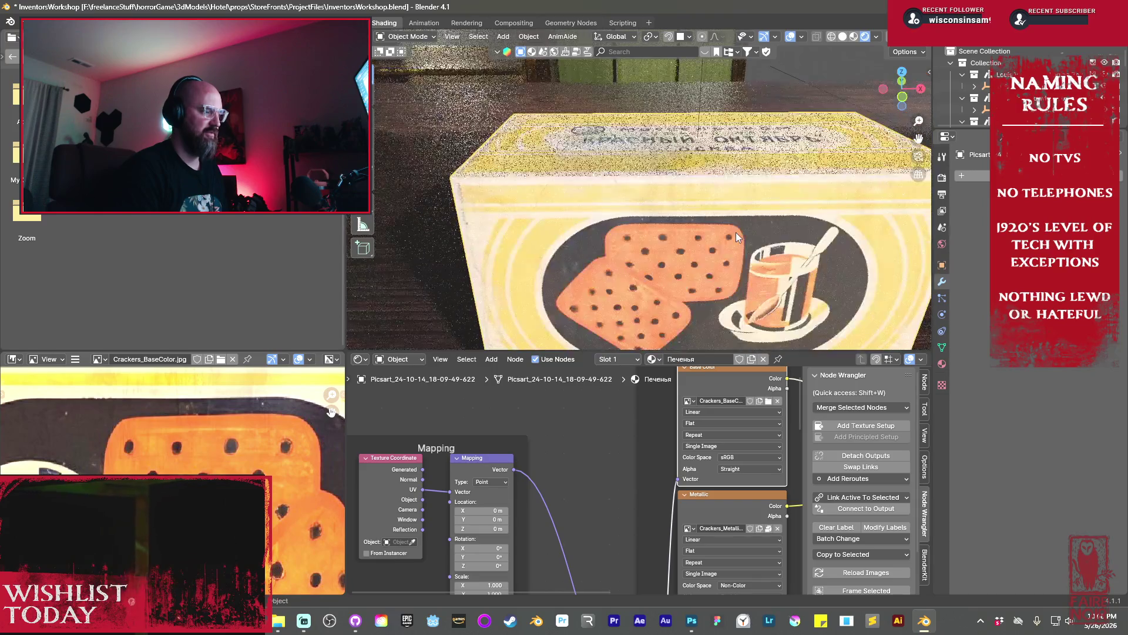
{"action": "left_click", "coordinate": [646, 229]}
{"action": "key", "text": "KP_7"}
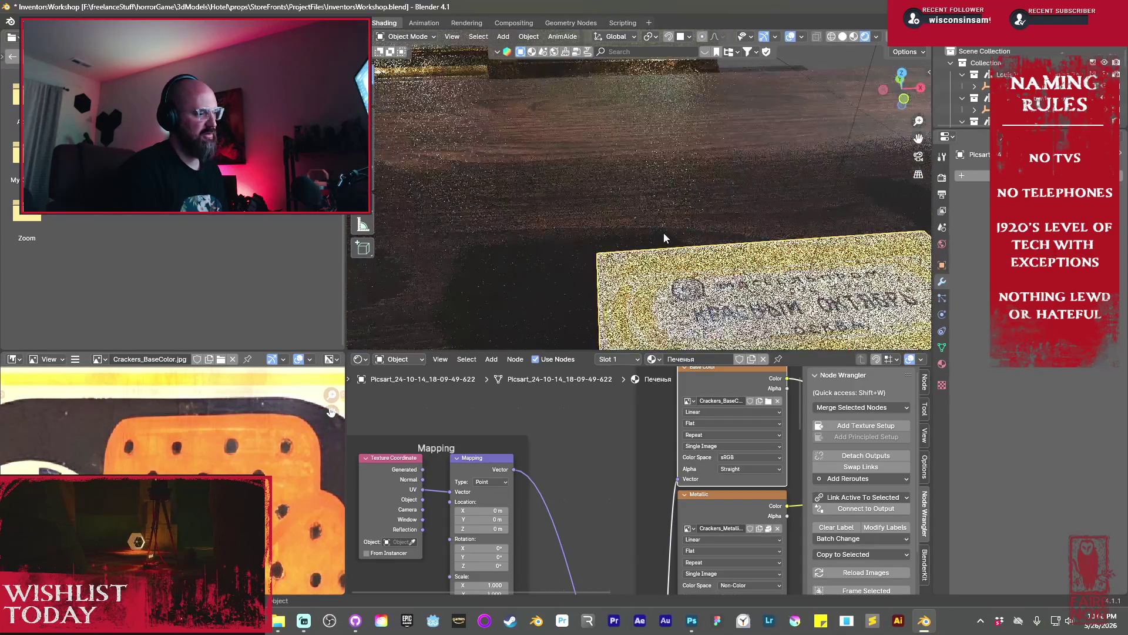
{"action": "key", "text": "KP_2"}
{"action": "key", "text": "KP_2"}
{"action": "key", "text": "KP_2"}
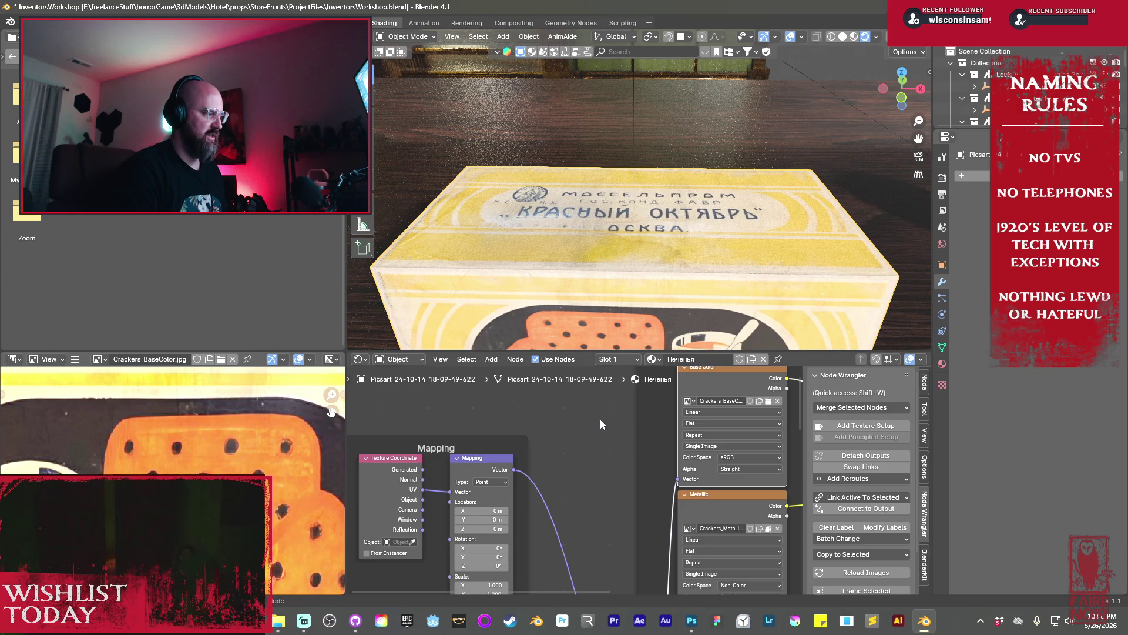
{"action": "mouse_move", "coordinate": [613, 336]}
{"action": "middle_mouse_down"}
{"action": "mouse_move", "coordinate": [595, 312]}
{"action": "mouse_move", "coordinate": [552, 331]}
{"action": "mouse_move", "coordinate": [526, 295]}
{"action": "mouse_move", "coordinate": [645, 281]}
{"action": "mouse_move", "coordinate": [544, 272]}
{"action": "middle_mouse_up"}
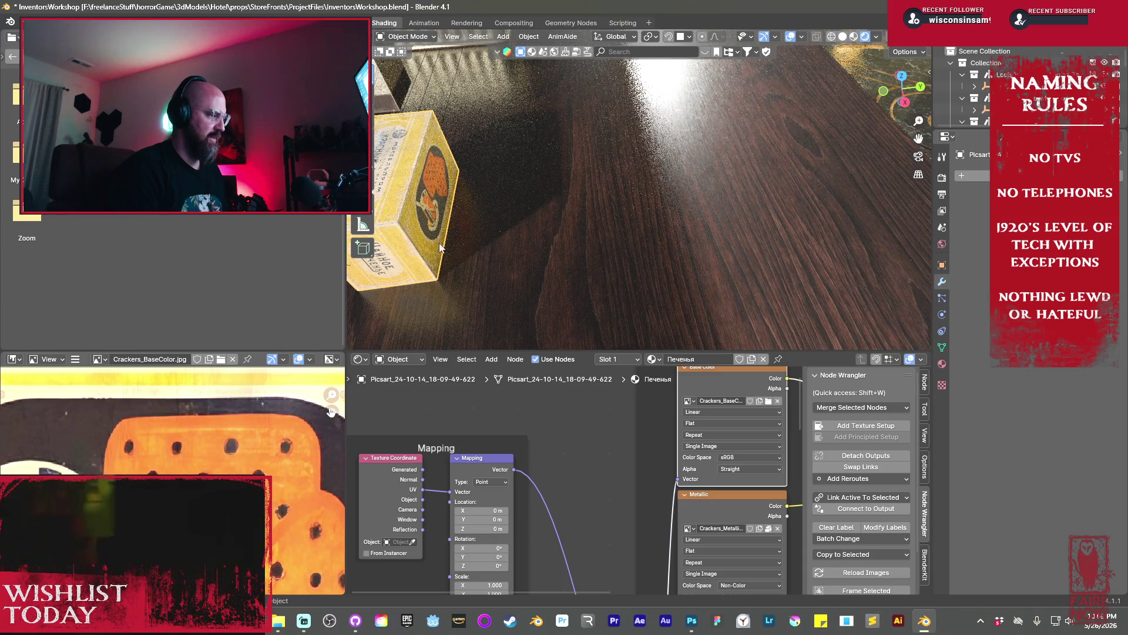
Orbit and zoom to inspect the box's top label and front, then return to Photoshop
{"action": "left_click", "coordinate": [430, 224]}
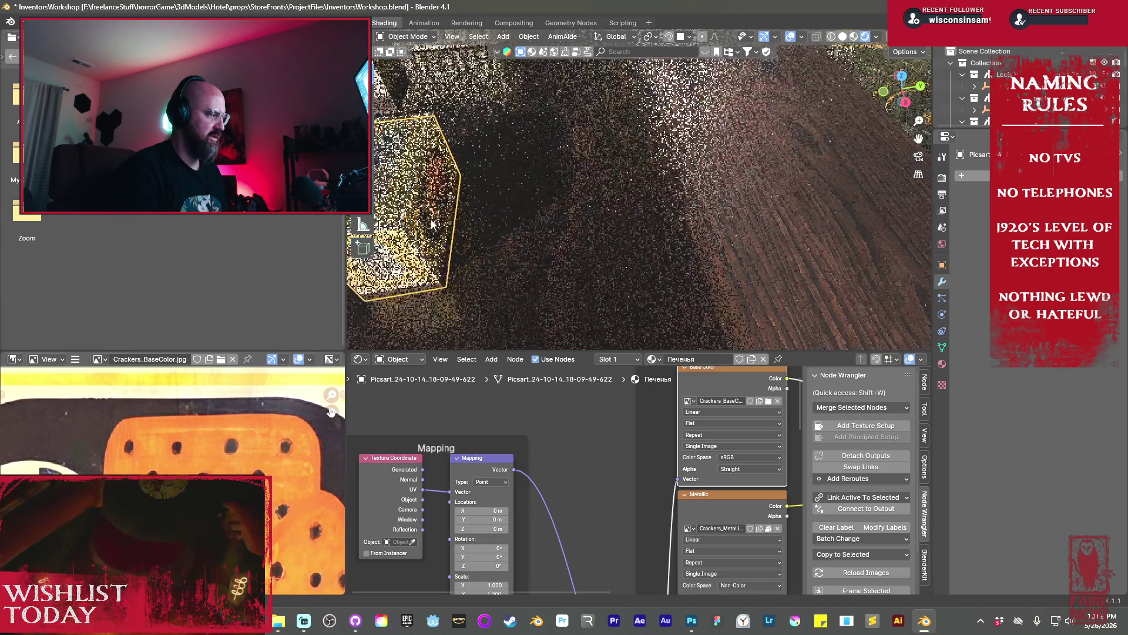
{"action": "mouse_move", "coordinate": [430, 224]}
{"action": "middle_mouse_down"}
{"action": "mouse_move", "coordinate": [495, 234]}
{"action": "mouse_move", "coordinate": [748, 183]}
{"action": "mouse_move", "coordinate": [740, 194]}
{"action": "middle_mouse_up"}
{"action": "scroll", "coordinate": [740, 194], "scroll_direction": "down", "scroll_amount": 2}
{"action": "scroll", "coordinate": [739, 196], "scroll_direction": "up", "scroll_amount": 4}
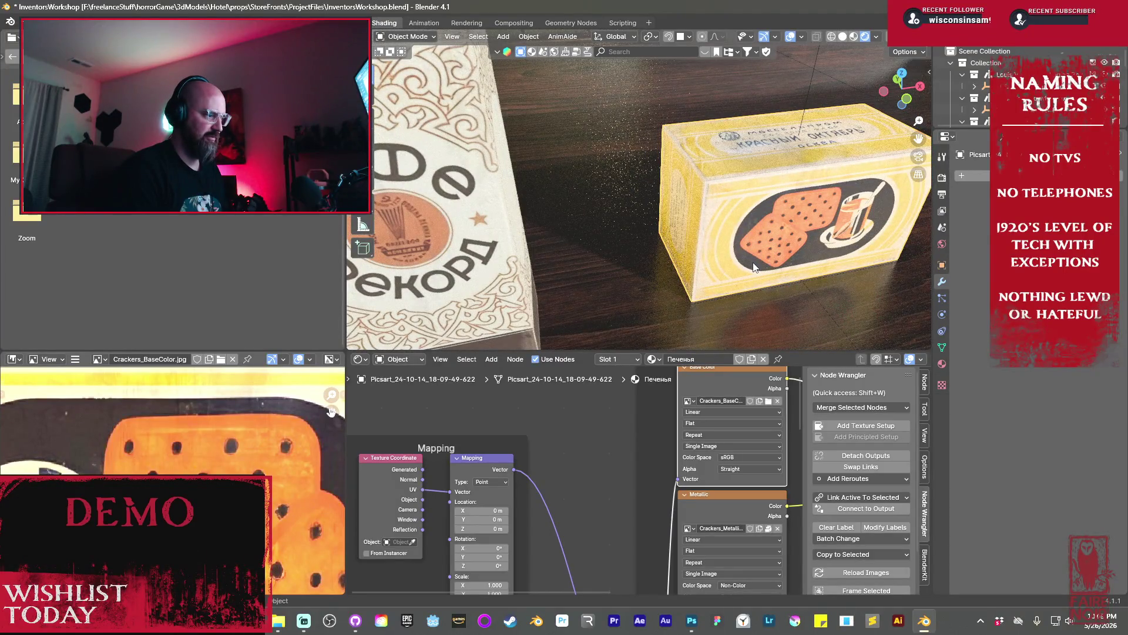
{"action": "scroll", "coordinate": [751, 259], "scroll_direction": "up", "scroll_amount": 2}
{"action": "scroll", "coordinate": [743, 259], "scroll_direction": "up", "scroll_amount": 2}
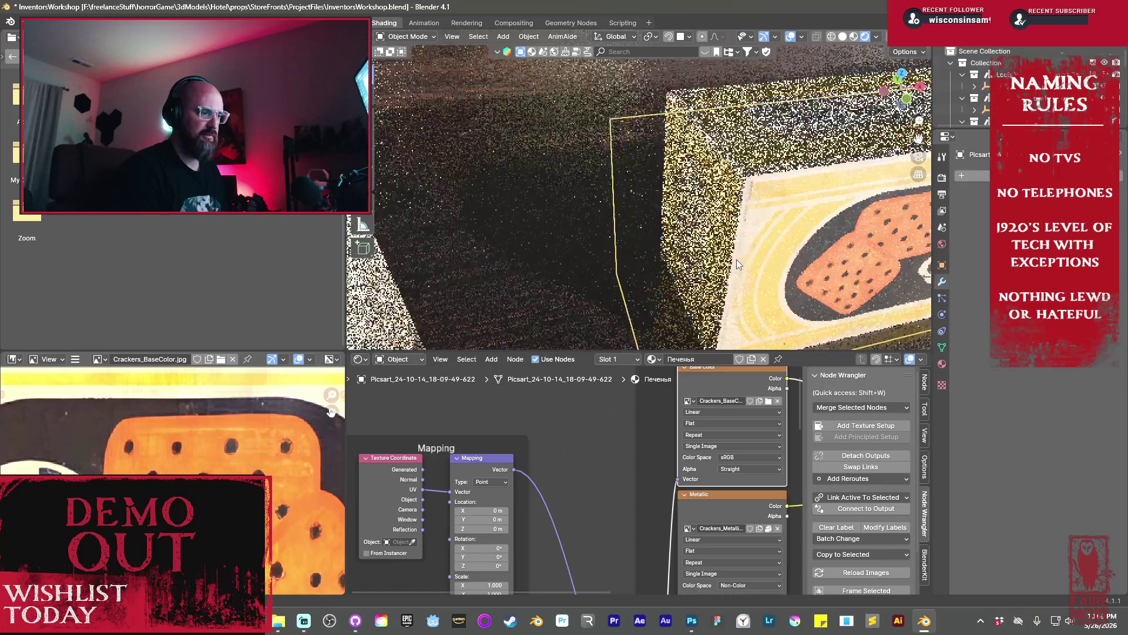
{"action": "middle_click_drag", "start_coordinate": [725, 253], "coordinate": [733, 283]}
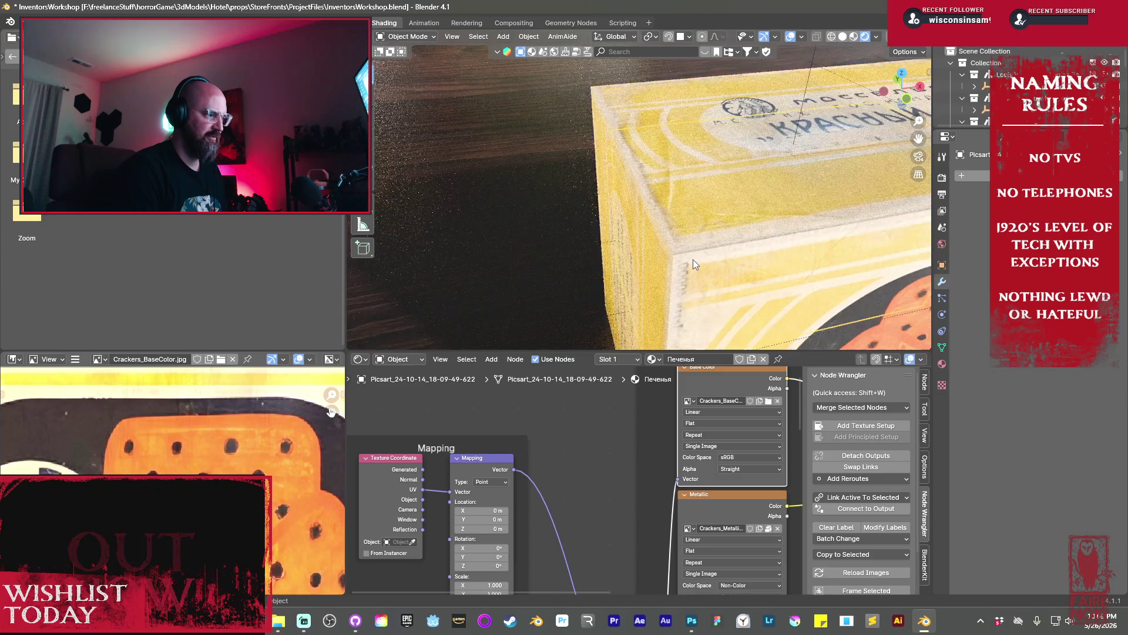
{"action": "scroll", "coordinate": [693, 259], "scroll_direction": "down", "scroll_amount": 5}
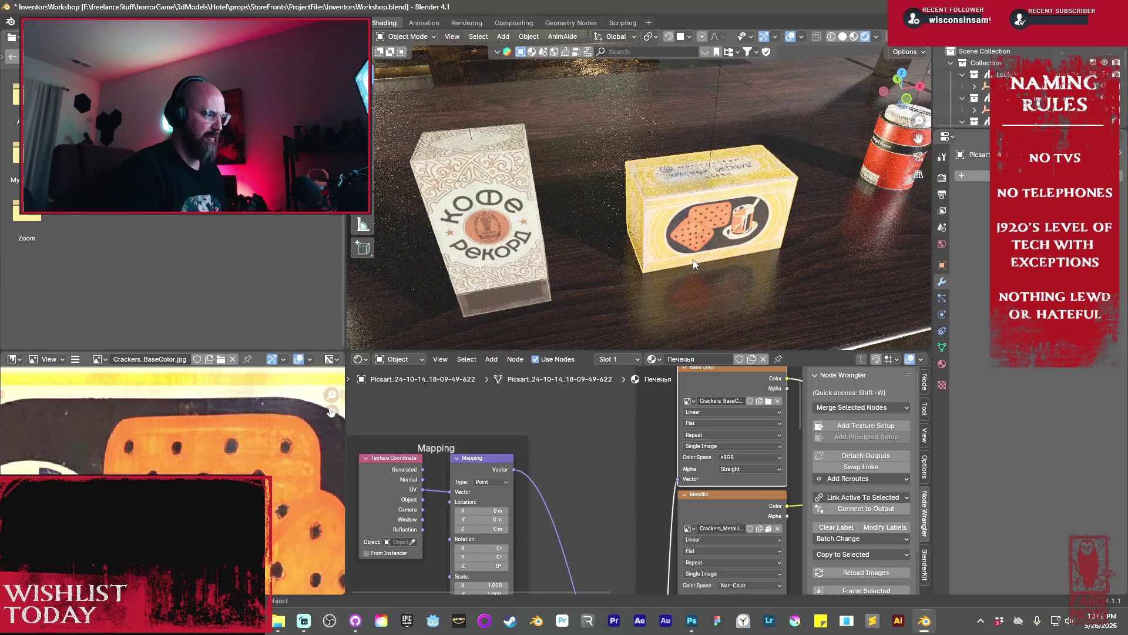
{"action": "left_click", "coordinate": [682, 235]}
{"action": "middle_click_drag", "start_coordinate": [682, 236], "coordinate": [551, 591]}
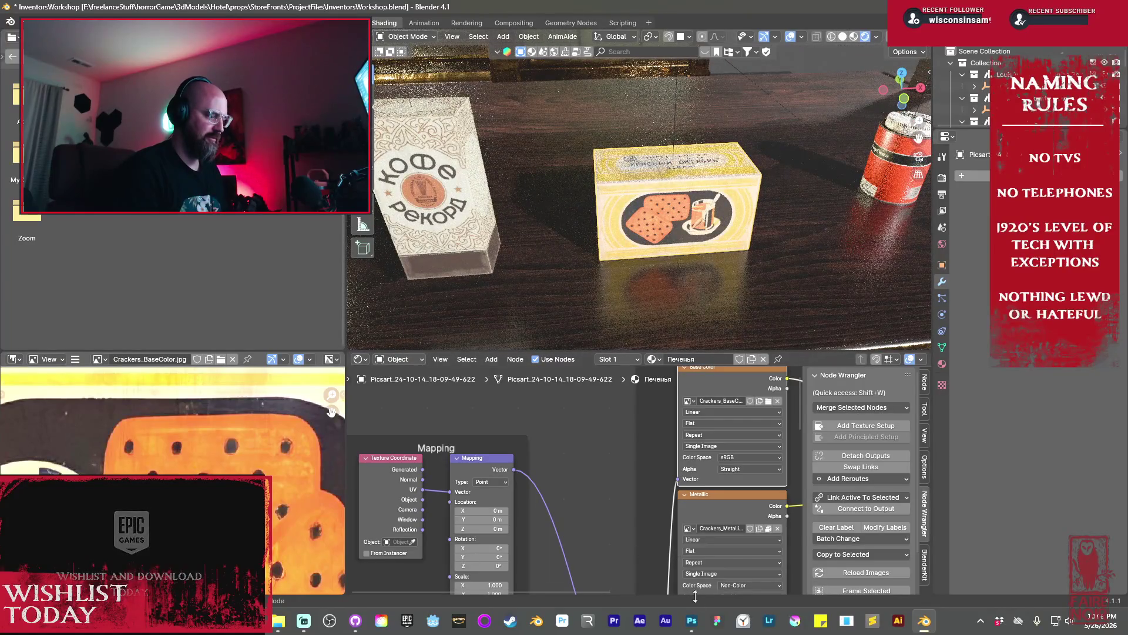
{"action": "left_click", "coordinate": [691, 620]}
{"action": "scroll", "coordinate": [598, 307], "scroll_direction": "down", "scroll_amount": 1}
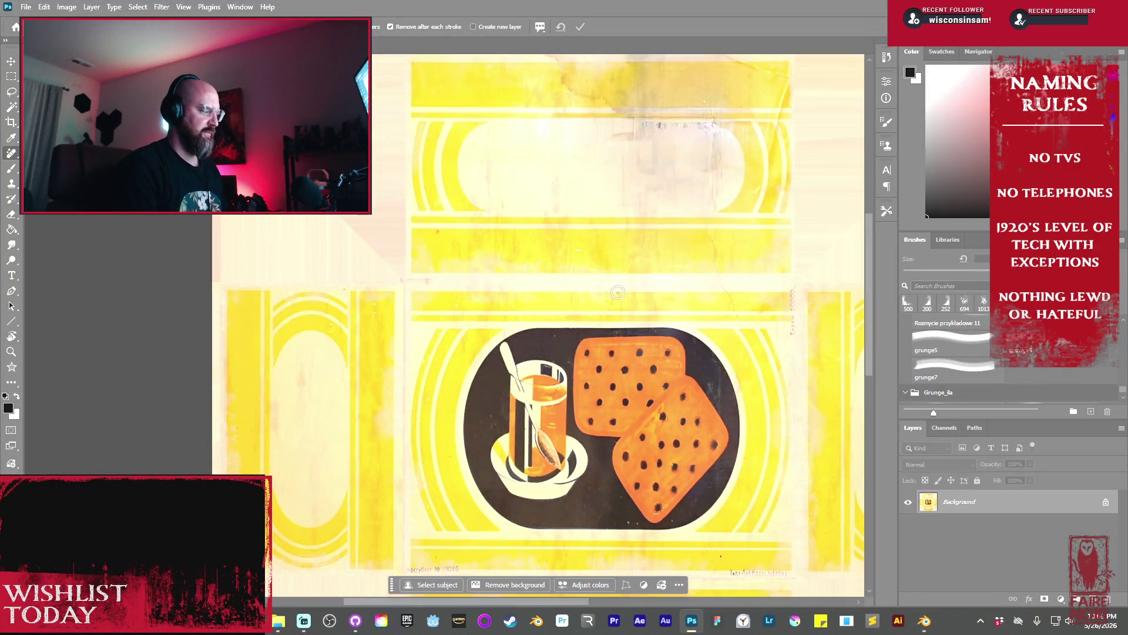
Add a new layer and create a Lorem Ipsum text line in the blank top panel
{"action": "left_click", "coordinate": [1094, 599]}
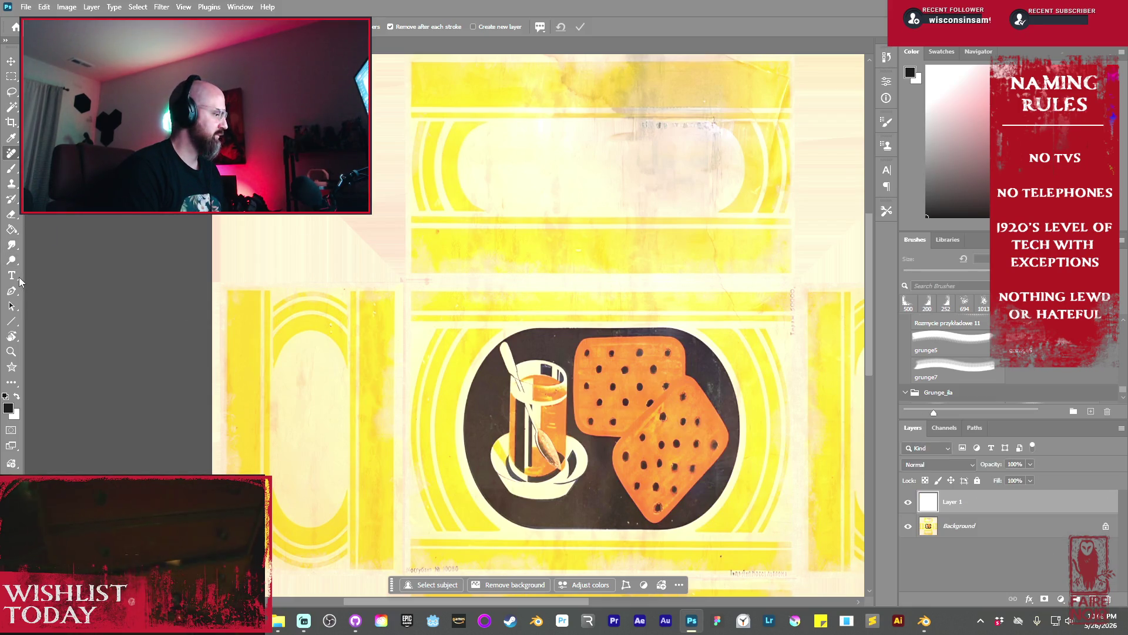
{"action": "left_click", "coordinate": [11, 275]}
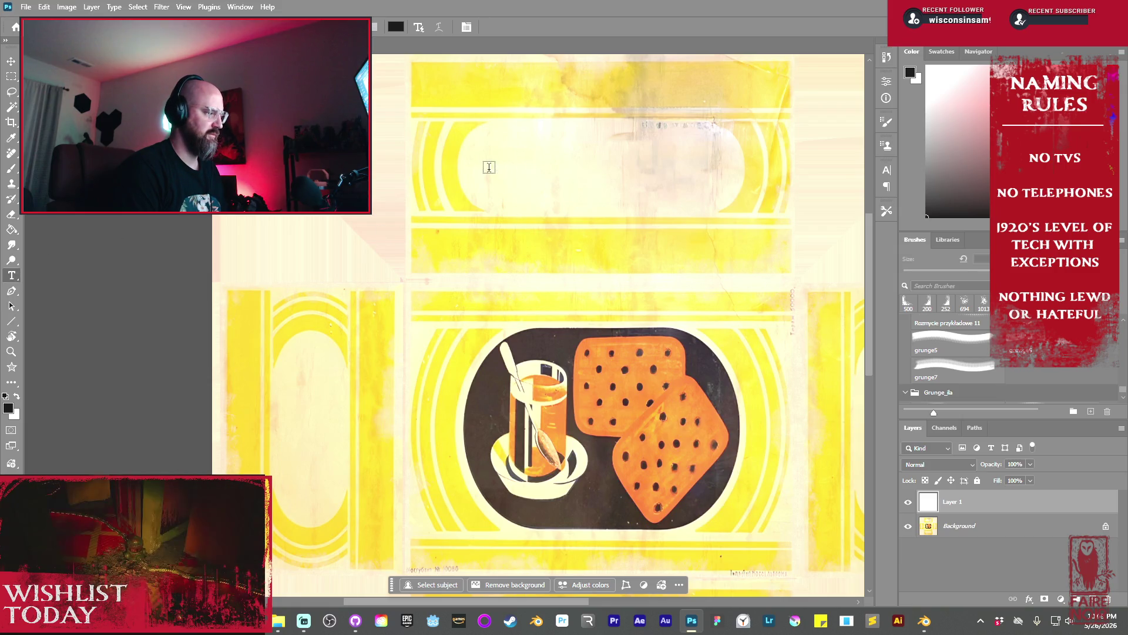
{"action": "left_click", "coordinate": [475, 183]}
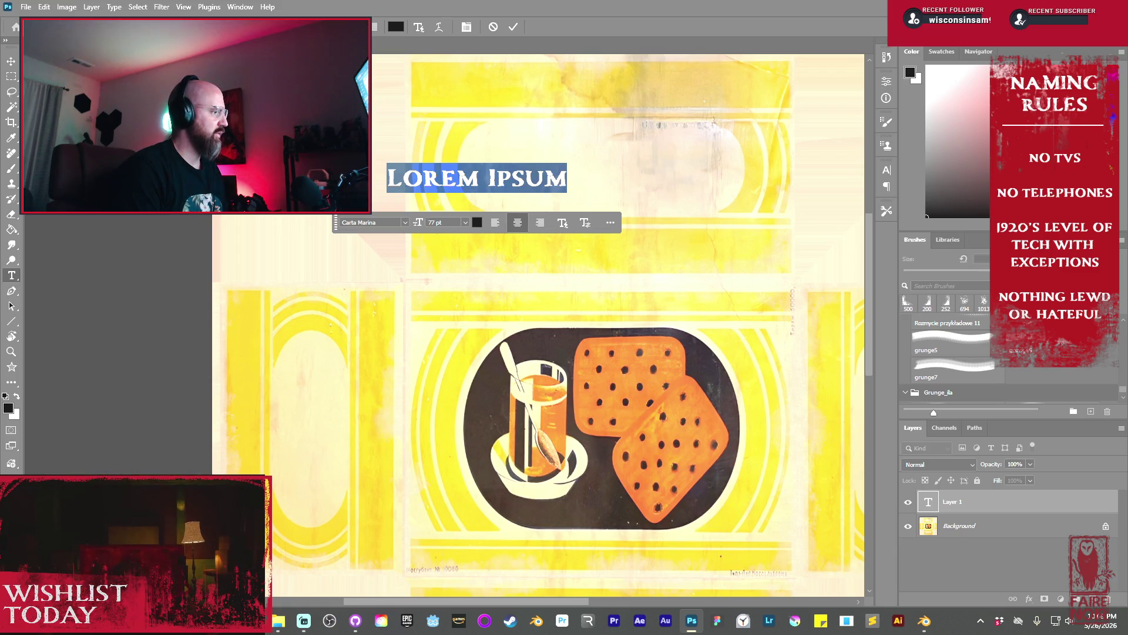
Browse the font list and set the placeholder text to Scotch Display Condensed
{"action": "left_click", "coordinate": [404, 222]}
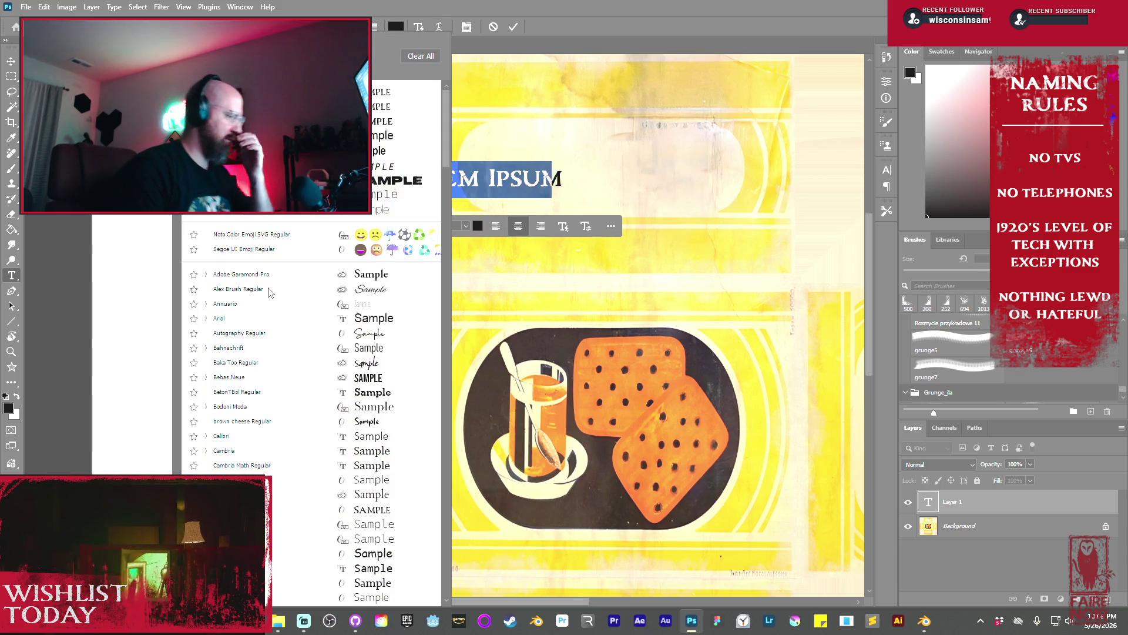
{"action": "scroll", "coordinate": [317, 376], "scroll_direction": "down", "scroll_amount": 3}
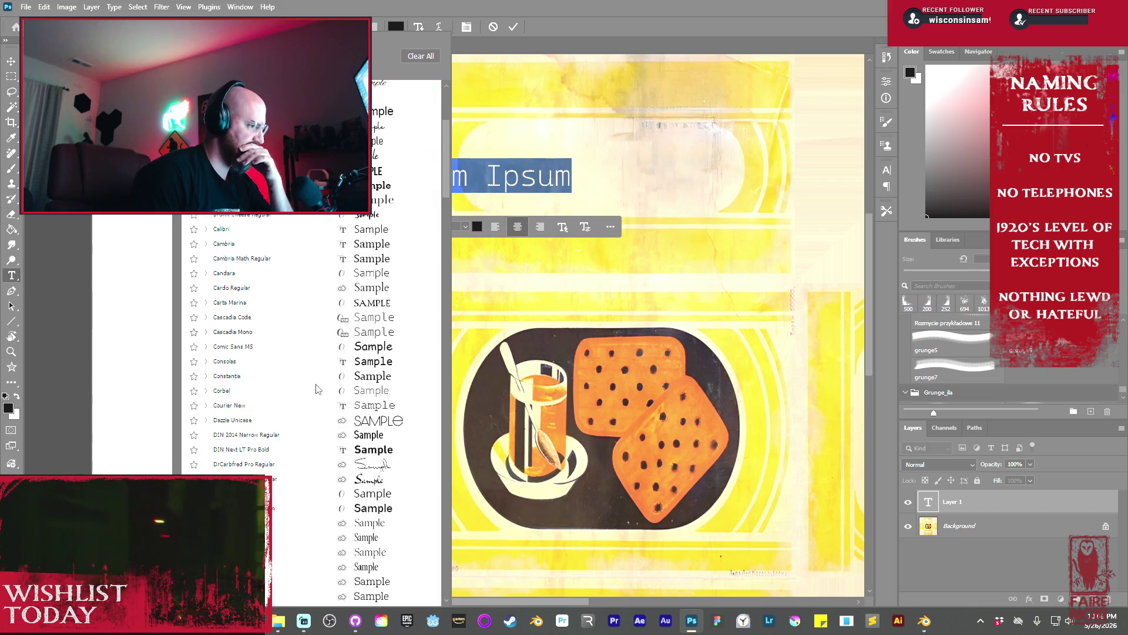
{"action": "scroll", "coordinate": [317, 388], "scroll_direction": "down", "scroll_amount": 2}
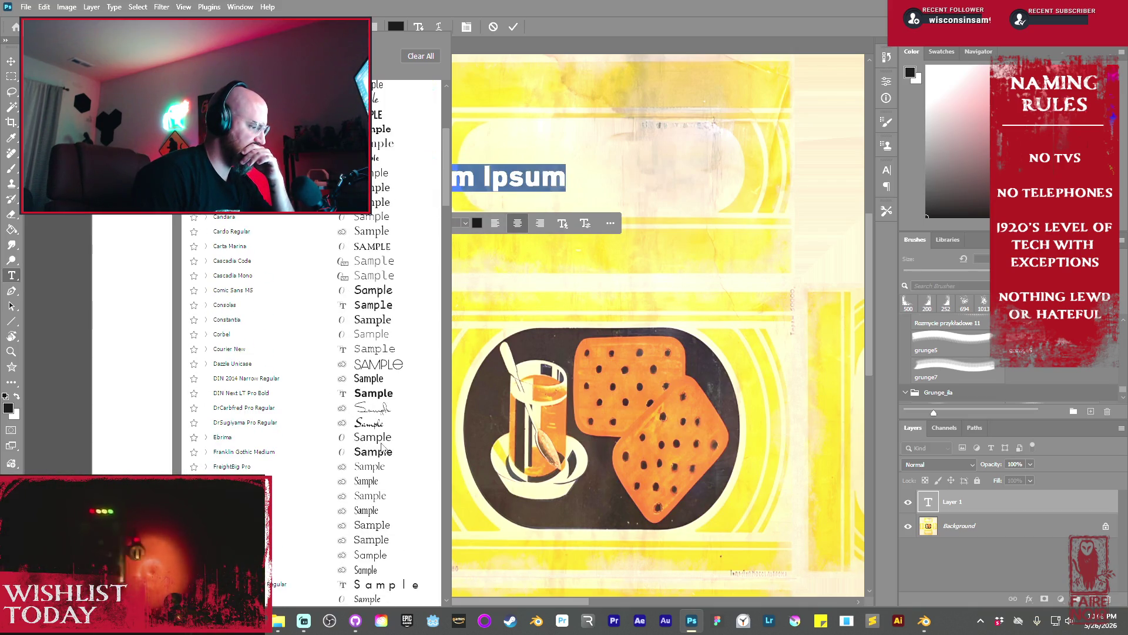
{"action": "scroll", "coordinate": [378, 428], "scroll_direction": "down", "scroll_amount": 2}
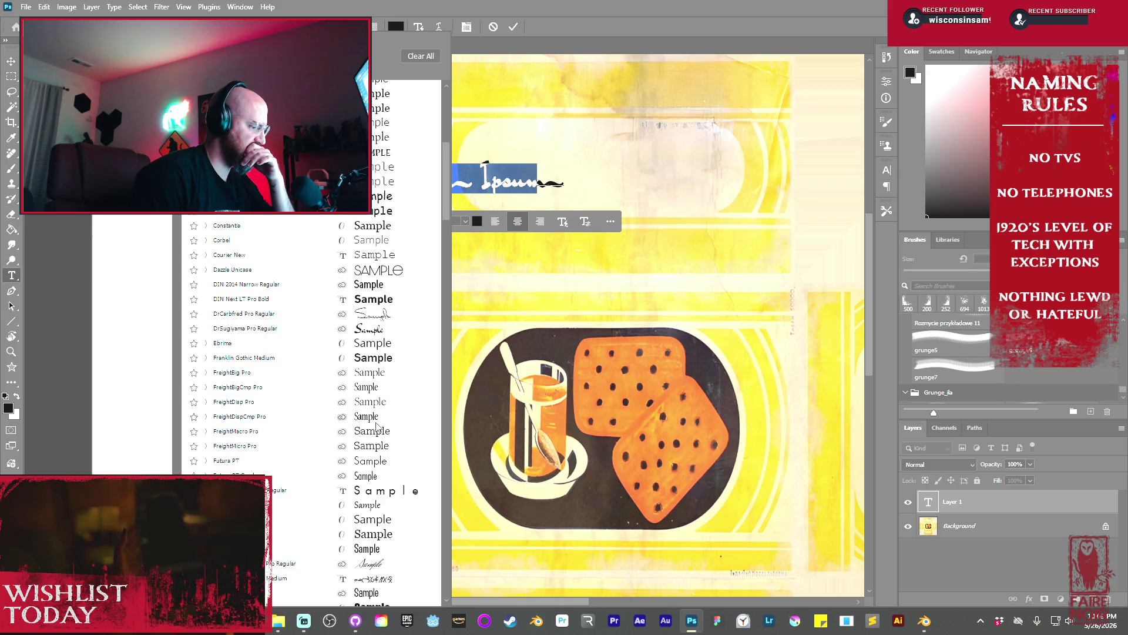
{"action": "scroll", "coordinate": [375, 428], "scroll_direction": "down", "scroll_amount": 2}
{"action": "scroll", "coordinate": [376, 429], "scroll_direction": "down", "scroll_amount": 1}
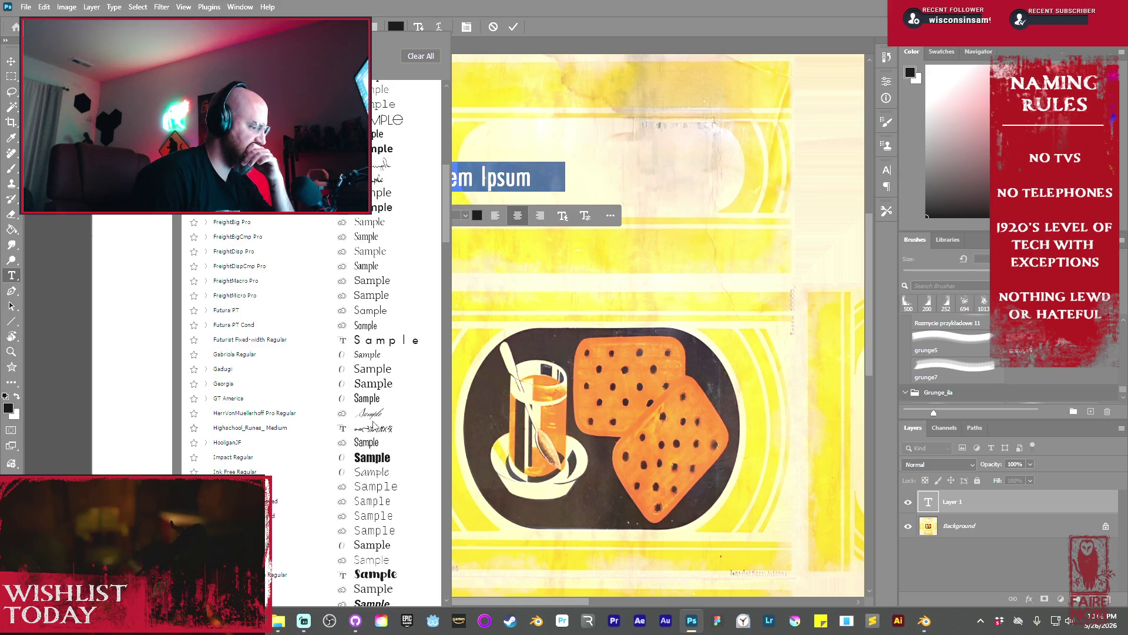
{"action": "scroll", "coordinate": [374, 425], "scroll_direction": "down", "scroll_amount": 1}
{"action": "scroll", "coordinate": [372, 427], "scroll_direction": "down", "scroll_amount": 10}
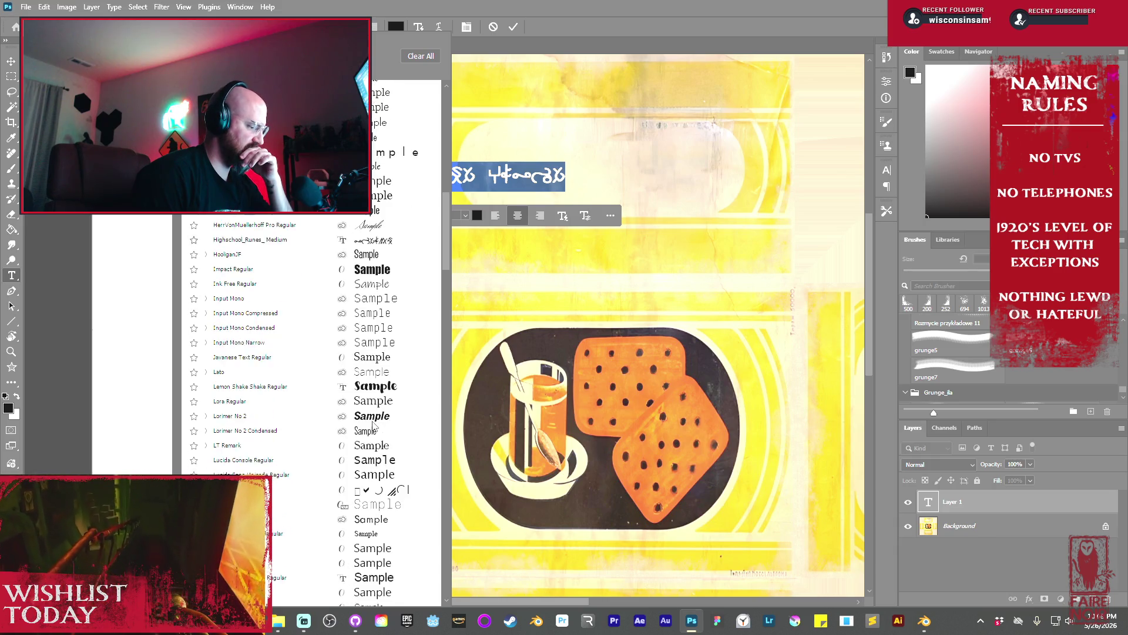
{"action": "scroll", "coordinate": [365, 424], "scroll_direction": "down", "scroll_amount": 1}
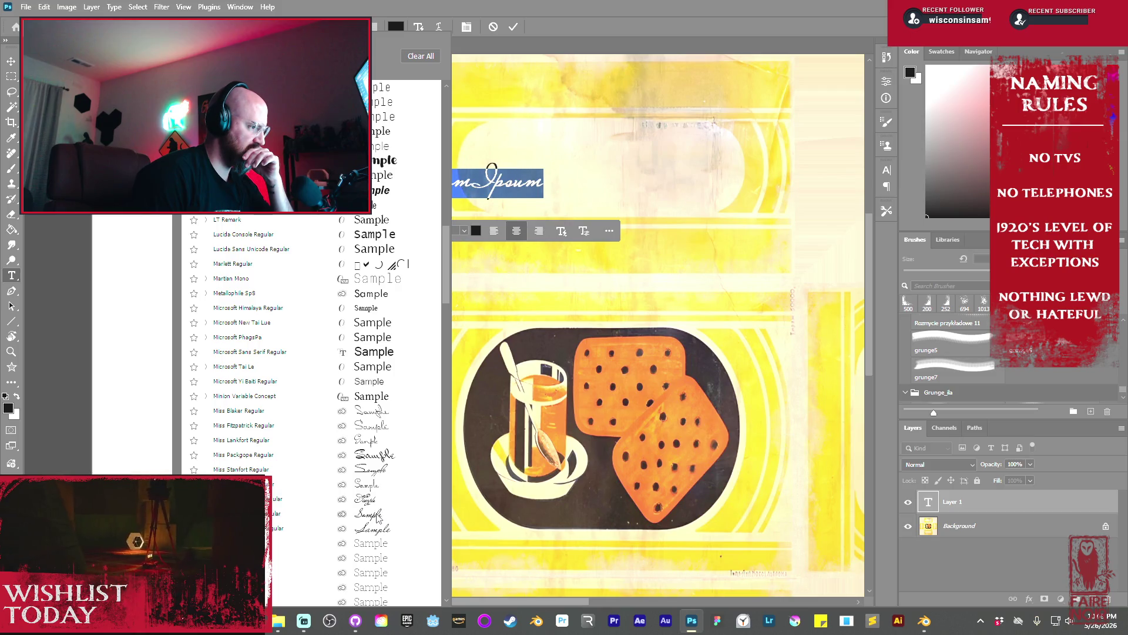
{"action": "scroll", "coordinate": [377, 517], "scroll_direction": "down", "scroll_amount": 4}
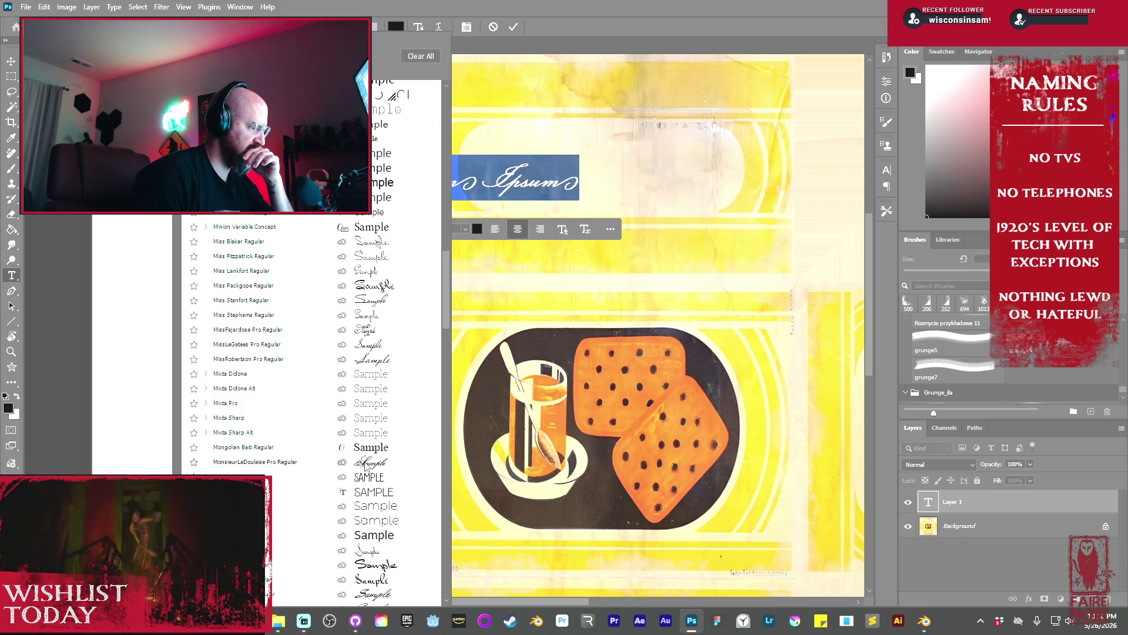
{"action": "scroll", "coordinate": [365, 464], "scroll_direction": "down", "scroll_amount": 1}
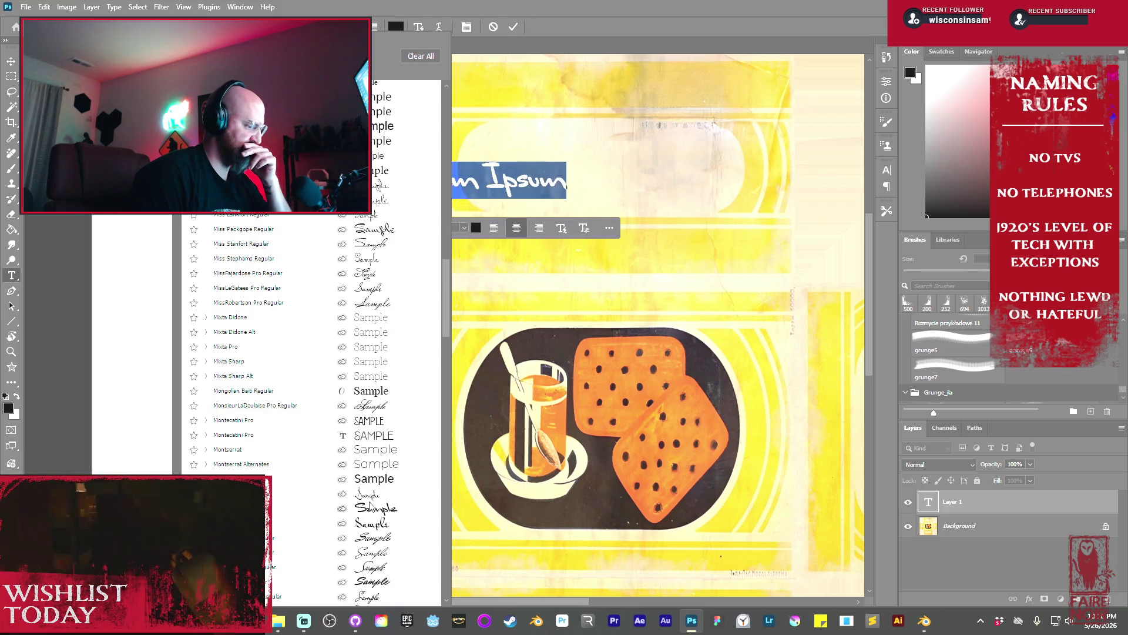
{"action": "scroll", "coordinate": [375, 499], "scroll_direction": "down", "scroll_amount": 2}
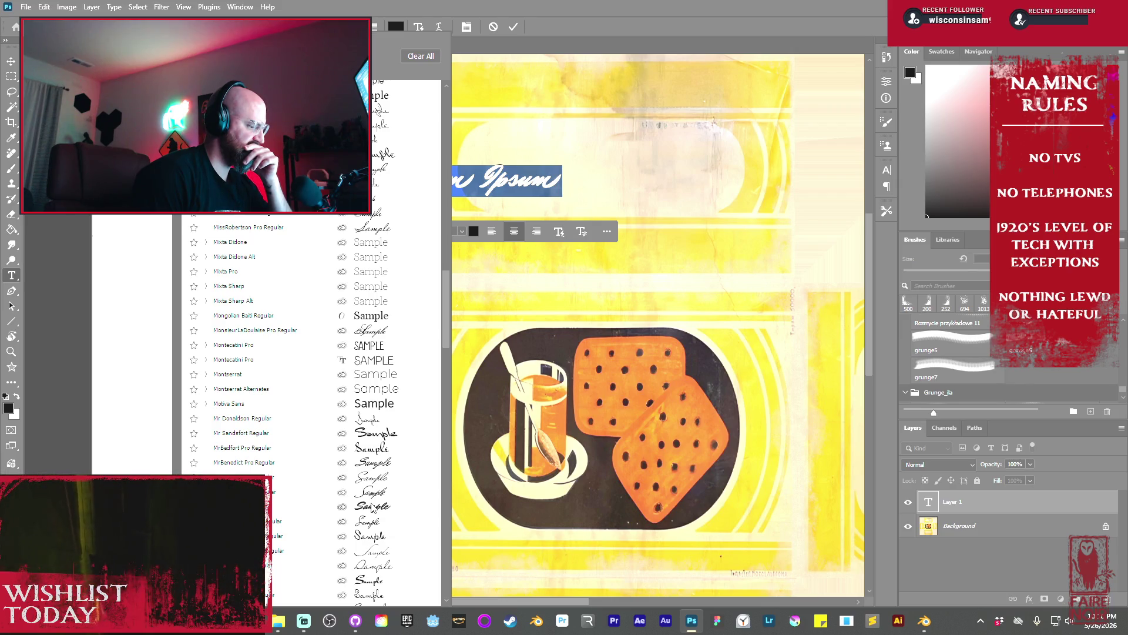
{"action": "scroll", "coordinate": [373, 507], "scroll_direction": "down", "scroll_amount": 2}
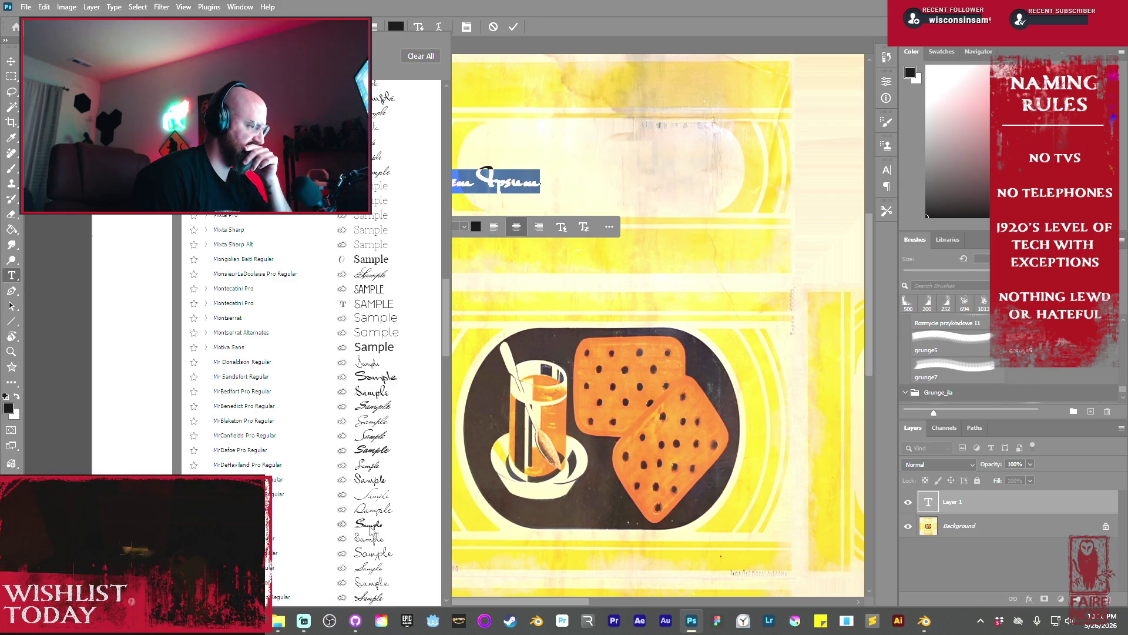
{"action": "scroll", "coordinate": [370, 525], "scroll_direction": "down", "scroll_amount": 6}
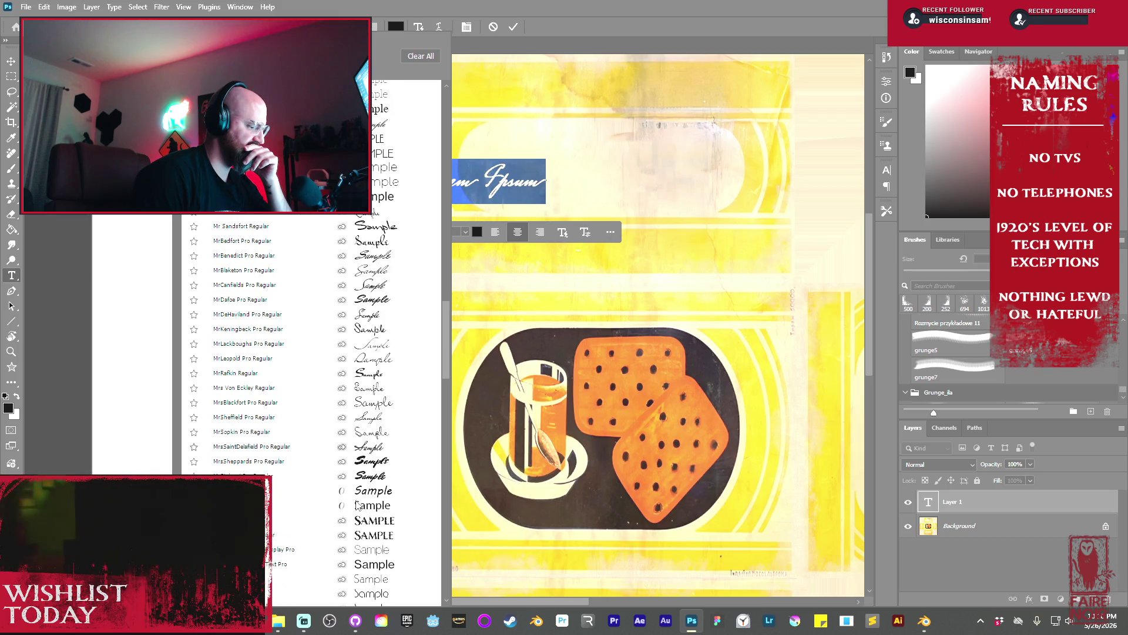
{"action": "scroll", "coordinate": [361, 506], "scroll_direction": "down", "scroll_amount": 15}
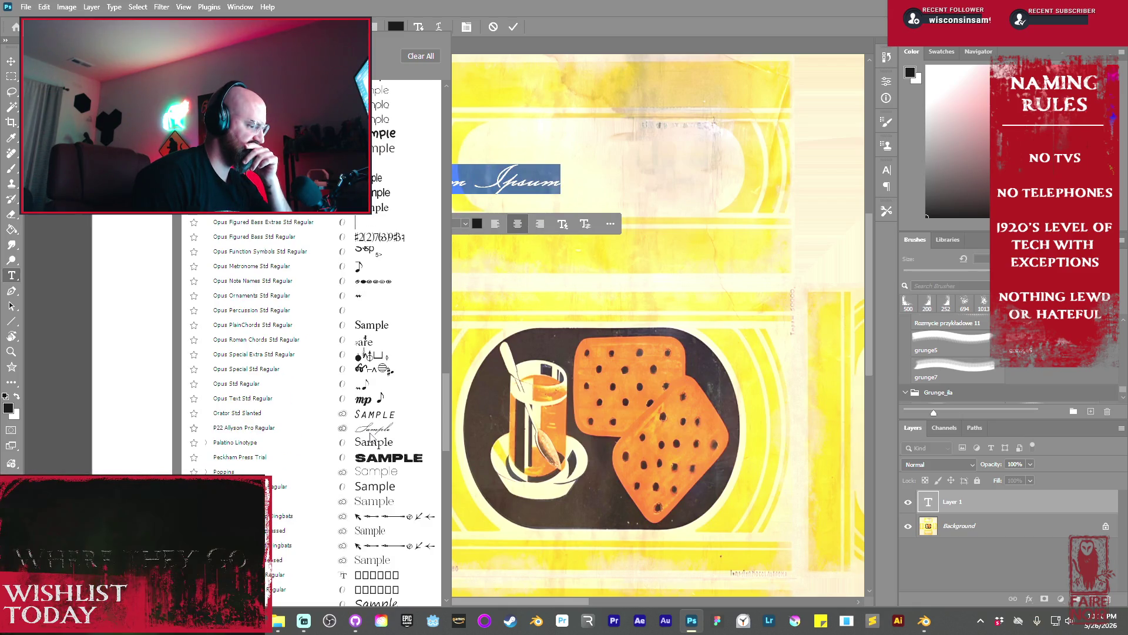
{"action": "scroll", "coordinate": [370, 436], "scroll_direction": "down", "scroll_amount": 2}
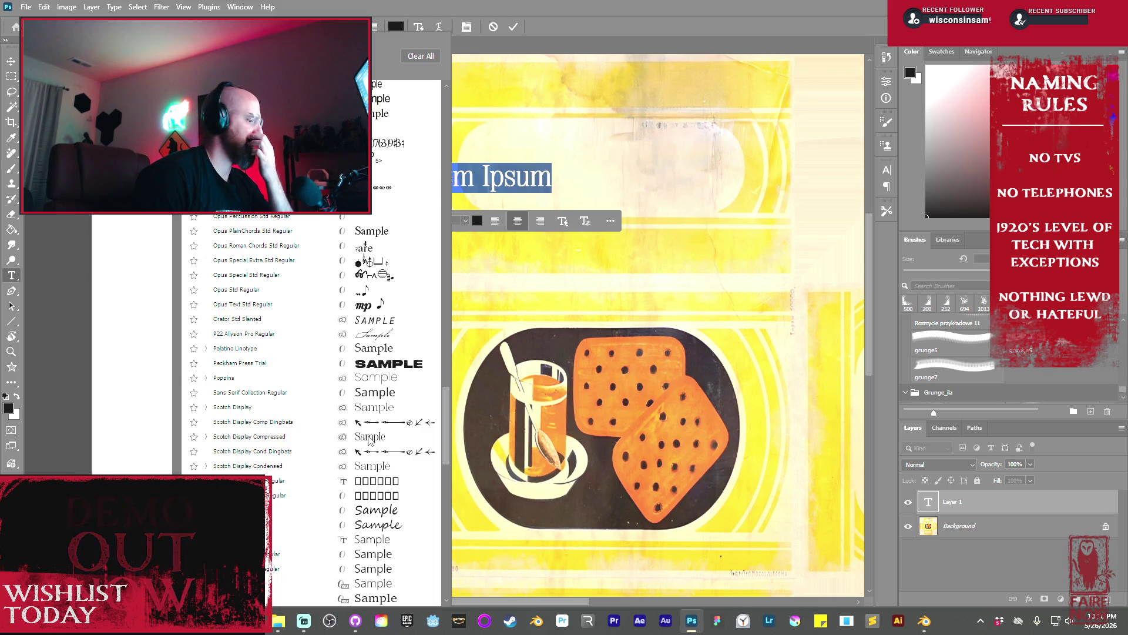
{"action": "scroll", "coordinate": [369, 441], "scroll_direction": "down", "scroll_amount": 6}
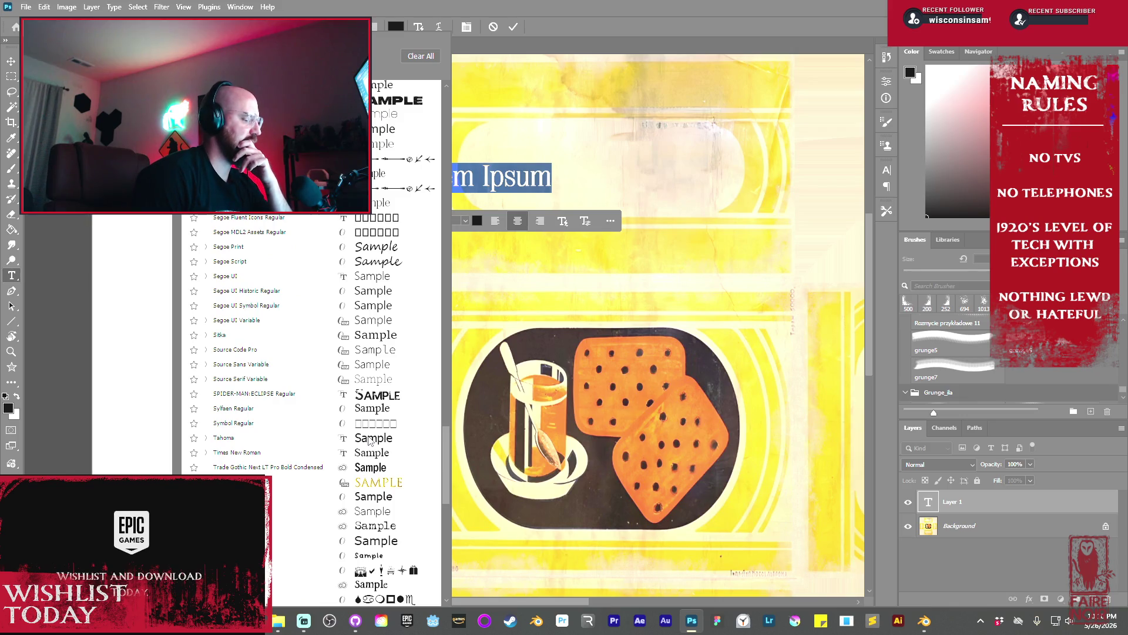
{"action": "scroll", "coordinate": [369, 440], "scroll_direction": "down", "scroll_amount": 3}
{"action": "scroll", "coordinate": [369, 436], "scroll_direction": "up", "scroll_amount": 2}
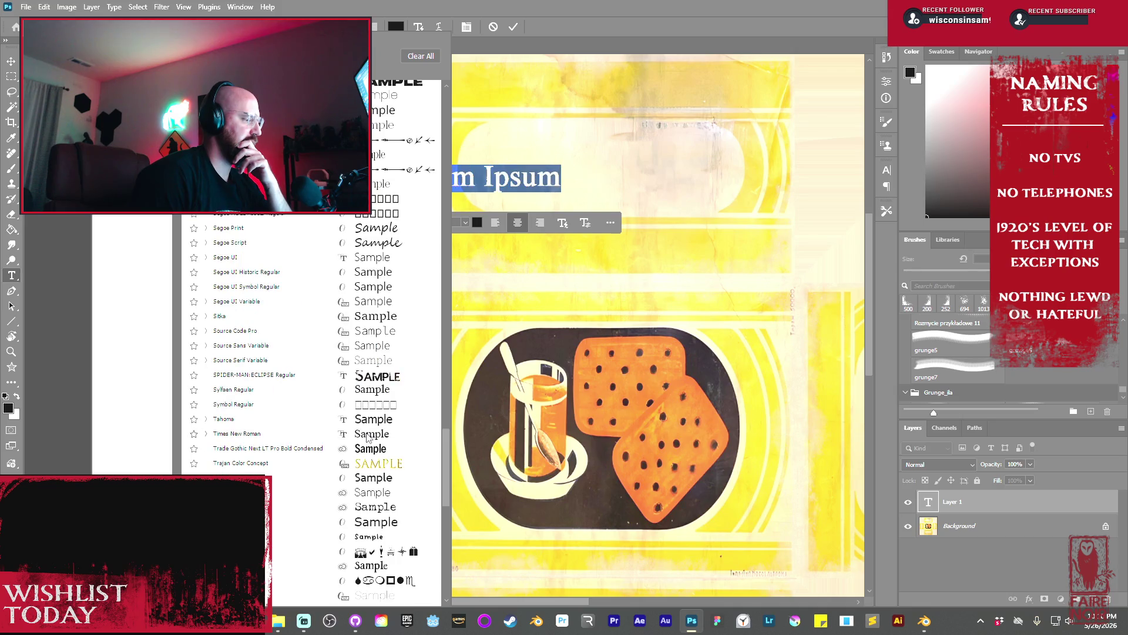
{"action": "scroll", "coordinate": [368, 437], "scroll_direction": "up", "scroll_amount": 5}
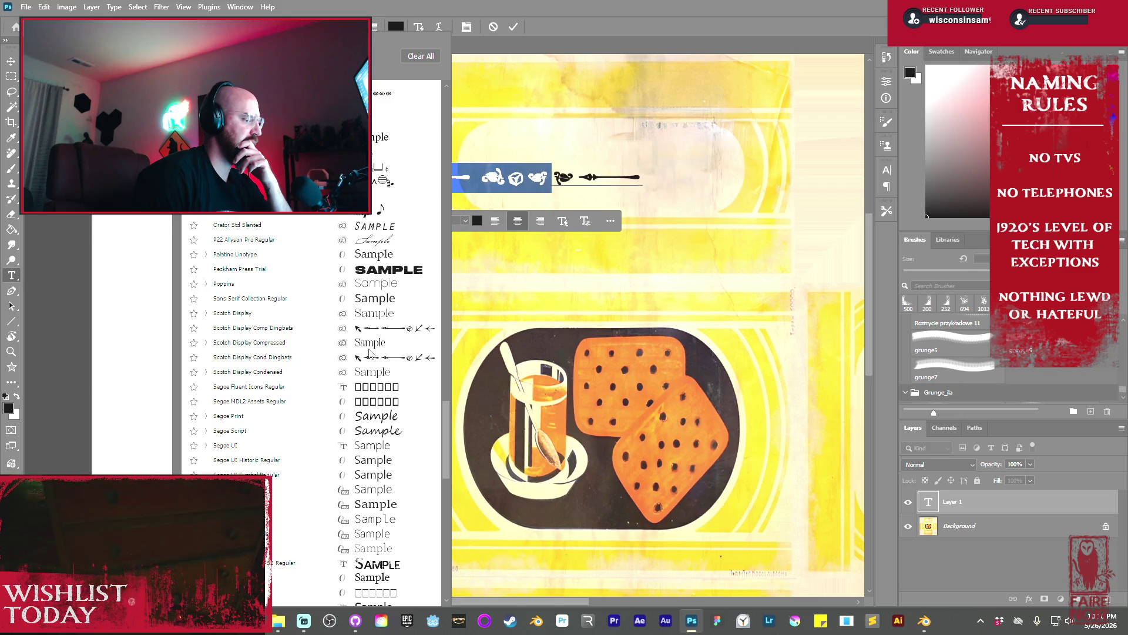
{"action": "left_click", "coordinate": [369, 350]}
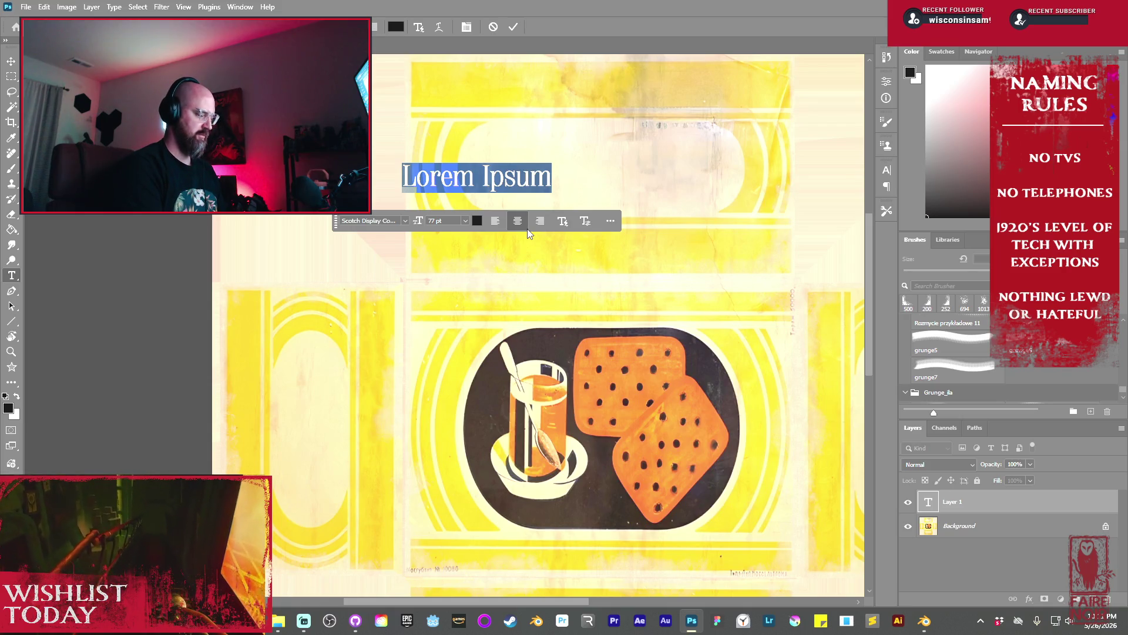
Retype the heading as Beth's Brand and move it up and to the right
{"action": "type", "text": "B"}
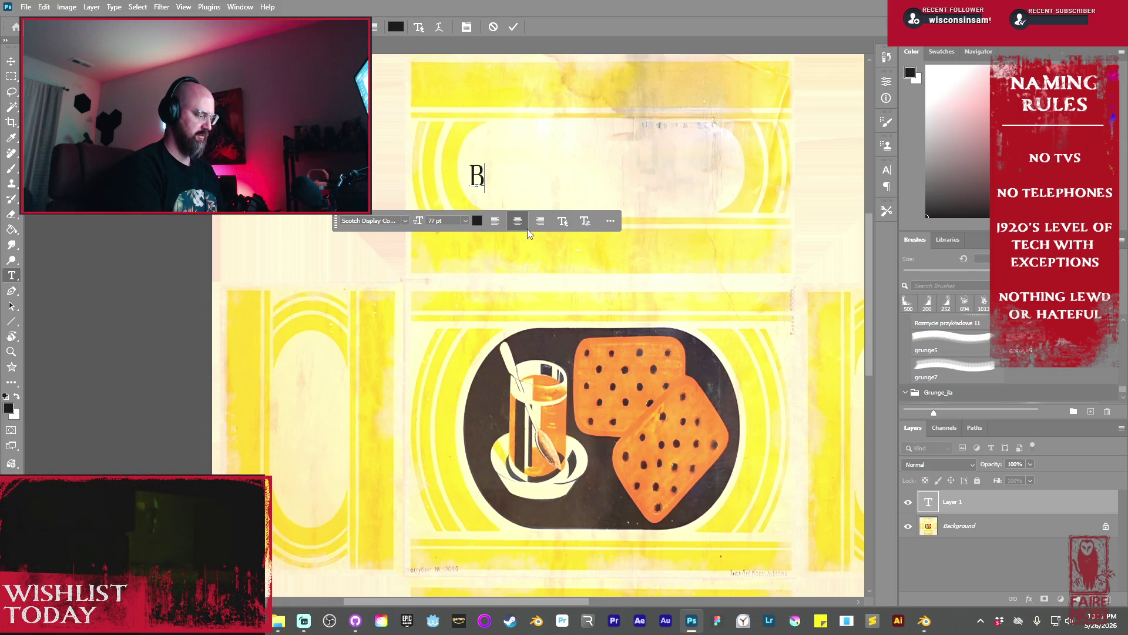
{"action": "type", "text": "eth's Brn"}
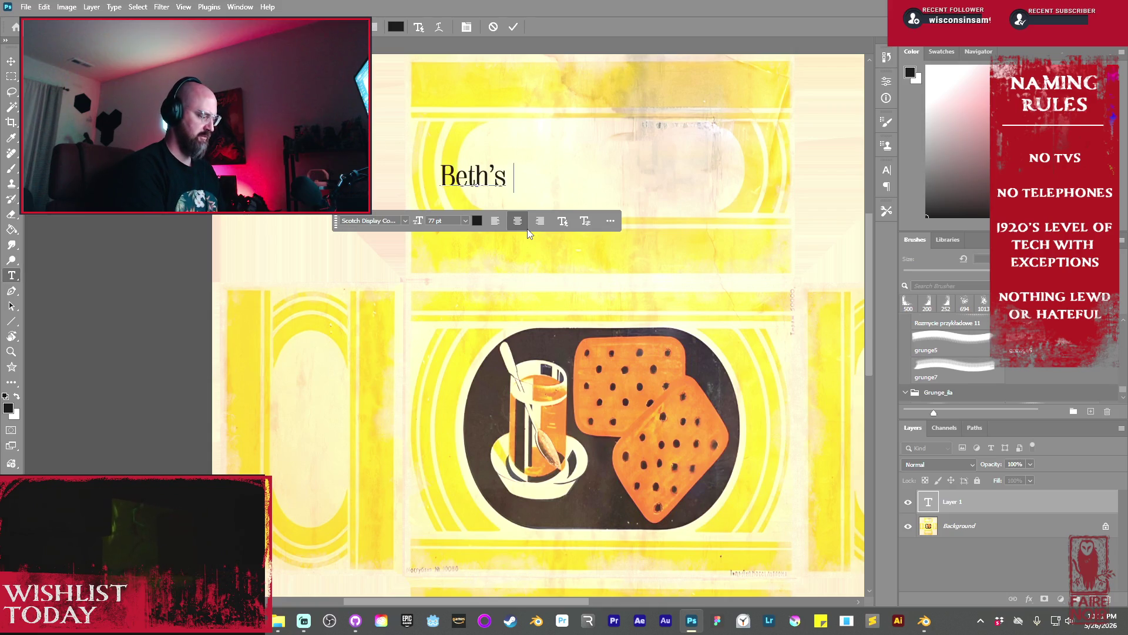
{"action": "key", "text": "BackSpace"}
{"action": "type", "text": "Brand Crackers"}
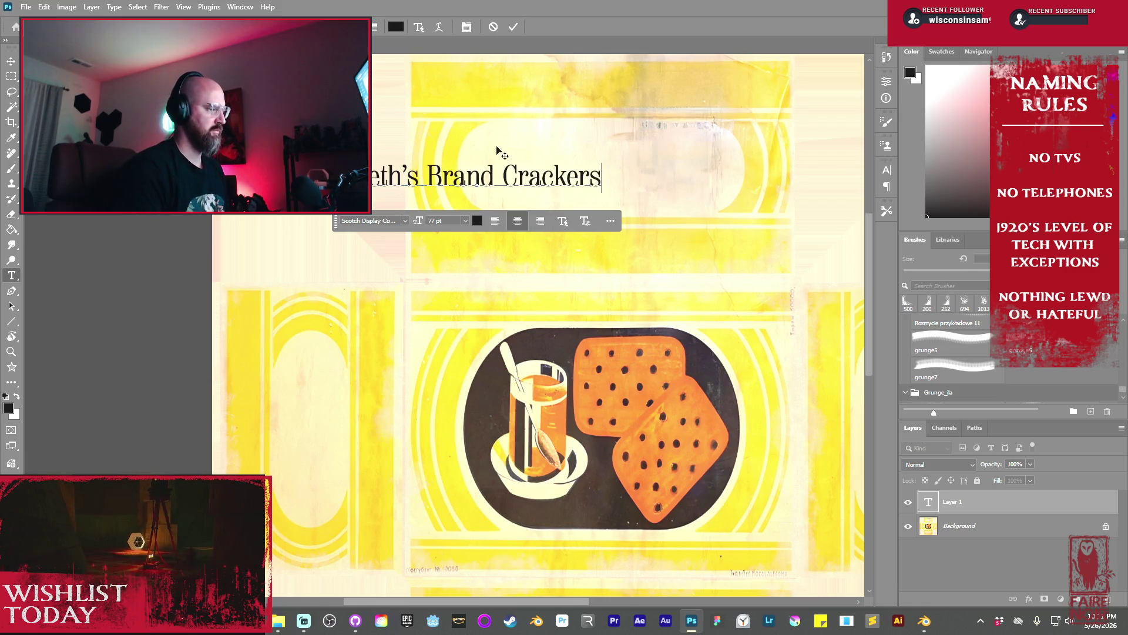
{"action": "key", "text": "BackSpace"}
{"action": "key", "text": "BackSpace"}
{"action": "key", "text": "BackSpace"}
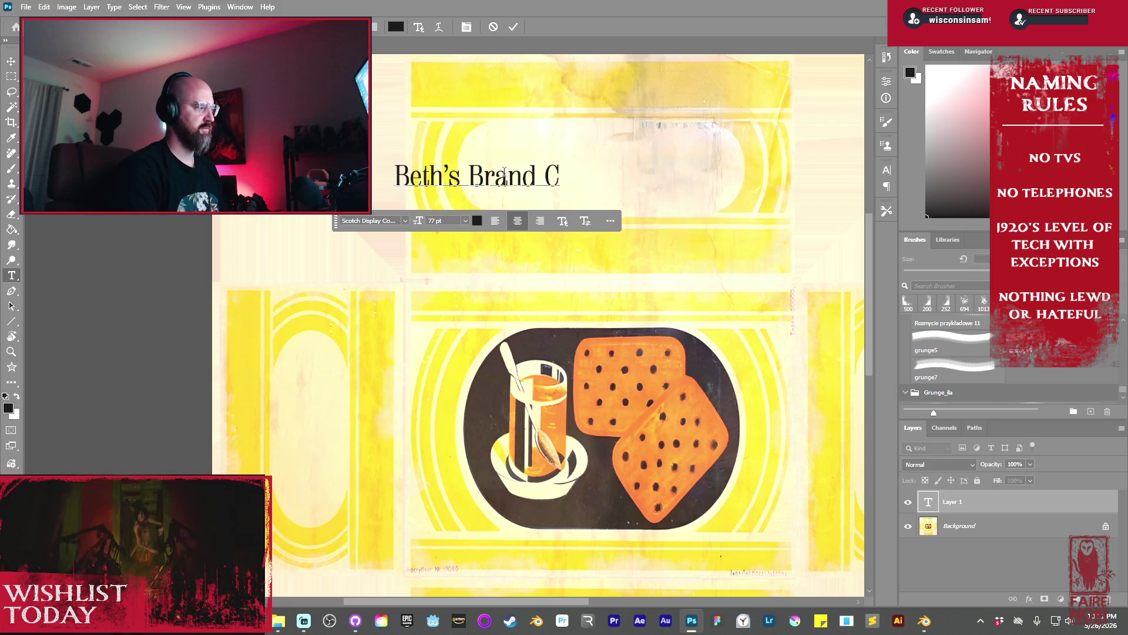
{"action": "left_click", "coordinate": [514, 28]}
{"action": "key", "text": "v"}
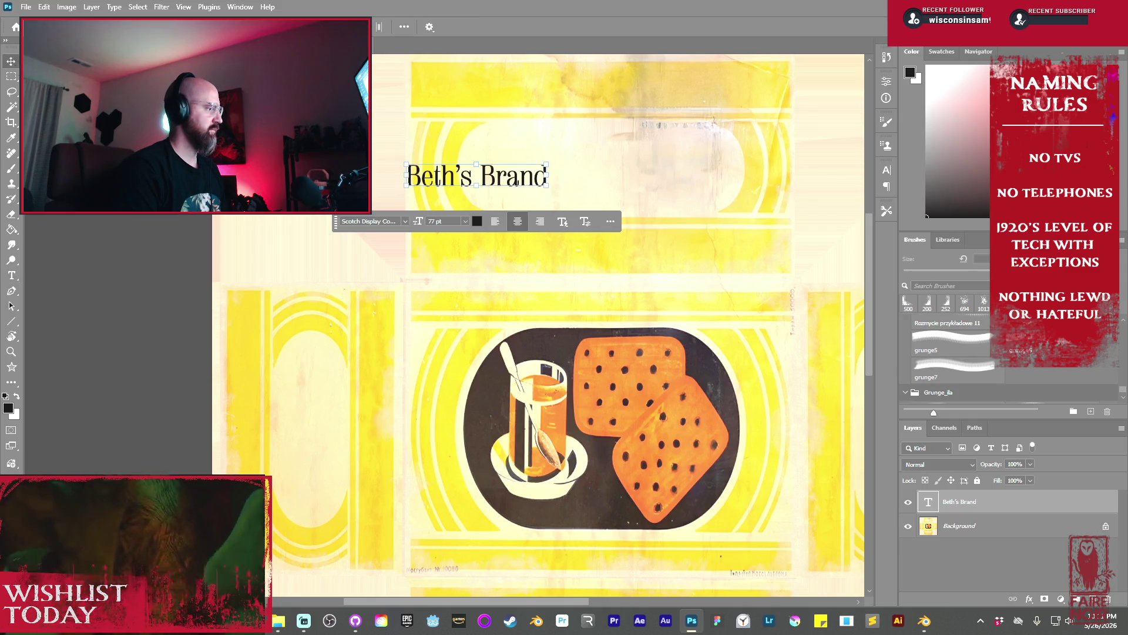
{"action": "mouse_move", "coordinate": [484, 178]}
{"action": "left_mouse_down"}
{"action": "mouse_move", "coordinate": [532, 143]}
{"action": "mouse_move", "coordinate": [560, 141]}
{"action": "left_mouse_up"}
Duplicate it below as a CRACKERS line and stretch that copy taller
{"action": "left_click_drag", "start_coordinate": [561, 141], "coordinate": [566, 175], "text": "alt"}
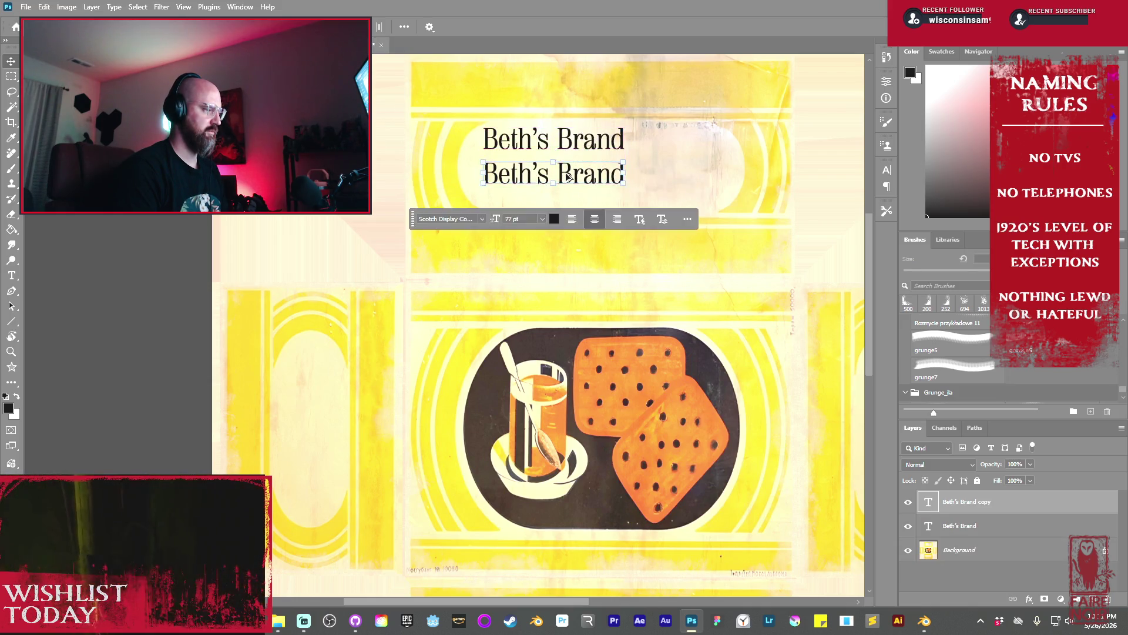
{"action": "double_click", "coordinate": [566, 175]}
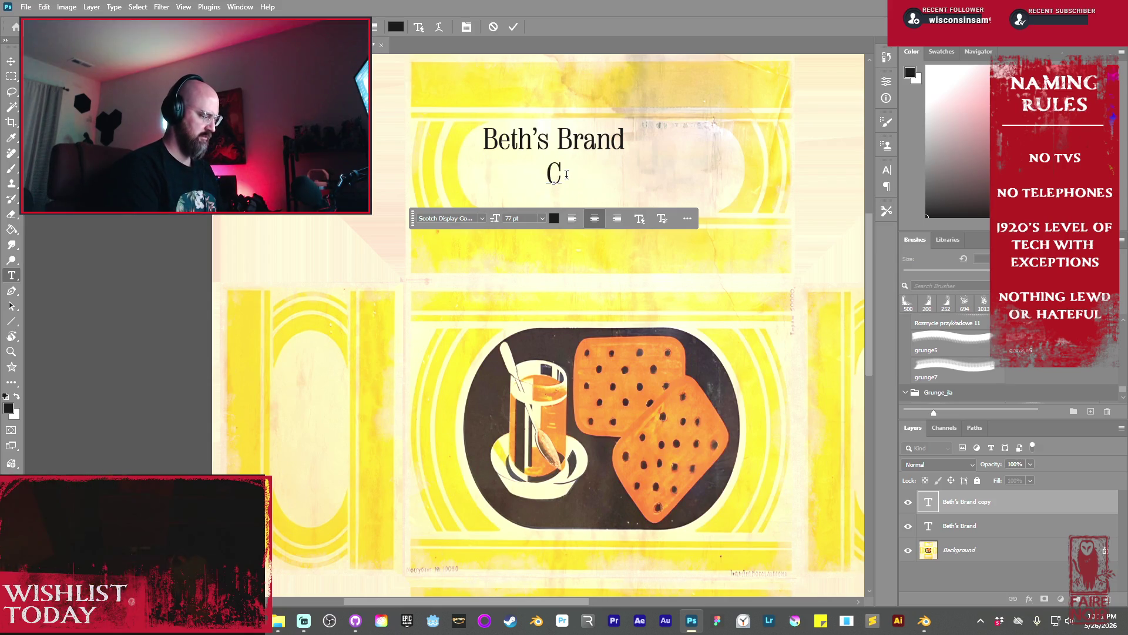
{"action": "type", "text": "CRACKERS"}
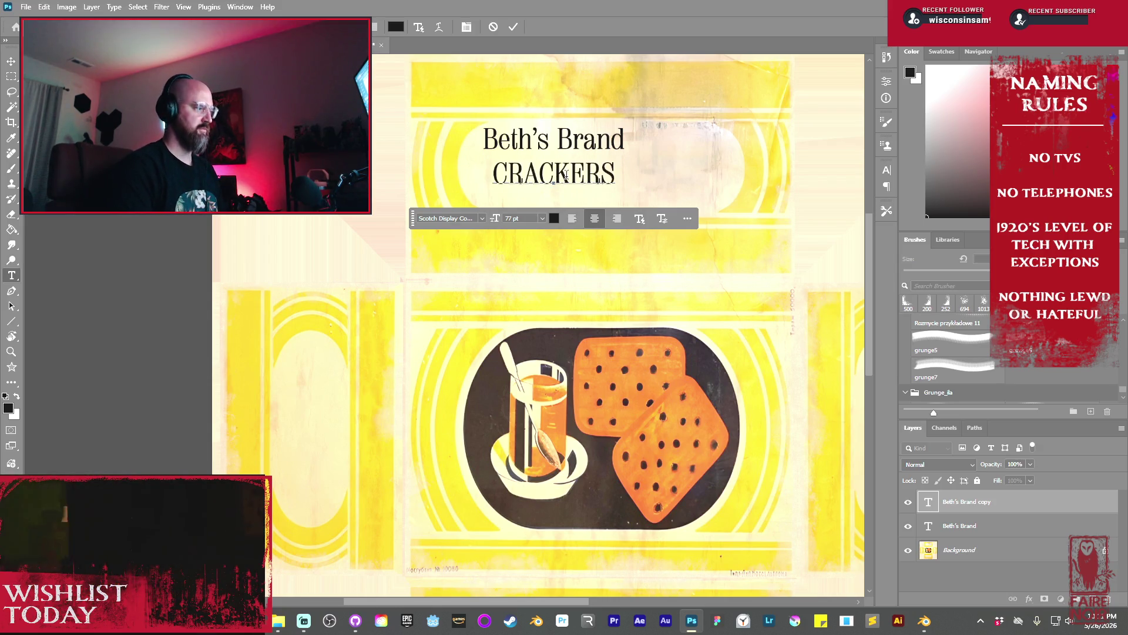
{"action": "key", "text": "ctrl+Return"}
{"action": "key", "text": "v"}
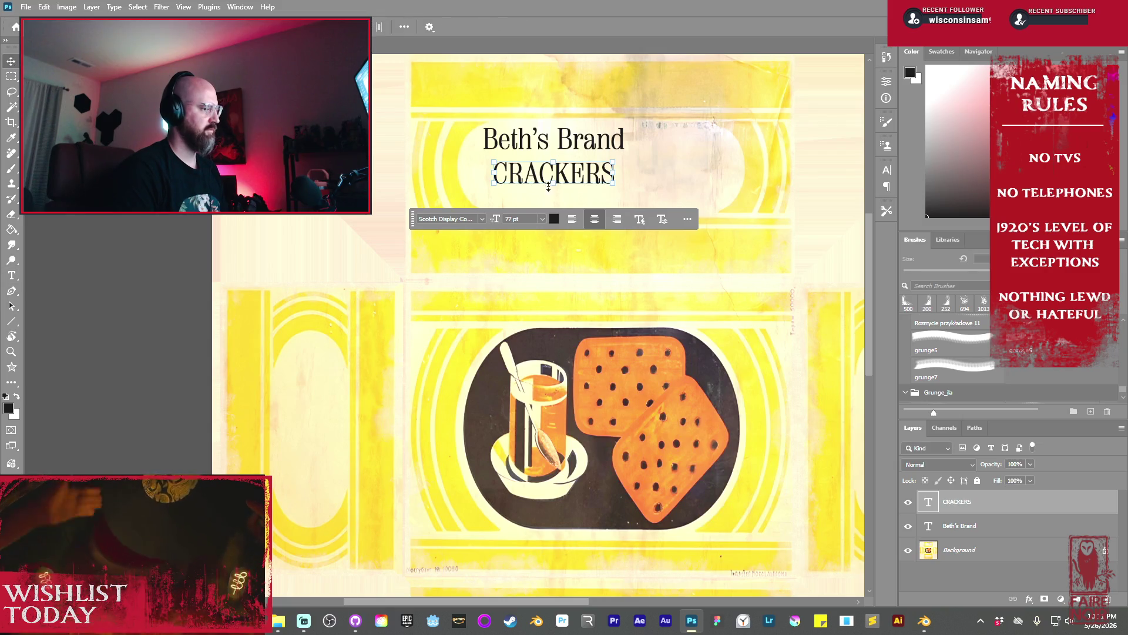
{"action": "left_click_drag", "start_coordinate": [615, 161], "coordinate": [614, 138]}
{"action": "mouse_move", "coordinate": [559, 165]}
{"action": "left_mouse_down"}
{"action": "mouse_move", "coordinate": [554, 175]}
{"action": "mouse_move", "coordinate": [624, 206]}
{"action": "left_mouse_up"}
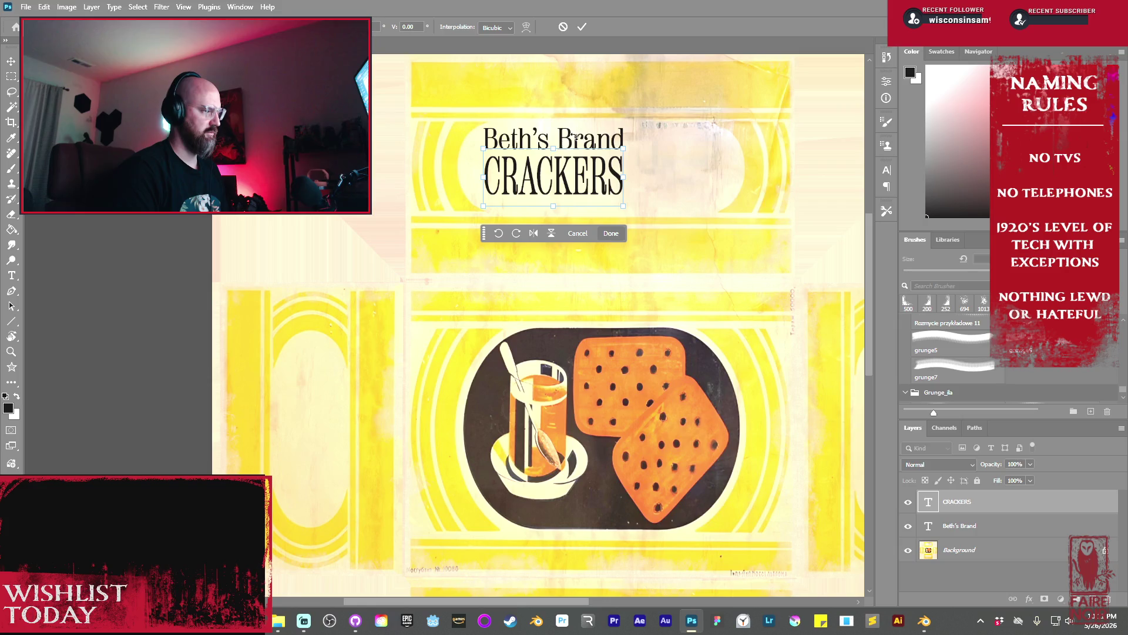
Shift the Beth's Brand and CRACKERS layers about 85 px right and rotate them 180°
{"action": "left_click", "coordinate": [582, 27]}
{"action": "left_click", "coordinate": [579, 149], "text": "shift"}
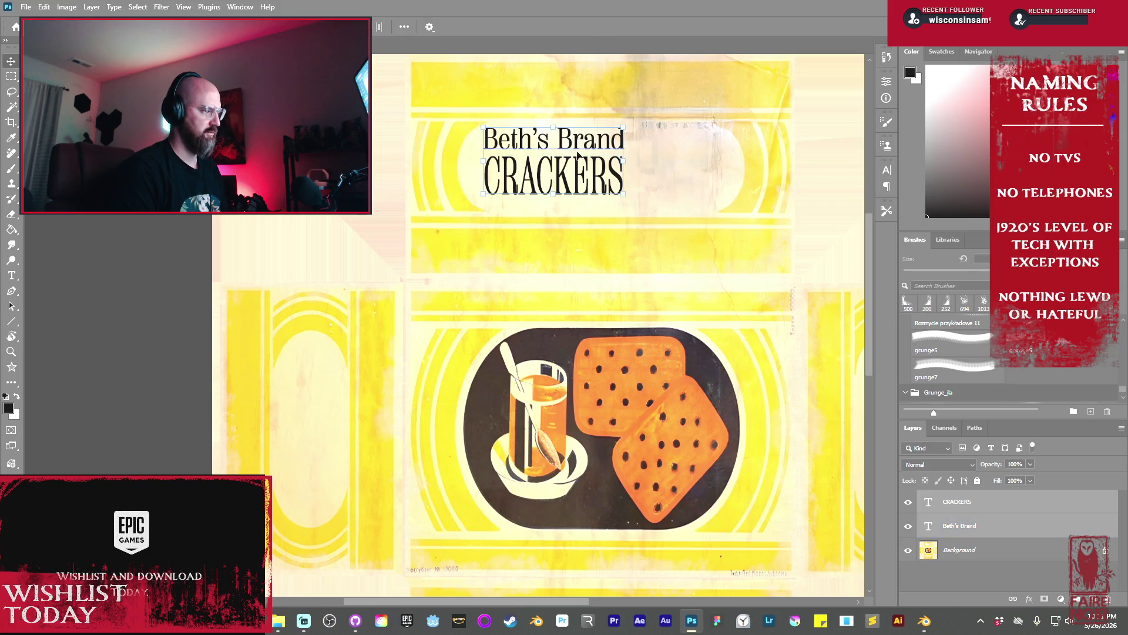
{"action": "left_click_drag", "start_coordinate": [581, 180], "coordinate": [629, 183]}
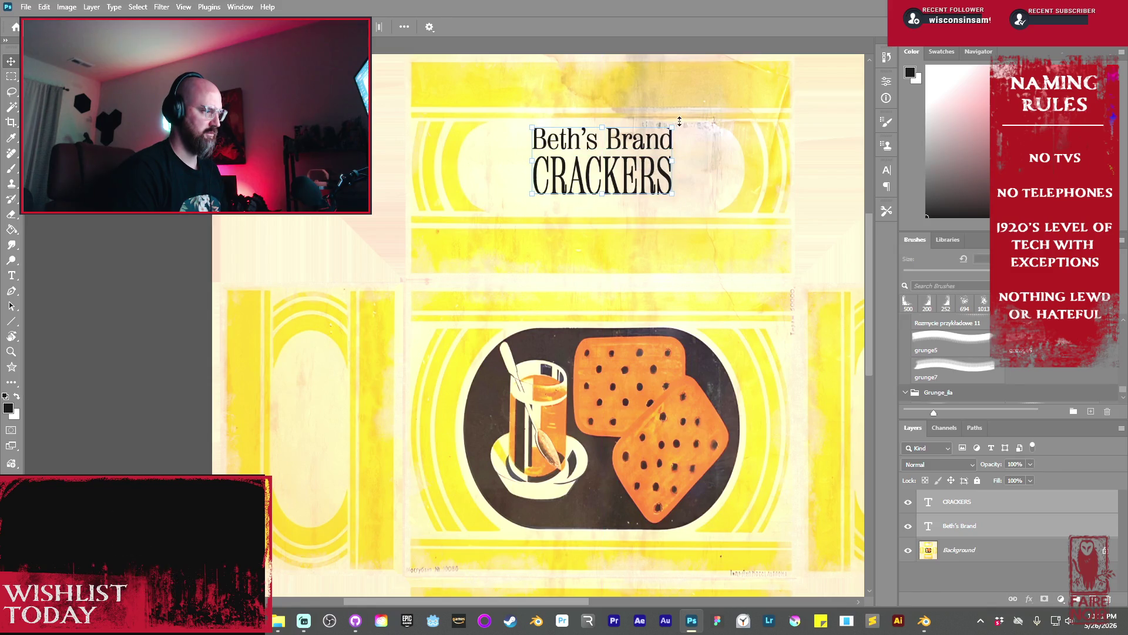
{"action": "mouse_move", "coordinate": [678, 118]}
{"action": "left_mouse_down"}
{"action": "mouse_move", "coordinate": [693, 144]}
{"action": "mouse_move", "coordinate": [594, 200]}
{"action": "mouse_move", "coordinate": [533, 199]}
{"action": "left_mouse_up"}
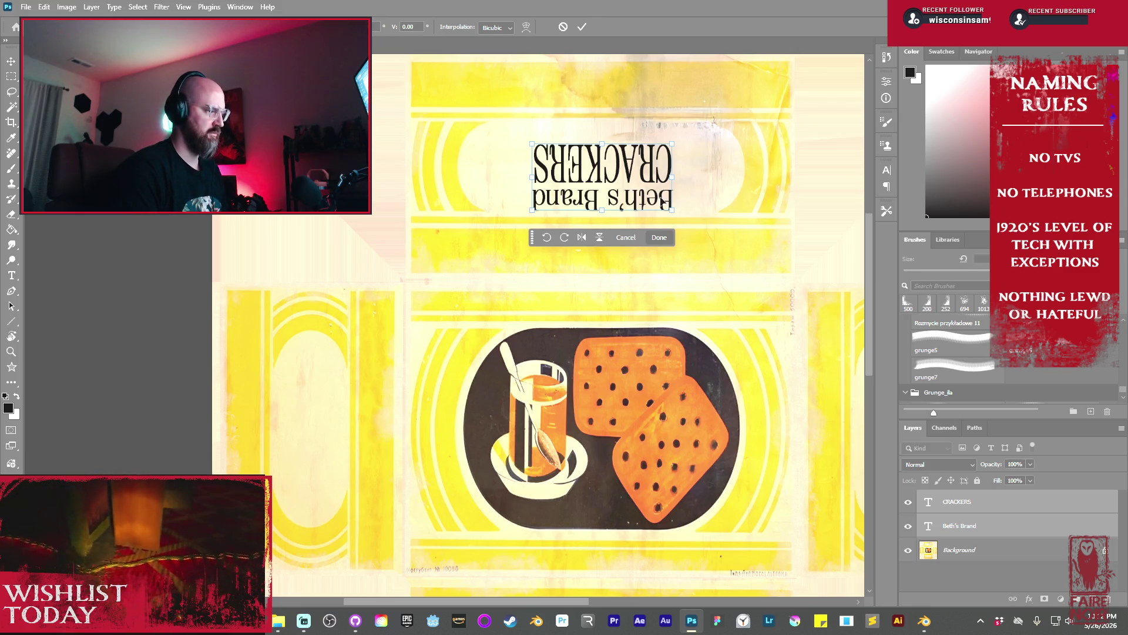
Duplicate the Beth's Brand line above CRACKERS and shrink the copy to 60 pt
{"action": "left_click", "coordinate": [659, 237]}
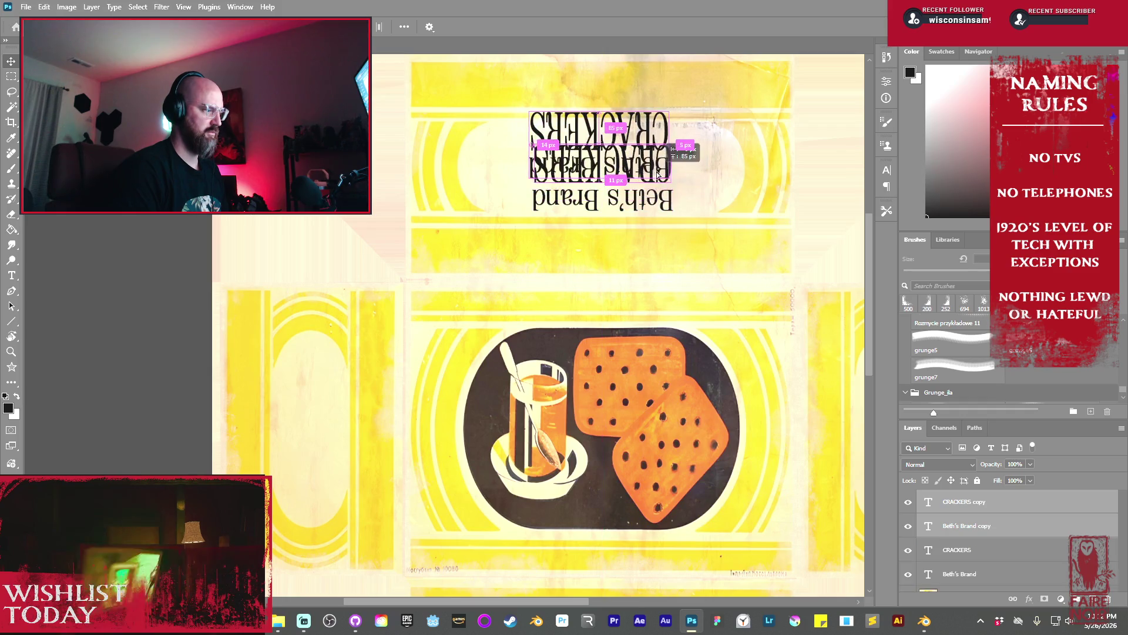
{"action": "left_click", "coordinate": [682, 211]}
{"action": "left_click", "coordinate": [682, 210]}
{"action": "mouse_move", "coordinate": [681, 210]}
{"action": "left_mouse_down", "text": "alt"}
{"action": "mouse_move", "coordinate": [676, 108]}
{"action": "mouse_move", "coordinate": [652, 124]}
{"action": "left_mouse_up", "text": "alt"}
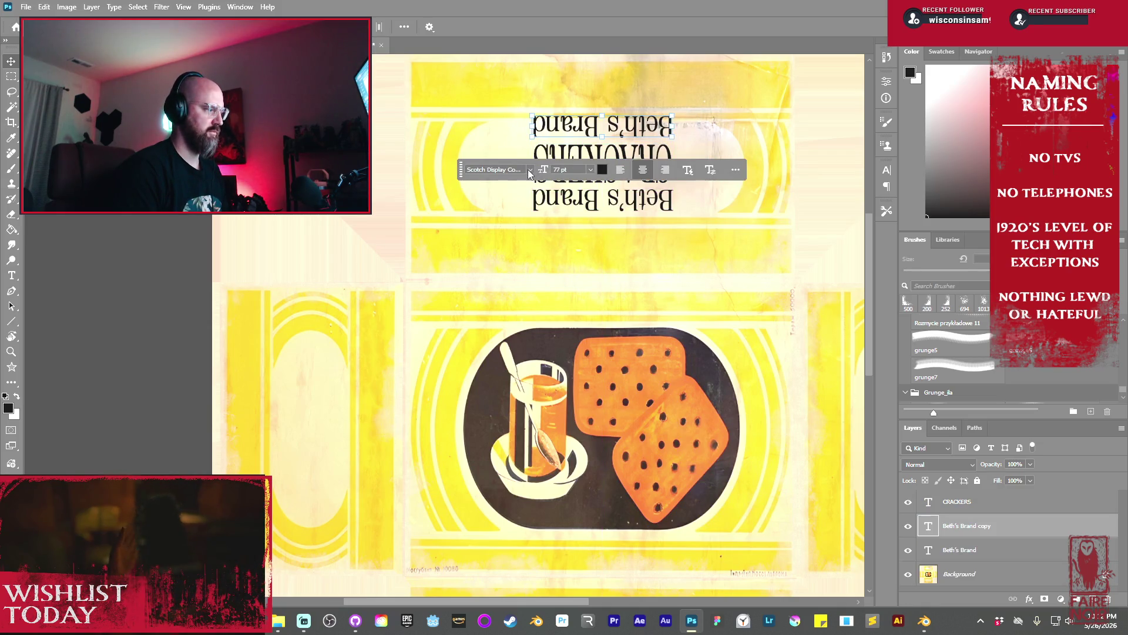
{"action": "left_click", "coordinate": [590, 168]}
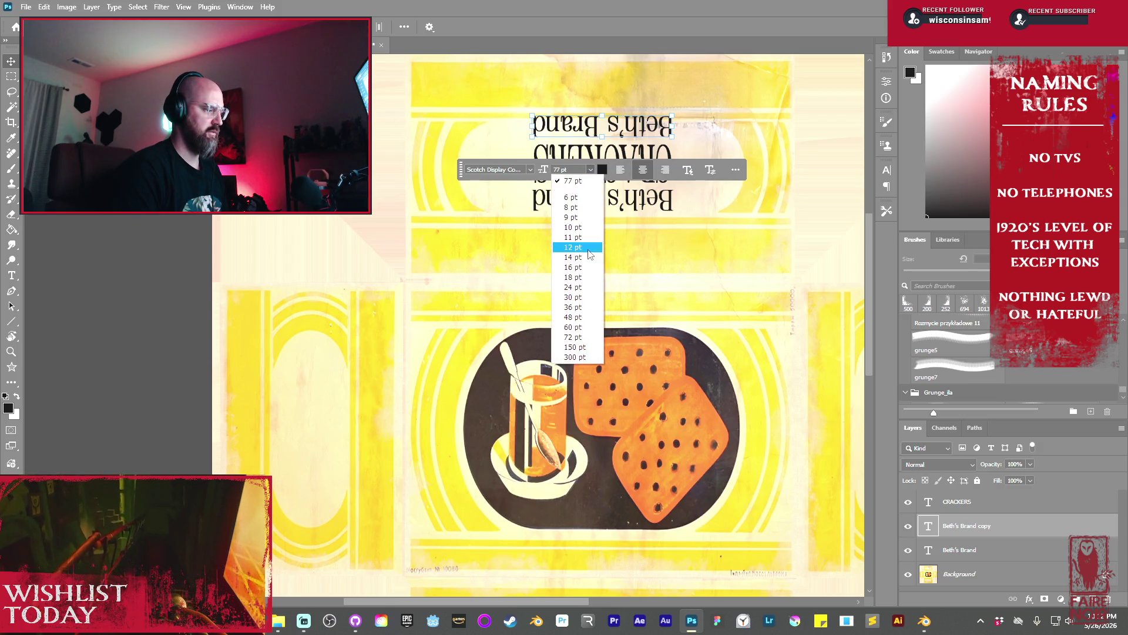
{"action": "left_click", "coordinate": [586, 327]}
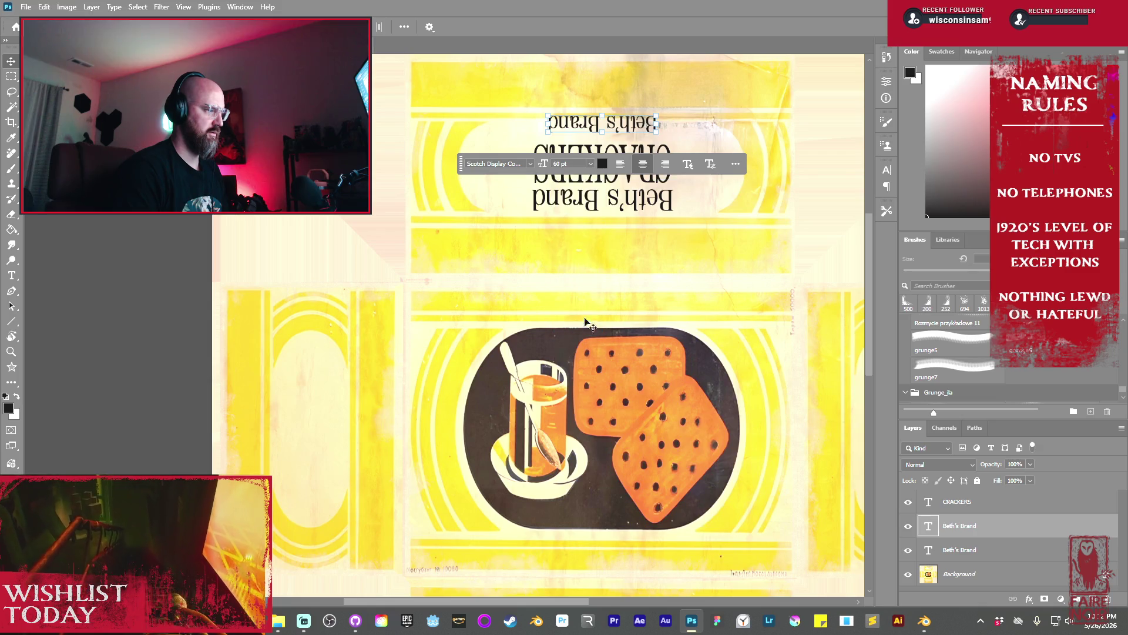
Reword the copy to 'Made with known ingredients!' and move it 30 px down
{"action": "double_click", "coordinate": [639, 125]}
{"action": "left_click", "coordinate": [638, 122]}
{"action": "type", "text": "Made with known i"}
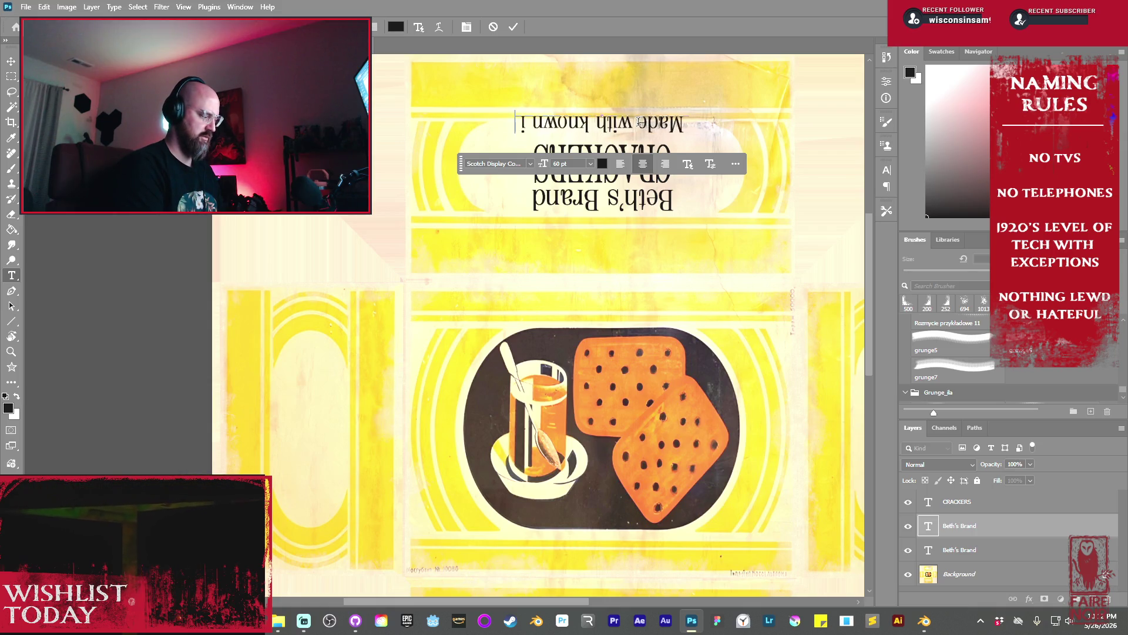
{"action": "type", "text": "ng"}
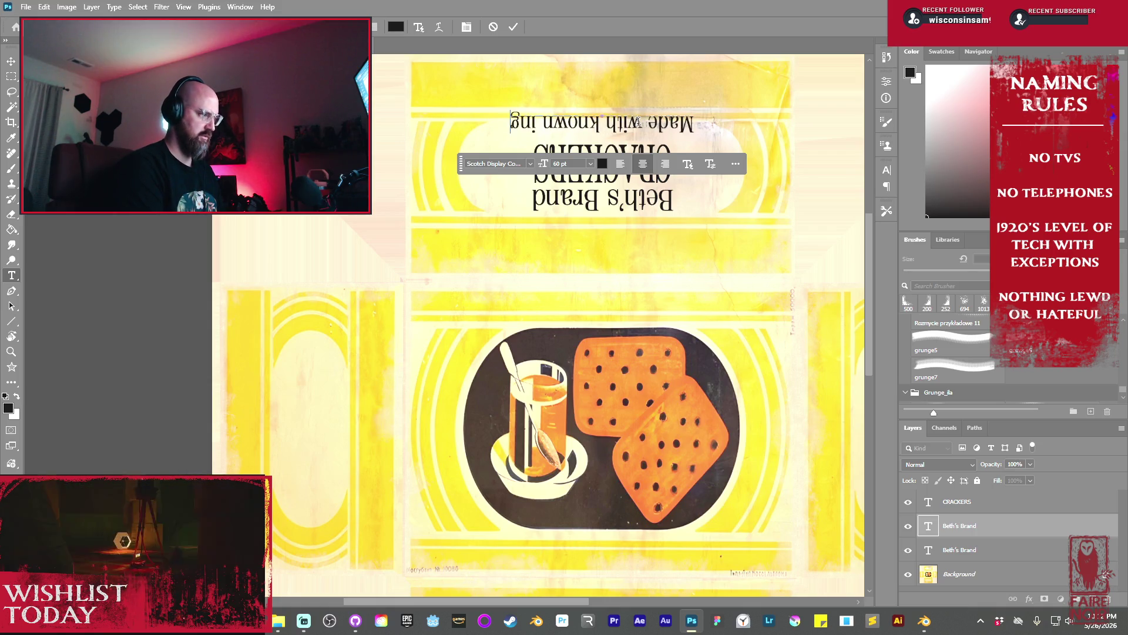
{"action": "type", "text": "redients"}
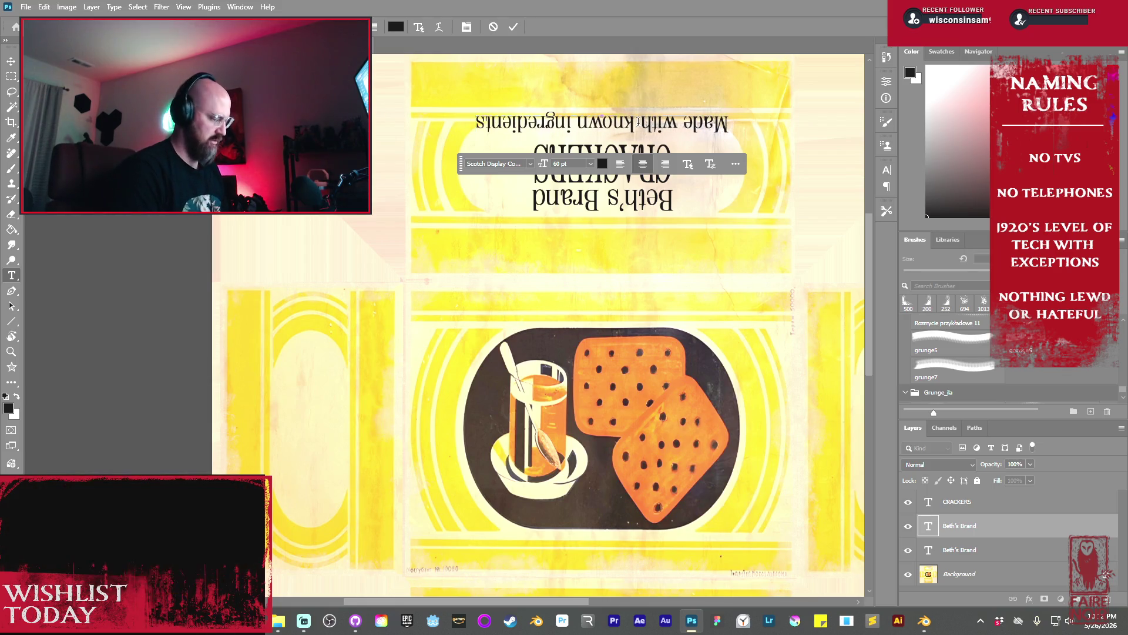
{"action": "type", "text": "!"}
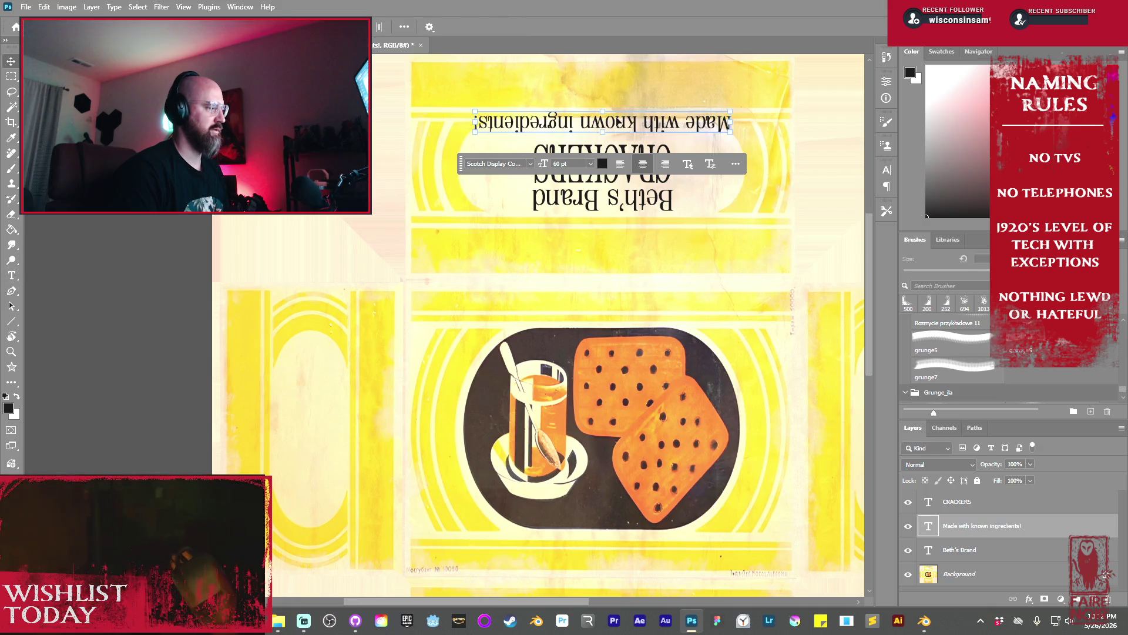
{"action": "left_click", "coordinate": [513, 27]}
{"action": "key", "text": "v"}
{"action": "left_click_drag", "start_coordinate": [617, 119], "coordinate": [617, 132]}
Zoom in on the lid title and select the Beth's Brand and CRACKERS layers
{"action": "scroll", "coordinate": [620, 136], "scroll_direction": "down", "scroll_amount": 4}
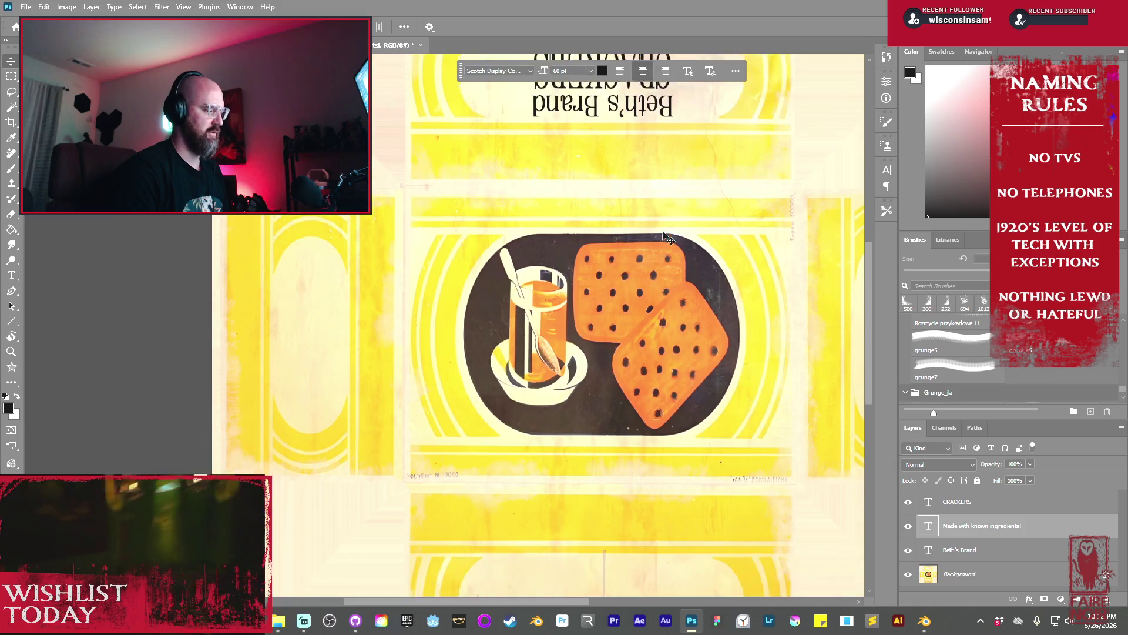
{"action": "scroll", "coordinate": [660, 228], "scroll_direction": "up", "scroll_amount": 3}
{"action": "scroll", "coordinate": [660, 228], "scroll_direction": "up", "scroll_amount": 1}
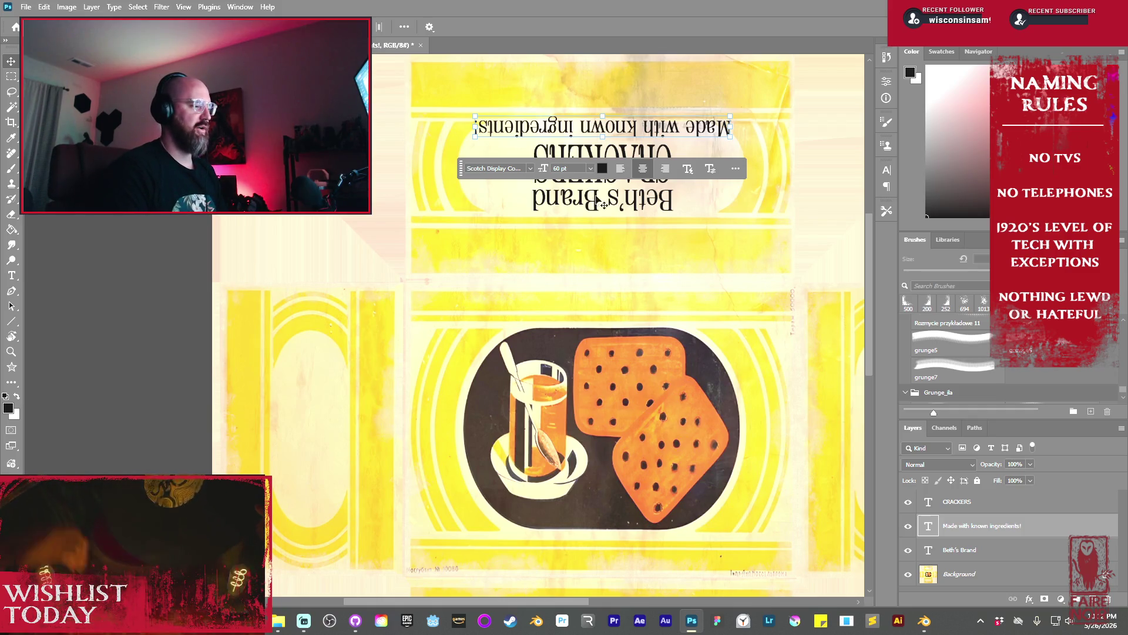
{"action": "scroll", "coordinate": [634, 151], "scroll_direction": "up", "scroll_amount": 2}
{"action": "scroll", "coordinate": [633, 151], "scroll_direction": "down", "scroll_amount": 1}
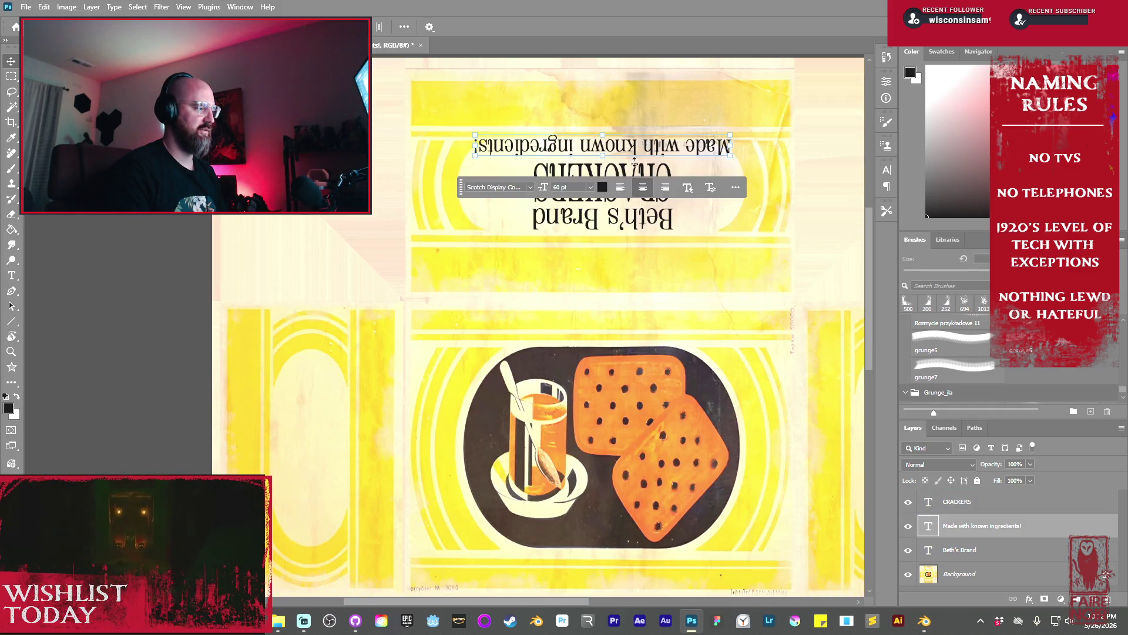
{"action": "key", "text": "super"}
{"action": "key", "text": "Escape"}
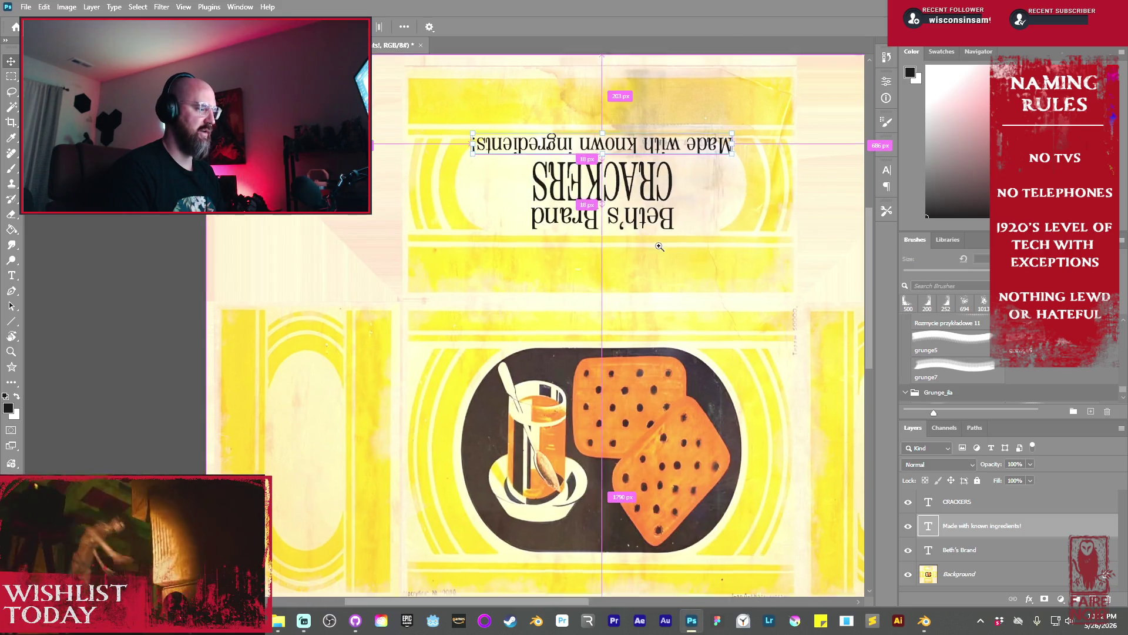
{"action": "left_click", "coordinate": [686, 269], "text": "ctrl"}
{"action": "scroll", "coordinate": [658, 270], "scroll_direction": "up", "scroll_amount": 2}
{"action": "left_click", "coordinate": [633, 265], "text": "ctrl"}
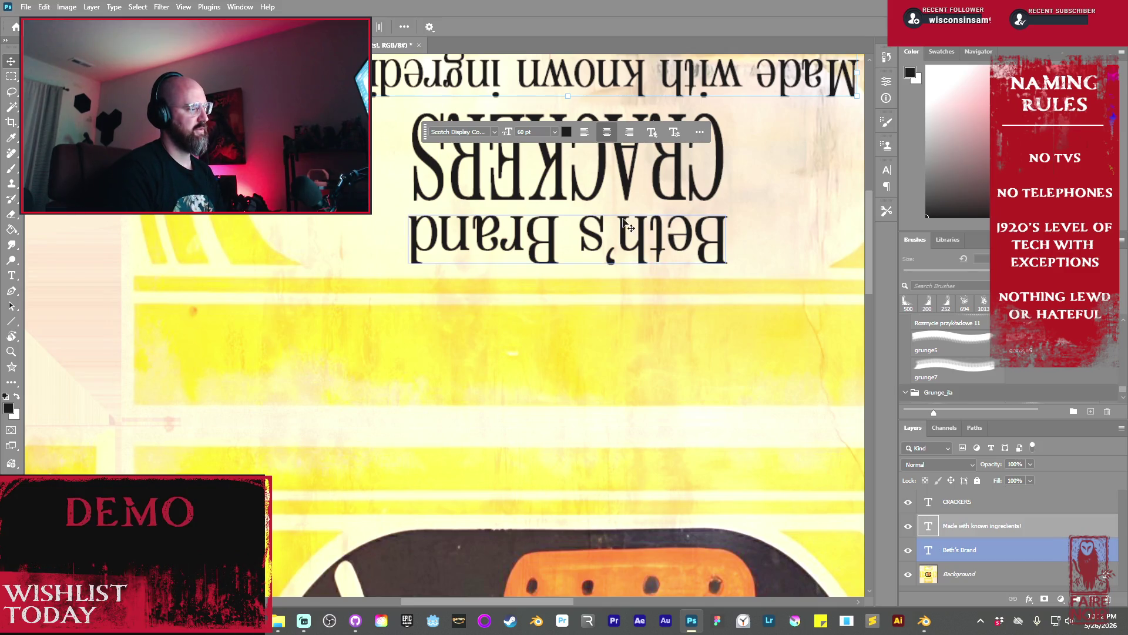
{"action": "left_click", "coordinate": [623, 173], "text": "ctrl"}
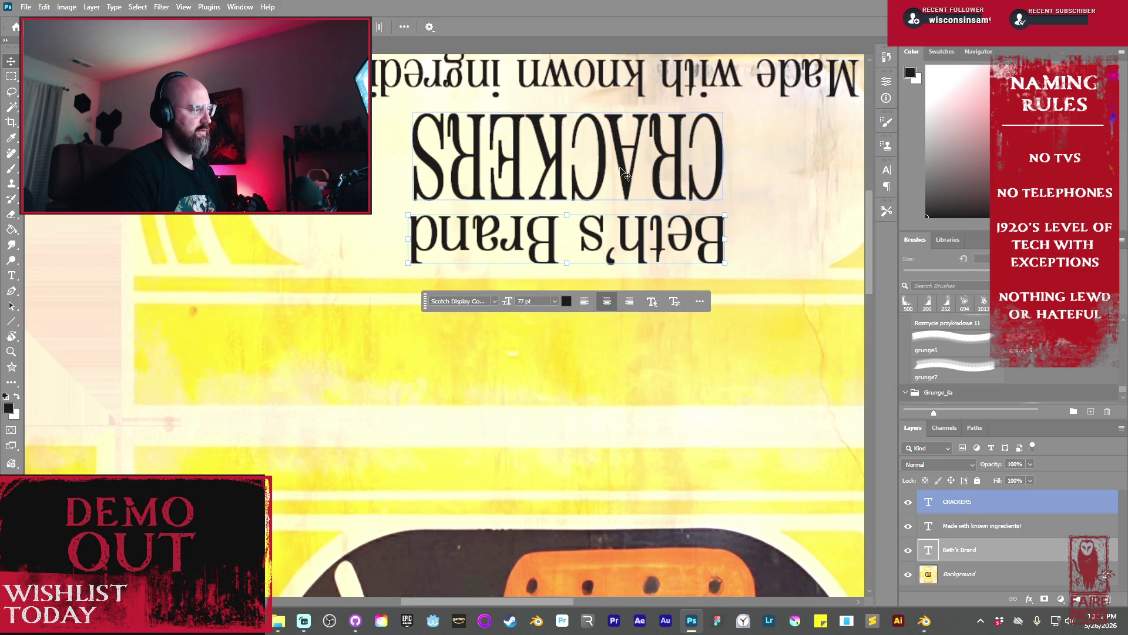
Stretch the Beth's Brand CRACKERS title wider across the lid and nudge it down slightly
{"action": "left_click", "coordinate": [624, 174], "text": "ctrl+shift"}
{"action": "left_click_drag", "start_coordinate": [726, 264], "coordinate": [714, 254]}
{"action": "mouse_move", "coordinate": [721, 186]}
{"action": "left_mouse_down"}
{"action": "mouse_move", "coordinate": [746, 192]}
{"action": "mouse_move", "coordinate": [728, 195]}
{"action": "mouse_move", "coordinate": [810, 247]}
{"action": "mouse_move", "coordinate": [851, 202]}
{"action": "left_mouse_up"}
{"action": "scroll", "coordinate": [530, 411], "scroll_direction": "down", "scroll_amount": 1}
{"action": "scroll", "coordinate": [531, 411], "scroll_direction": "right", "scroll_amount": 2}
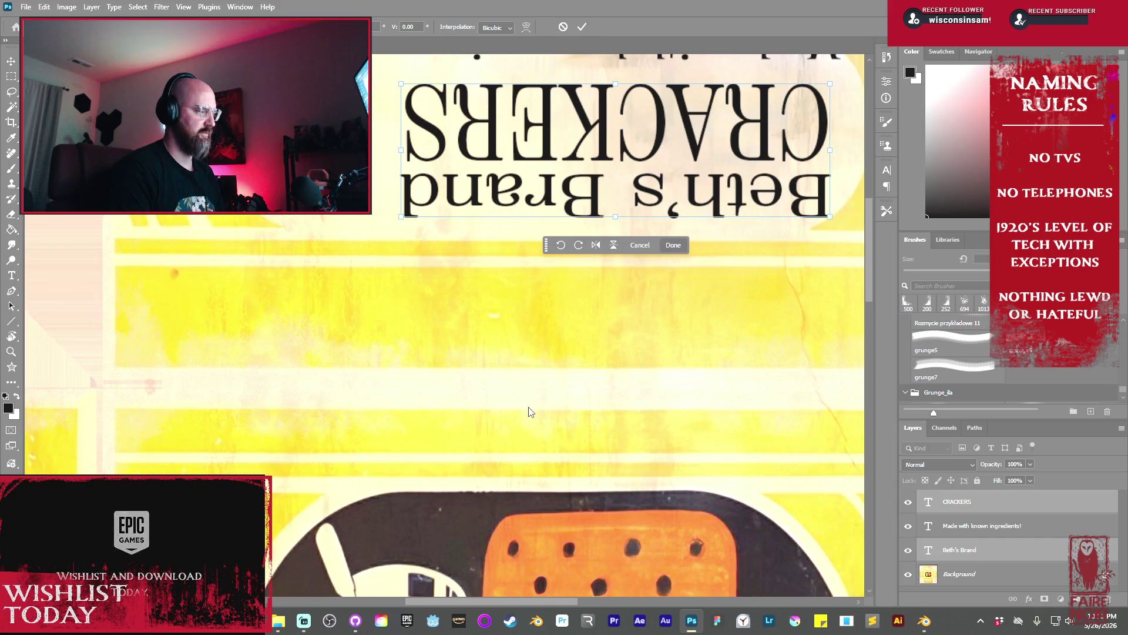
{"action": "scroll", "coordinate": [680, 294], "scroll_direction": "up", "scroll_amount": 2}
{"action": "scroll", "coordinate": [679, 294], "scroll_direction": "right", "scroll_amount": 2}
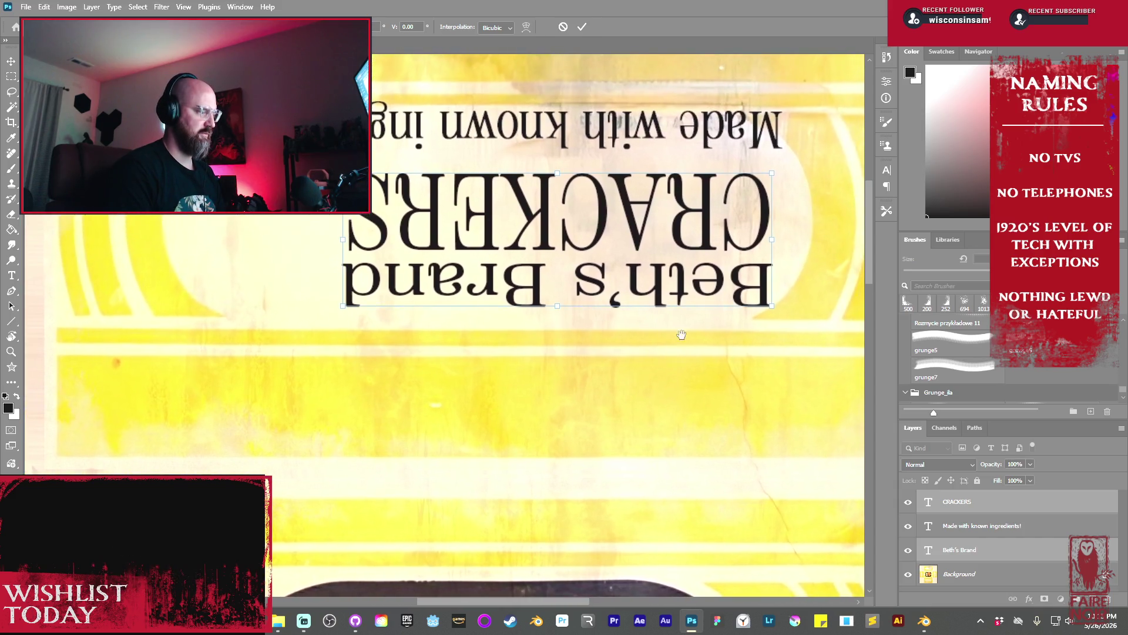
{"action": "mouse_move", "coordinate": [343, 235]}
{"action": "left_mouse_down"}
{"action": "mouse_move", "coordinate": [376, 236]}
{"action": "mouse_move", "coordinate": [212, 238]}
{"action": "left_mouse_up"}
{"action": "left_click_drag", "start_coordinate": [553, 210], "coordinate": [554, 213]}
{"action": "mouse_move", "coordinate": [773, 305]}
{"action": "left_mouse_down"}
{"action": "mouse_move", "coordinate": [754, 286]}
{"action": "mouse_move", "coordinate": [750, 300]}
{"action": "left_mouse_up"}
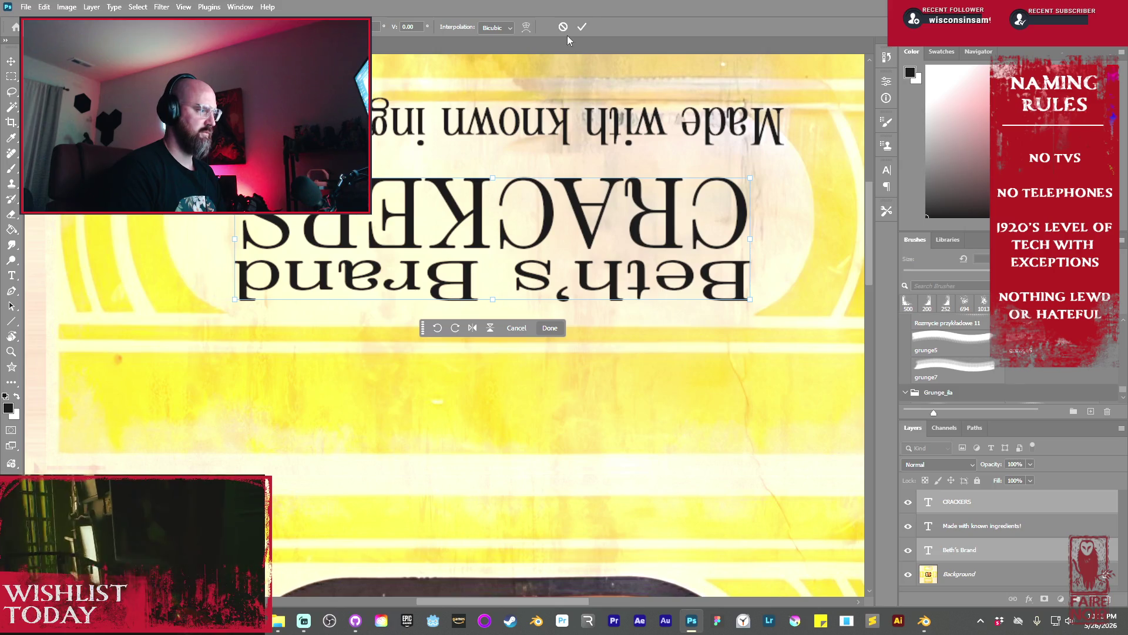
{"action": "left_click", "coordinate": [582, 27]}
{"action": "left_click", "coordinate": [575, 118]}
Reposition the ingredients line just above the title and add an empty Layer 1
{"action": "left_click_drag", "start_coordinate": [604, 129], "coordinate": [601, 142]}
{"action": "key", "text": "ctrl+t"}
{"action": "mouse_move", "coordinate": [767, 118]}
{"action": "left_mouse_down"}
{"action": "mouse_move", "coordinate": [769, 166]}
{"action": "mouse_move", "coordinate": [781, 169]}
{"action": "mouse_move", "coordinate": [745, 167]}
{"action": "left_mouse_up"}
{"action": "left_click_drag", "start_coordinate": [551, 147], "coordinate": [552, 136]}
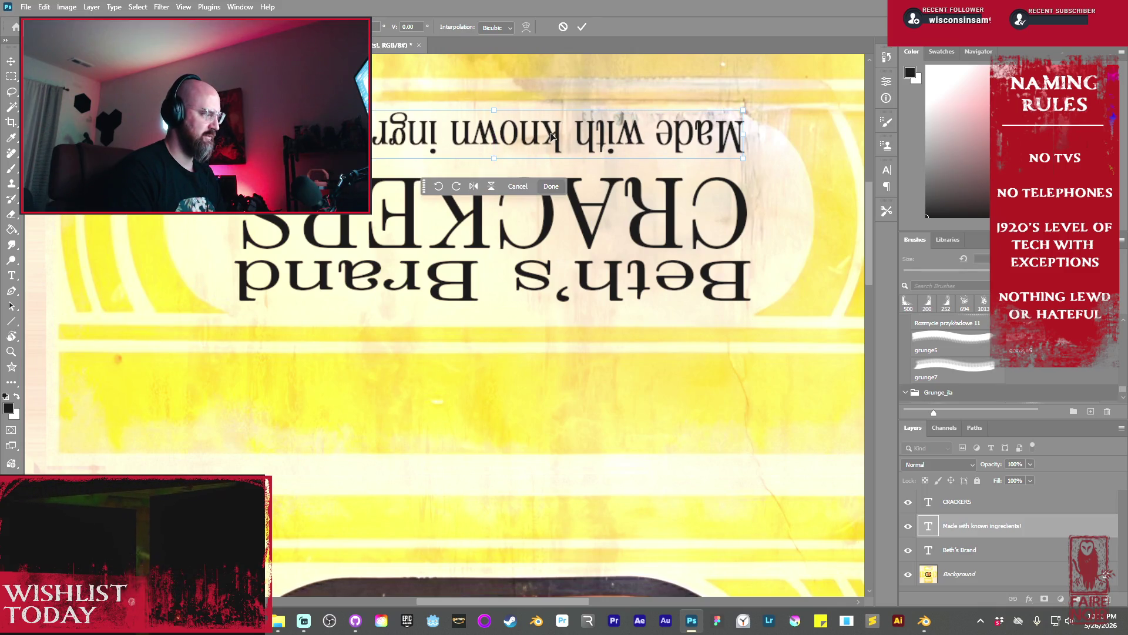
{"action": "left_click", "coordinate": [580, 28]}
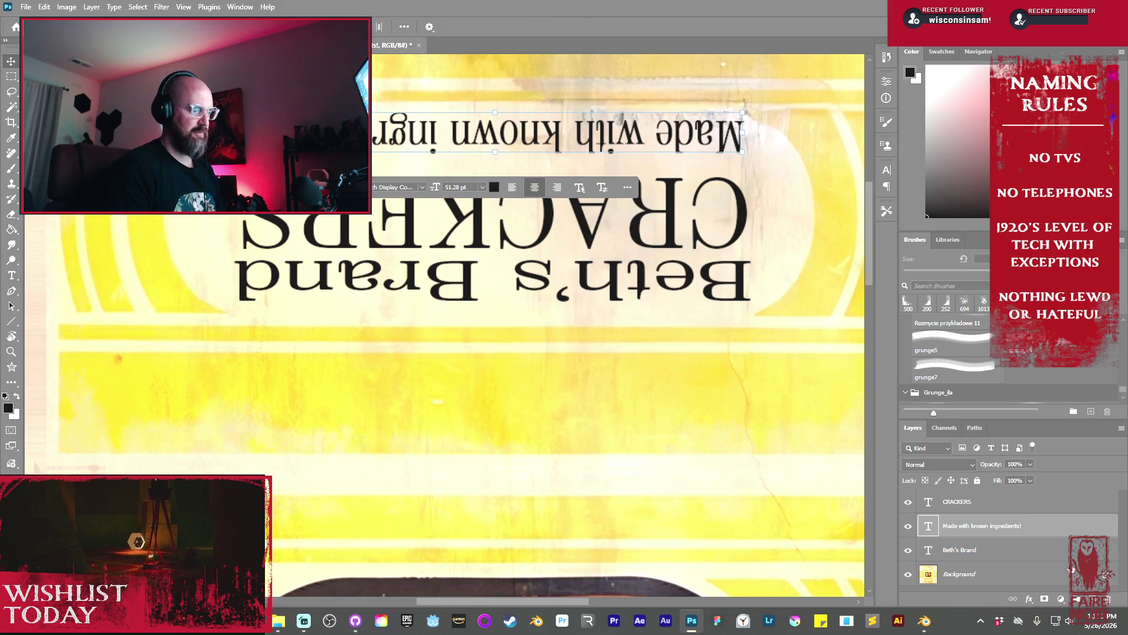
{"action": "left_click", "coordinate": [1091, 599]}
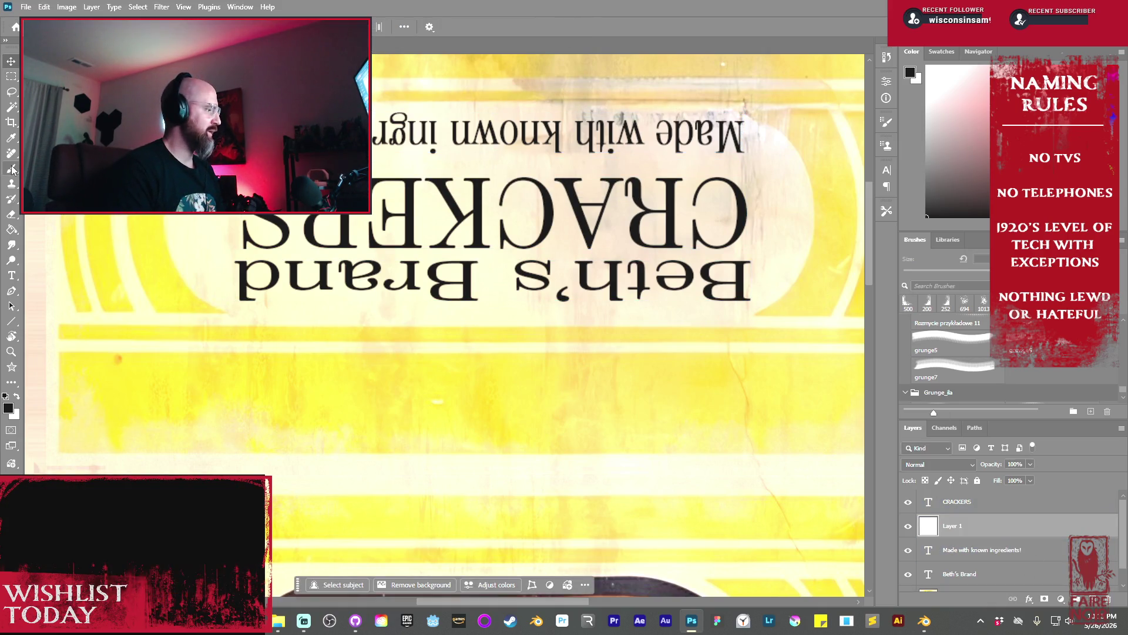
Draw a thin horizontal line across the lid with its fill set to none
{"action": "left_click", "coordinate": [13, 322]}
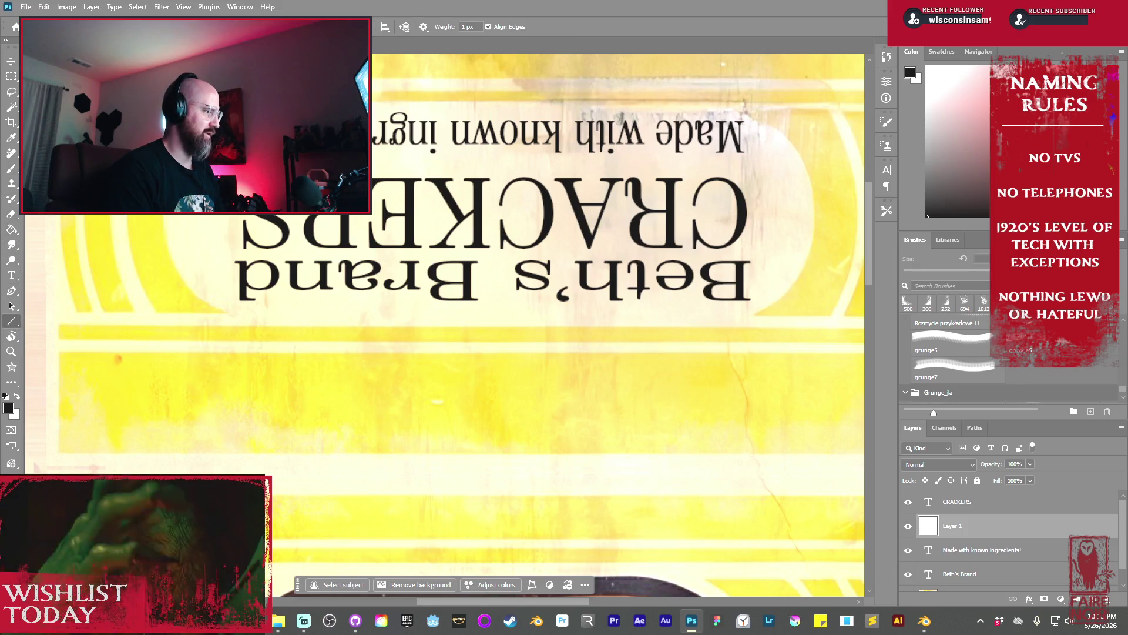
{"action": "left_click_drag", "start_coordinate": [329, 164], "coordinate": [743, 169]}
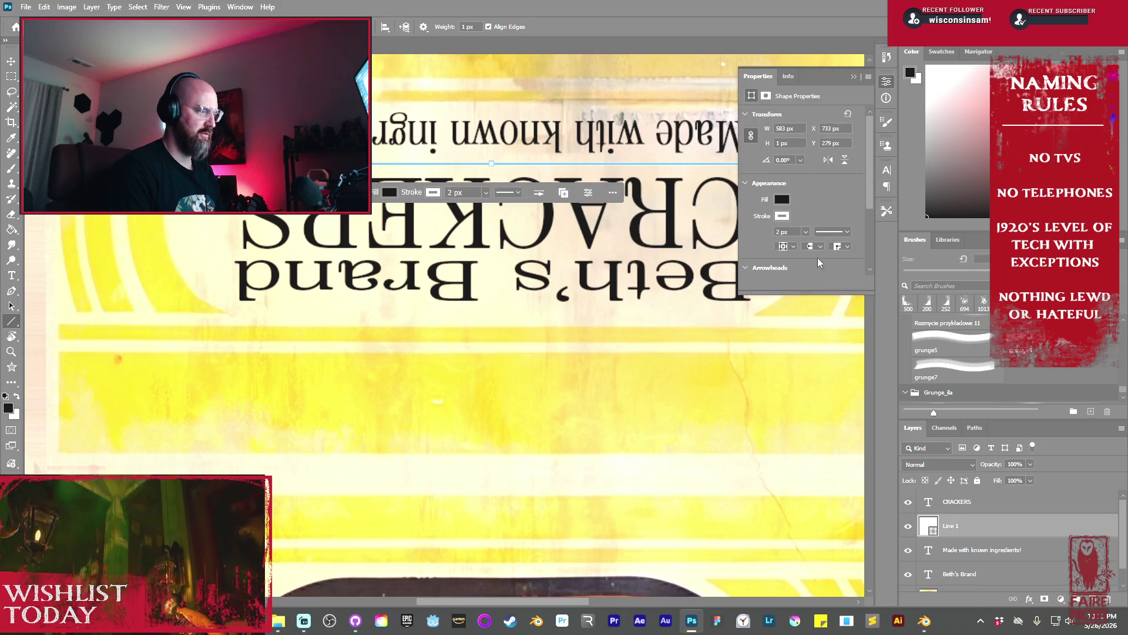
{"action": "left_click", "coordinate": [782, 216]}
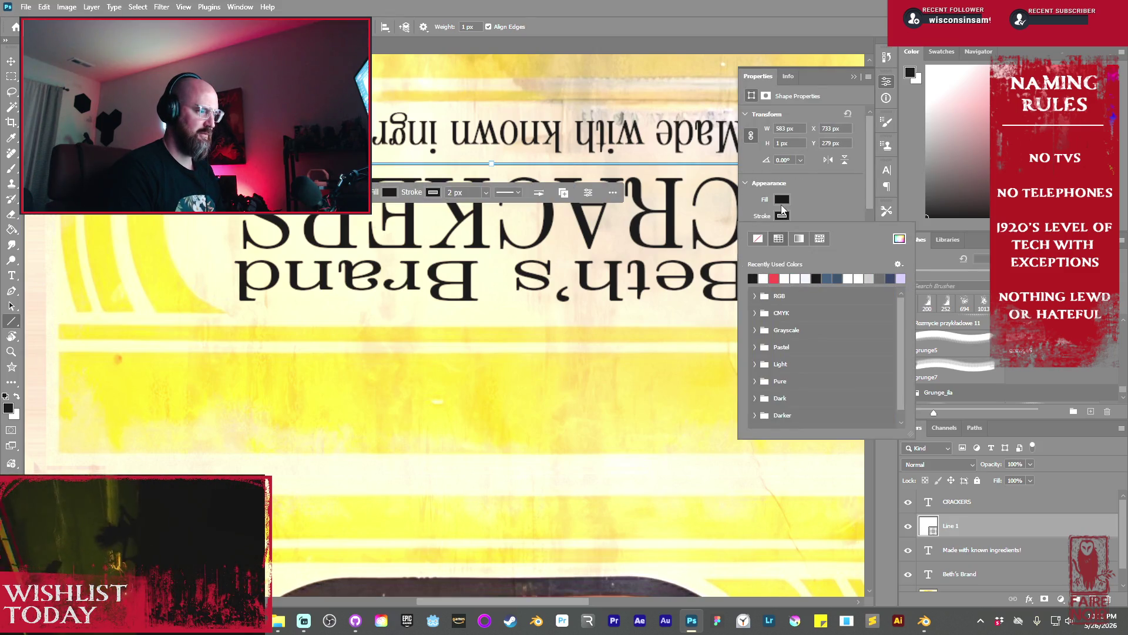
{"action": "left_click", "coordinate": [781, 200]}
{"action": "left_click", "coordinate": [781, 200]}
{"action": "left_click", "coordinate": [759, 223]}
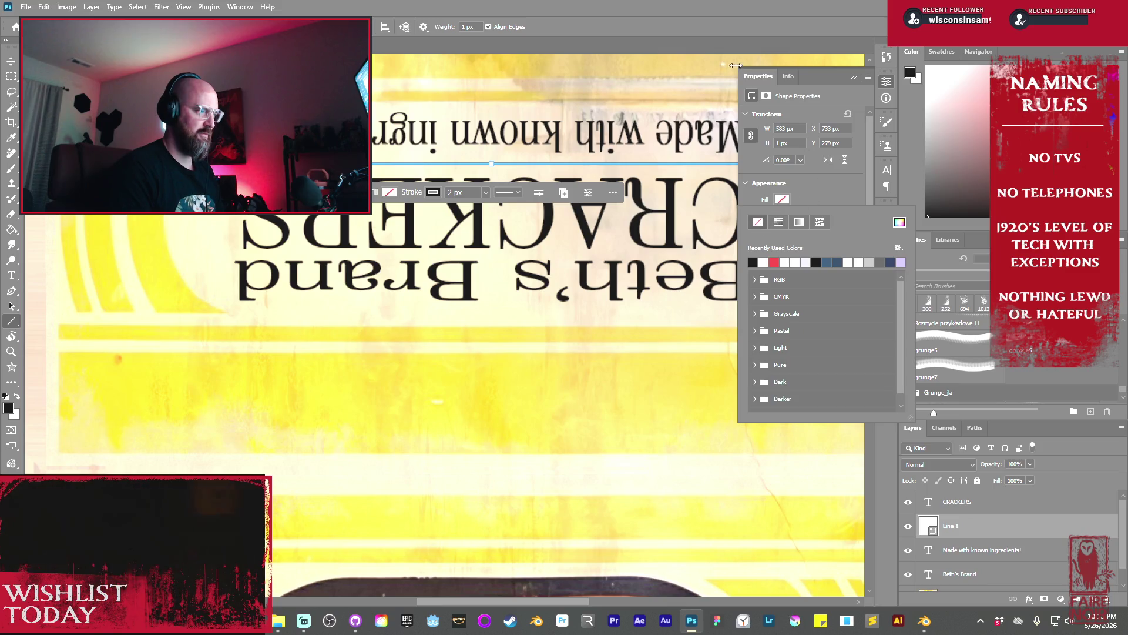
{"action": "left_click", "coordinate": [824, 192]}
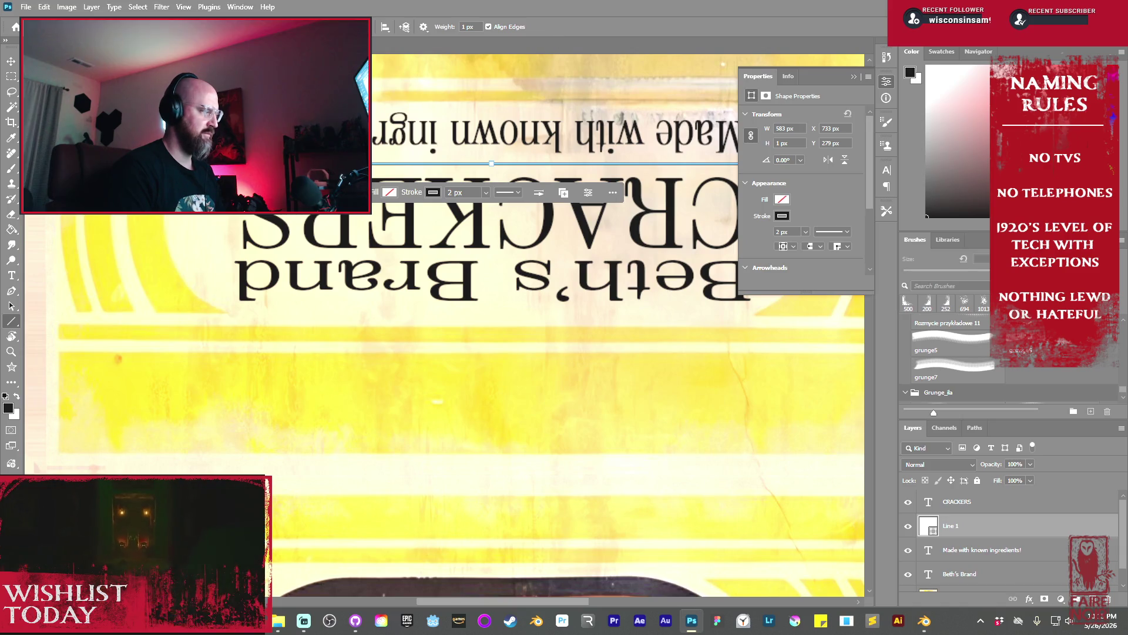
Duplicate the 'Made with known ingredients!' line onto the box's right side panel
{"action": "left_click", "coordinate": [11, 61]}
{"action": "left_click", "coordinate": [527, 283]}
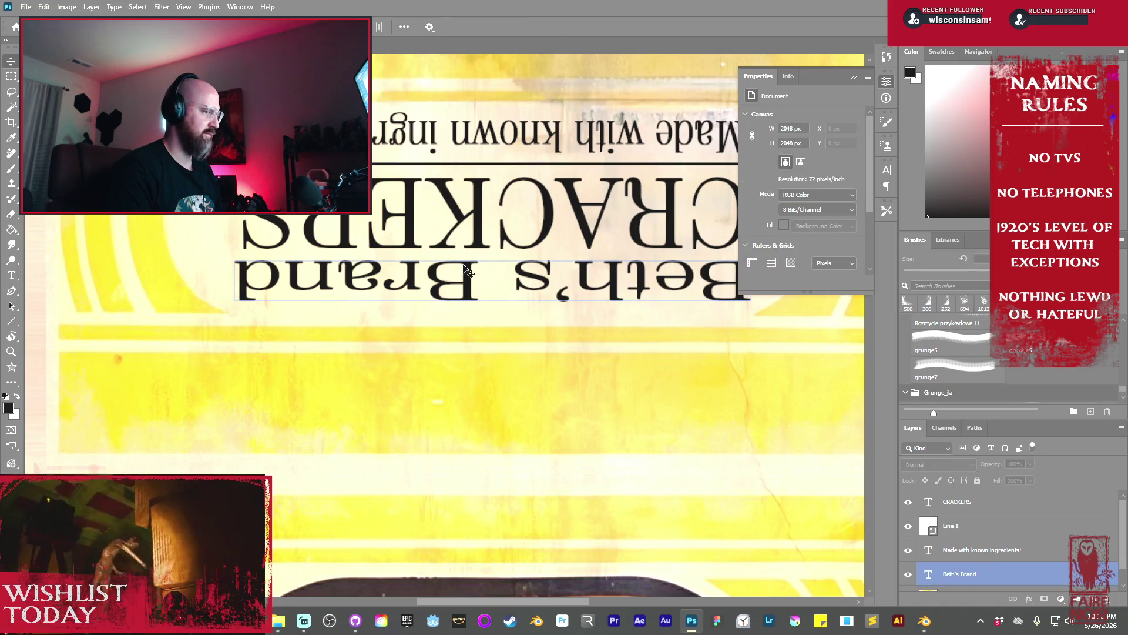
{"action": "scroll", "coordinate": [527, 284], "scroll_direction": "down", "scroll_amount": 1}
{"action": "scroll", "coordinate": [527, 283], "scroll_direction": "down", "scroll_amount": 1}
{"action": "key", "text": "super"}
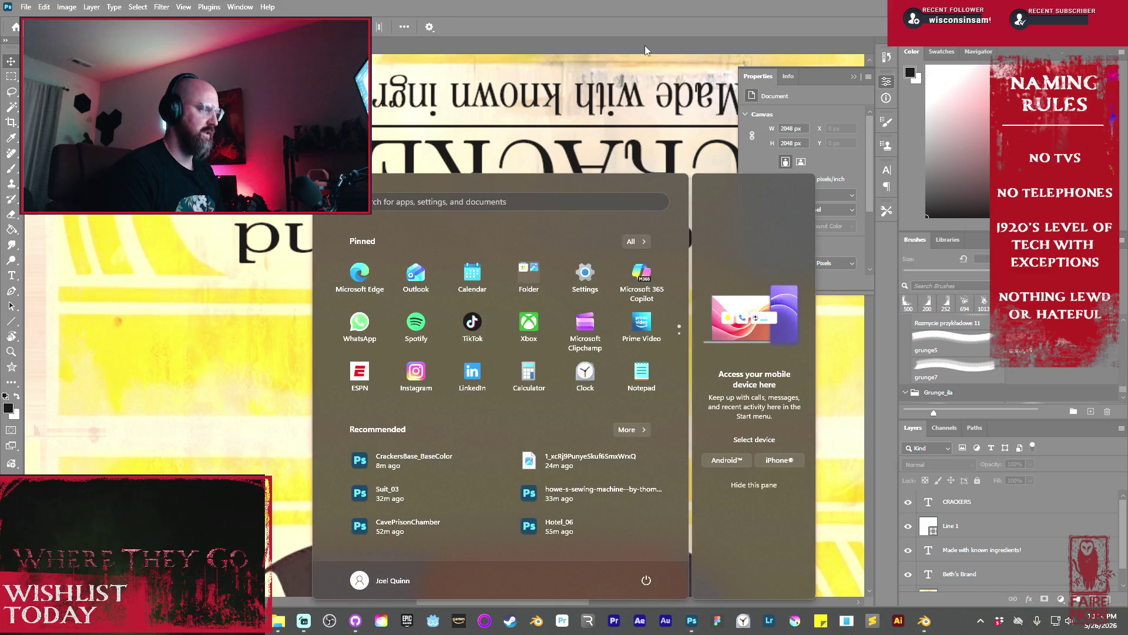
{"action": "key", "text": "super"}
{"action": "key", "text": "ctrl+0"}
{"action": "scroll", "coordinate": [354, 329], "scroll_direction": "down", "scroll_amount": 2, "text": "alt"}
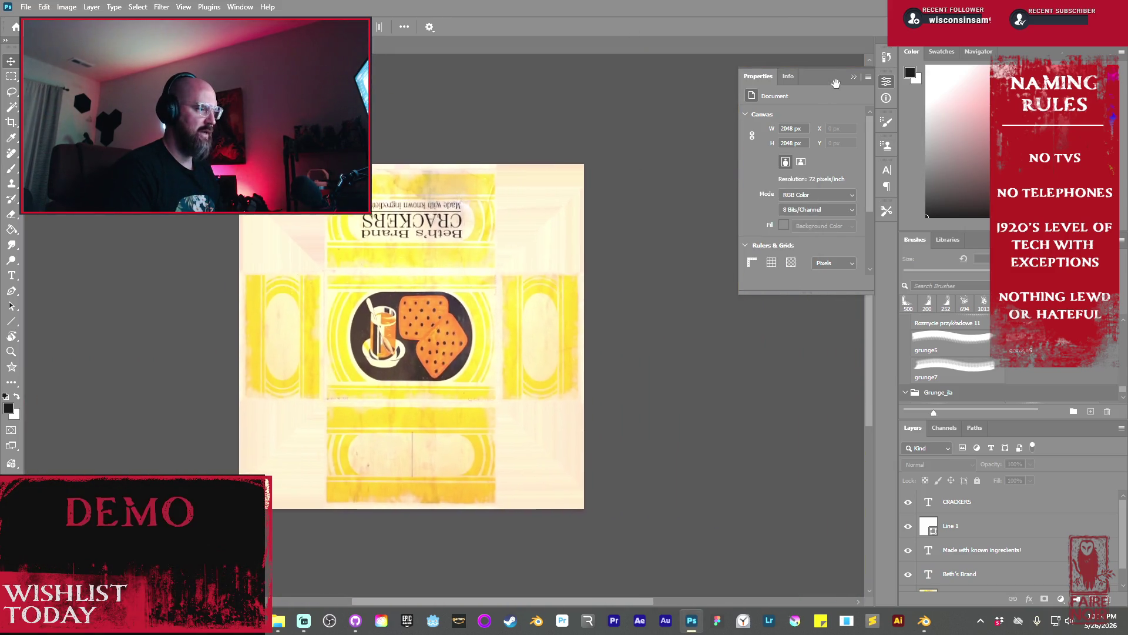
{"action": "left_click", "coordinate": [476, 188]}
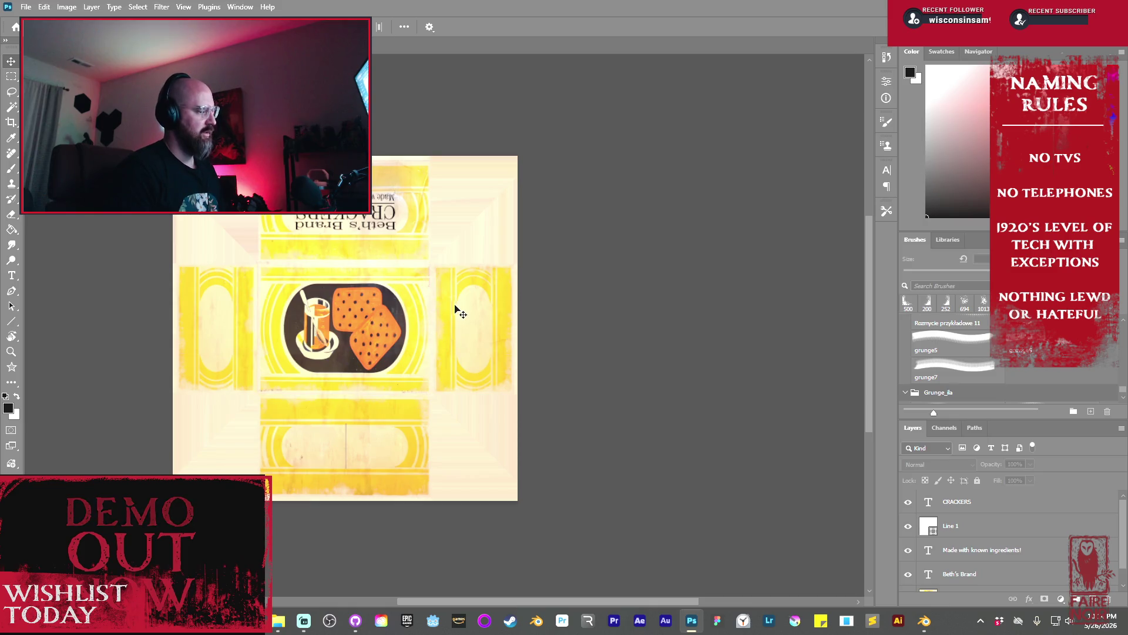
{"action": "mouse_move", "coordinate": [417, 295]}
{"action": "left_mouse_down", "text": "ctrl"}
{"action": "mouse_move", "coordinate": [453, 321]}
{"action": "mouse_move", "coordinate": [464, 235]}
{"action": "mouse_move", "coordinate": [449, 218]}
{"action": "left_mouse_up", "text": "ctrl"}
{"action": "left_click", "coordinate": [389, 64]}
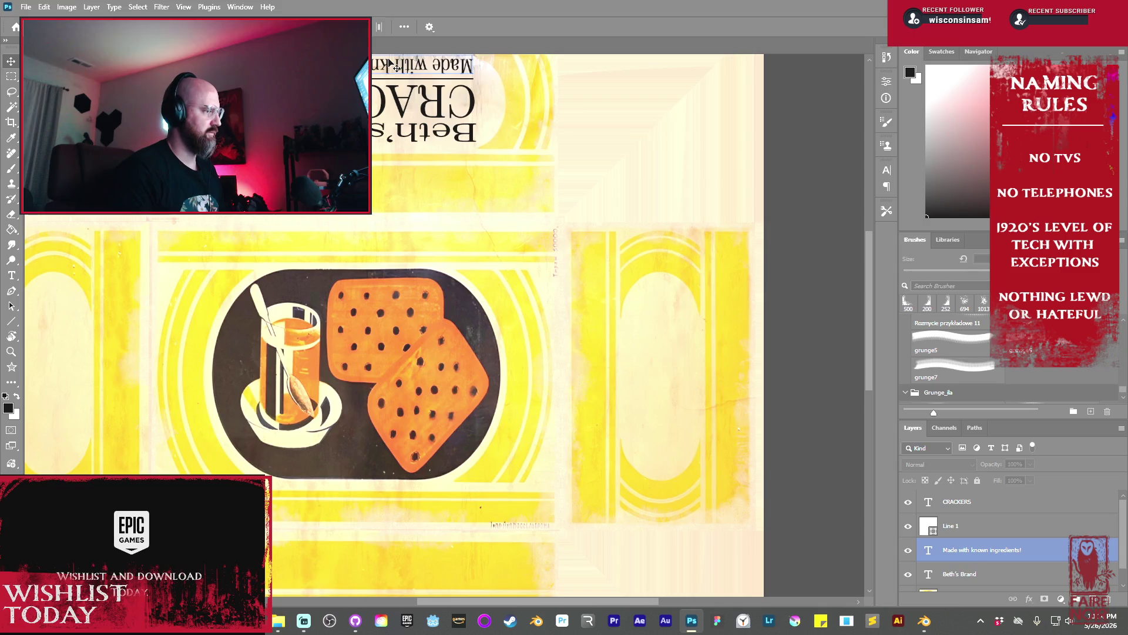
{"action": "mouse_move", "coordinate": [423, 66]}
{"action": "left_mouse_down", "text": "alt"}
{"action": "mouse_move", "coordinate": [692, 387]}
{"action": "mouse_move", "coordinate": [665, 384]}
{"action": "left_mouse_up", "text": "alt"}
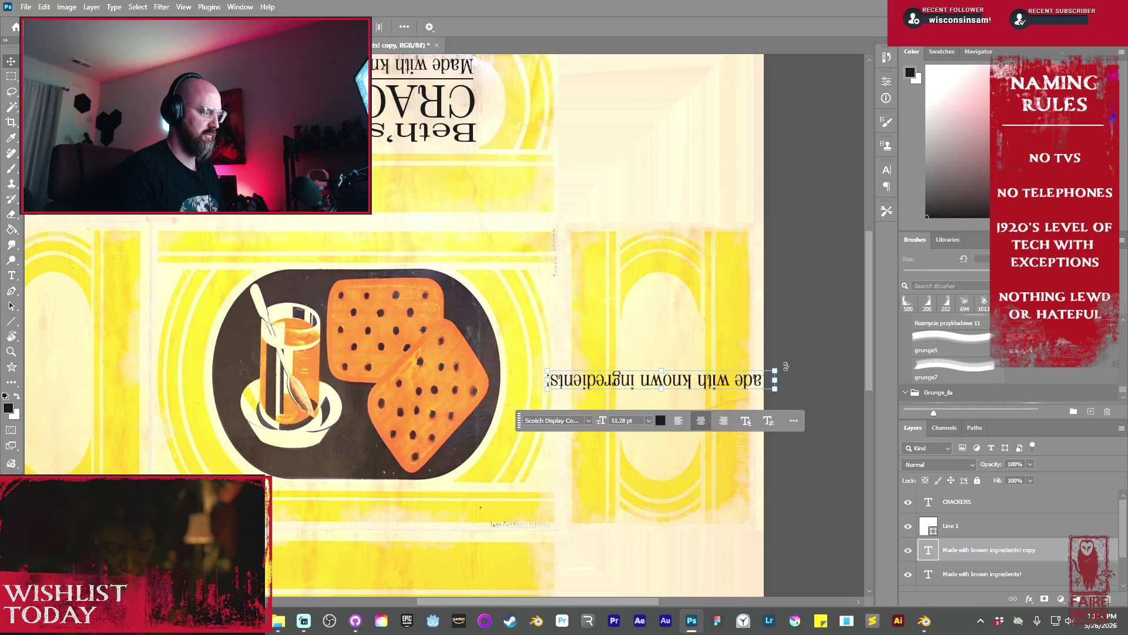
Rotate the copy vertically and reword it 'Only The Best Ingredients In Our Crackers!'
{"action": "mouse_move", "coordinate": [785, 364]}
{"action": "left_mouse_down"}
{"action": "mouse_move", "coordinate": [738, 456]}
{"action": "mouse_move", "coordinate": [703, 449]}
{"action": "left_mouse_up"}
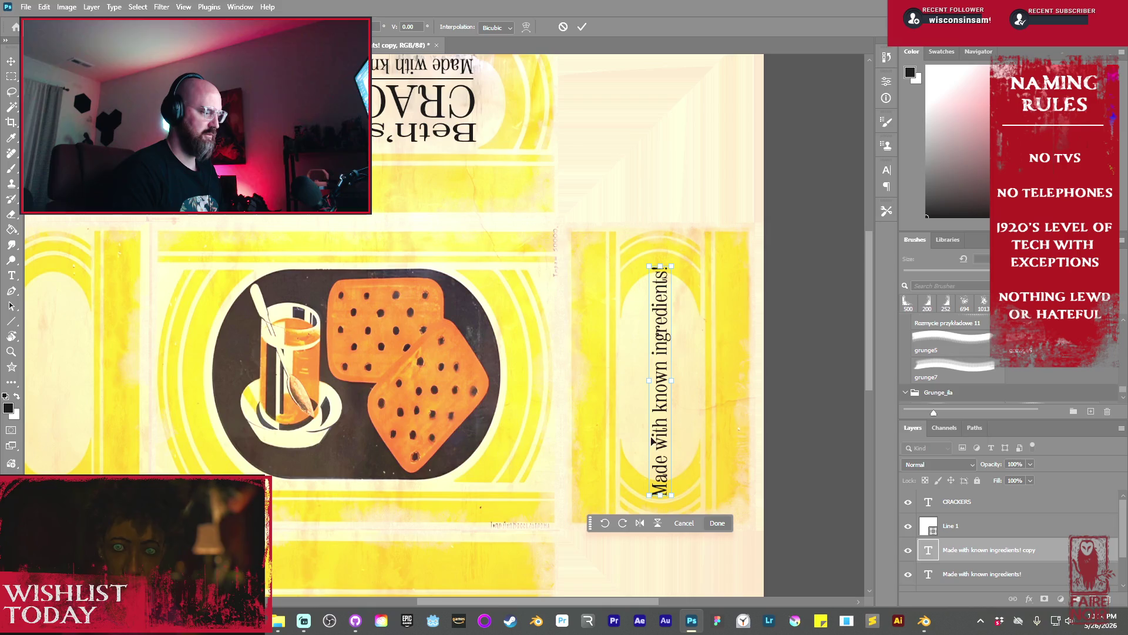
{"action": "double_click", "coordinate": [661, 440]}
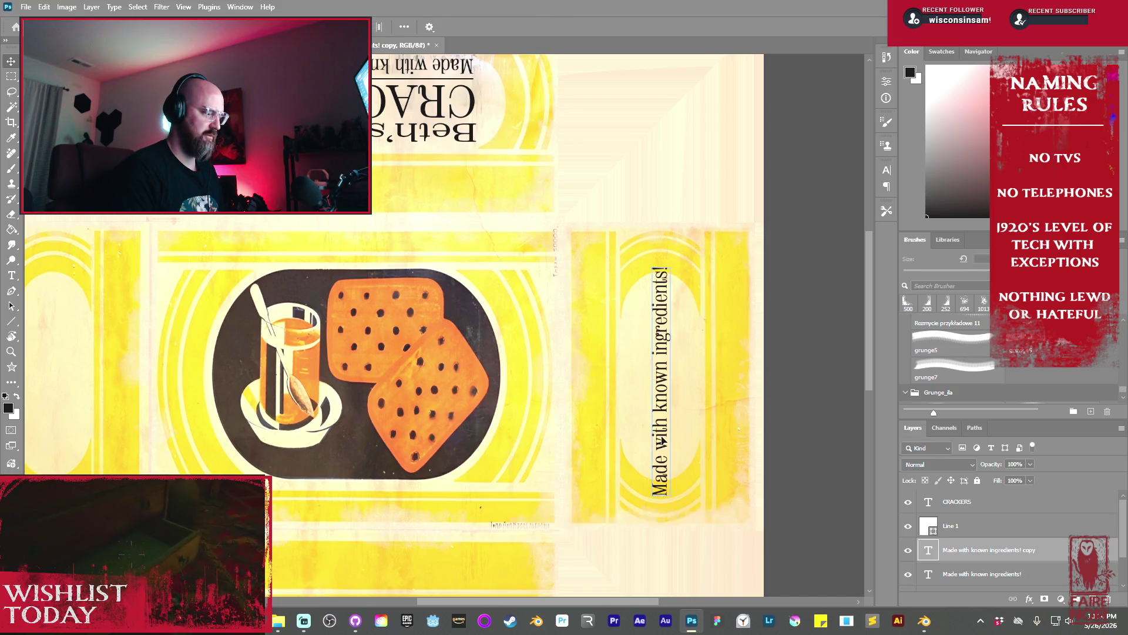
{"action": "double_click", "coordinate": [662, 440]}
{"action": "type", "text": "Onl"}
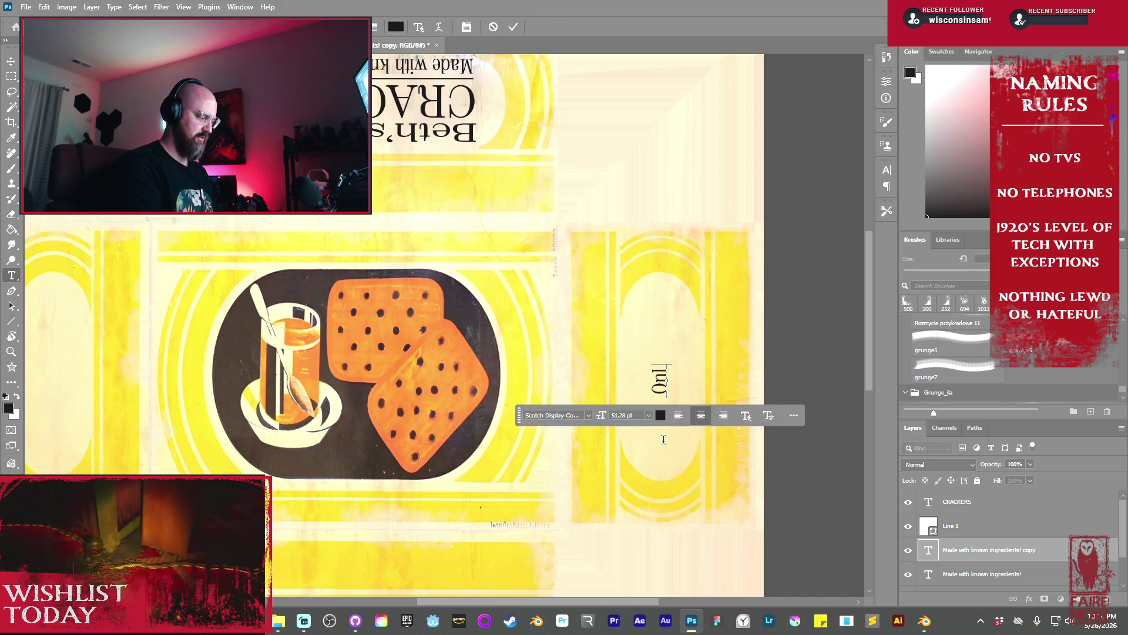
{"action": "type", "text": "y teh best."}
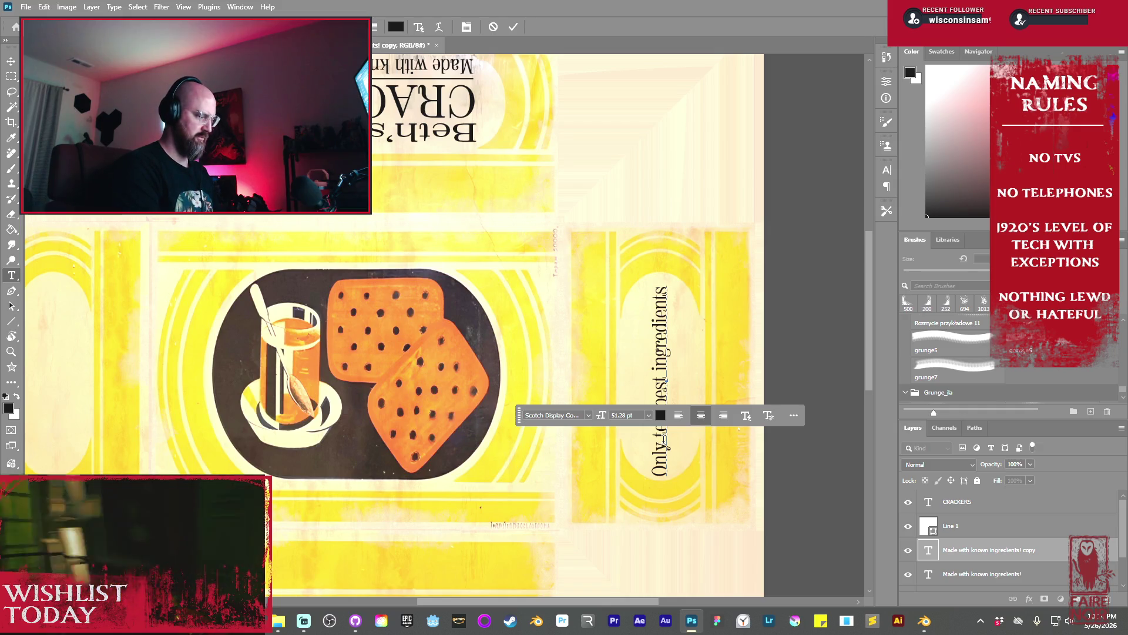
{"action": "key", "text": "BackSpace"}
{"action": "key", "text": "BackSpace"}
{"action": "key", "text": "BackSpace"}
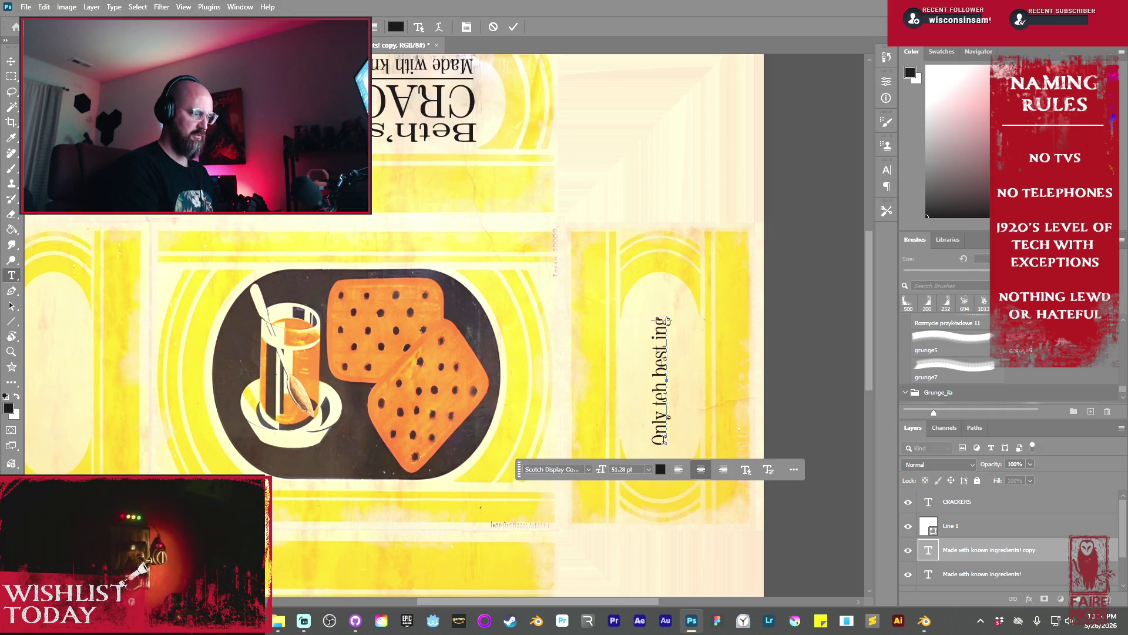
{"action": "key", "text": "BackSpace"}
{"action": "key", "text": "BackSpace"}
{"action": "key", "text": "BackSpace"}
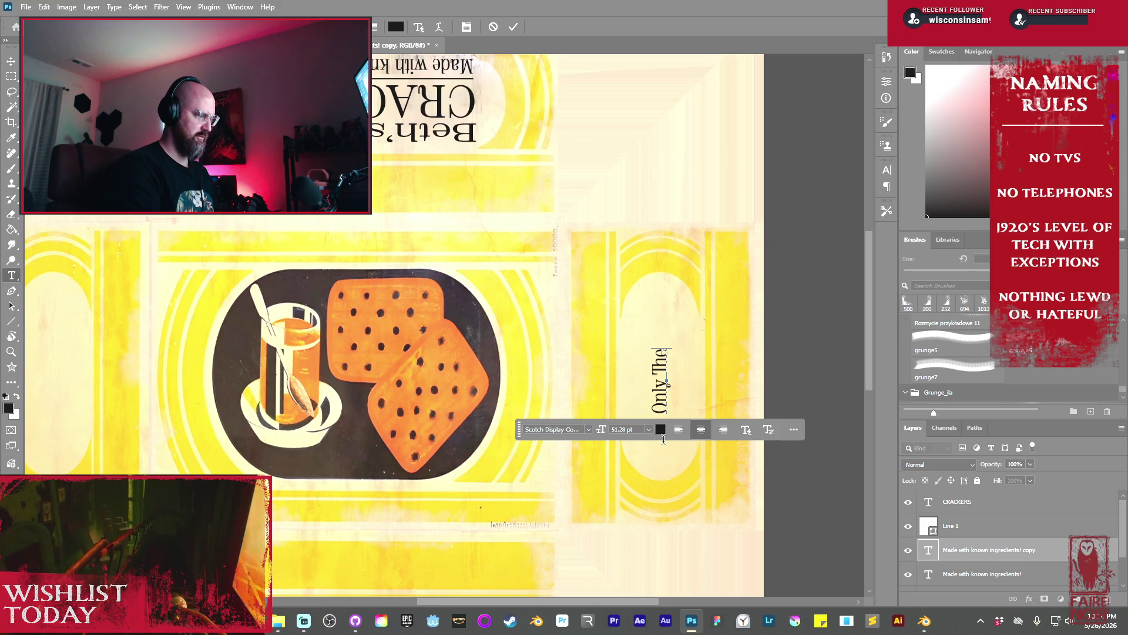
{"action": "type", "text": " Best Ingredients"}
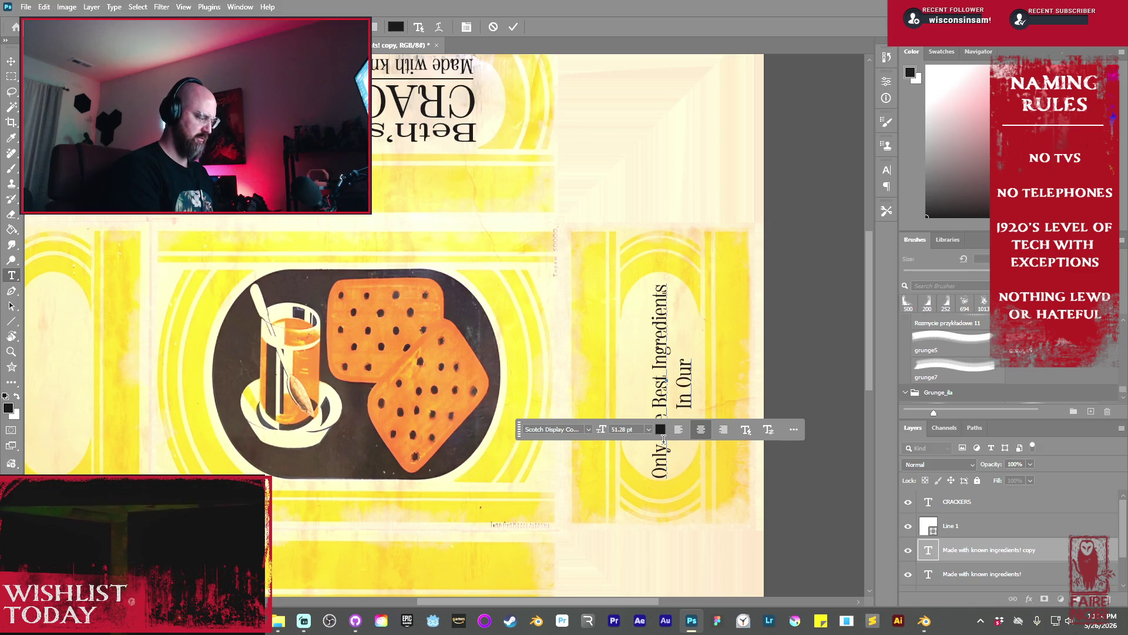
{"action": "type", "text": "Crackers!"}
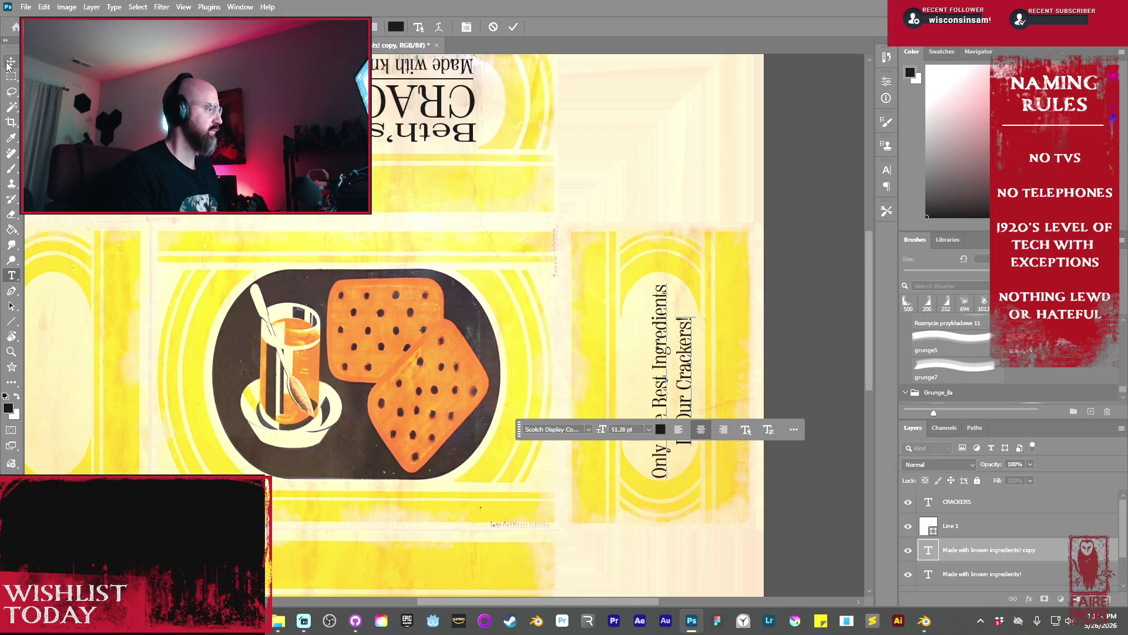
{"action": "left_click", "coordinate": [515, 27]}
{"action": "key", "text": "v"}
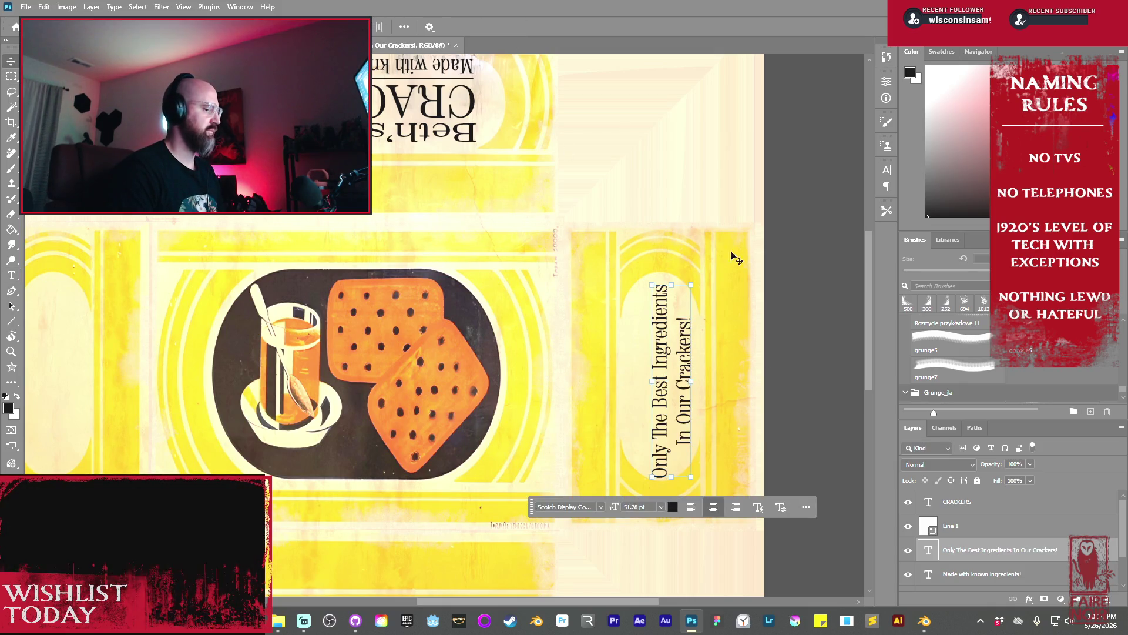
Shrink and shift the vertical tagline to sit inside the right-panel oval
{"action": "left_click_drag", "start_coordinate": [664, 364], "coordinate": [657, 364]}
{"action": "left_click_drag", "start_coordinate": [681, 477], "coordinate": [679, 468], "text": "alt"}
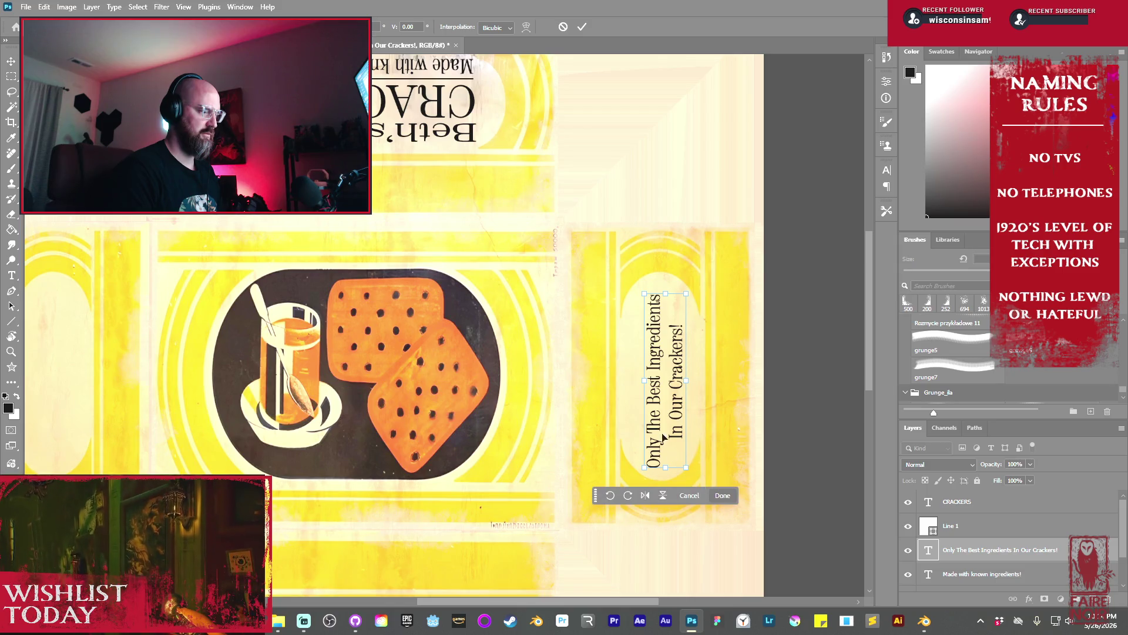
{"action": "left_click_drag", "start_coordinate": [659, 381], "coordinate": [659, 376]}
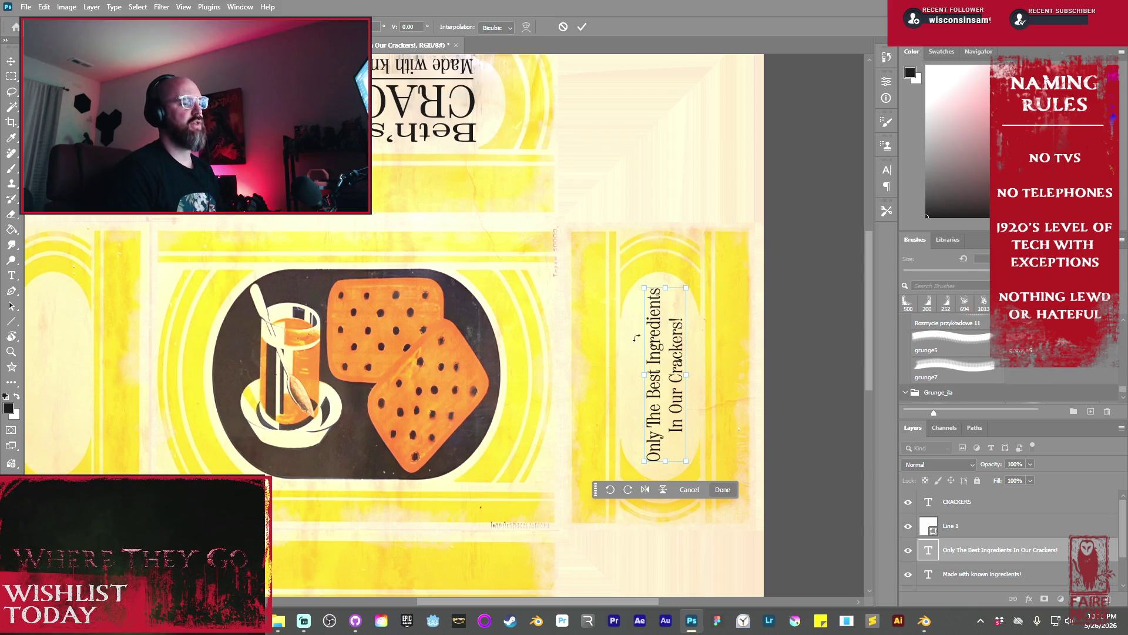
{"action": "left_click", "coordinate": [580, 28]}
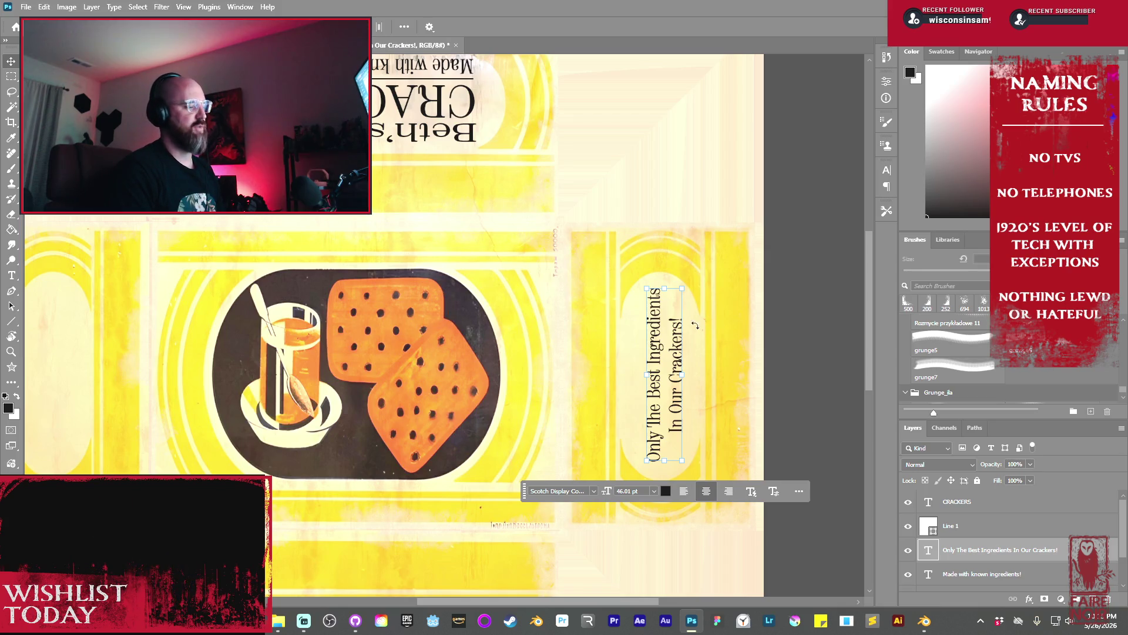
{"action": "left_click", "coordinate": [811, 290]}
Copy the tagline onto the left side panel, rotated 180°
{"action": "left_click_drag", "start_coordinate": [550, 336], "coordinate": [592, 269]}
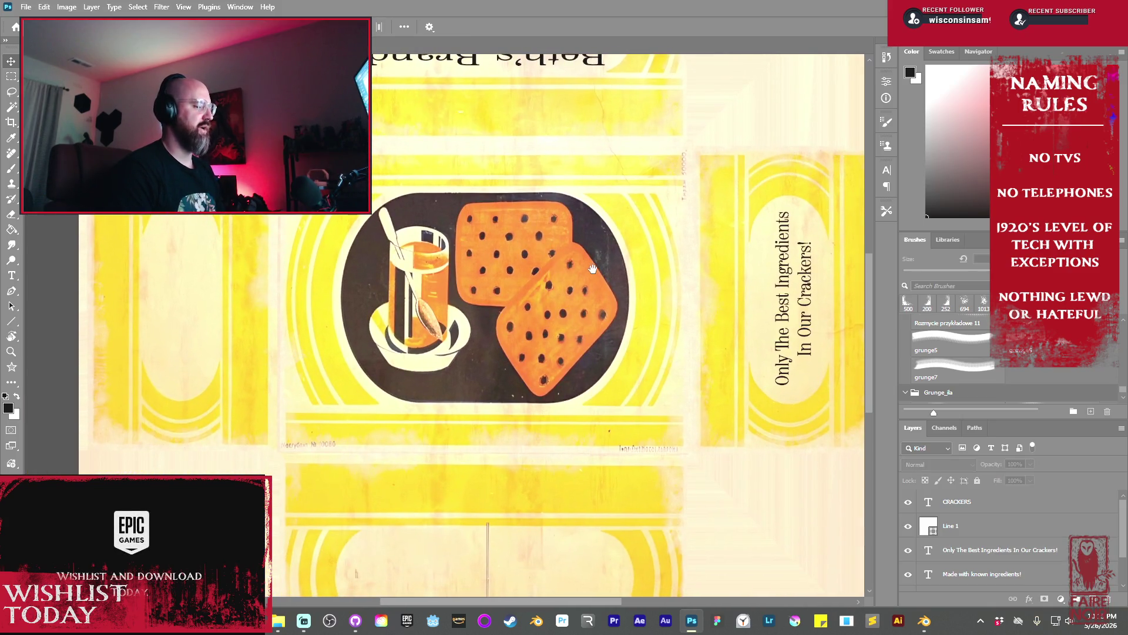
{"action": "left_click", "coordinate": [774, 278]}
{"action": "mouse_move", "coordinate": [774, 278]}
{"action": "left_mouse_down", "text": "alt"}
{"action": "mouse_move", "coordinate": [170, 272]}
{"action": "mouse_move", "coordinate": [211, 344]}
{"action": "mouse_move", "coordinate": [171, 352]}
{"action": "left_mouse_up", "text": "alt"}
{"action": "key", "text": "ctrl+t"}
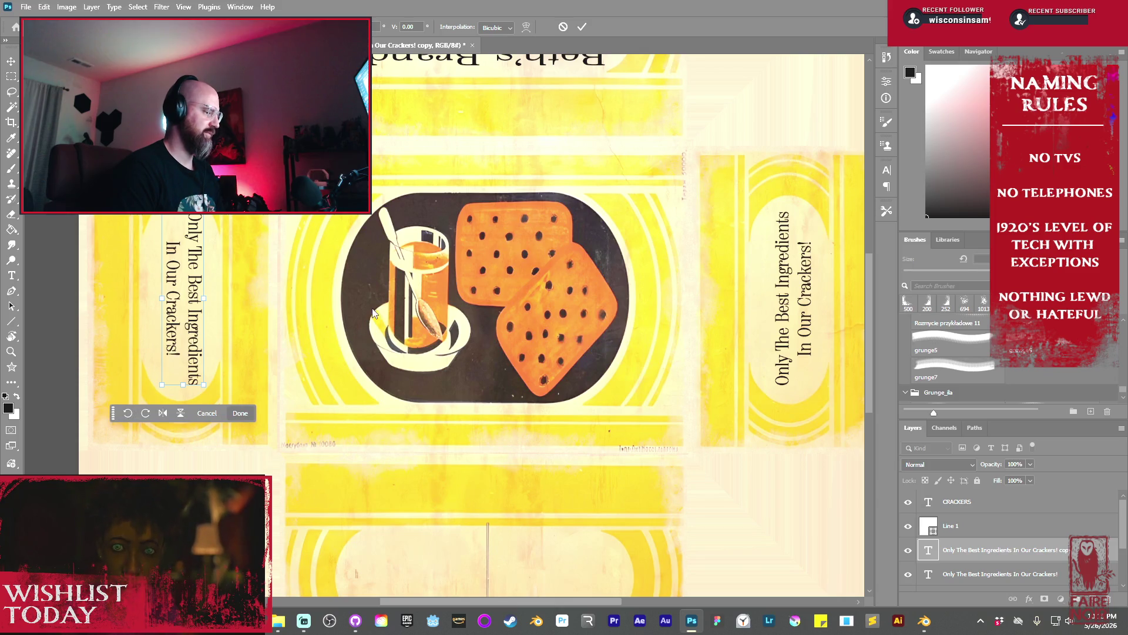
{"action": "left_click", "coordinate": [584, 26]}
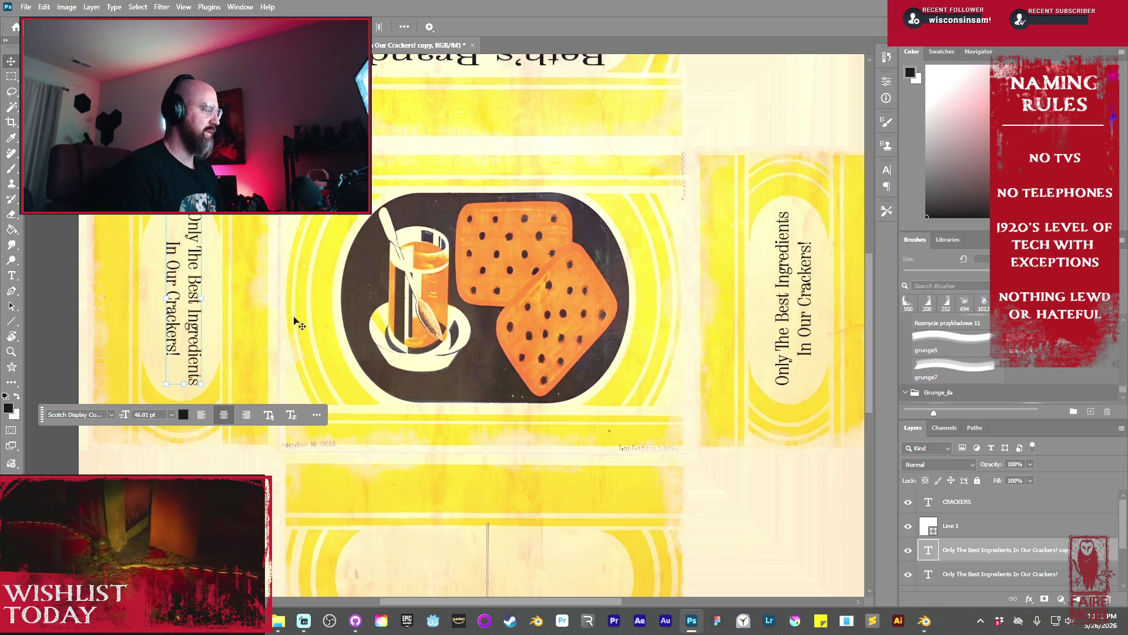
Place a horizontal copy of the tagline in the bottom panel oval at 30 pt
{"action": "scroll", "coordinate": [289, 328], "scroll_direction": "down", "scroll_amount": 5}
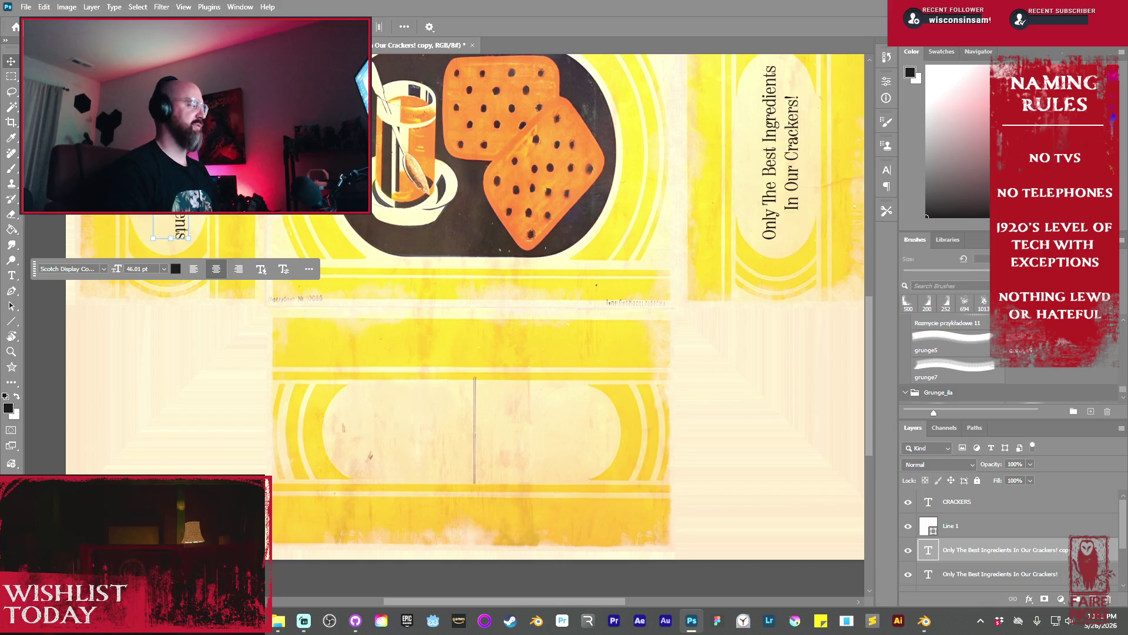
{"action": "mouse_move", "coordinate": [188, 141]}
{"action": "left_mouse_down", "text": "alt"}
{"action": "mouse_move", "coordinate": [400, 409]}
{"action": "mouse_move", "coordinate": [405, 506]}
{"action": "left_mouse_up", "text": "alt"}
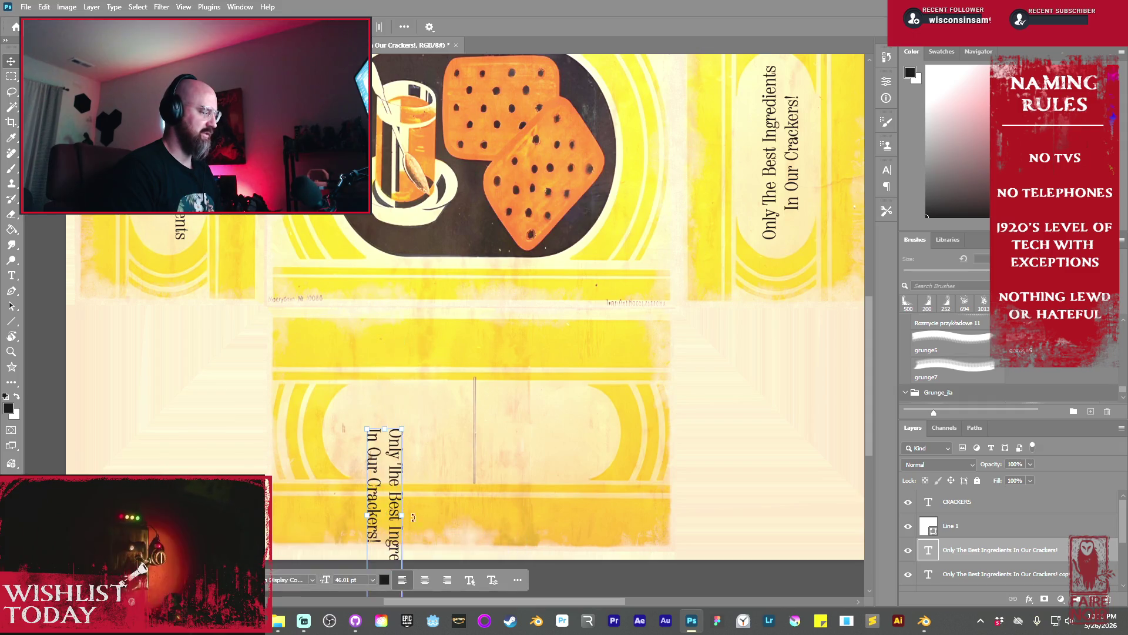
{"action": "mouse_move", "coordinate": [402, 332]}
{"action": "left_mouse_down"}
{"action": "mouse_move", "coordinate": [297, 406]}
{"action": "mouse_move", "coordinate": [203, 446]}
{"action": "left_mouse_up"}
{"action": "mouse_move", "coordinate": [371, 507]}
{"action": "left_mouse_down"}
{"action": "mouse_move", "coordinate": [389, 417]}
{"action": "mouse_move", "coordinate": [416, 403]}
{"action": "left_mouse_up"}
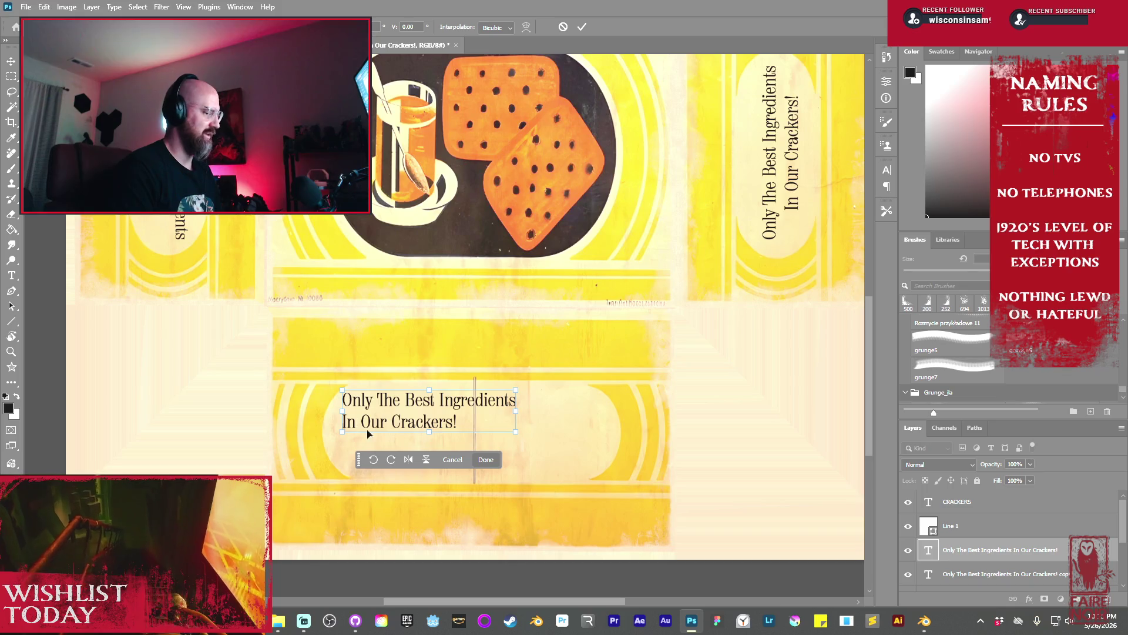
{"action": "left_click", "coordinate": [479, 460]}
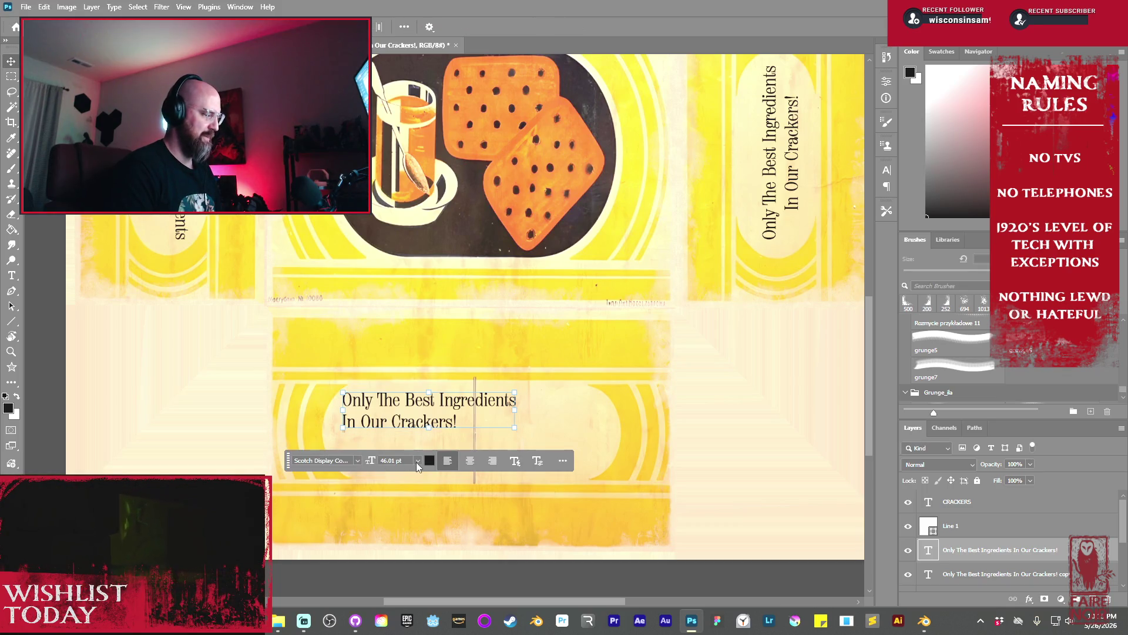
{"action": "left_click", "coordinate": [417, 461]}
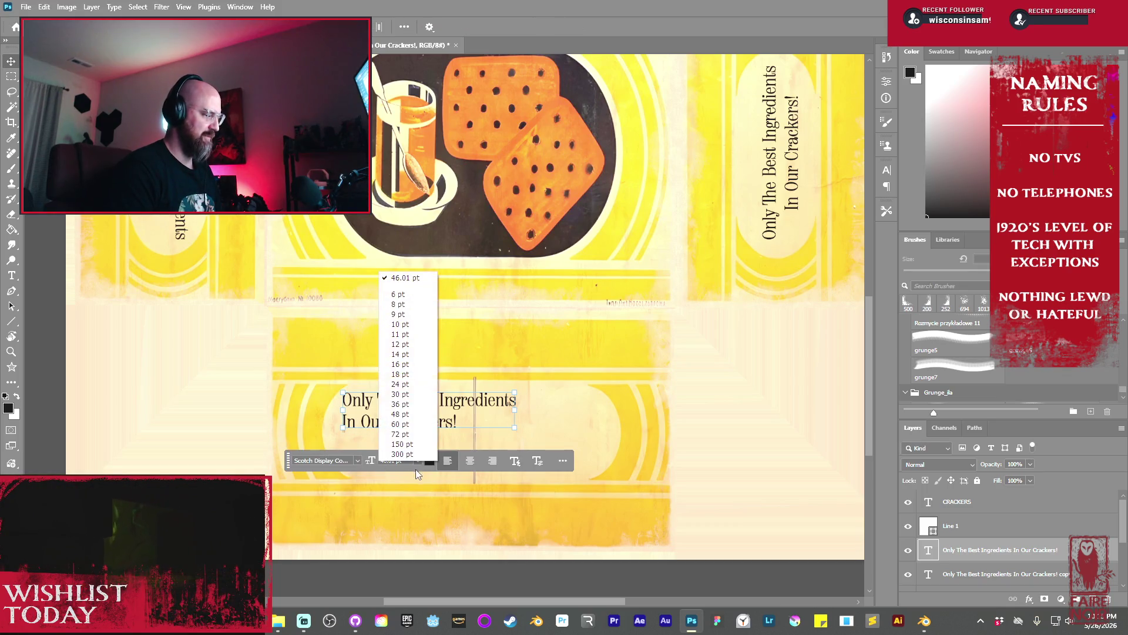
{"action": "left_click", "coordinate": [403, 395]}
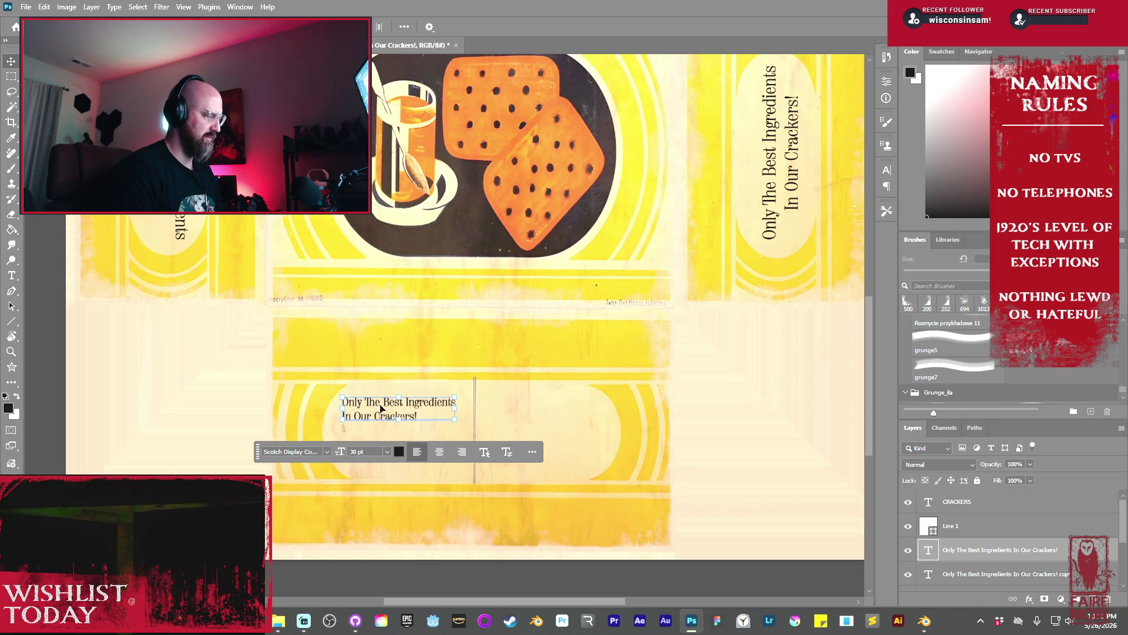
Replace the bottom text with 'We find the best ingredients and put them through a quality baking process.'
{"action": "double_click", "coordinate": [380, 406]}
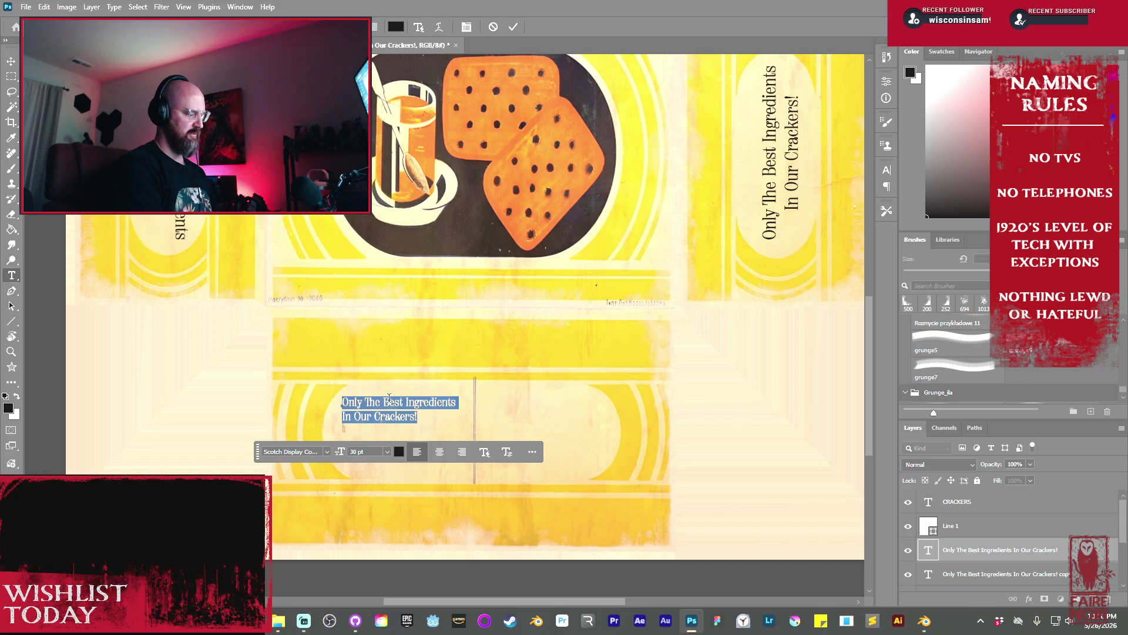
{"action": "left_click", "coordinate": [389, 398]}
{"action": "key", "text": "ctrl+a"}
{"action": "type", "text": "We"}
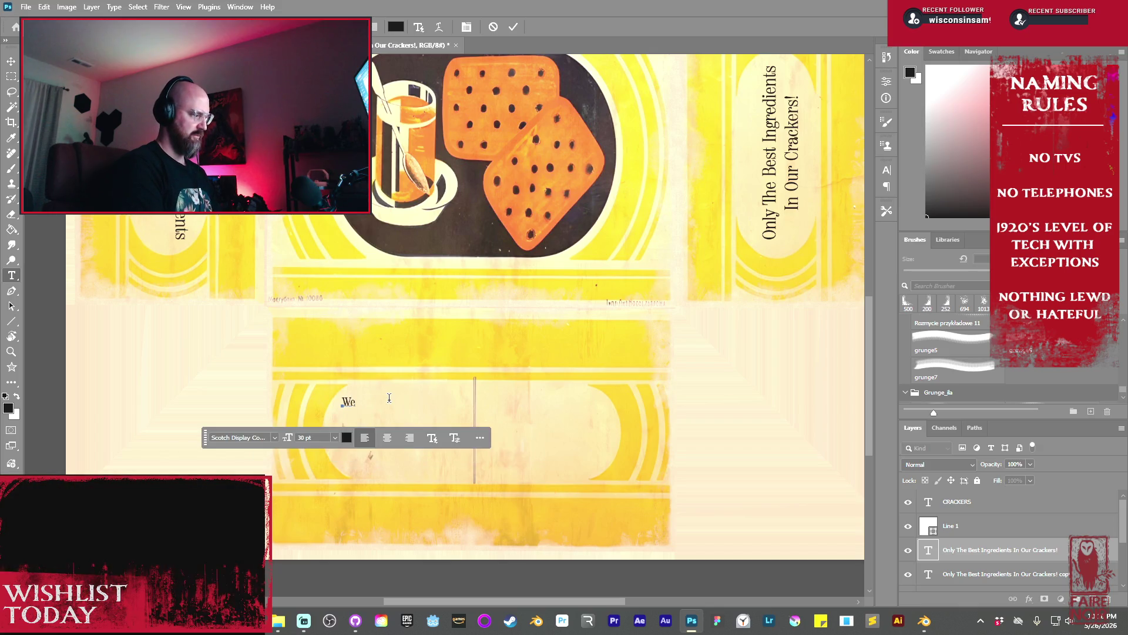
{"action": "type", "text": " find"}
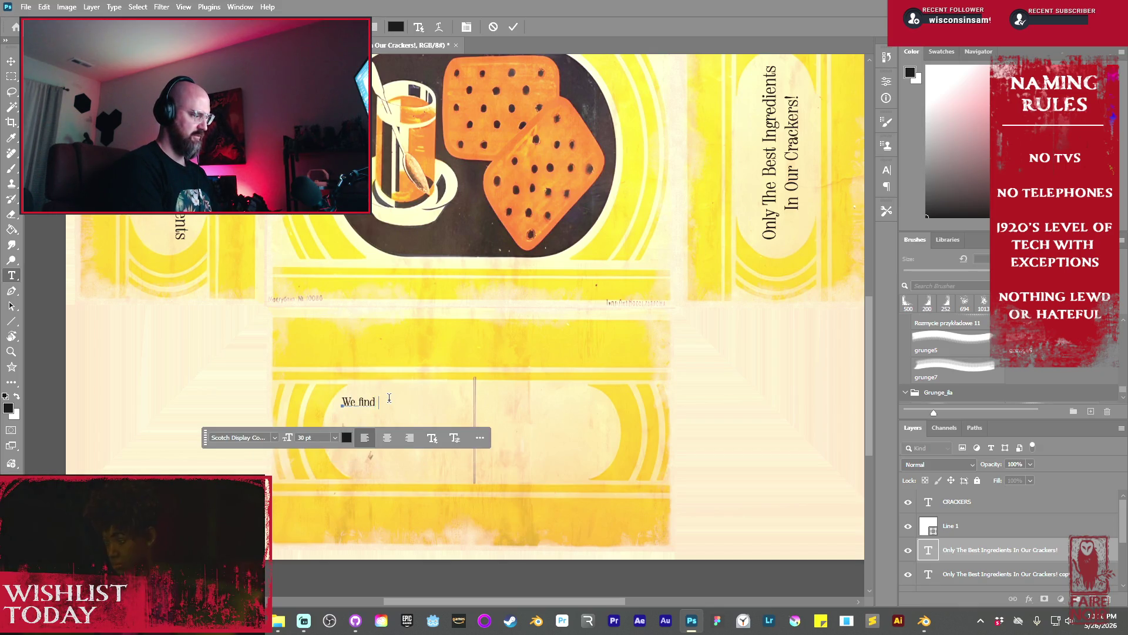
{"action": "type", "text": " the best i "}
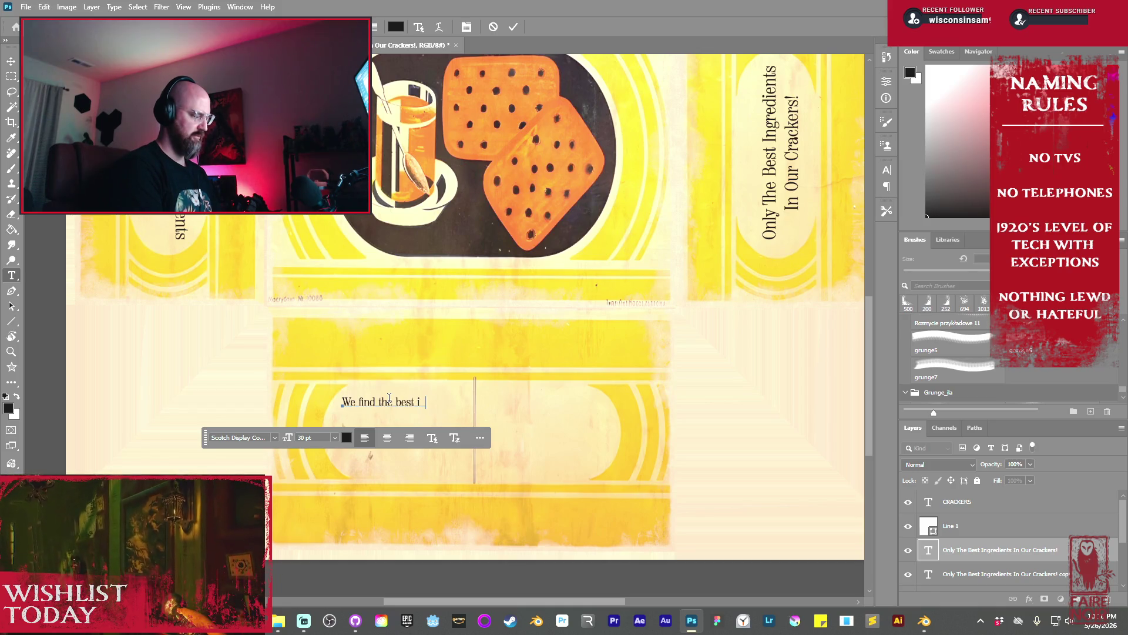
{"action": "type", "text": "nts"}
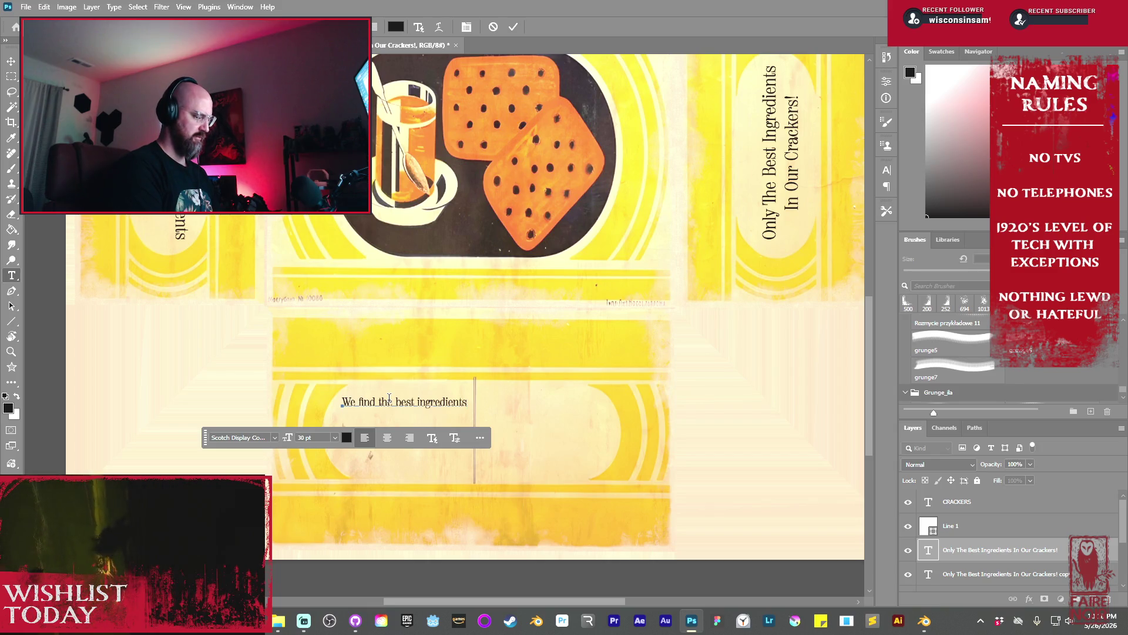
{"action": "type", "text": "nd n"}
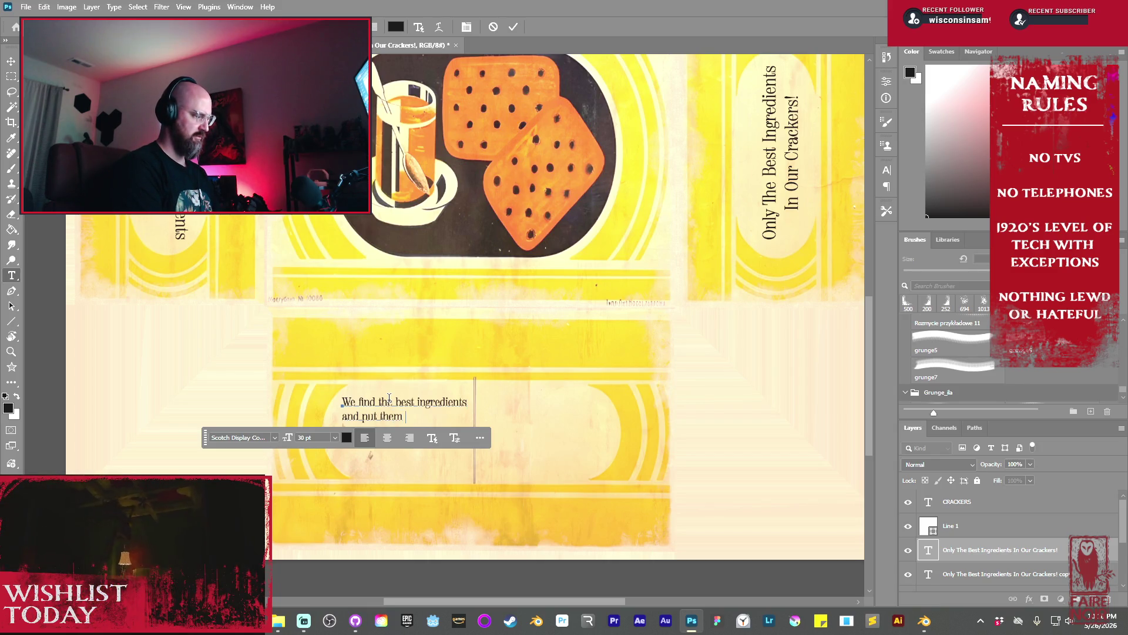
{"action": "type", "text": "the "}
{"action": "type", "text": " the"}
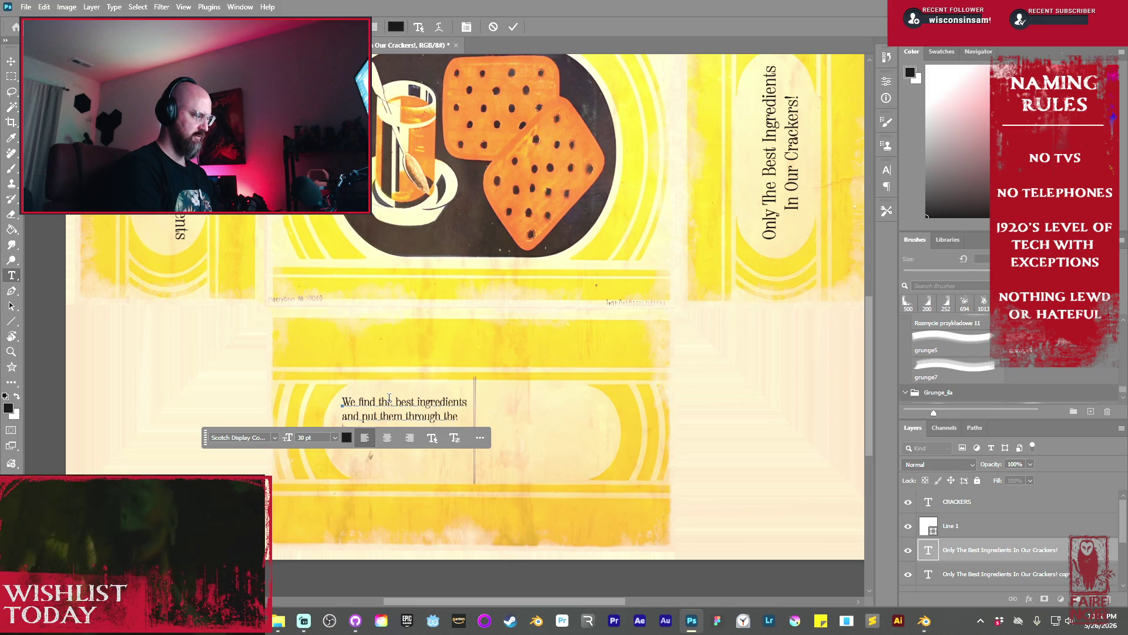
{"action": "key", "text": "BackSpace"}
{"action": "key", "text": "BackSpace"}
{"action": "type", "text": "a"}
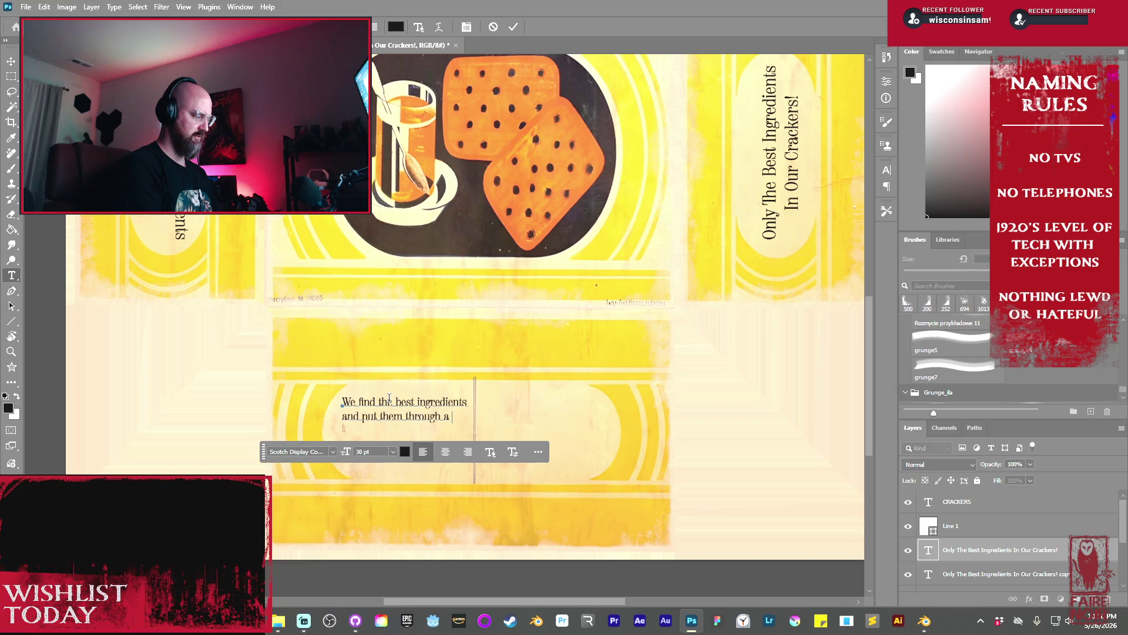
{"action": "type", "text": "quality"}
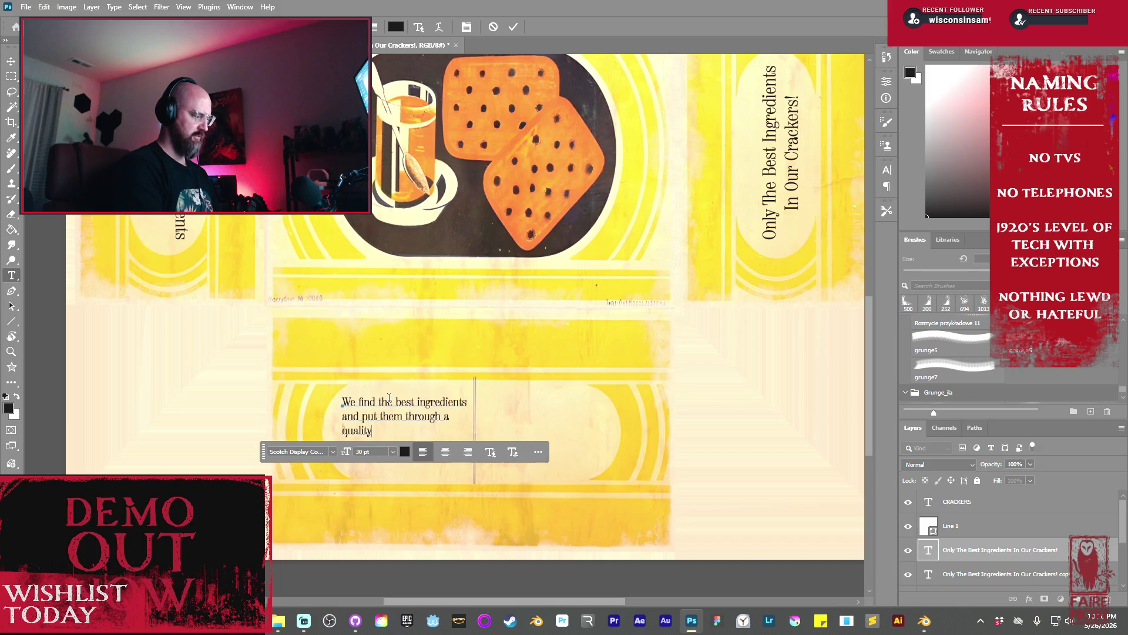
{"action": "type", "text": "cess"}
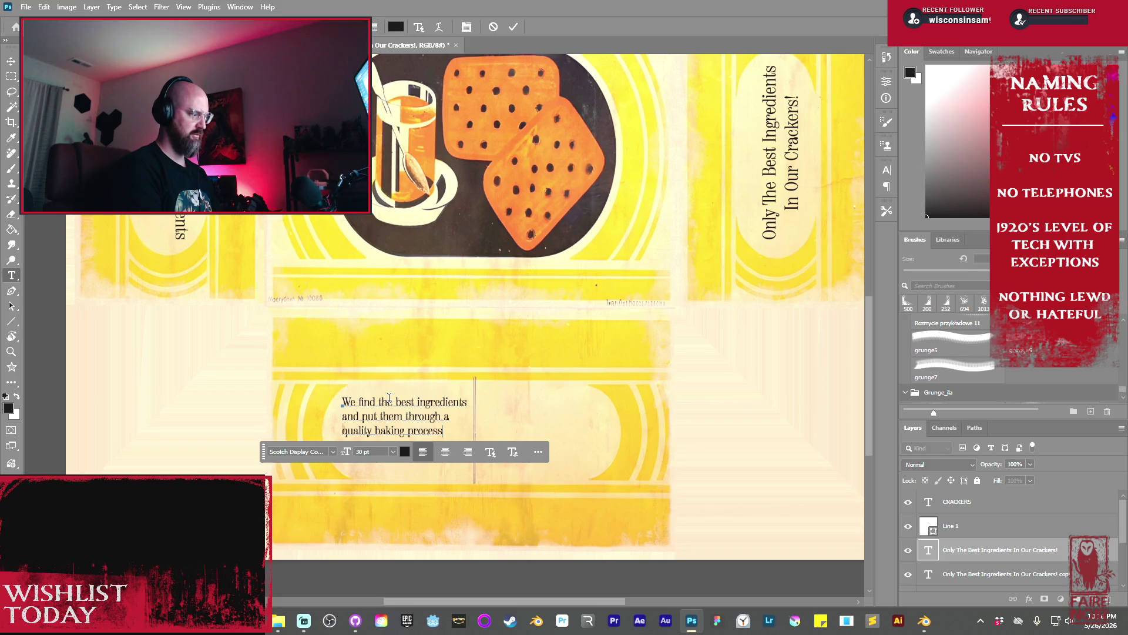
{"action": "left_click", "coordinate": [514, 27]}
Copy the paragraph to its right and reword it 'You can trust our name and quality ingredients.'
{"action": "key", "text": "v"}
{"action": "mouse_move", "coordinate": [411, 427]}
{"action": "left_mouse_down"}
{"action": "mouse_move", "coordinate": [418, 438]}
{"action": "mouse_move", "coordinate": [552, 437]}
{"action": "left_mouse_up"}
{"action": "double_click", "coordinate": [541, 435]}
{"action": "type", "text": "you can trust our "}
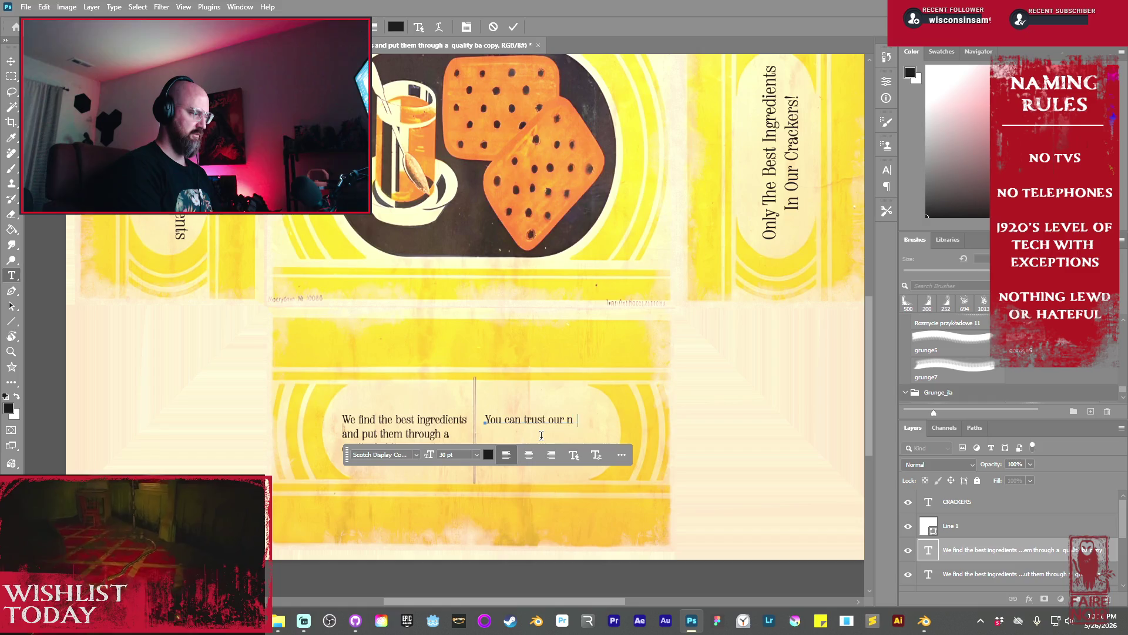
{"action": "type", "text": "name and"}
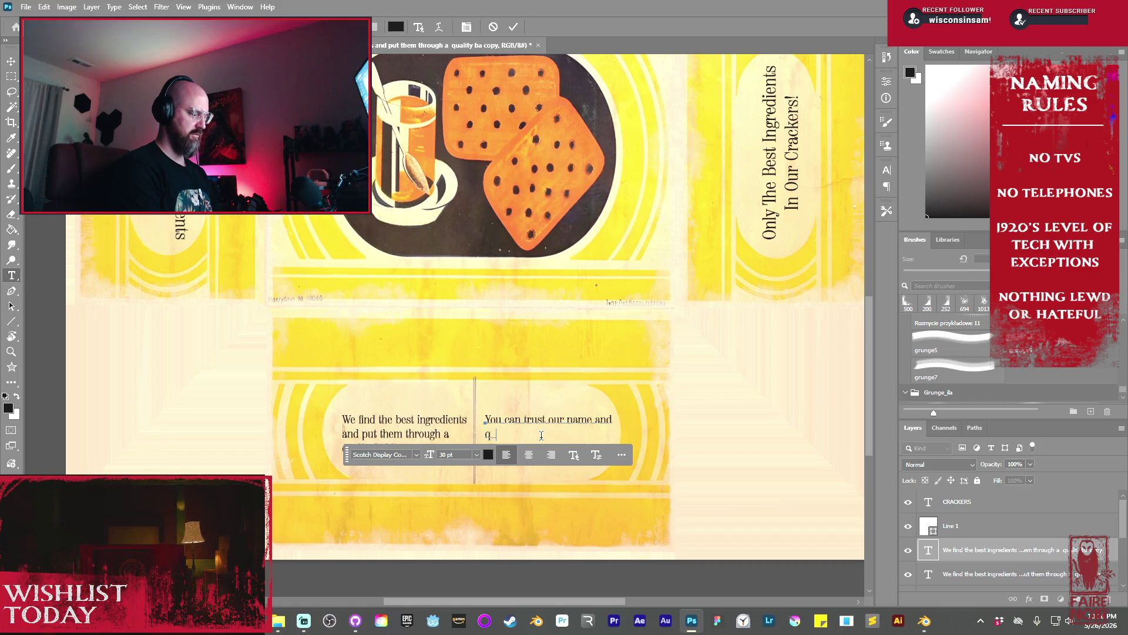
{"action": "type", "text": "uality"}
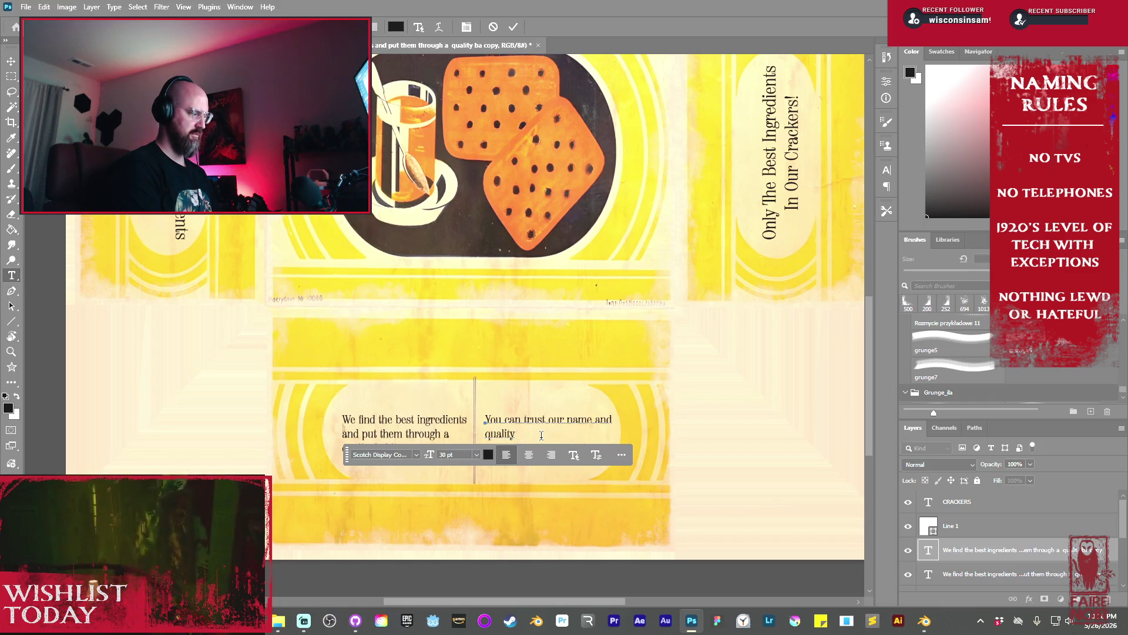
{"action": "type", "text": "i"}
{"action": "type", "text": "dients."}
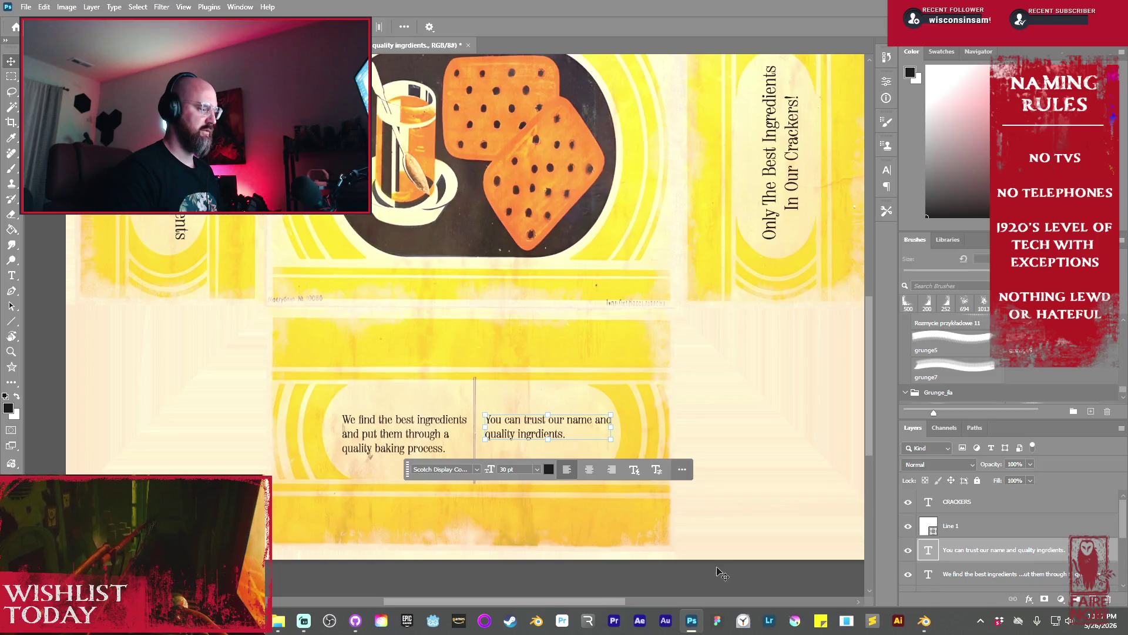
{"action": "key", "text": "ctrl+Return"}
Hide the yellow background artwork and select all the label text layers
{"action": "key", "text": "v"}
{"action": "scroll", "coordinate": [589, 381], "scroll_direction": "up", "scroll_amount": 3}
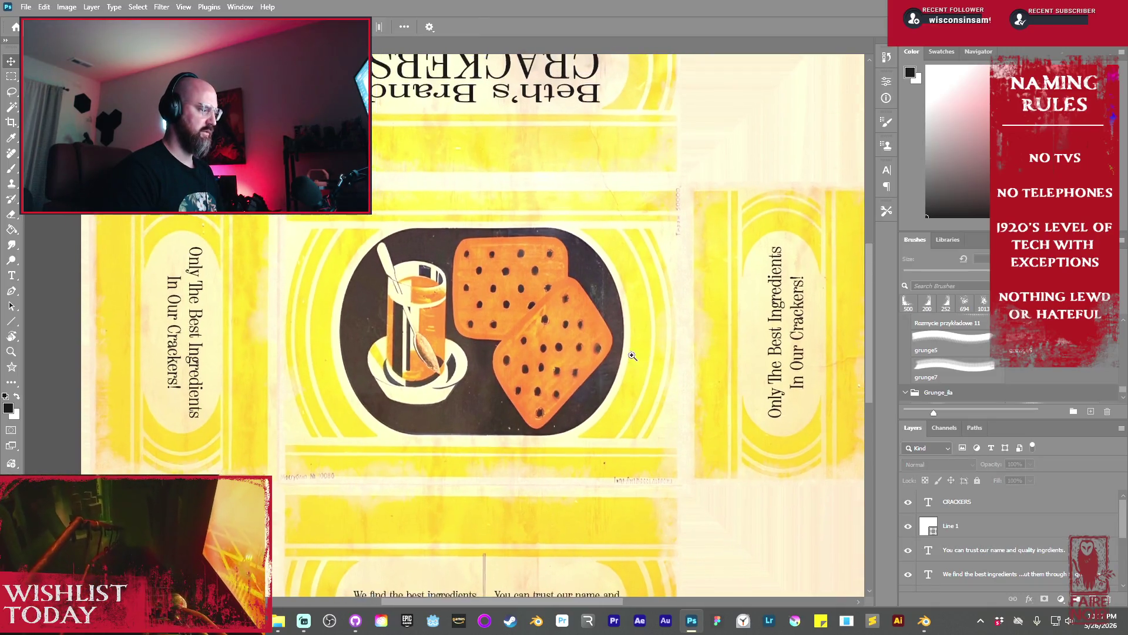
{"action": "scroll", "coordinate": [606, 376], "scroll_direction": "down", "scroll_amount": 5, "text": "alt"}
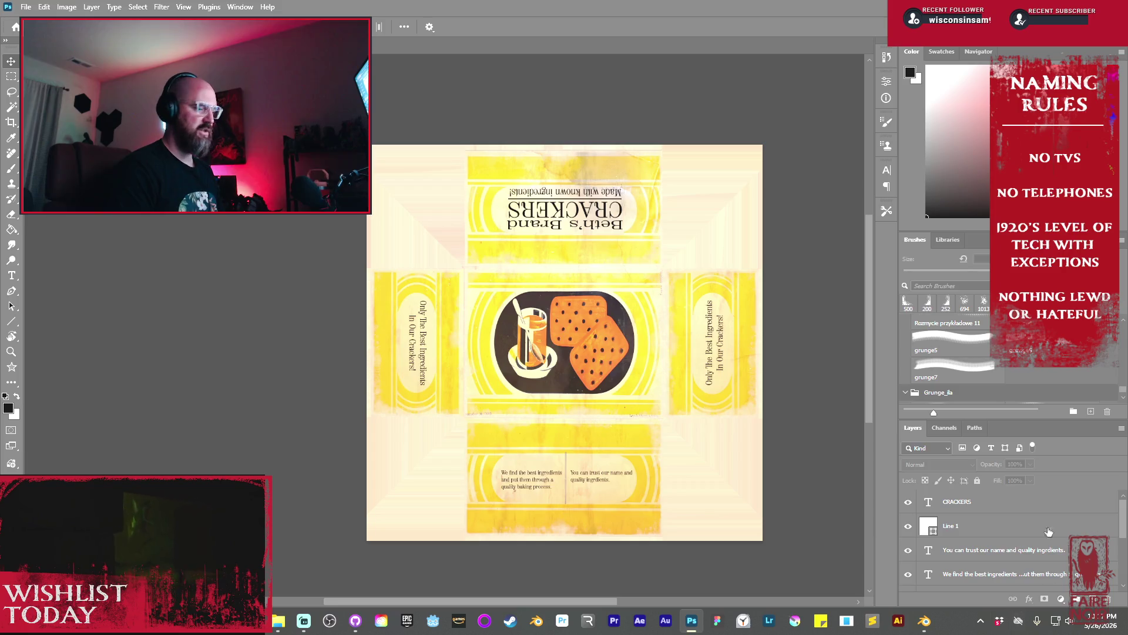
{"action": "left_click", "coordinate": [977, 505]}
{"action": "scroll", "coordinate": [987, 523], "scroll_direction": "down", "scroll_amount": 5}
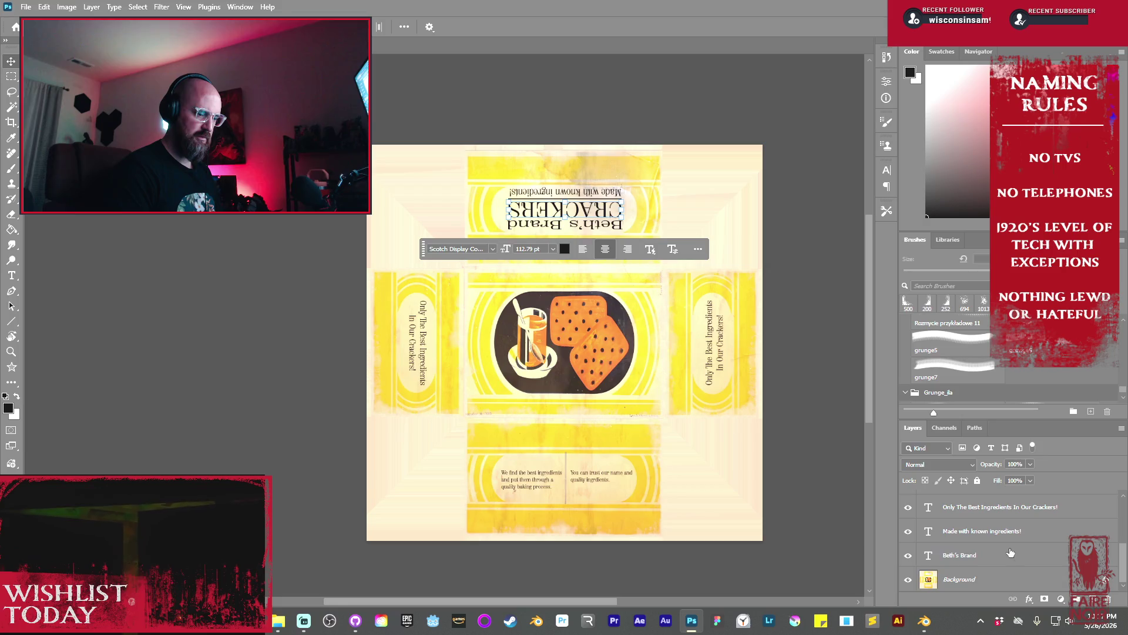
{"action": "left_click", "coordinate": [997, 553]}
{"action": "scroll", "coordinate": [1011, 550], "scroll_direction": "up", "scroll_amount": 5}
{"action": "scroll", "coordinate": [932, 555], "scroll_direction": "down", "scroll_amount": 5}
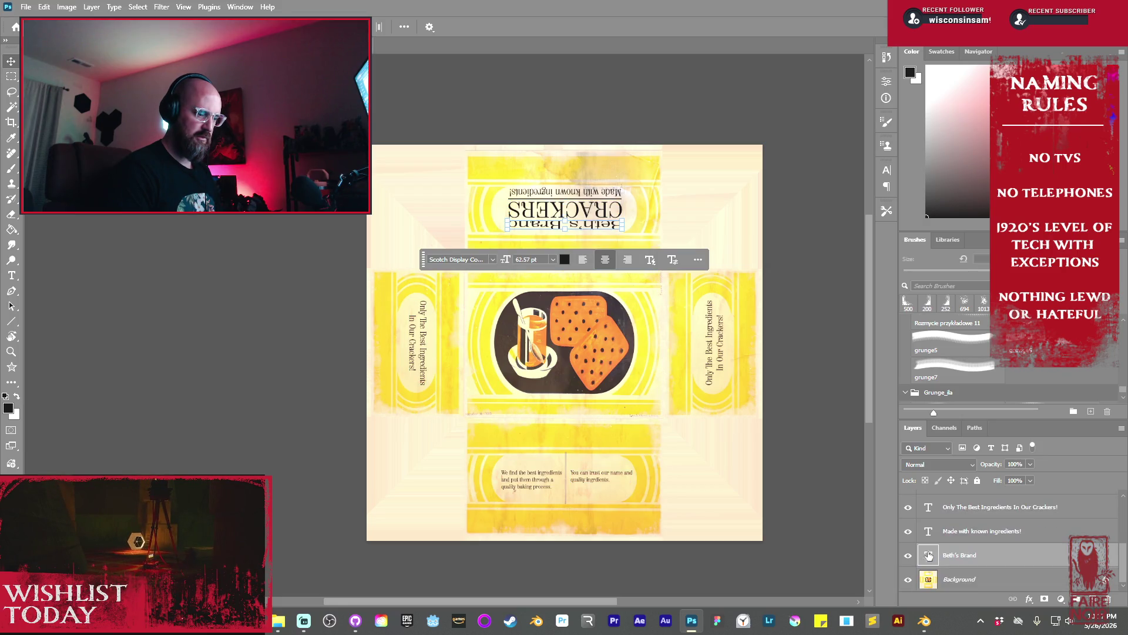
{"action": "left_click", "coordinate": [908, 579]}
{"action": "scroll", "coordinate": [1001, 505], "scroll_direction": "up", "scroll_amount": 5}
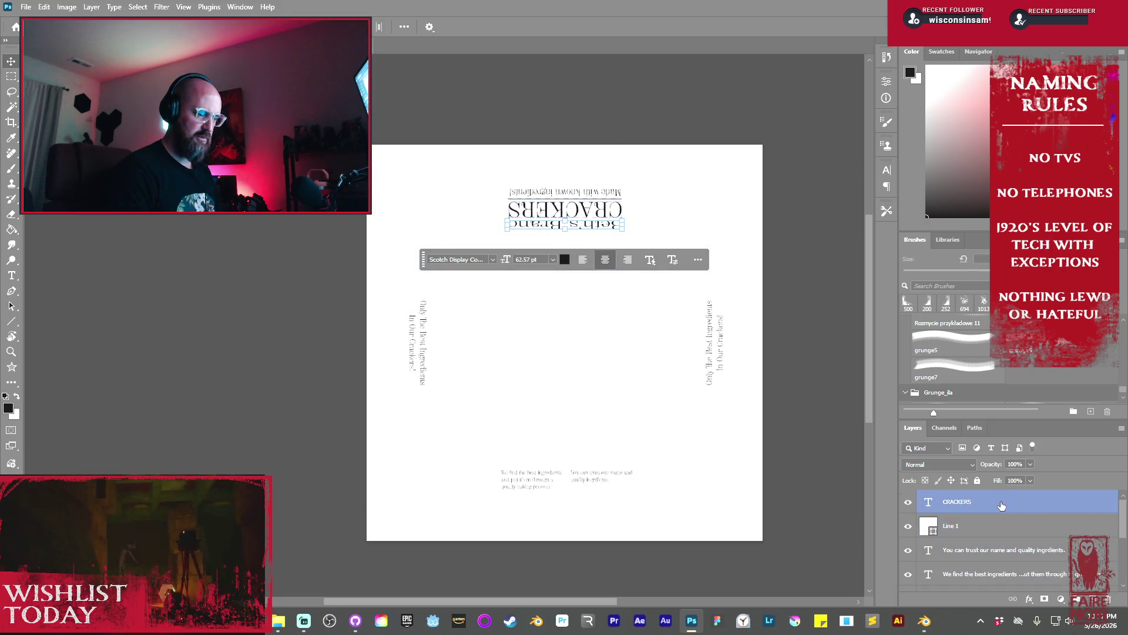
{"action": "left_click", "coordinate": [1001, 505], "text": "ctrl"}
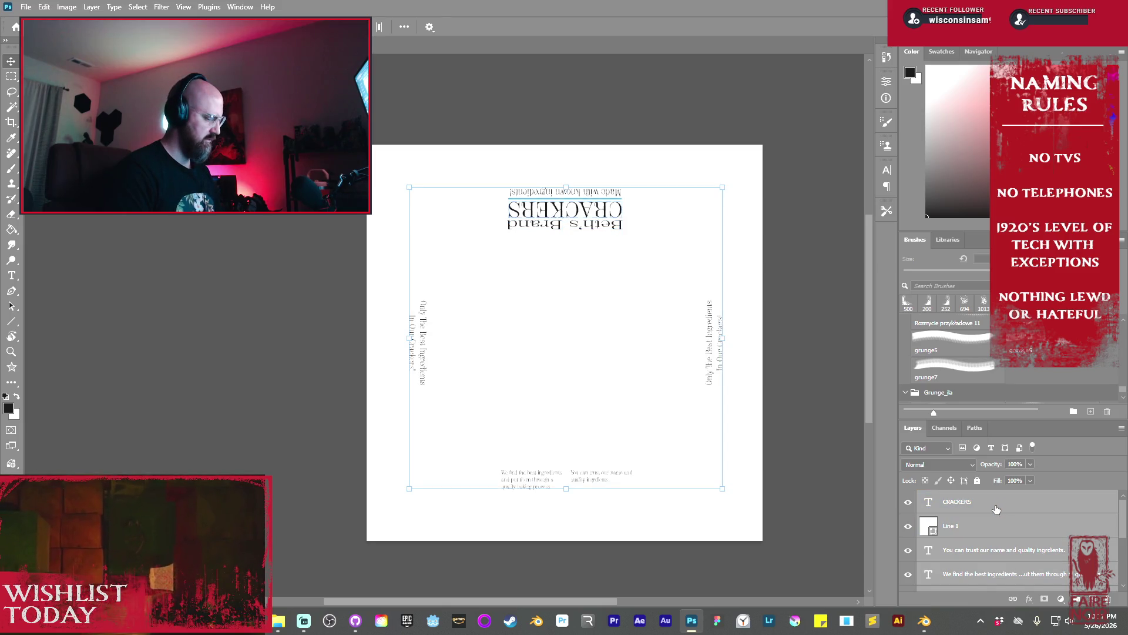
Stamp the visible text into a new merged layer and show the yellow artwork again
{"action": "key", "text": "ctrl+shift+alt+n"}
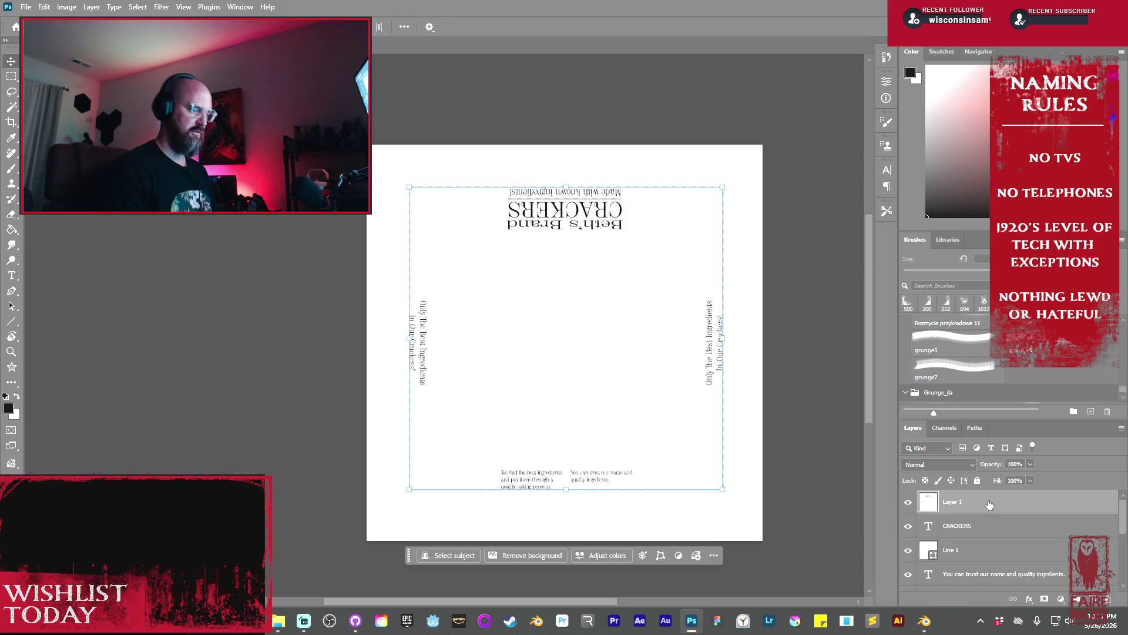
{"action": "left_click", "coordinate": [946, 525], "text": "shift"}
{"action": "scroll", "coordinate": [909, 564], "scroll_direction": "down", "scroll_amount": 3}
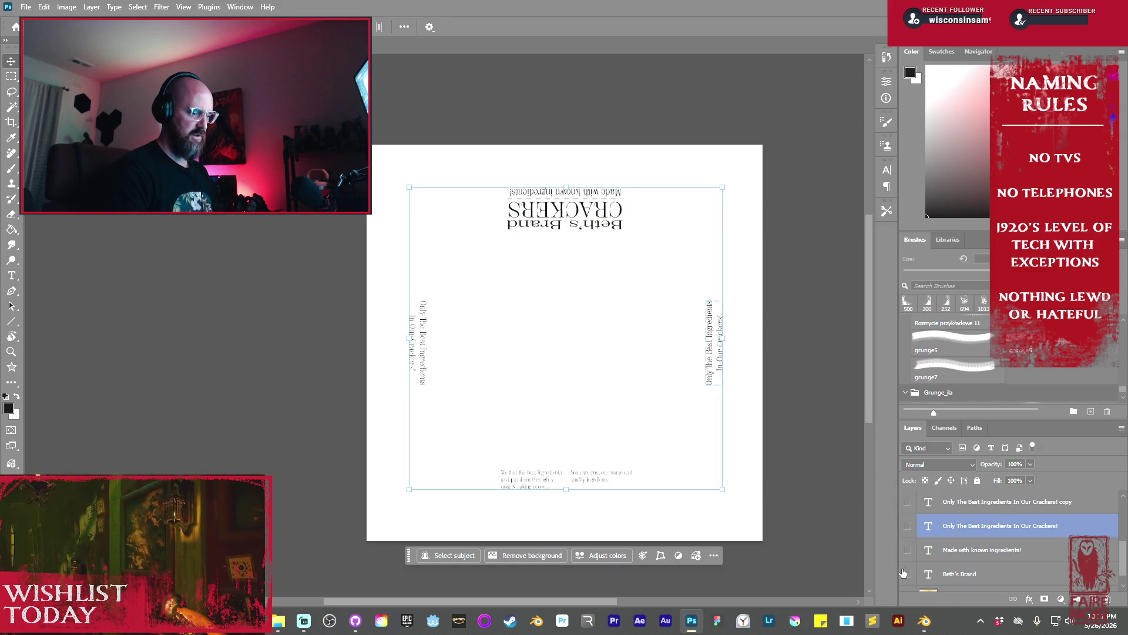
{"action": "scroll", "coordinate": [907, 531], "scroll_direction": "down", "scroll_amount": 1}
{"action": "left_click", "coordinate": [908, 579], "text": "alt"}
{"action": "scroll", "coordinate": [974, 529], "scroll_direction": "up", "scroll_amount": 5}
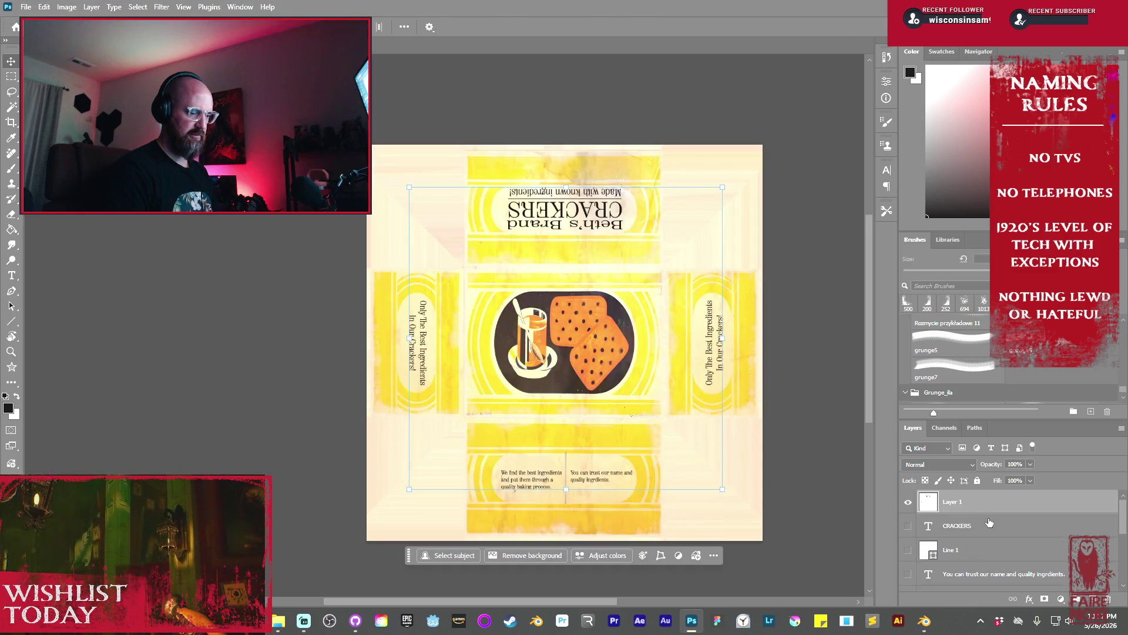
{"action": "left_click", "coordinate": [957, 461]}
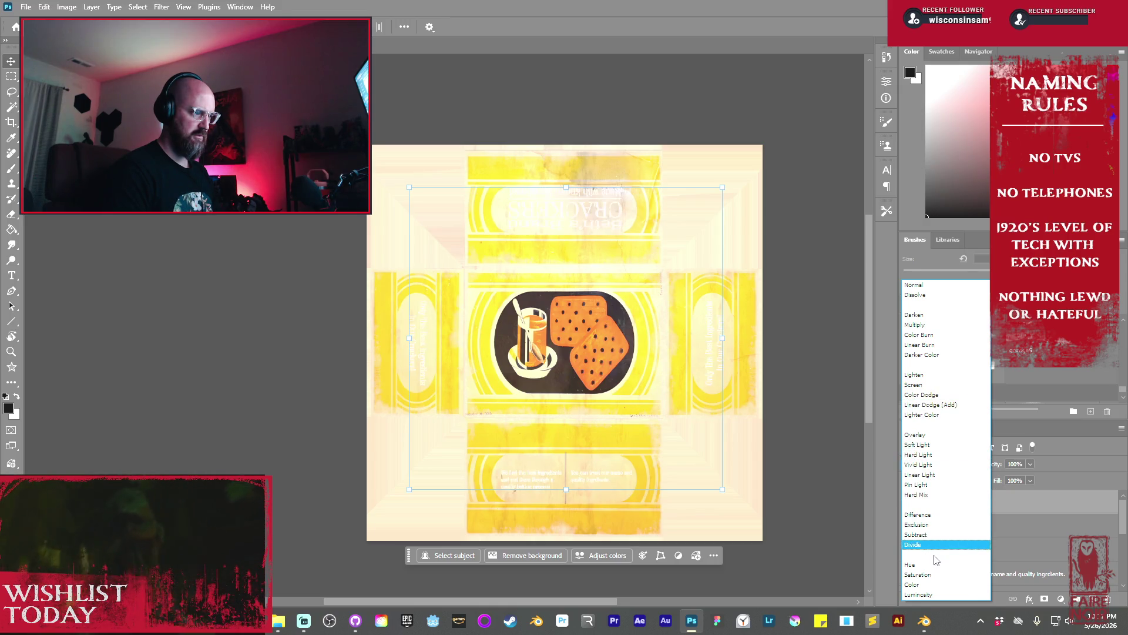
Set Layer 1 to Multiply and open its Blending Options
{"action": "left_click", "coordinate": [929, 328]}
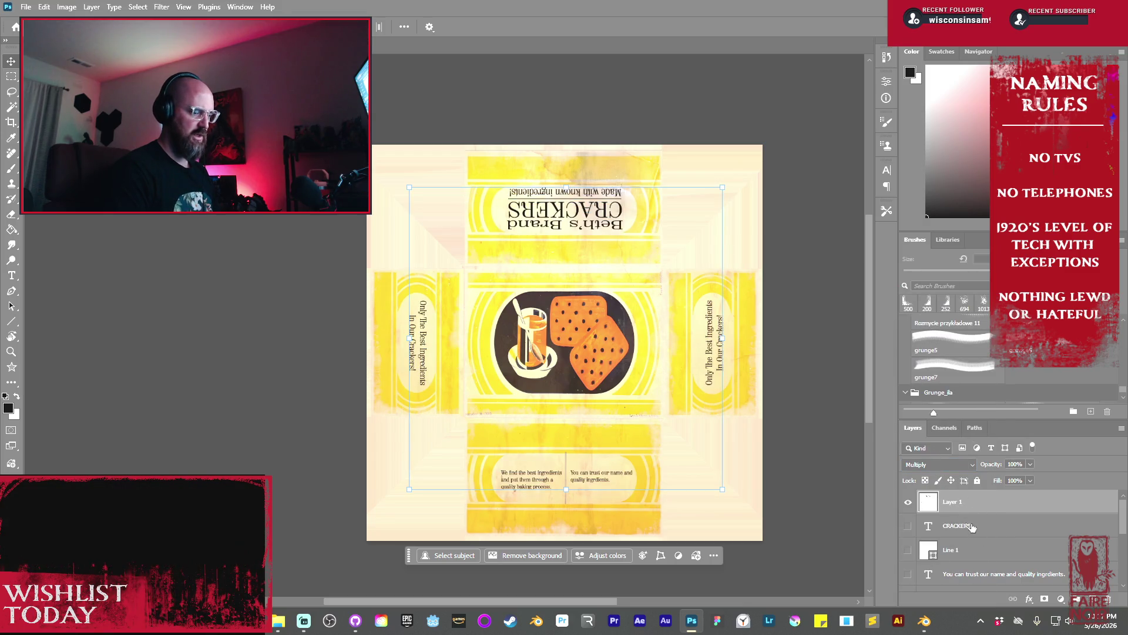
{"action": "double_click", "coordinate": [966, 511]}
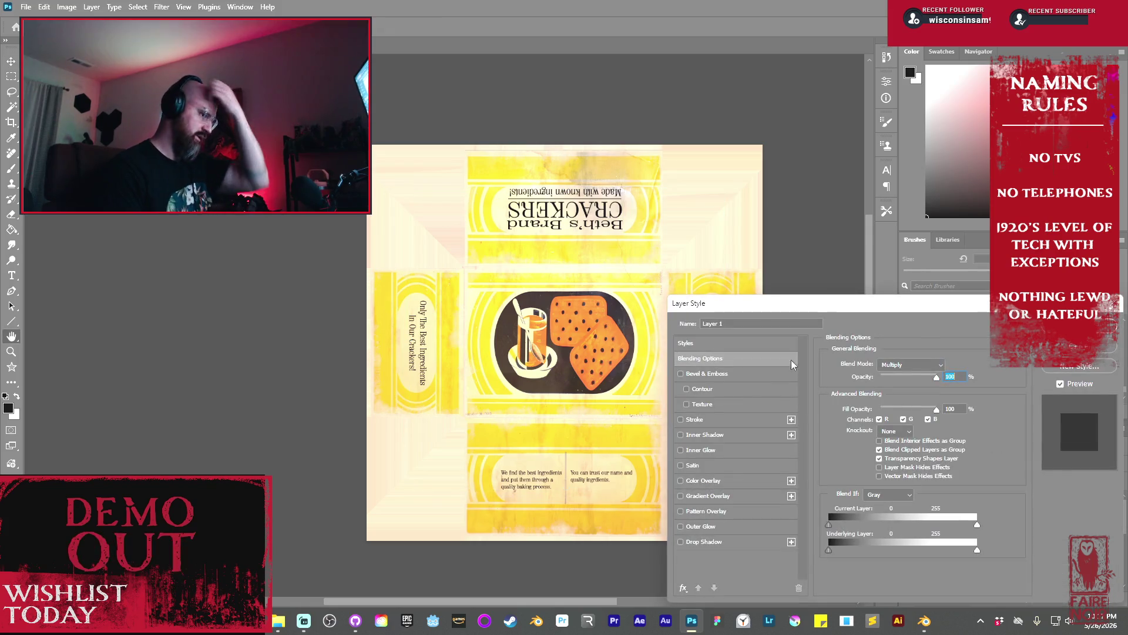
{"action": "mouse_move", "coordinate": [921, 308]}
{"action": "left_mouse_down"}
{"action": "mouse_move", "coordinate": [580, 307]}
{"action": "mouse_move", "coordinate": [568, 290]}
{"action": "left_mouse_up"}
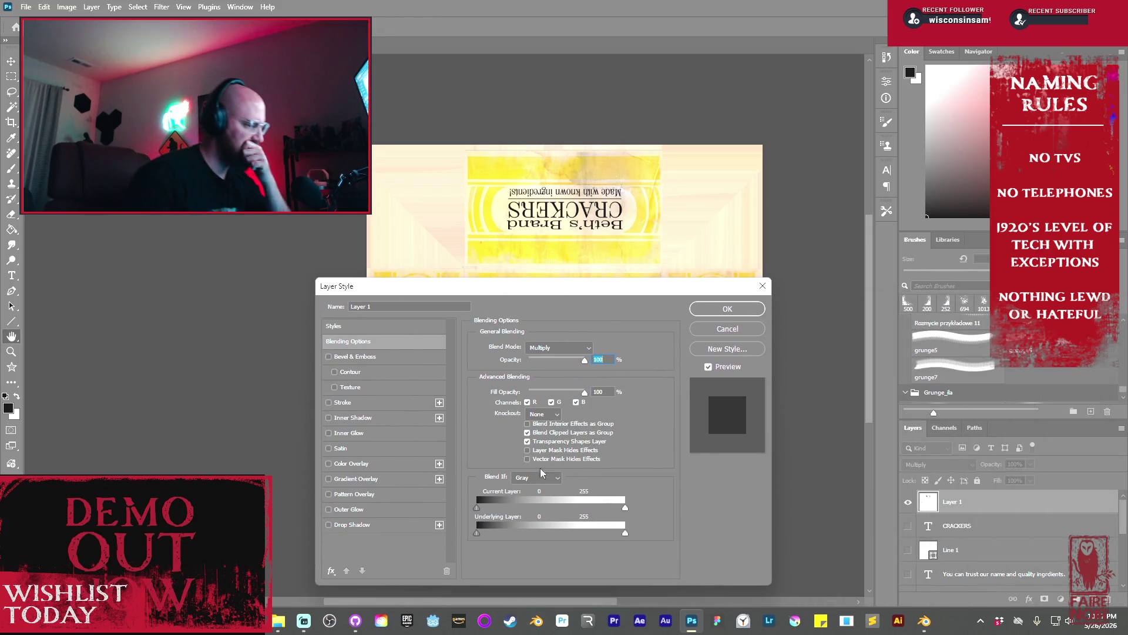
{"action": "left_click_drag", "start_coordinate": [477, 506], "coordinate": [486, 507]}
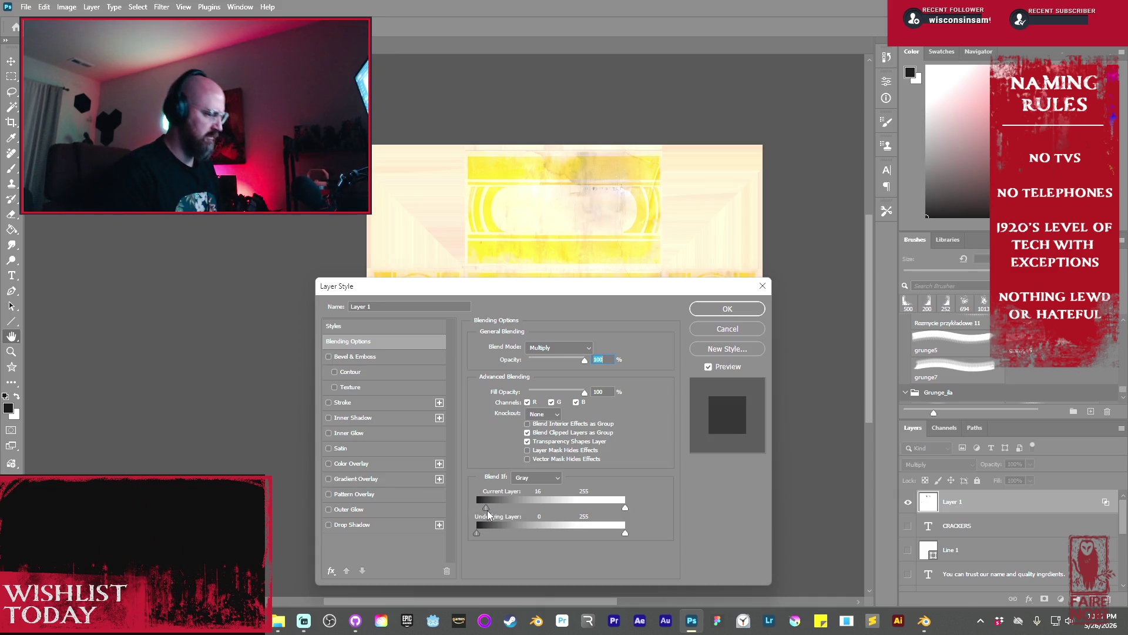
{"action": "mouse_move", "coordinate": [487, 507]}
{"action": "left_mouse_down"}
{"action": "mouse_move", "coordinate": [457, 511]}
{"action": "mouse_move", "coordinate": [485, 507]}
{"action": "mouse_move", "coordinate": [472, 510]}
{"action": "left_mouse_up"}
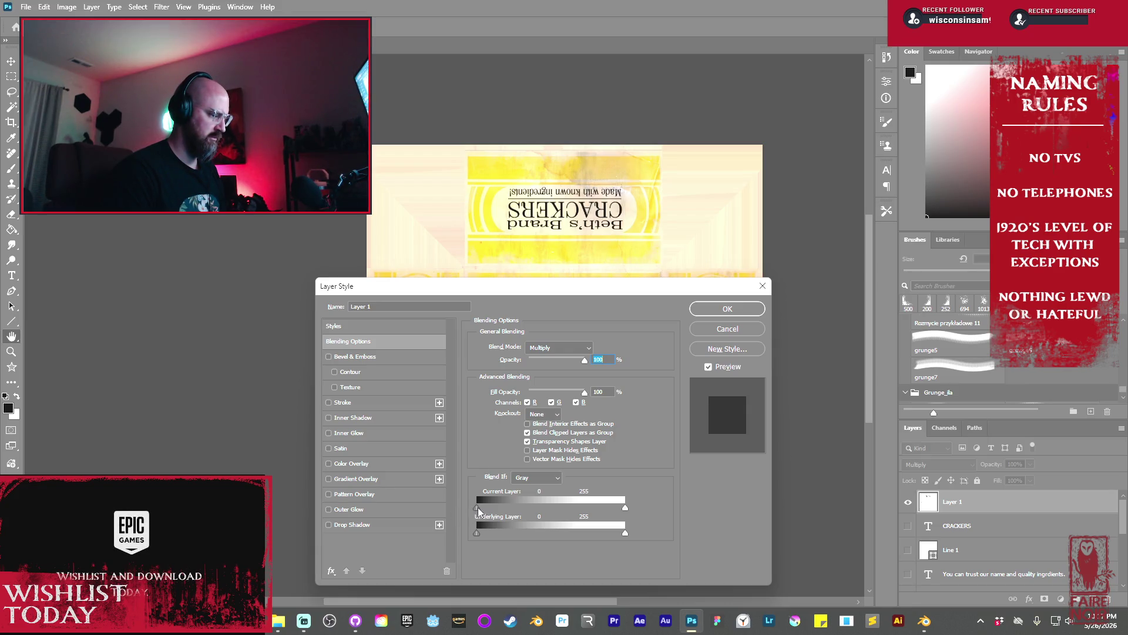
Split the Underlying Layer Blend If sliders so text fades over dark and bright tones
{"action": "key", "text": "alt"}
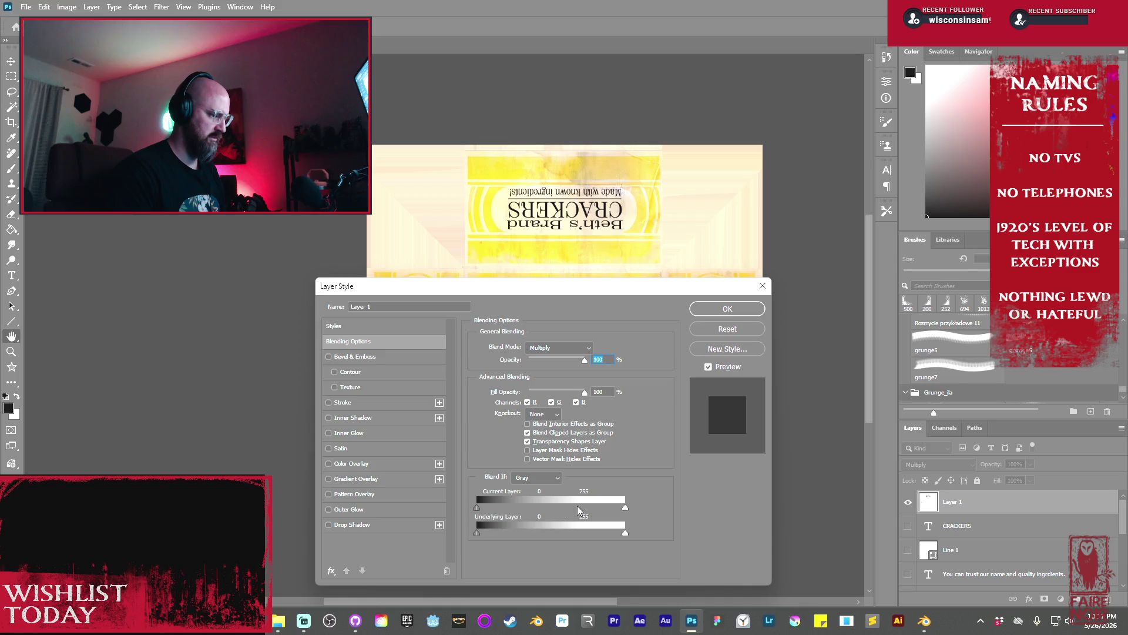
{"action": "mouse_move", "coordinate": [509, 499]}
{"action": "left_mouse_down"}
{"action": "mouse_move", "coordinate": [640, 500]}
{"action": "mouse_move", "coordinate": [527, 504]}
{"action": "left_mouse_up"}
{"action": "key", "text": "ctrl+z"}
{"action": "mouse_move", "coordinate": [477, 533]}
{"action": "left_mouse_down", "text": "alt"}
{"action": "mouse_move", "coordinate": [557, 533]}
{"action": "mouse_move", "coordinate": [463, 530]}
{"action": "mouse_move", "coordinate": [561, 537]}
{"action": "left_mouse_up", "text": "alt"}
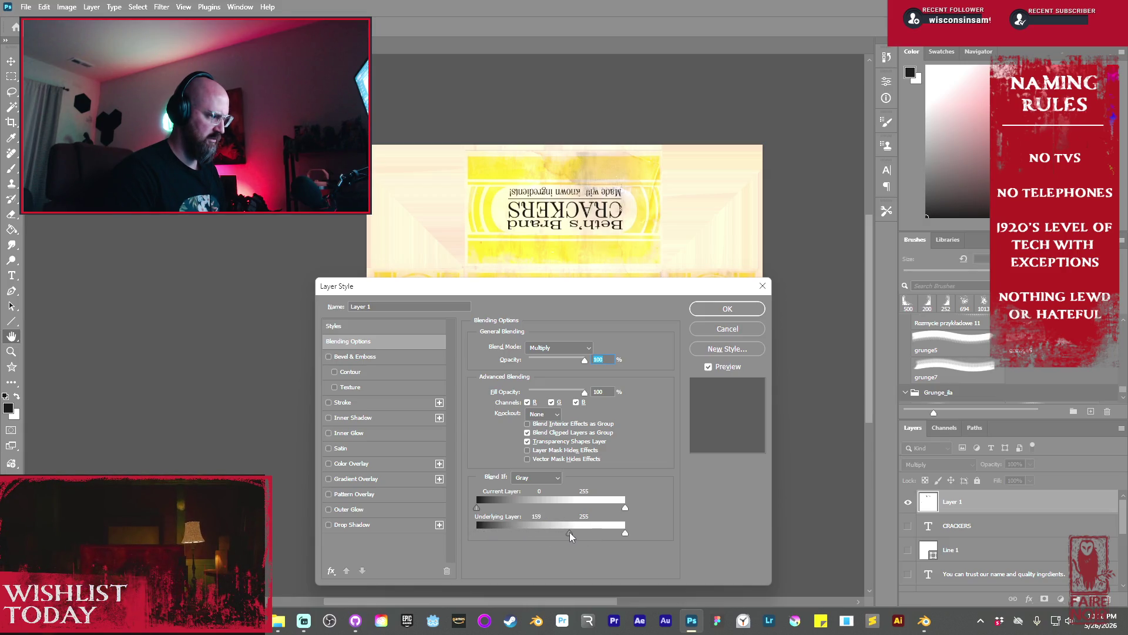
{"action": "left_click_drag", "start_coordinate": [568, 536], "coordinate": [588, 534], "text": "alt"}
{"action": "left_click_drag", "start_coordinate": [566, 531], "coordinate": [553, 531]}
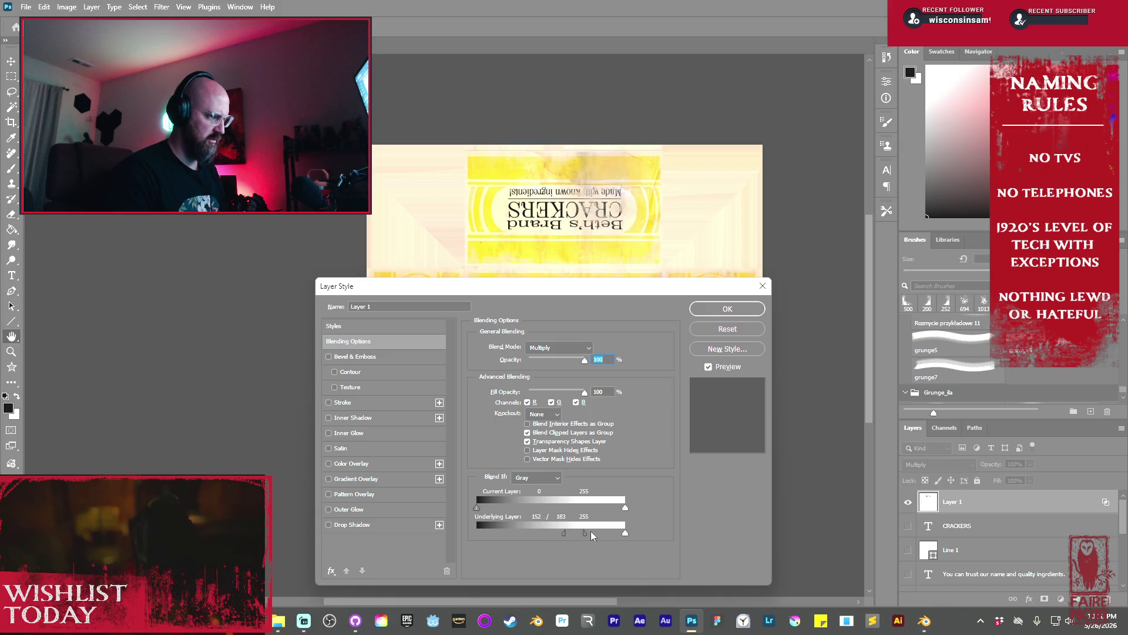
{"action": "left_click_drag", "start_coordinate": [627, 534], "coordinate": [620, 537], "text": "alt"}
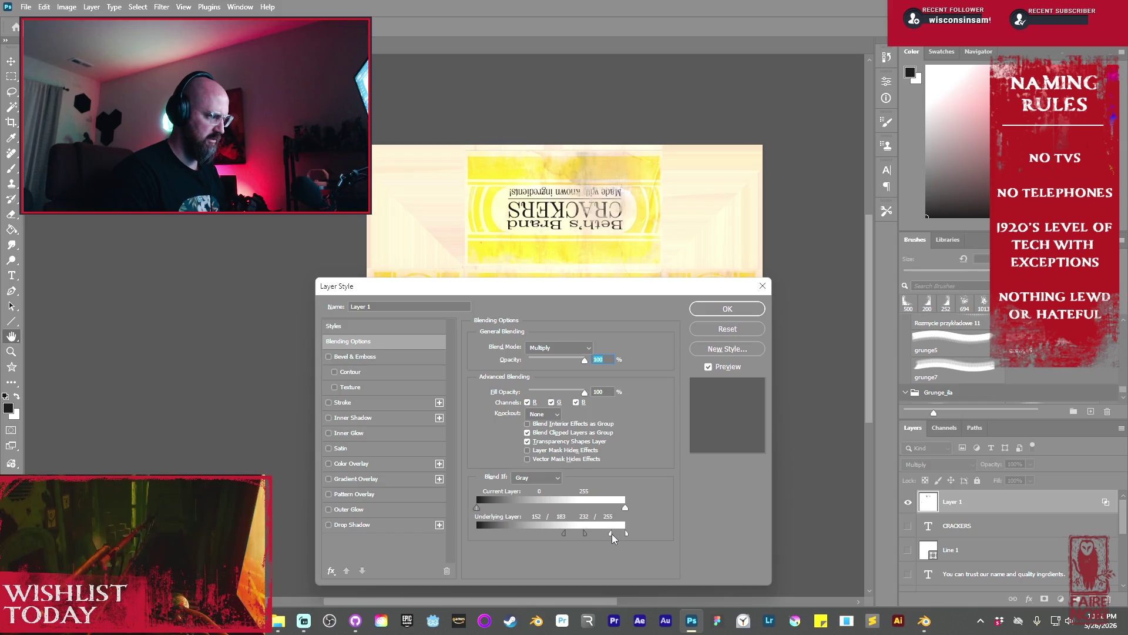
{"action": "mouse_move", "coordinate": [644, 289]}
{"action": "left_mouse_down"}
{"action": "mouse_move", "coordinate": [314, 274]}
{"action": "mouse_move", "coordinate": [326, 225]}
{"action": "mouse_move", "coordinate": [280, 85]}
{"action": "mouse_move", "coordinate": [204, 105]}
{"action": "mouse_move", "coordinate": [600, 213]}
{"action": "left_mouse_up"}
{"action": "key", "text": "Return"}
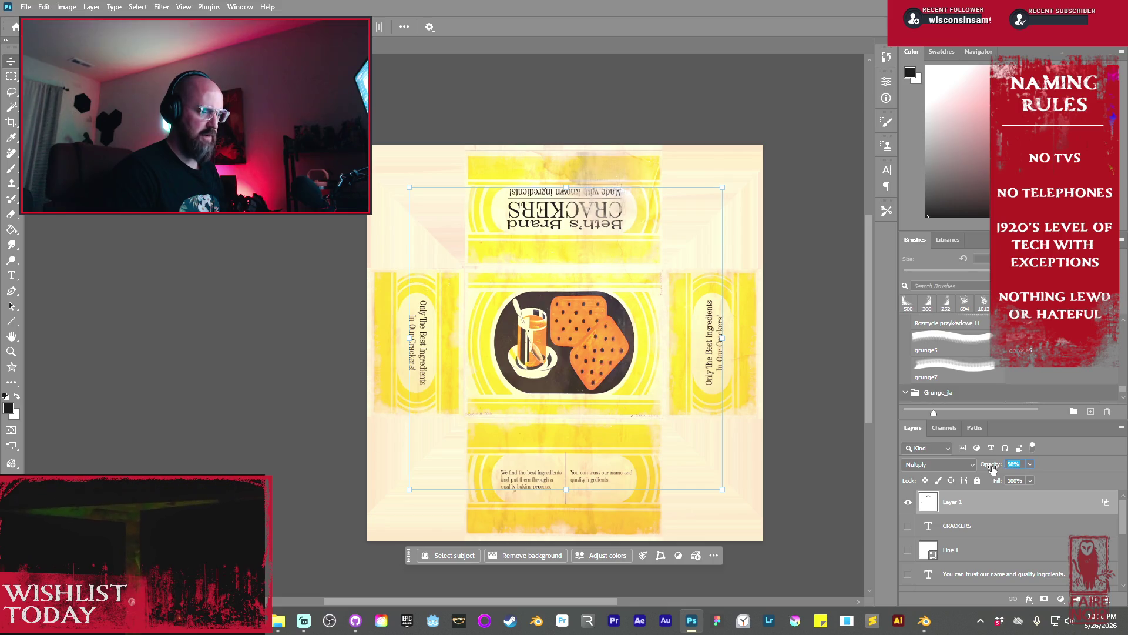
Lower Layer 1's opacity to 89% and check the whole texture
{"action": "key", "text": "Down"}
{"action": "key", "text": "Down"}
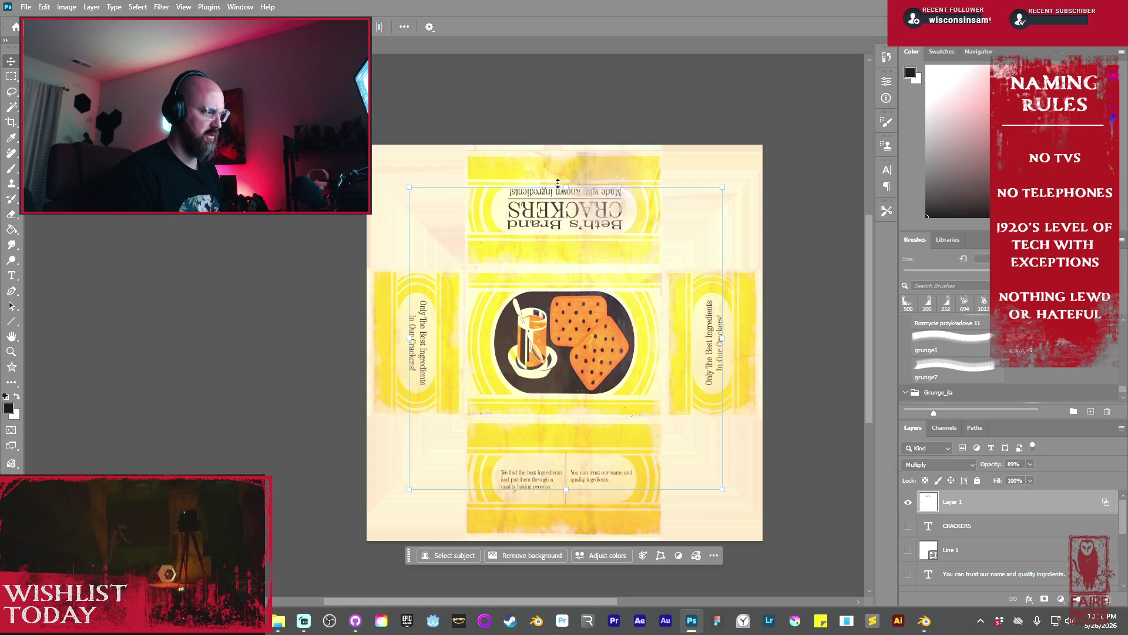
{"action": "scroll", "coordinate": [576, 242], "scroll_direction": "up", "scroll_amount": 1}
{"action": "mouse_move", "coordinate": [575, 243]}
{"action": "left_mouse_down", "text": "ctrl"}
{"action": "mouse_move", "coordinate": [661, 307]}
{"action": "mouse_move", "coordinate": [235, 235]}
{"action": "mouse_move", "coordinate": [329, 226]}
{"action": "left_mouse_up", "text": "ctrl"}
{"action": "left_click", "coordinate": [325, 226]}
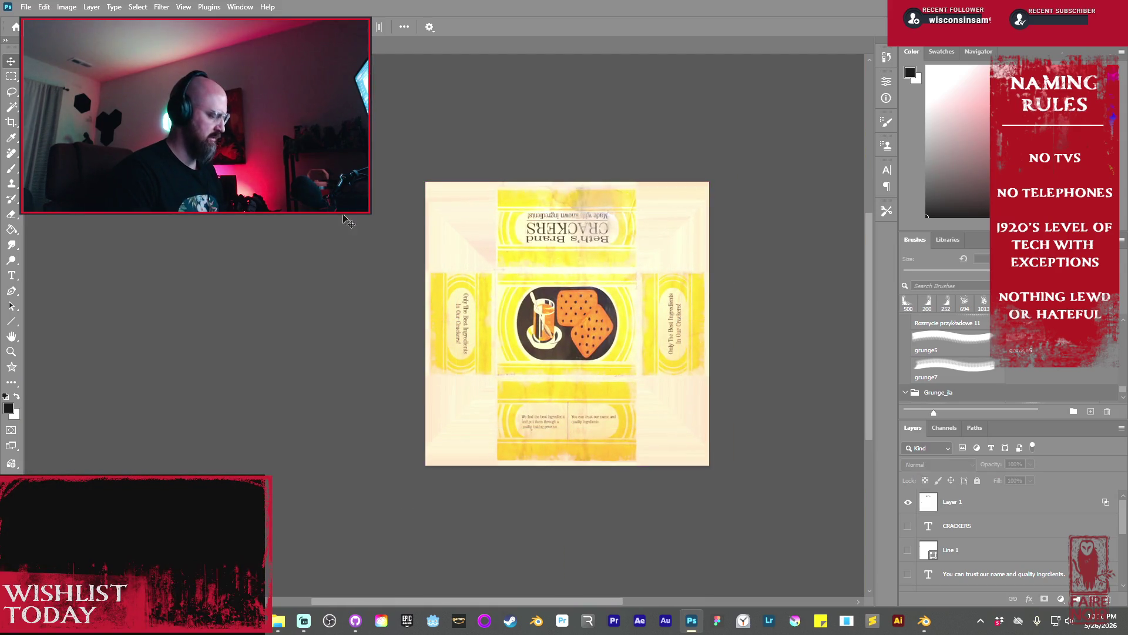
Export the cracker-box texture with Export As as a 2048×2048 PNG
{"action": "left_click", "coordinate": [26, 8]}
{"action": "mouse_move", "coordinate": [54, 218]}
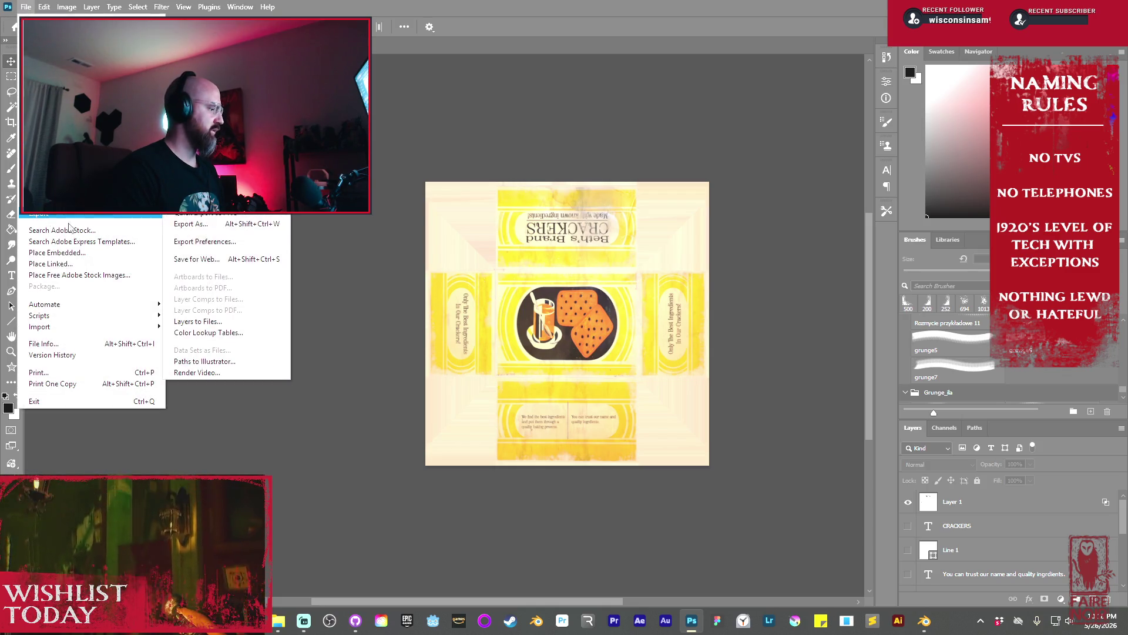
{"action": "left_click", "coordinate": [188, 224]}
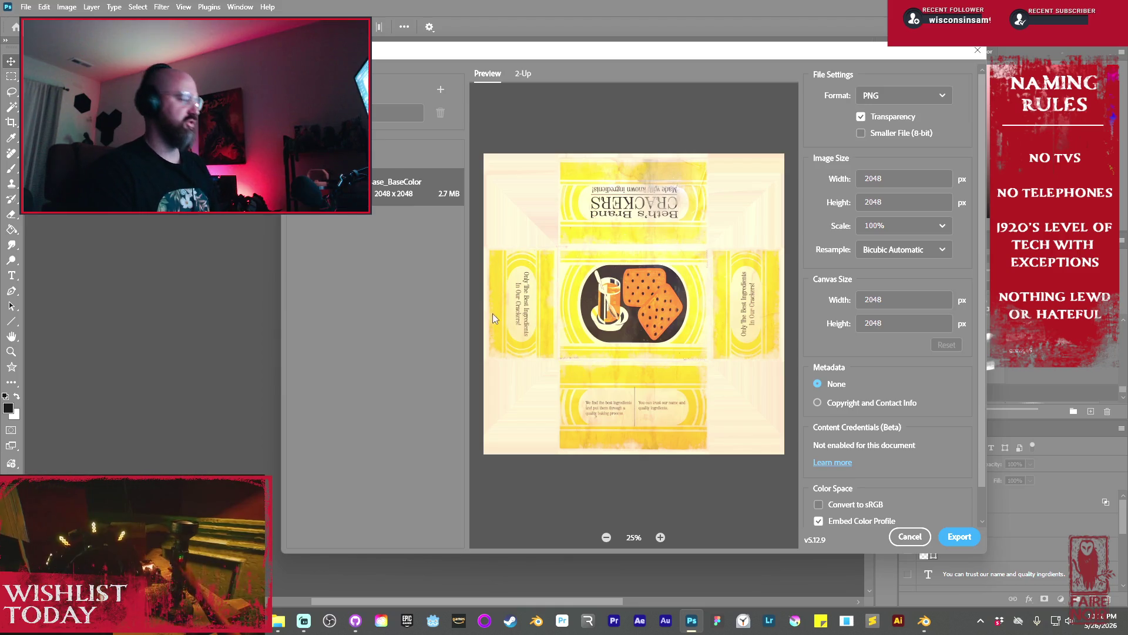
{"action": "left_click", "coordinate": [903, 538]}
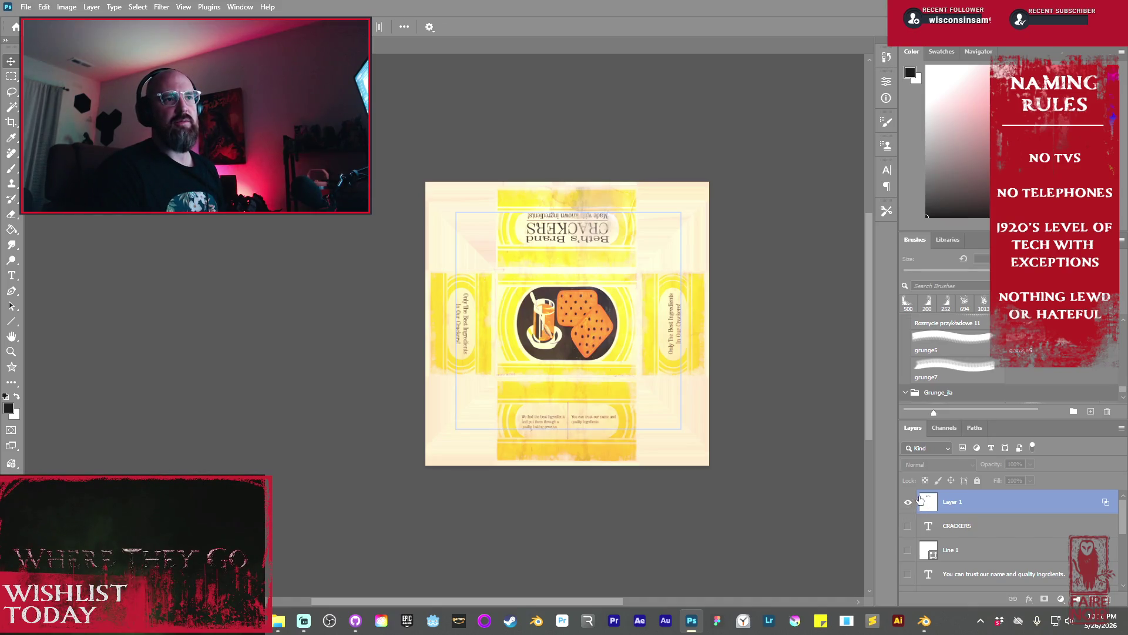
Delete the merged text Layer 1, show the separate text layers again, and select the right-hand body text
{"action": "left_click", "coordinate": [920, 496], "text": "ctrl"}
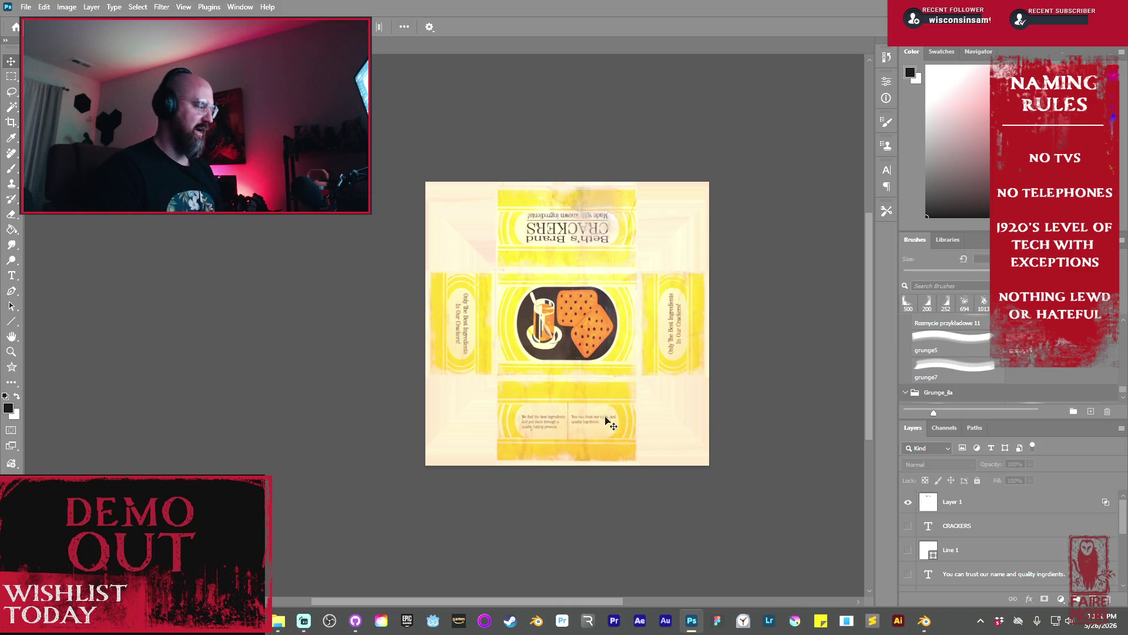
{"action": "scroll", "coordinate": [611, 429], "scroll_direction": "up", "scroll_amount": 10, "text": "alt"}
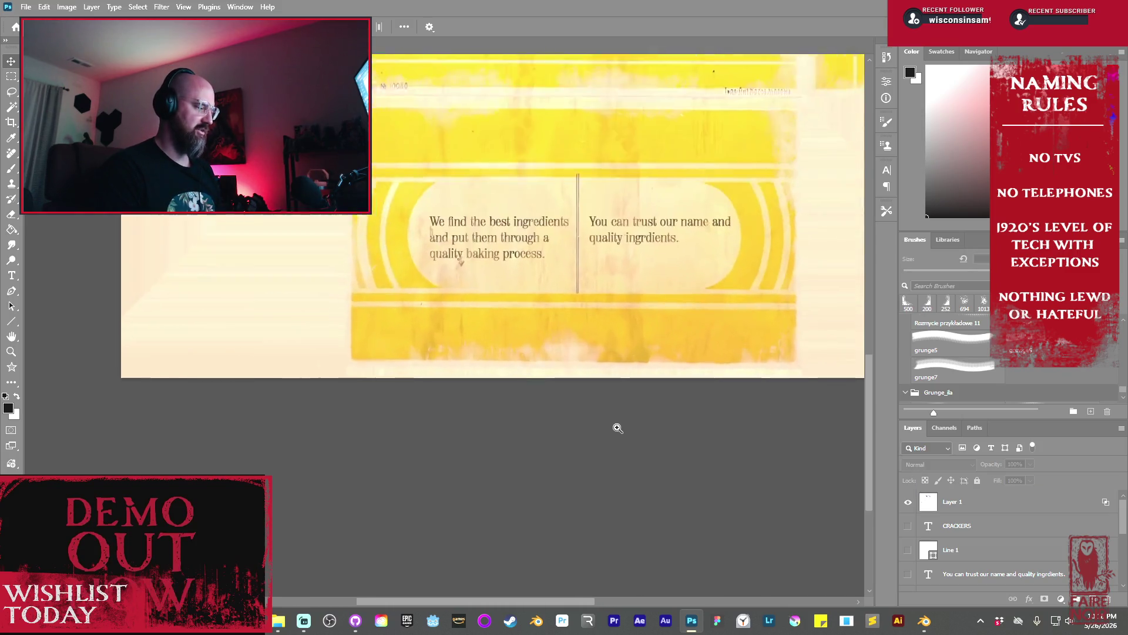
{"action": "left_click", "coordinate": [561, 298]}
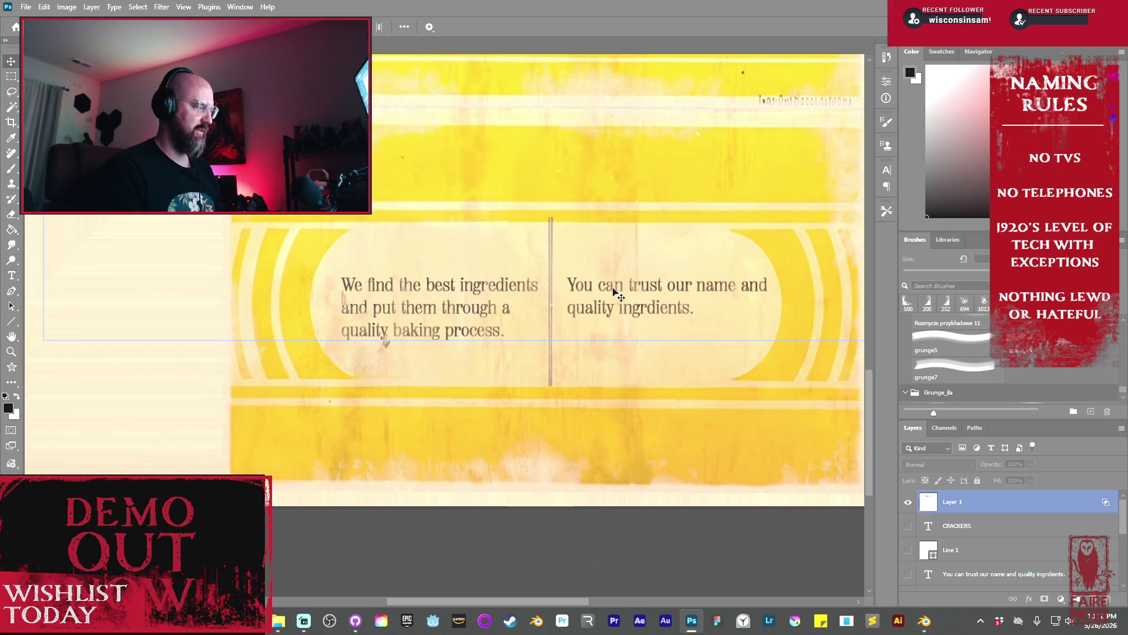
{"action": "left_click", "coordinate": [808, 542]}
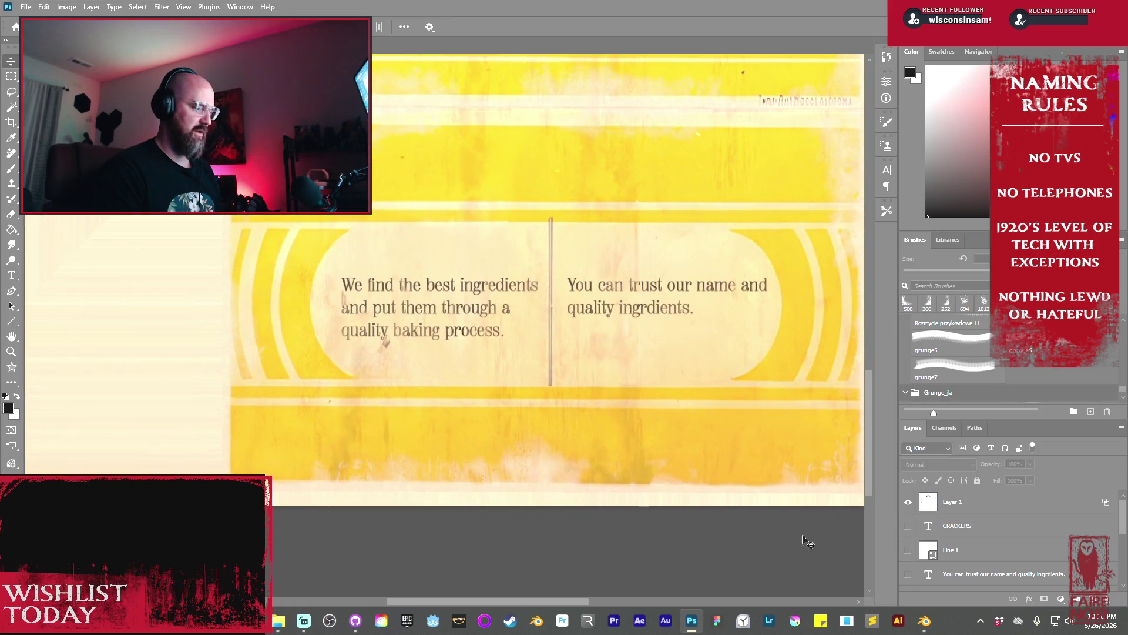
{"action": "left_click", "coordinate": [914, 506]}
{"action": "key", "text": "Delete"}
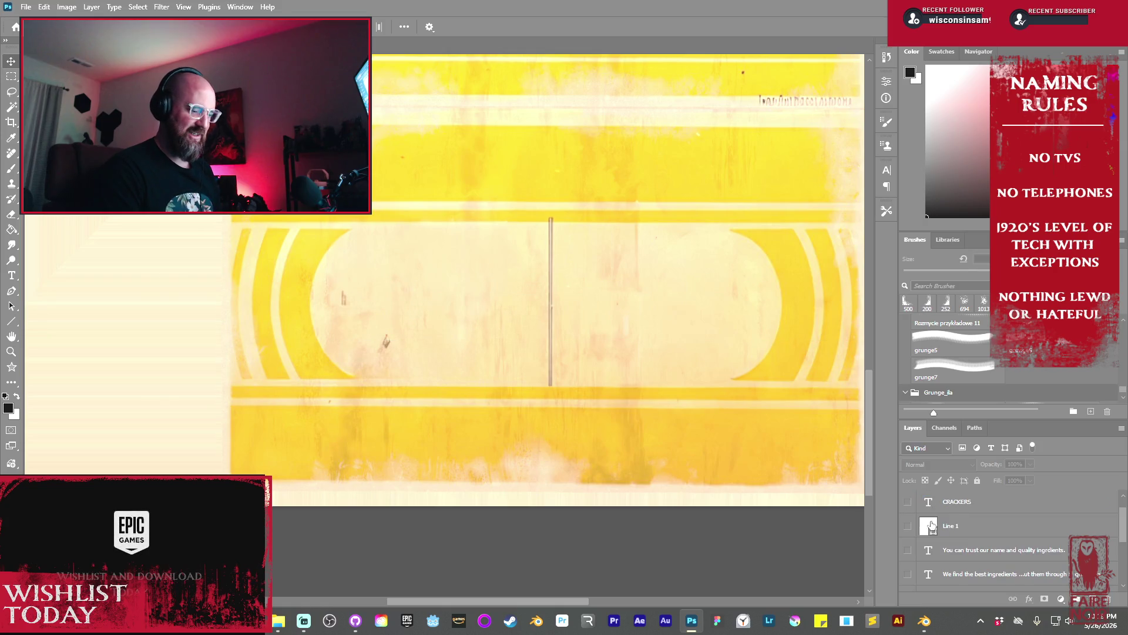
{"action": "left_click_drag", "start_coordinate": [908, 549], "coordinate": [907, 574]}
{"action": "scroll", "coordinate": [907, 574], "scroll_direction": "down", "scroll_amount": 1}
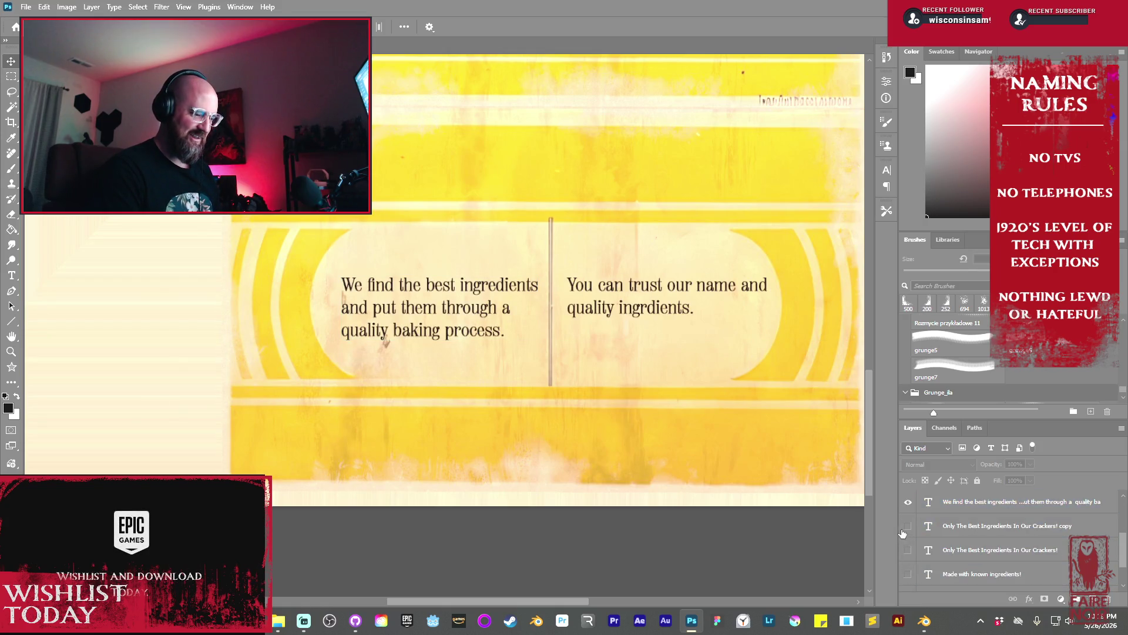
{"action": "scroll", "coordinate": [917, 564], "scroll_direction": "down", "scroll_amount": 2}
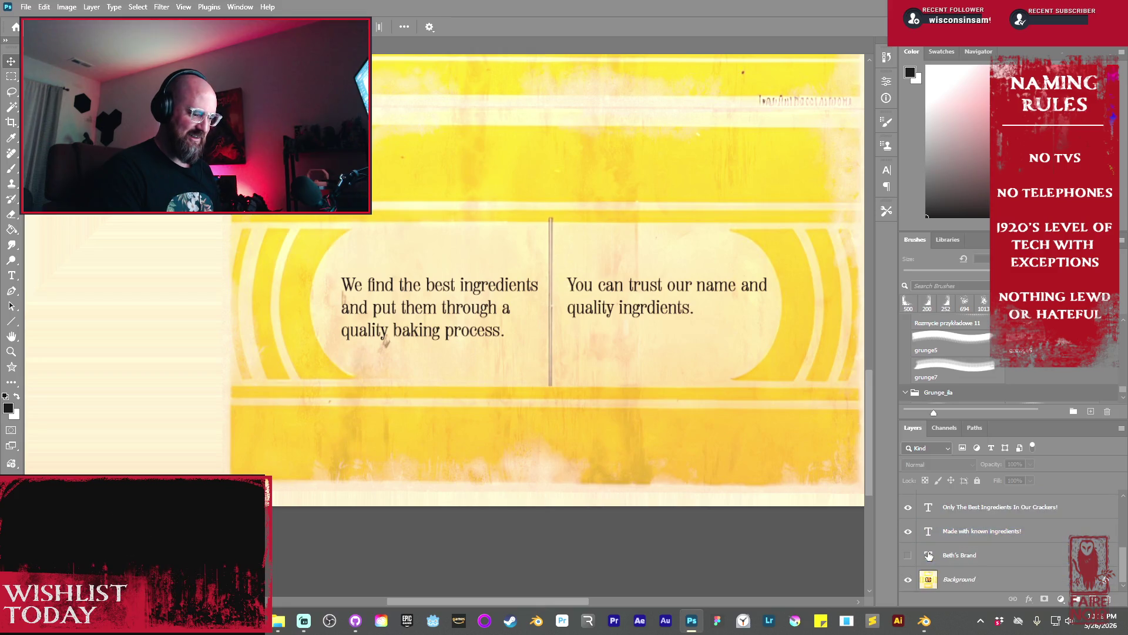
{"action": "double_click", "coordinate": [652, 301]}
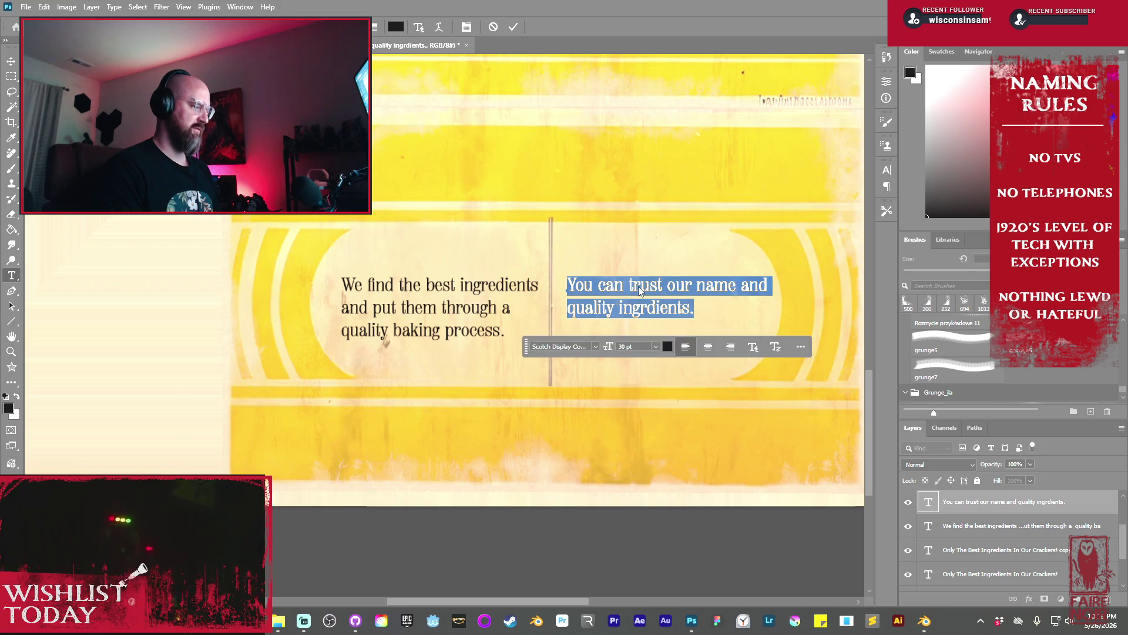
Paste the liability disclaimer, break it into four lines ending 'of our products.', and commit
{"action": "key", "text": "ctrl+v"}
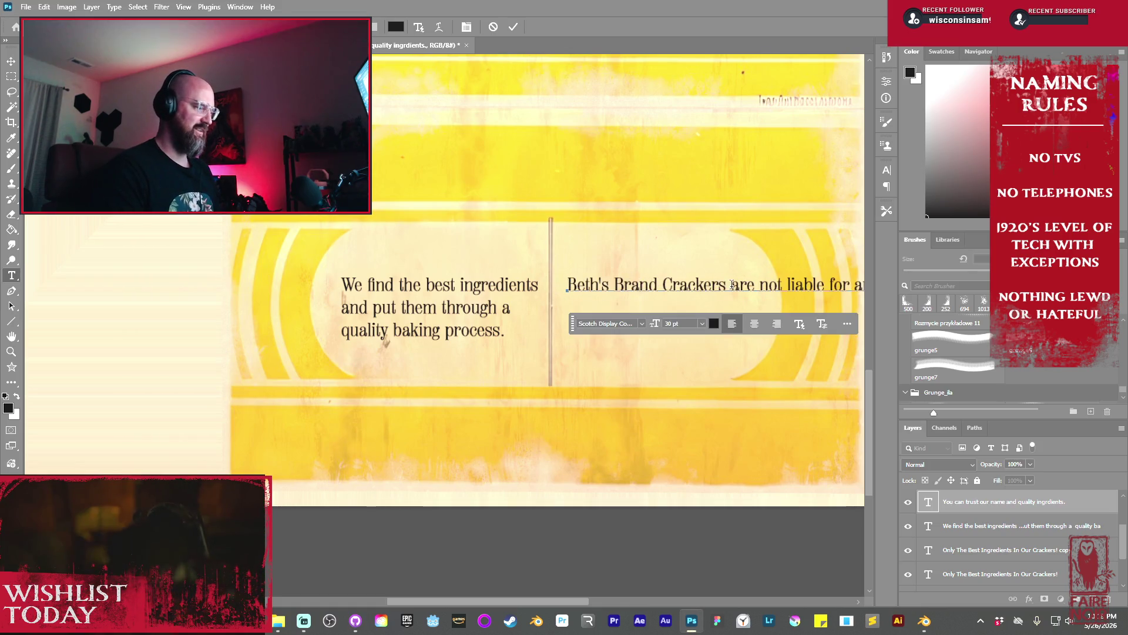
{"action": "key", "text": "BackSpace"}
{"action": "key", "text": "Return"}
{"action": "left_click", "coordinate": [752, 309]}
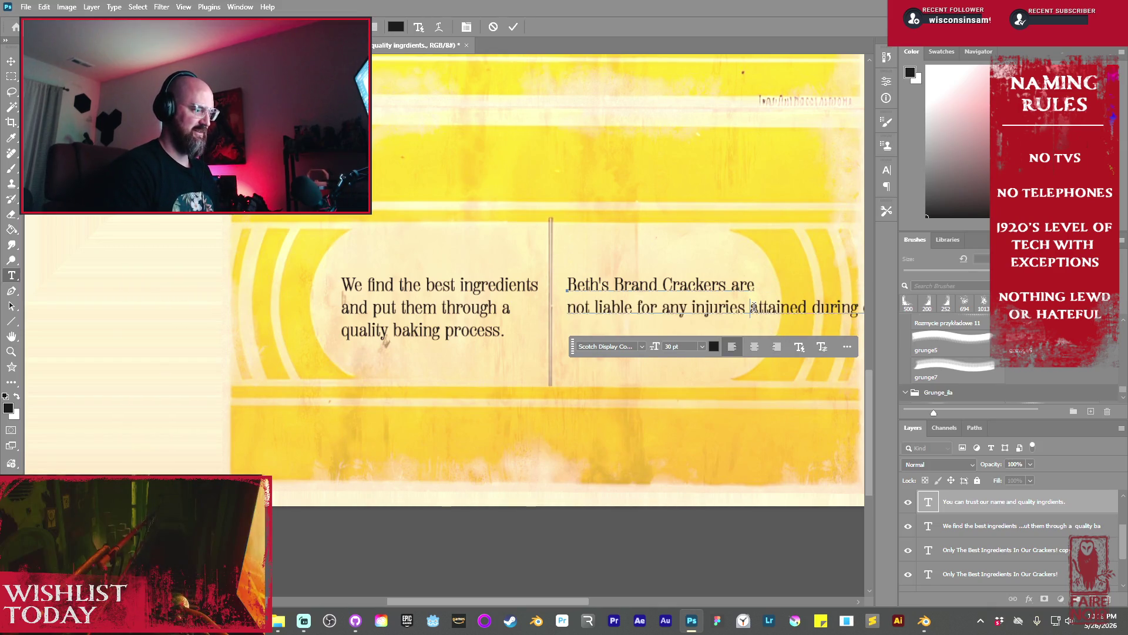
{"action": "key", "text": "Return"}
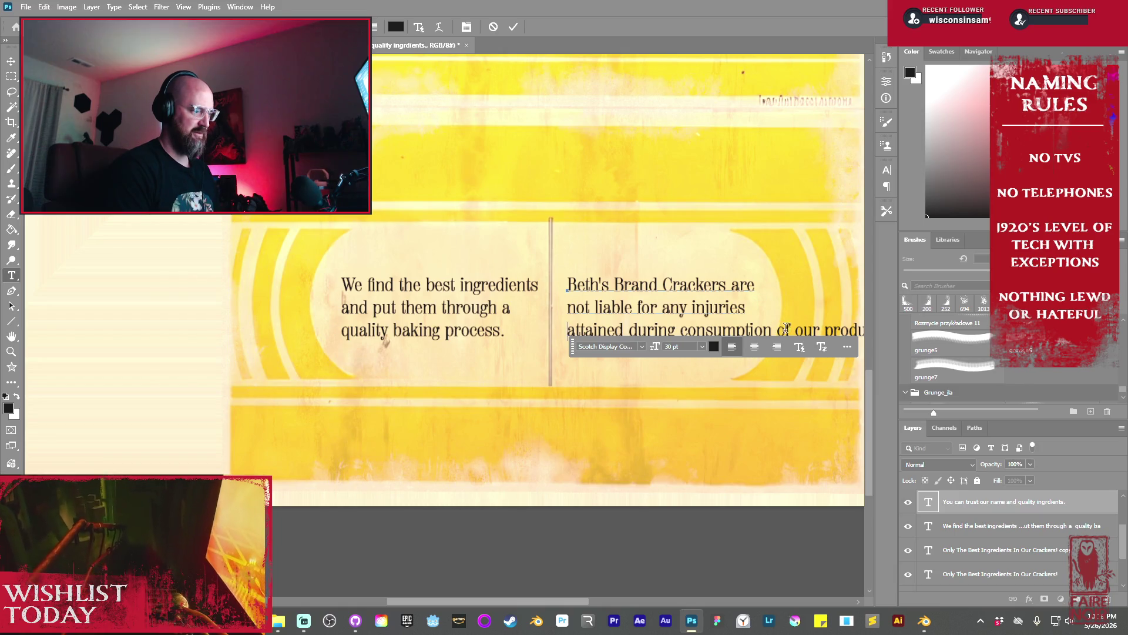
{"action": "key", "text": "Return"}
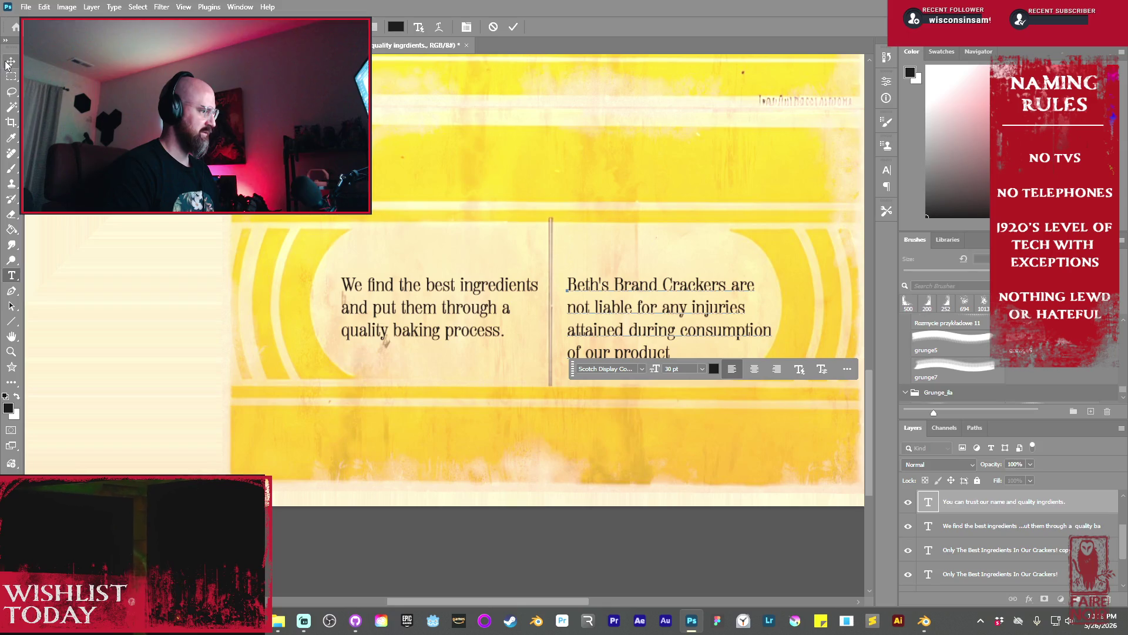
{"action": "left_click_drag", "start_coordinate": [574, 371], "coordinate": [577, 430]}
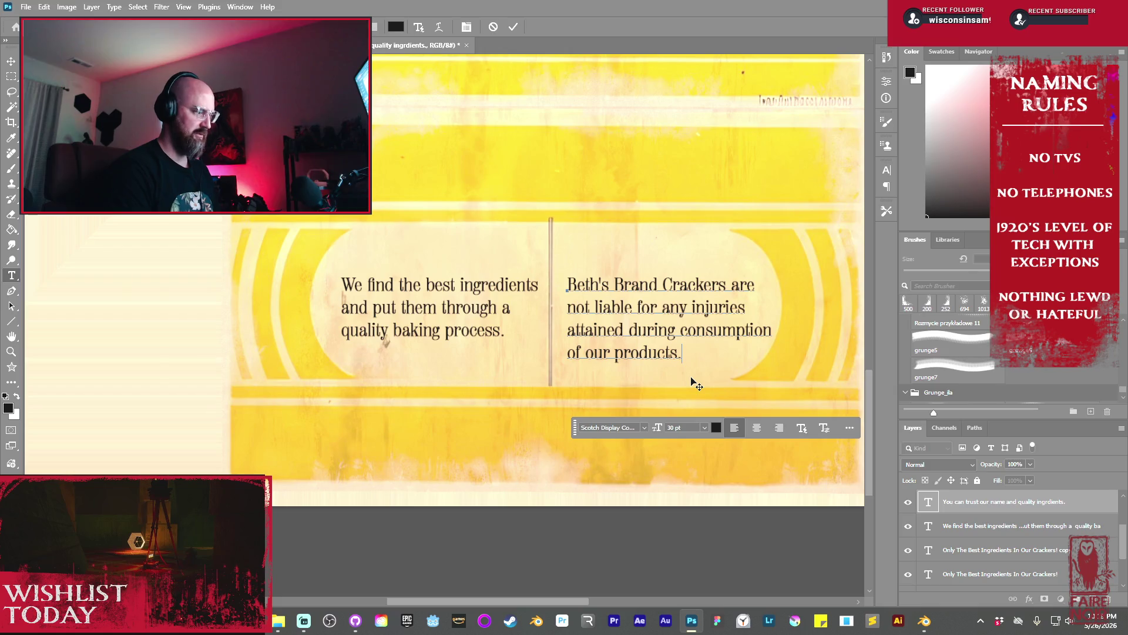
{"action": "key", "text": "ctrl+Return"}
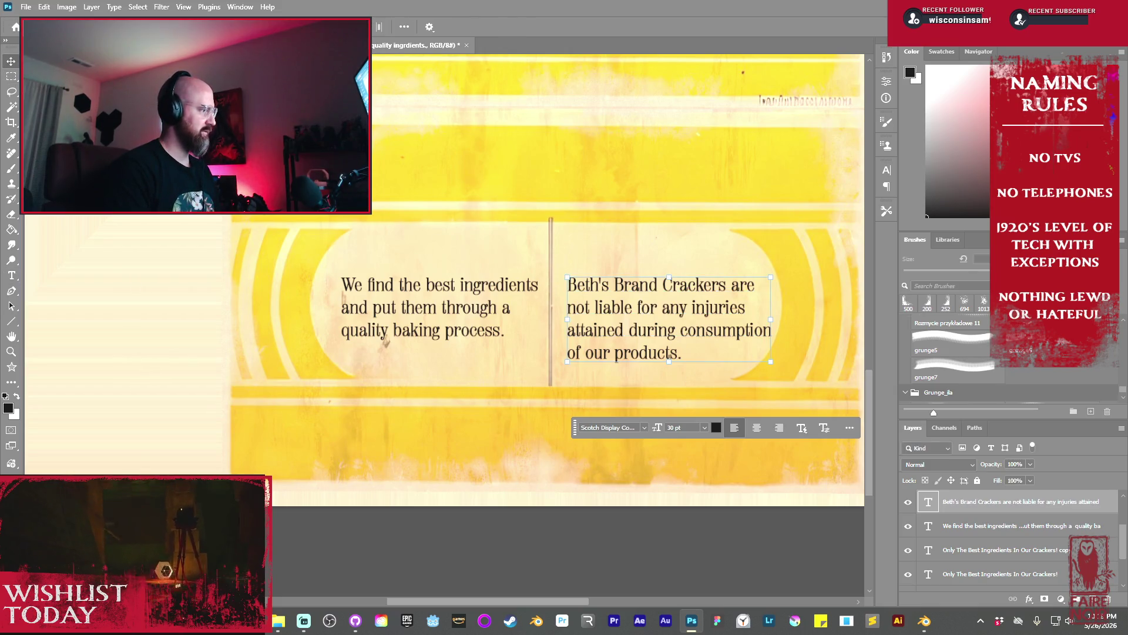
Raise the disclaimer and 'We find the best ingredients' text blocks about 30 px
{"action": "left_click_drag", "start_coordinate": [650, 317], "coordinate": [652, 296]}
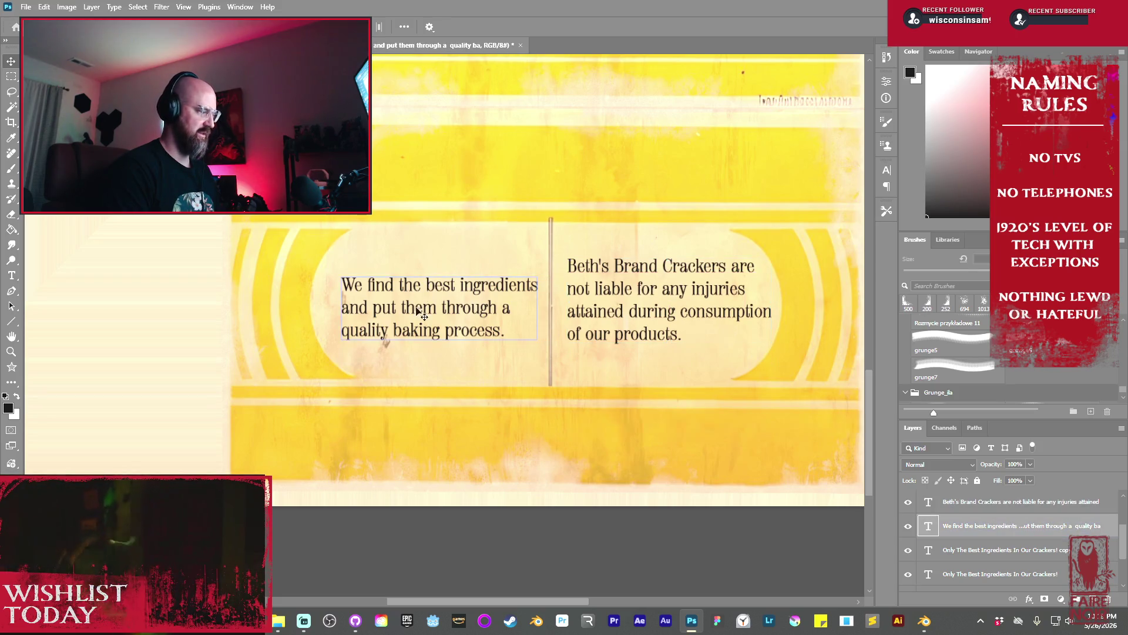
{"action": "left_click_drag", "start_coordinate": [442, 315], "coordinate": [441, 296]}
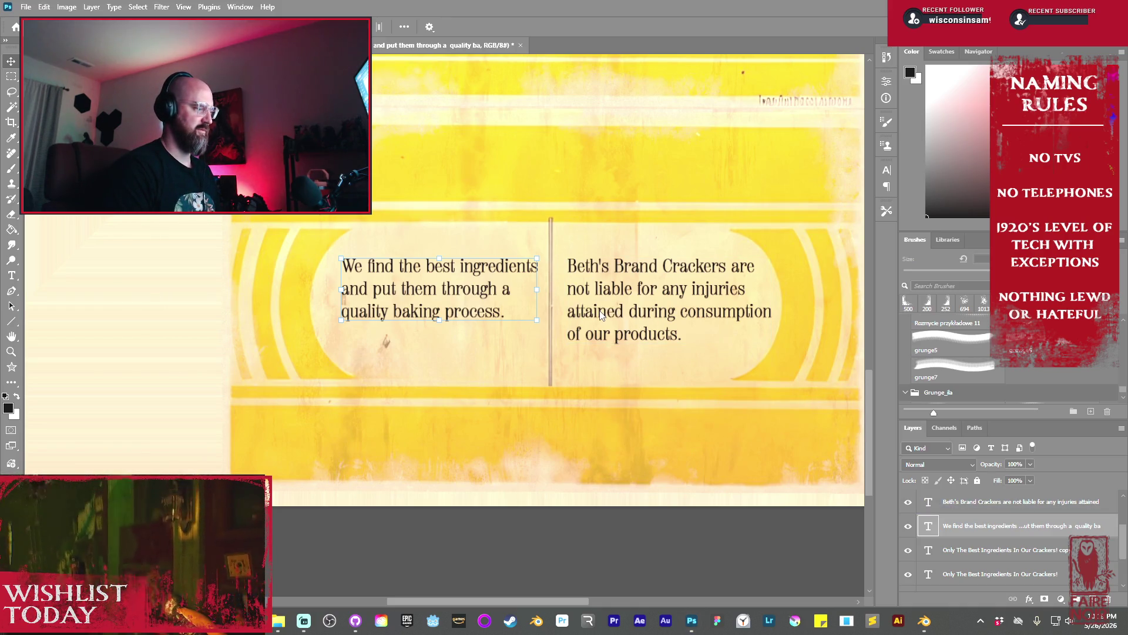
{"action": "left_click", "coordinate": [638, 290]}
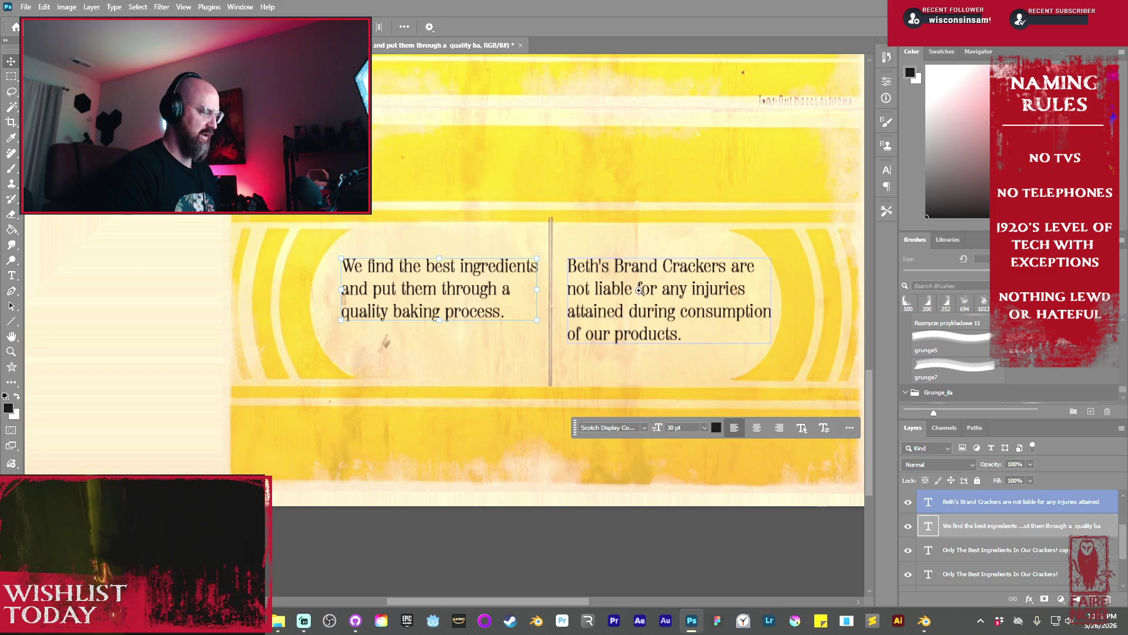
{"action": "key", "text": "ctrl+minus"}
{"action": "key", "text": "ctrl+minus"}
{"action": "key", "text": "ctrl+minus"}
{"action": "left_click", "coordinate": [947, 541]}
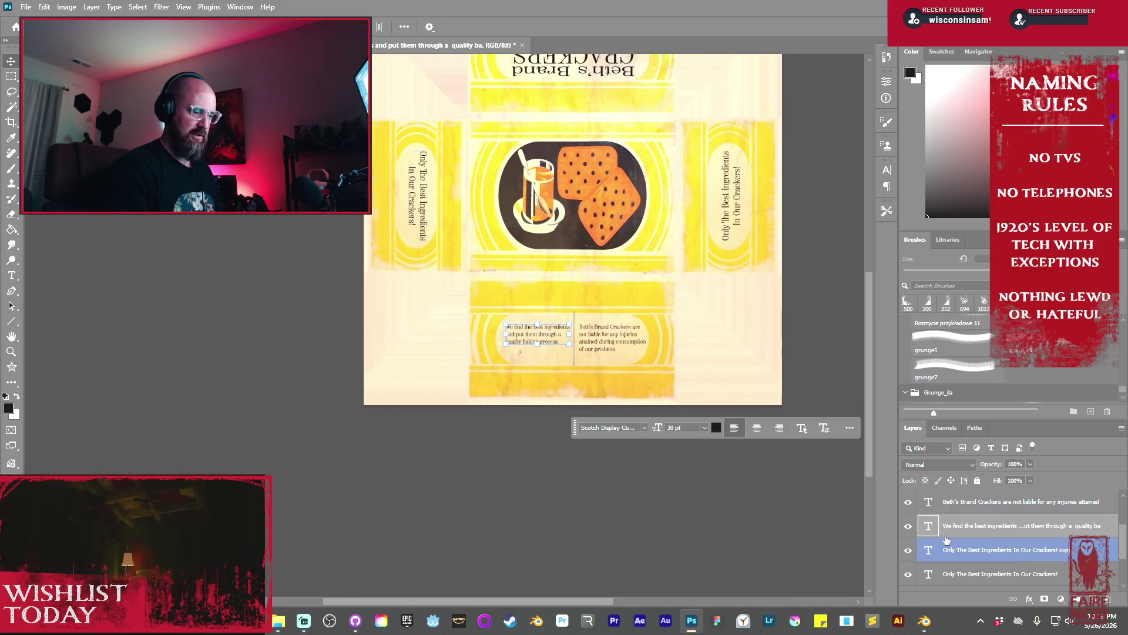
Hide the box artwork, stamp all visible text into Layer 2, and bring the artwork back
{"action": "scroll", "coordinate": [946, 539], "scroll_direction": "down", "scroll_amount": 3}
{"action": "left_click", "coordinate": [929, 556]}
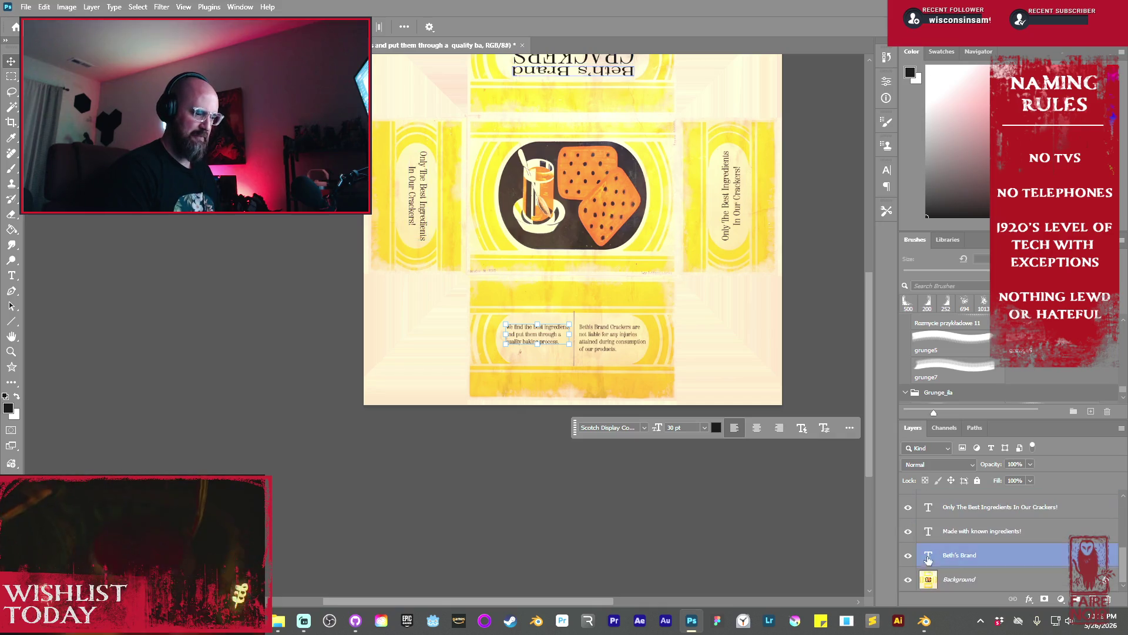
{"action": "left_click", "coordinate": [908, 579]}
{"action": "scroll", "coordinate": [1004, 529], "scroll_direction": "up", "scroll_amount": 5}
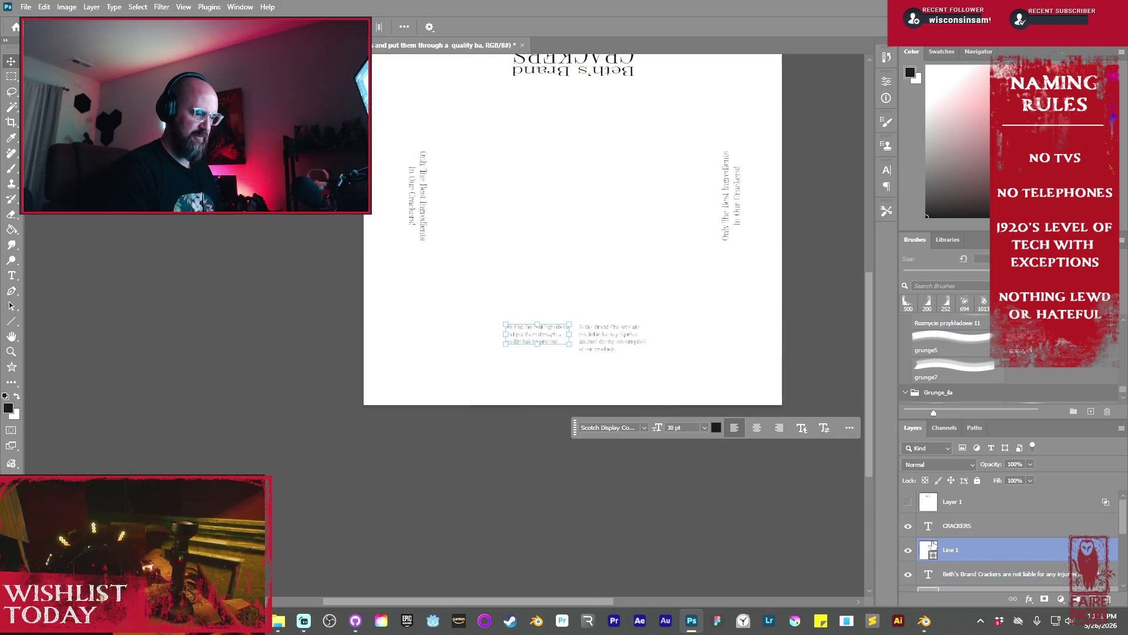
{"action": "left_click", "coordinate": [1004, 525]}
{"action": "key", "text": "ctrl+shift+alt+e"}
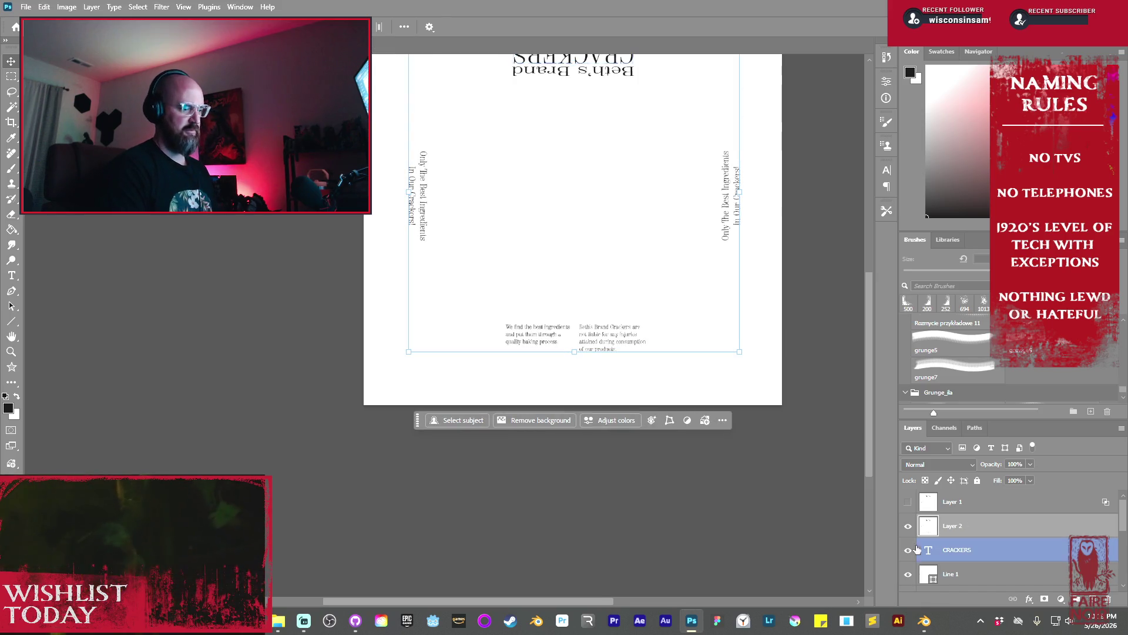
{"action": "scroll", "coordinate": [917, 546], "scroll_direction": "down", "scroll_amount": 3}
{"action": "left_click", "coordinate": [912, 502]}
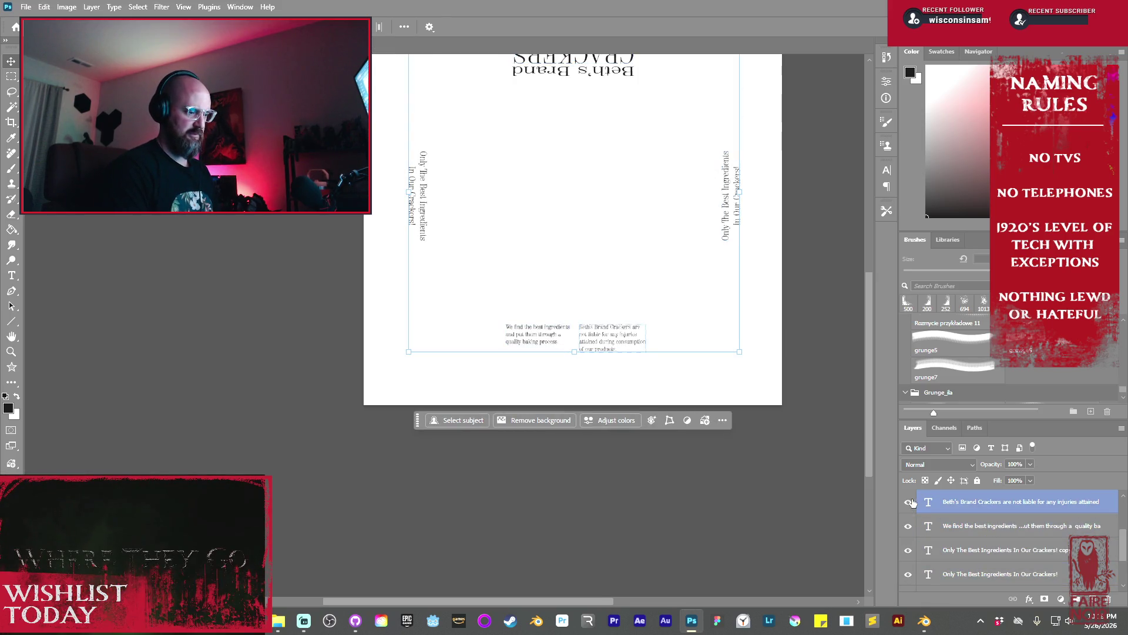
{"action": "scroll", "coordinate": [904, 564], "scroll_direction": "down", "scroll_amount": 2}
{"action": "left_click", "coordinate": [911, 571]}
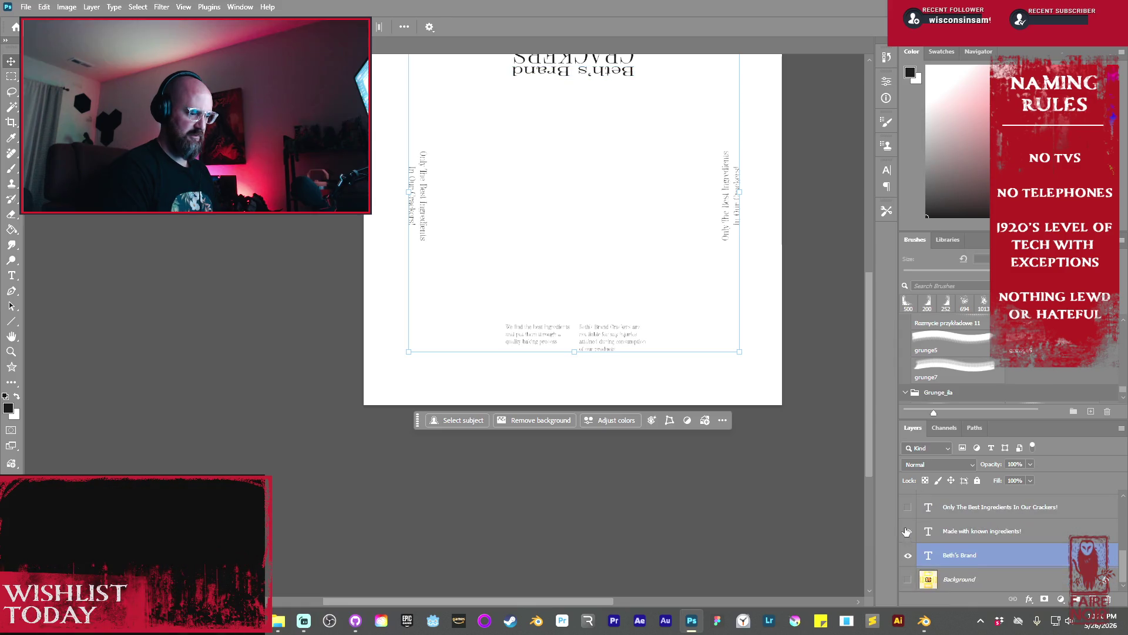
{"action": "key", "text": "ctrl+z"}
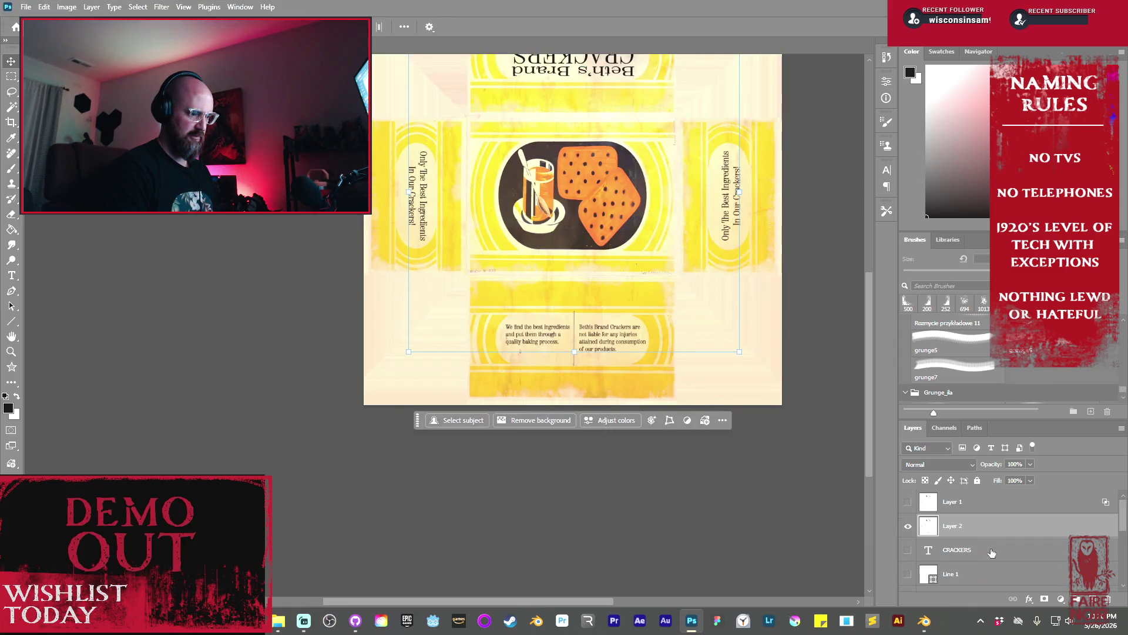
Set Layer 2's blend mode to Multiply and open its blending options
{"action": "left_click", "coordinate": [968, 464]}
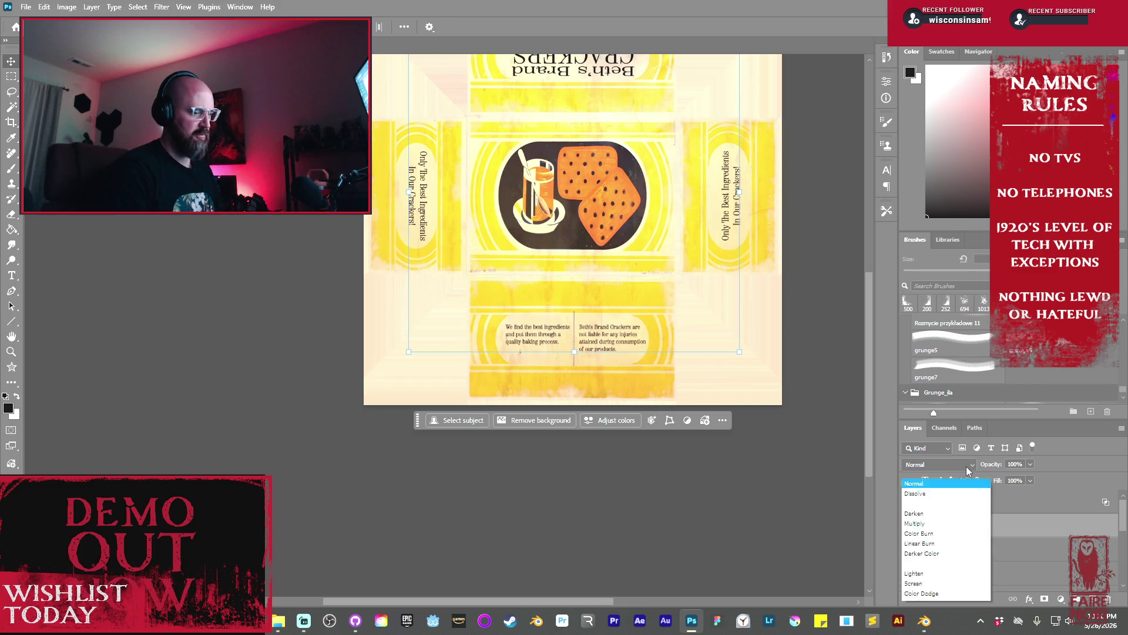
{"action": "left_click", "coordinate": [912, 335]}
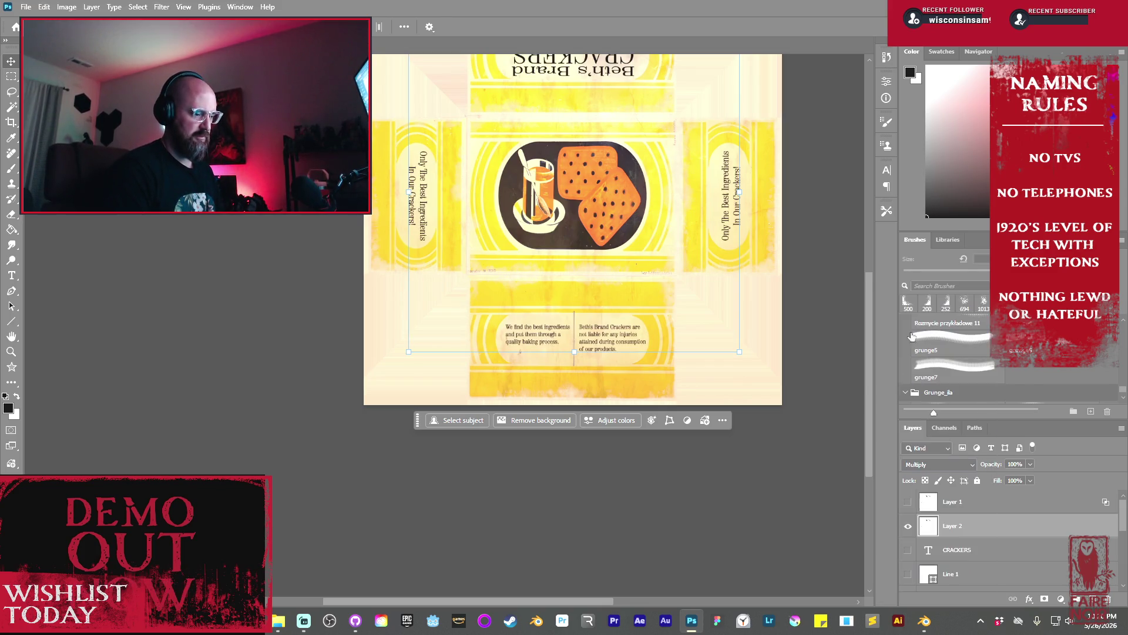
{"action": "double_click", "coordinate": [986, 528]}
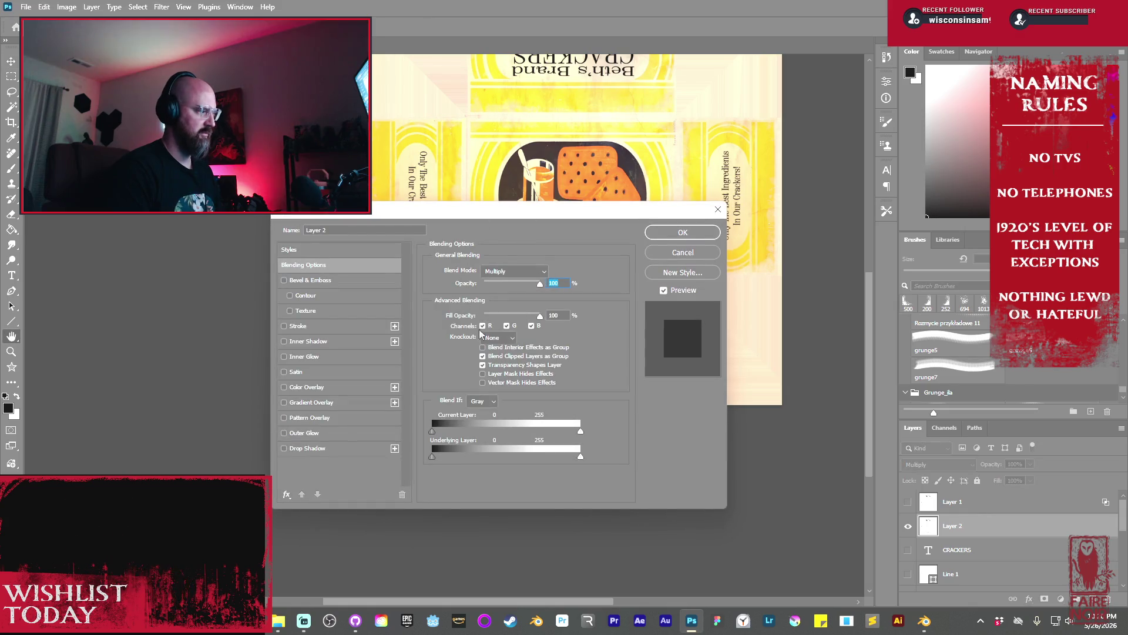
Split the Underlying Layer Blend If slider to 155/194, apply it, and deselect Layer 2
{"action": "mouse_move", "coordinate": [433, 456]}
{"action": "left_mouse_down"}
{"action": "mouse_move", "coordinate": [529, 469]}
{"action": "mouse_move", "coordinate": [537, 457]}
{"action": "left_mouse_up"}
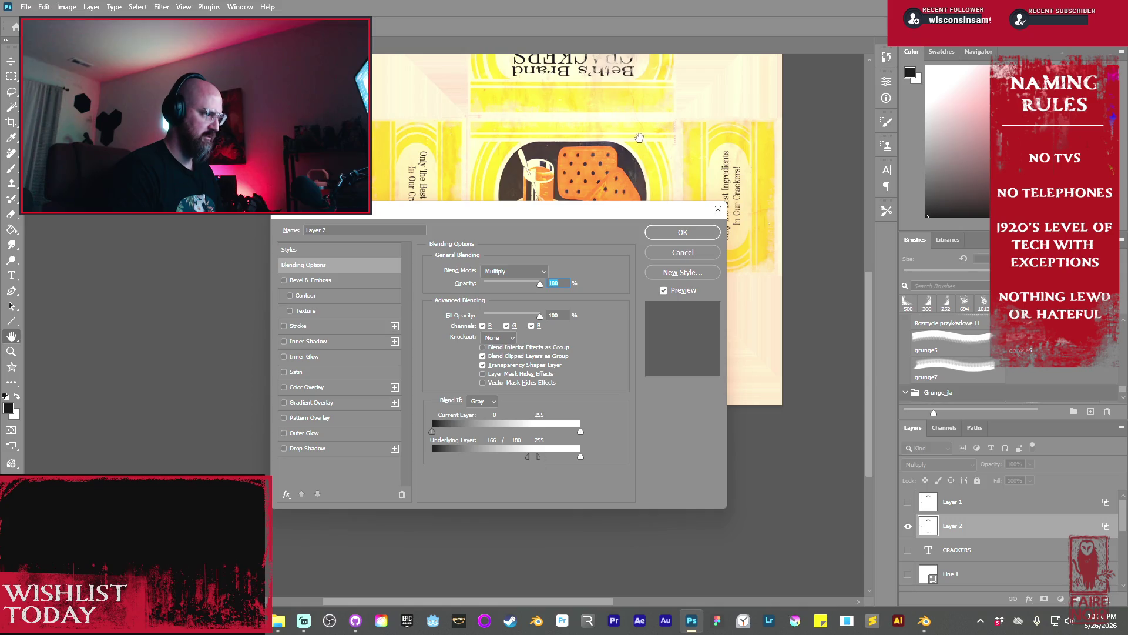
{"action": "mouse_move", "coordinate": [641, 147]}
{"action": "left_mouse_down"}
{"action": "mouse_move", "coordinate": [634, 164]}
{"action": "mouse_move", "coordinate": [640, 75]}
{"action": "mouse_move", "coordinate": [609, 158]}
{"action": "left_mouse_up"}
{"action": "left_click_drag", "start_coordinate": [528, 457], "coordinate": [545, 459]}
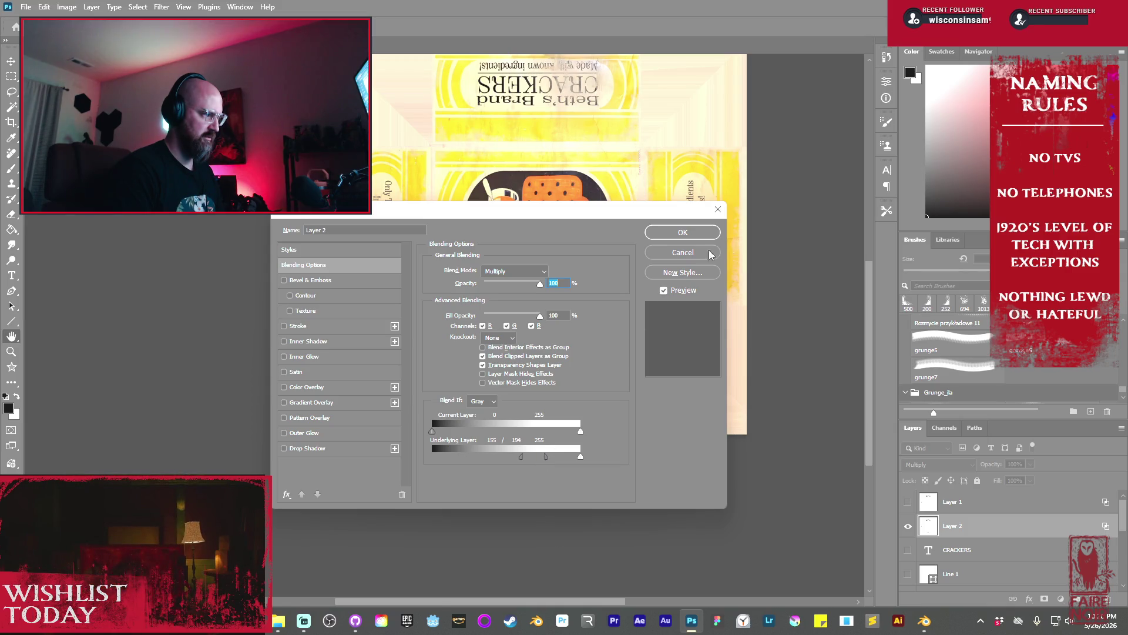
{"action": "left_click", "coordinate": [682, 232]}
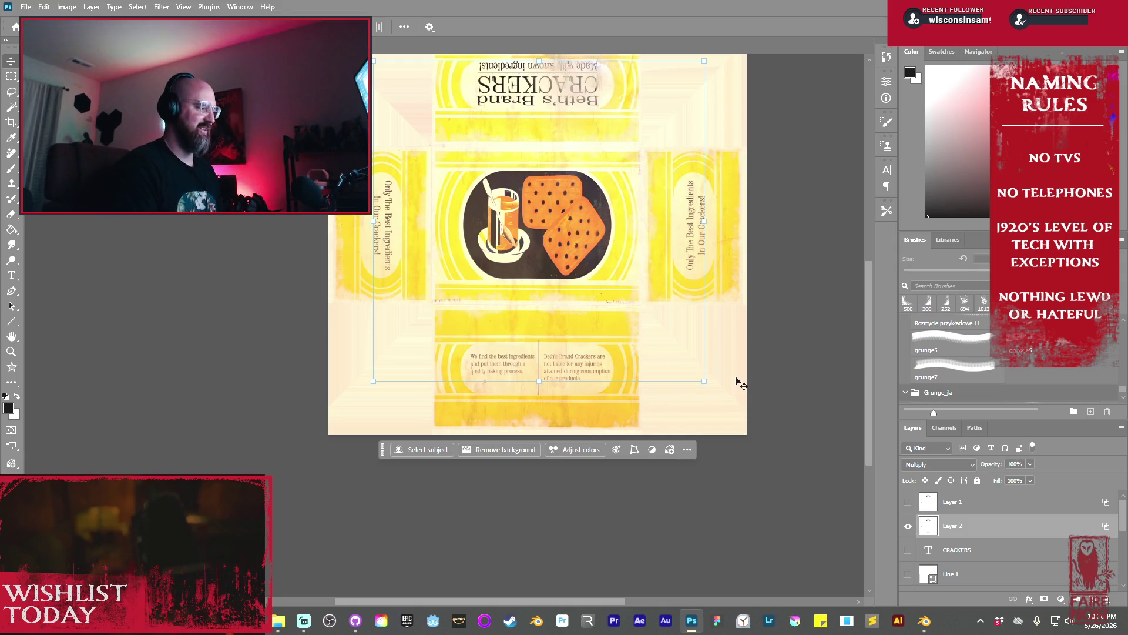
{"action": "key", "text": "Escape"}
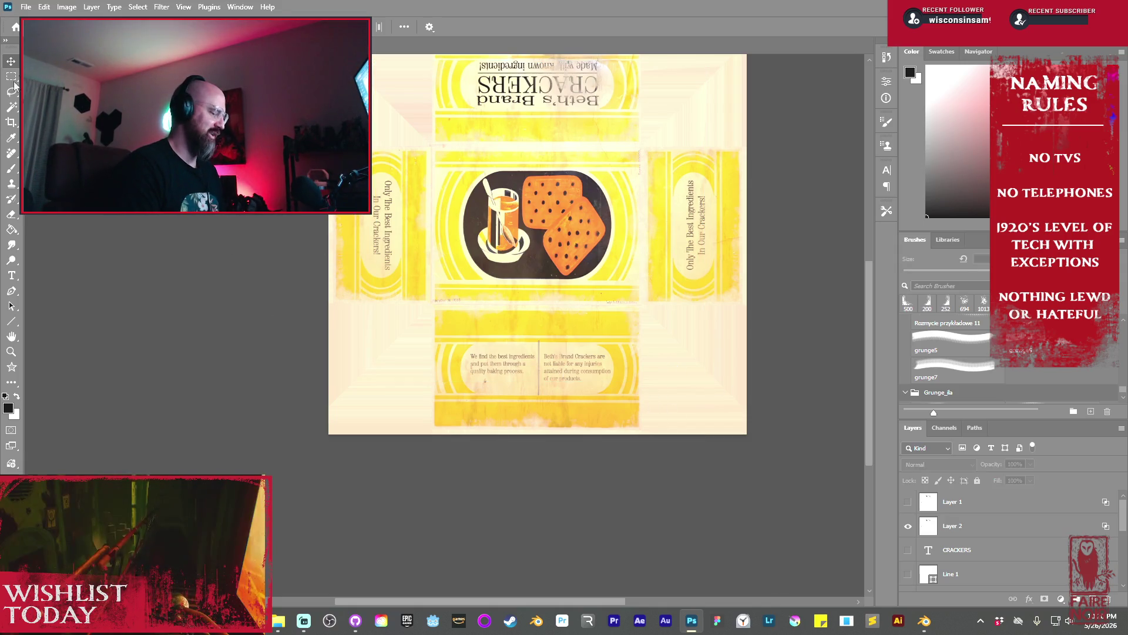
Export the finished texture as a 2048×2048 PNG, confirming the notice and save location
{"action": "left_click", "coordinate": [26, 7]}
{"action": "mouse_move", "coordinate": [59, 217]}
{"action": "left_click", "coordinate": [222, 228]}
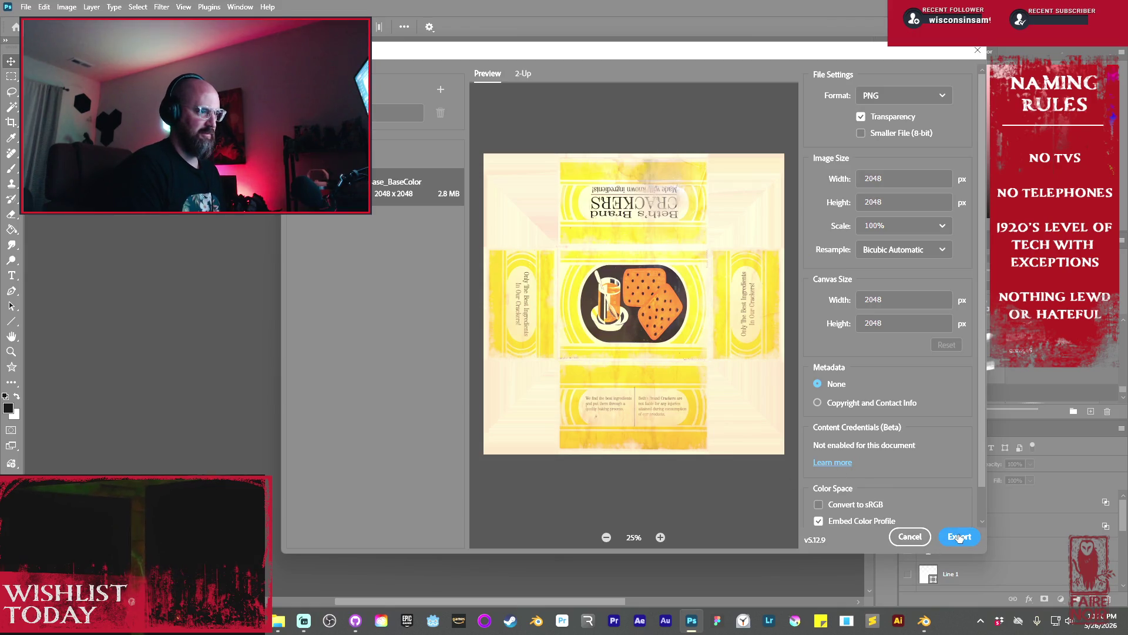
{"action": "left_click", "coordinate": [959, 537]}
{"action": "left_click", "coordinate": [552, 229]}
{"action": "key", "text": "Return"}
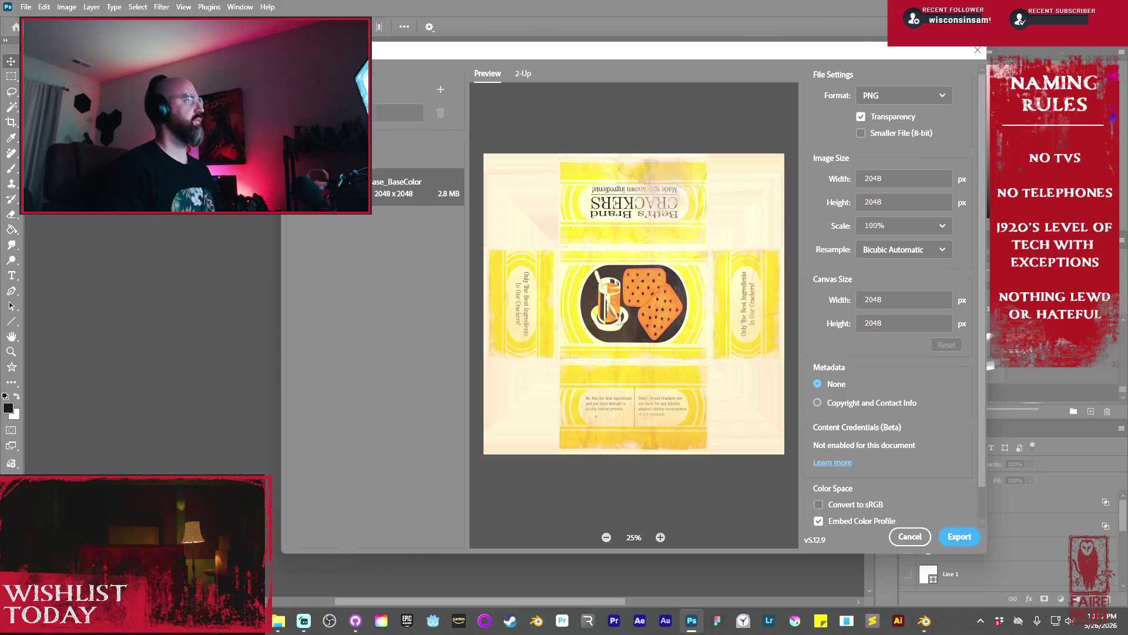
{"action": "left_click", "coordinate": [959, 536]}
{"action": "left_click", "coordinate": [924, 629]}
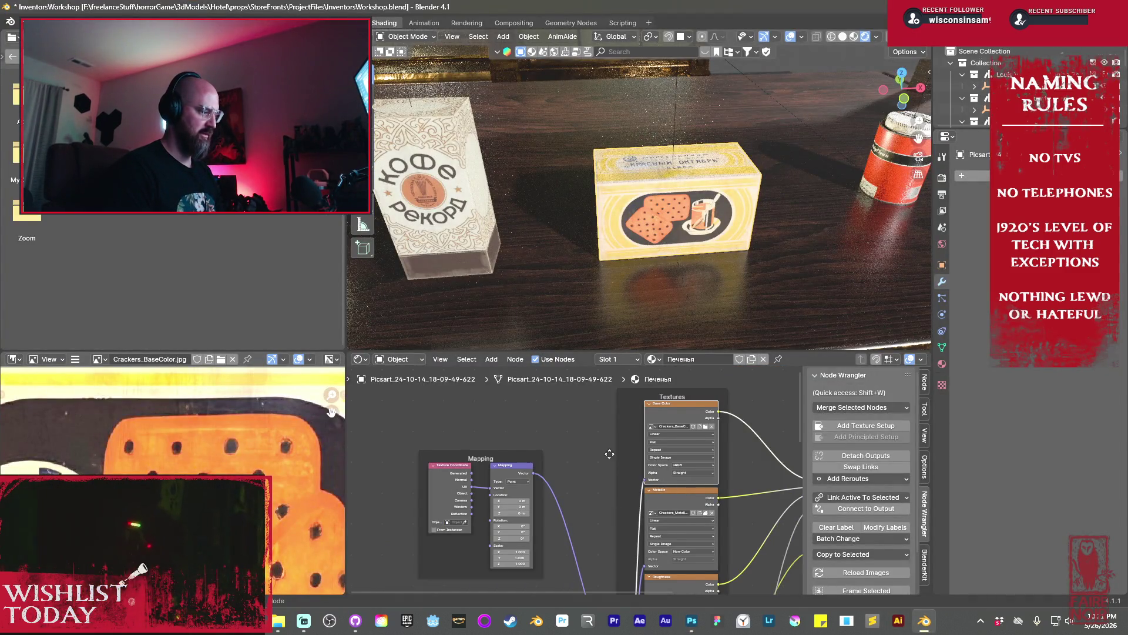
Select the Metallic image texture node, then the Roughness image texture node, in the Shader Editor
{"action": "middle_click_drag", "start_coordinate": [647, 447], "coordinate": [614, 442]}
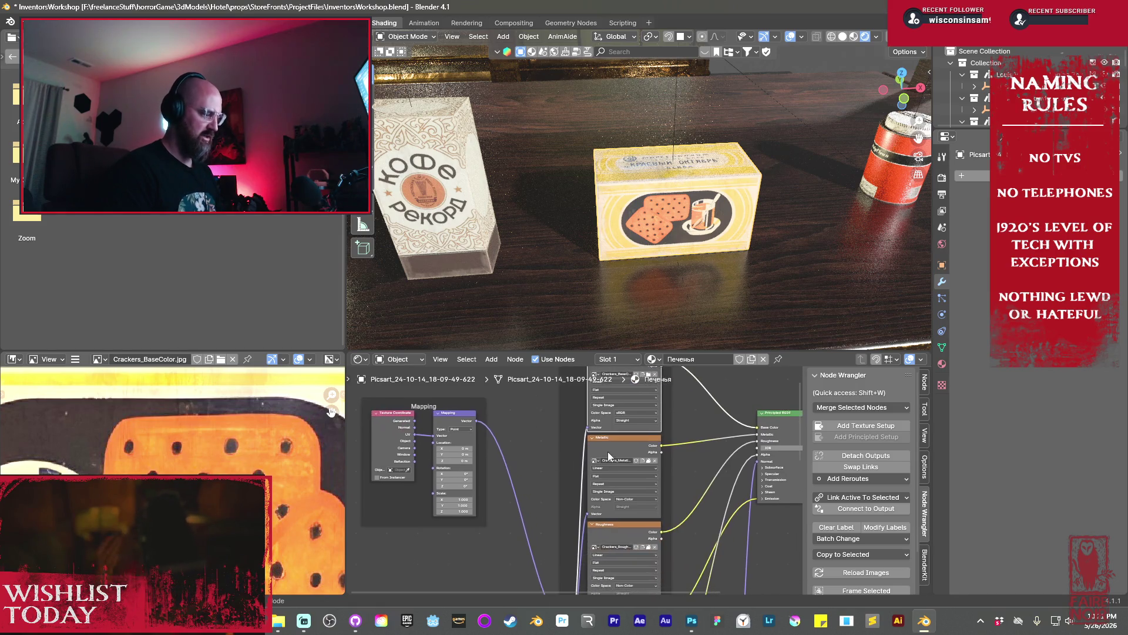
{"action": "left_click", "coordinate": [608, 451]}
{"action": "key", "text": "KP_Decimal"}
{"action": "middle_click_drag", "start_coordinate": [639, 502], "coordinate": [516, 476]}
{"action": "scroll", "coordinate": [529, 467], "scroll_direction": "up", "scroll_amount": 2}
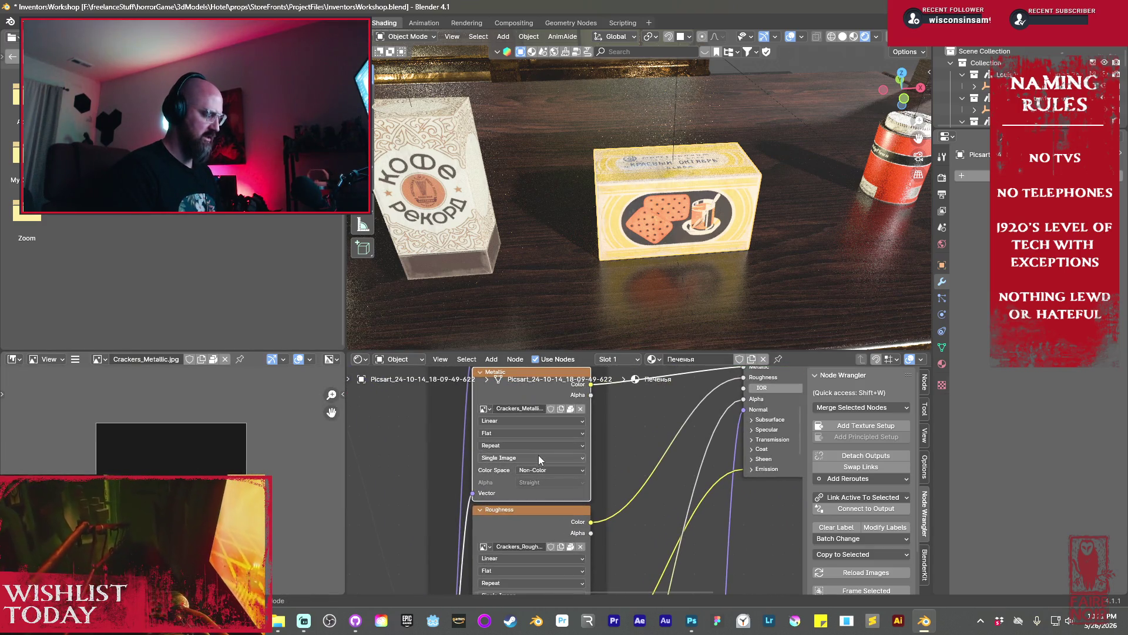
{"action": "scroll", "coordinate": [539, 453], "scroll_direction": "down", "scroll_amount": 3, "text": "shift"}
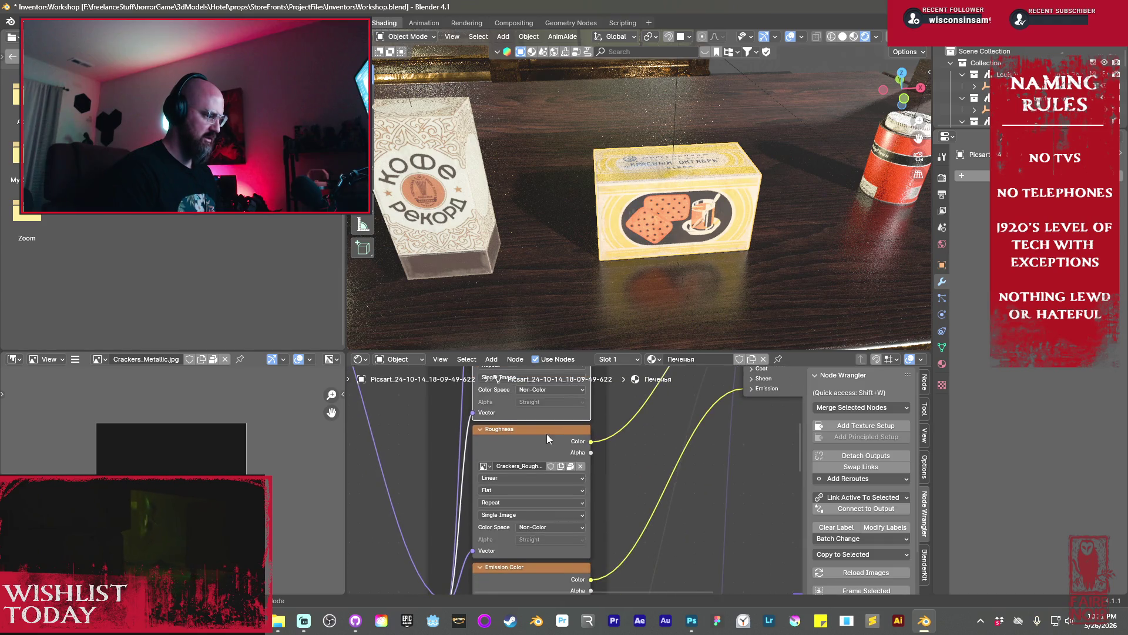
{"action": "left_click", "coordinate": [547, 434]}
Start saving the Crackers_Roughness image under a new name via Image > Save As
{"action": "left_click", "coordinate": [78, 360]}
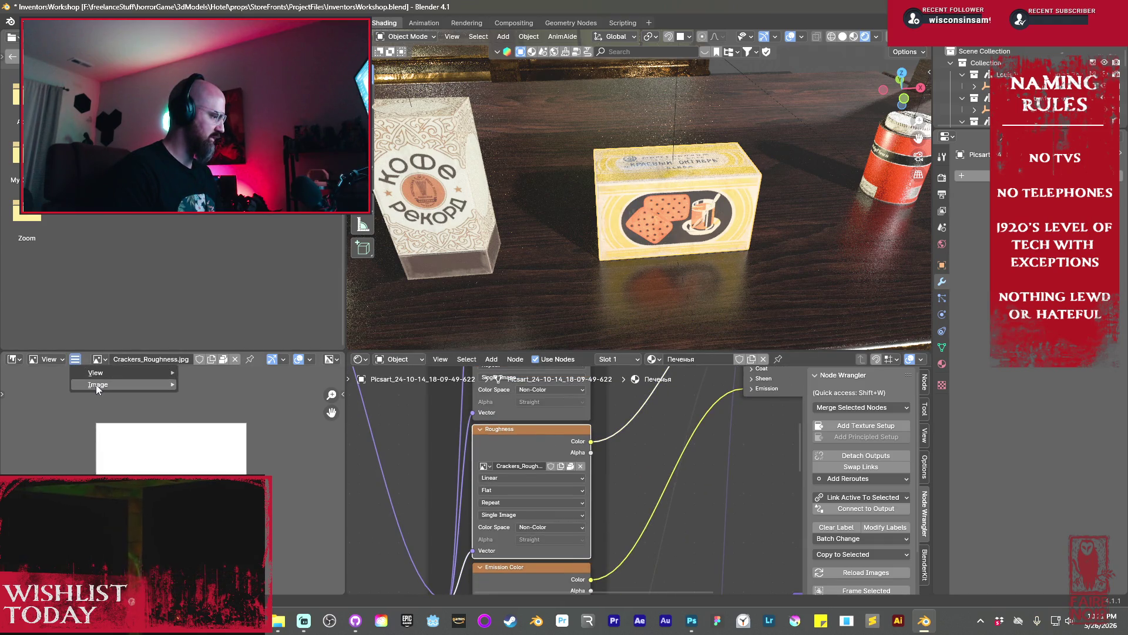
{"action": "mouse_move", "coordinate": [97, 384]}
{"action": "left_click", "coordinate": [215, 278]}
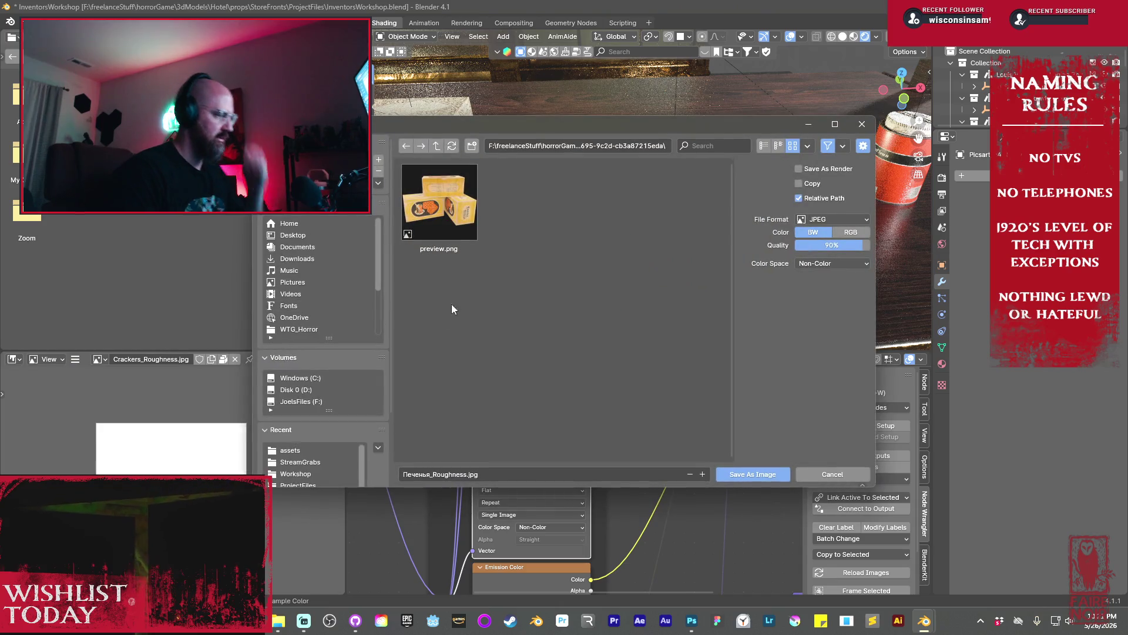
Cancel the Save As for Печенья_Roughness.jpg to return to the shading workspace
{"action": "key", "text": "Return"}
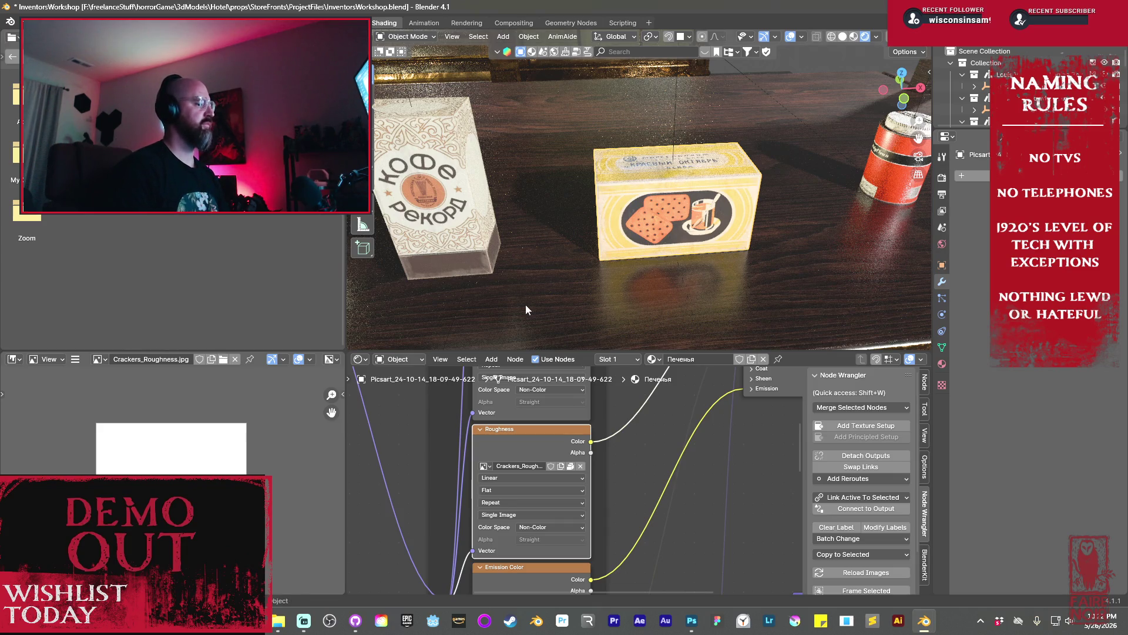
Inspect which images the Emission, Alpha, Displacement and Normal texture nodes use
{"action": "scroll", "coordinate": [647, 414], "scroll_direction": "down", "scroll_amount": 8, "text": "shift"}
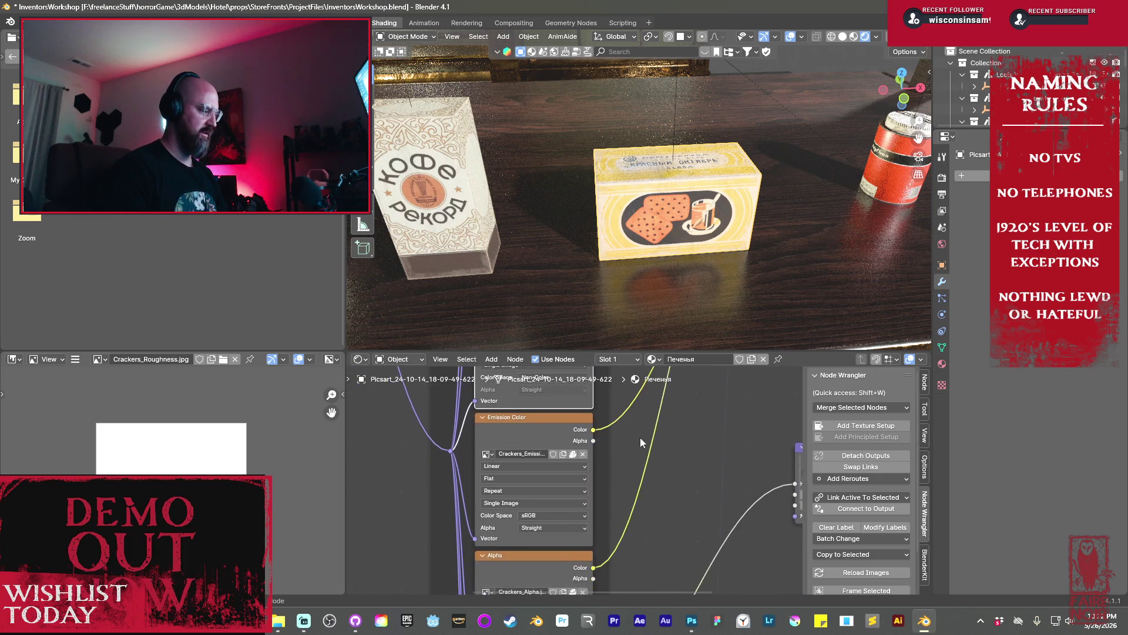
{"action": "left_click", "coordinate": [531, 400]}
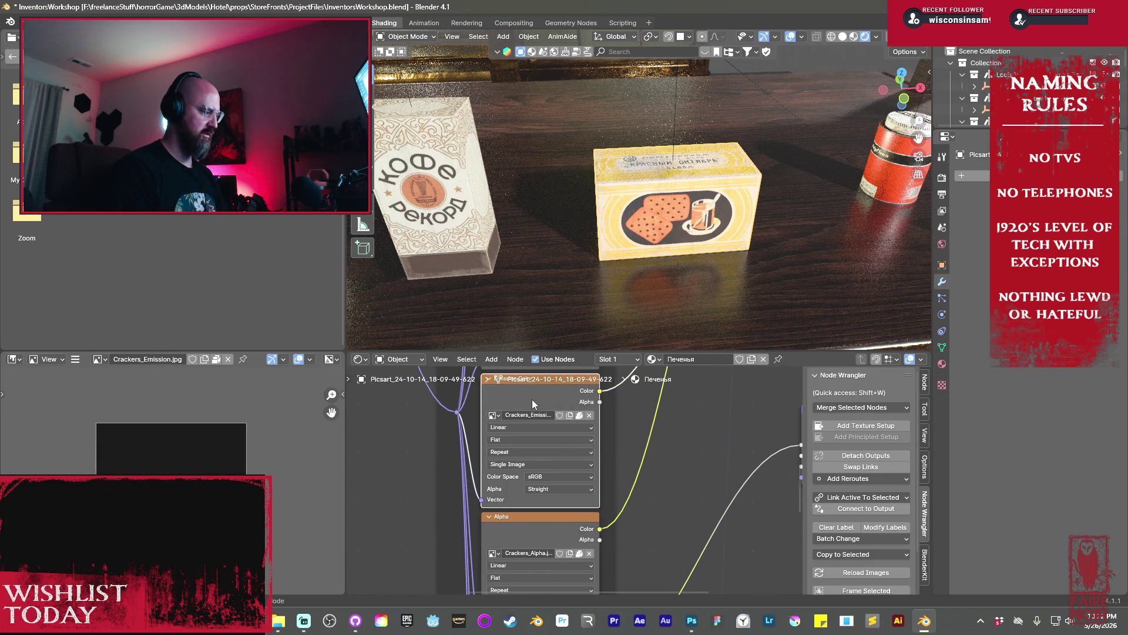
{"action": "scroll", "coordinate": [630, 501], "scroll_direction": "down", "scroll_amount": 3, "text": "shift"}
{"action": "left_click", "coordinate": [557, 451]}
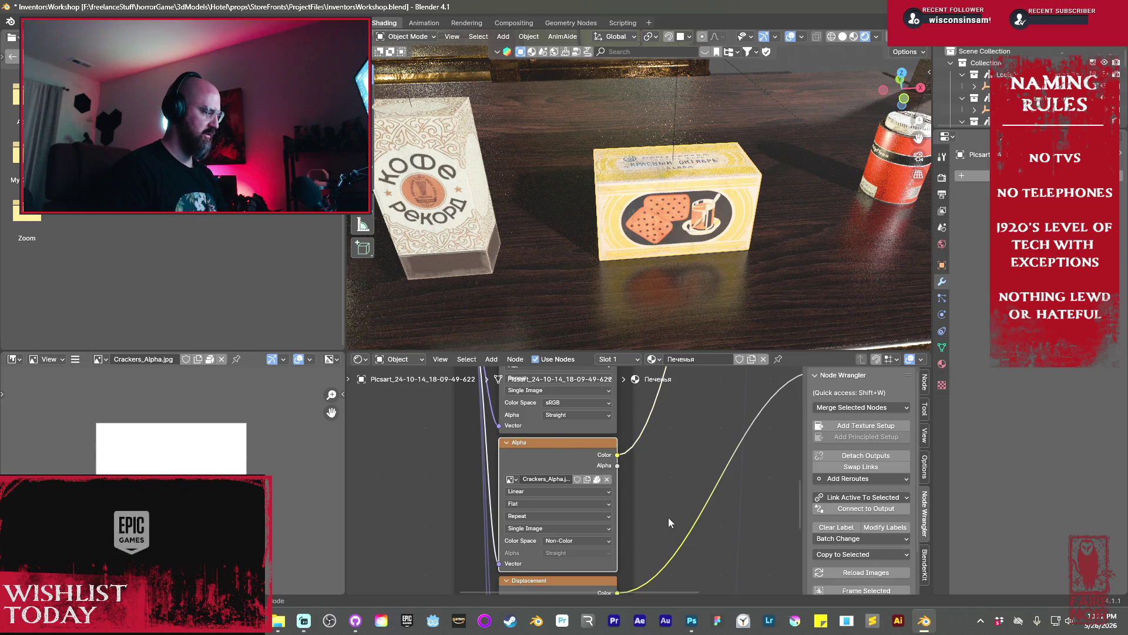
{"action": "scroll", "coordinate": [667, 515], "scroll_direction": "down", "scroll_amount": 3, "text": "shift"}
{"action": "left_click", "coordinate": [570, 507]}
{"action": "scroll", "coordinate": [641, 467], "scroll_direction": "down", "scroll_amount": 3, "text": "shift"}
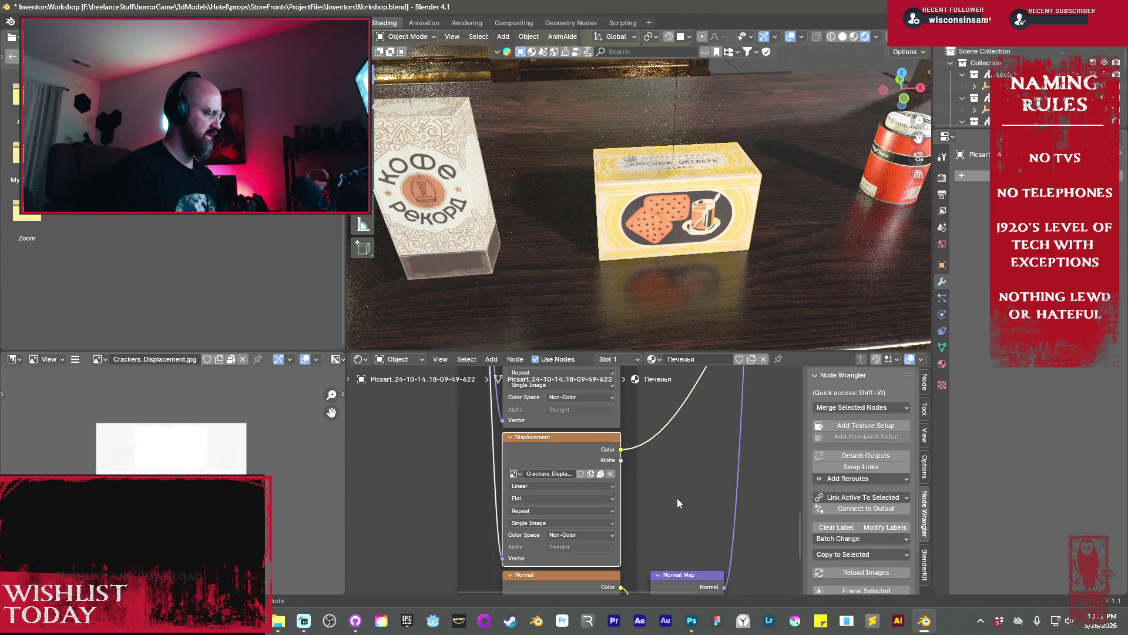
{"action": "scroll", "coordinate": [669, 456], "scroll_direction": "down", "scroll_amount": 3, "text": "shift"}
{"action": "left_click", "coordinate": [570, 492]}
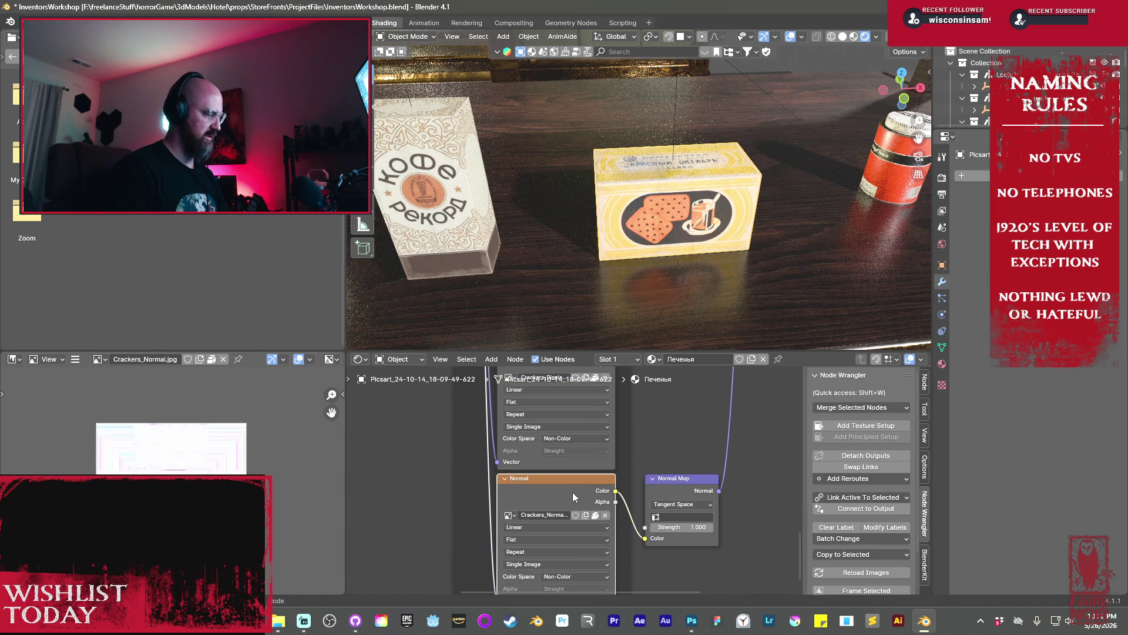
Open Save As for the normal map, then cancel it
{"action": "left_click", "coordinate": [75, 359]}
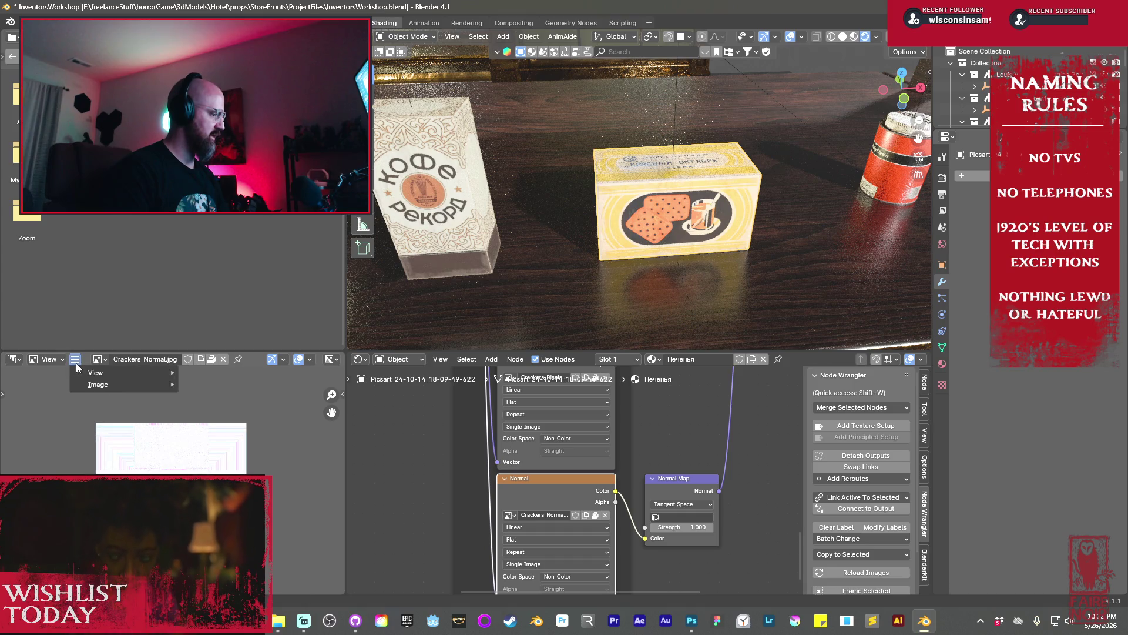
{"action": "mouse_move", "coordinate": [86, 383]}
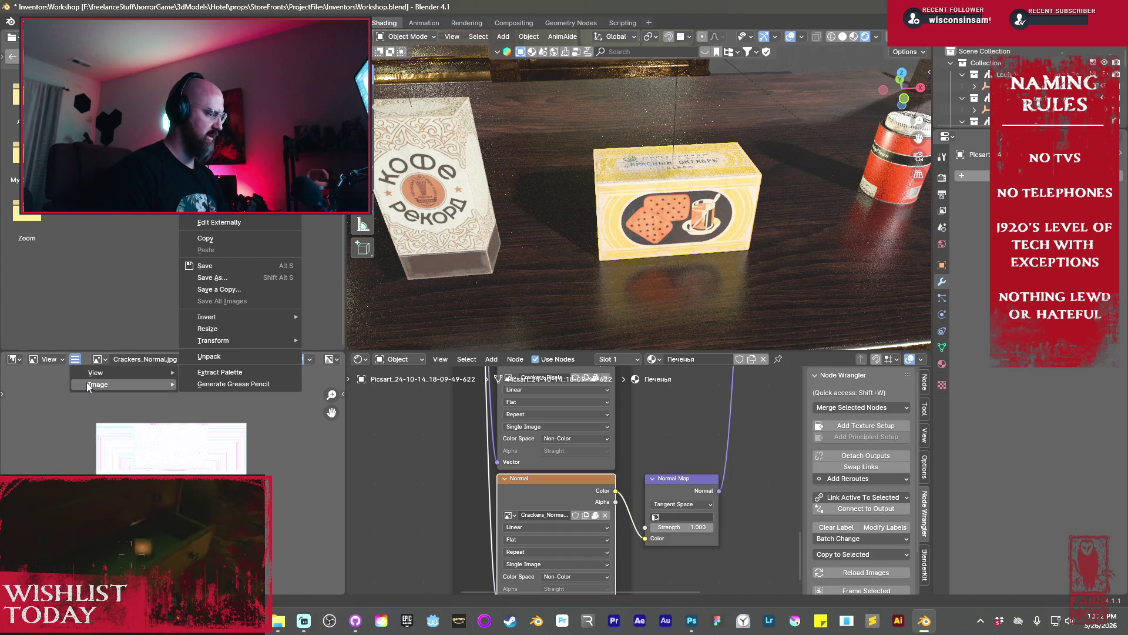
{"action": "left_click", "coordinate": [204, 277]}
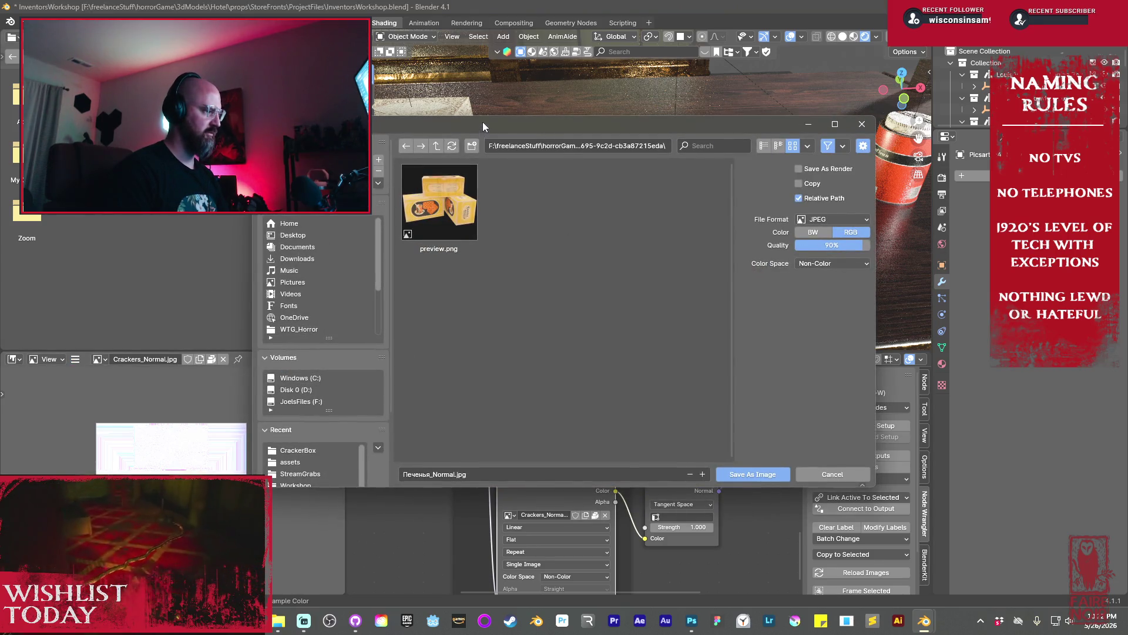
{"action": "key", "text": "Escape"}
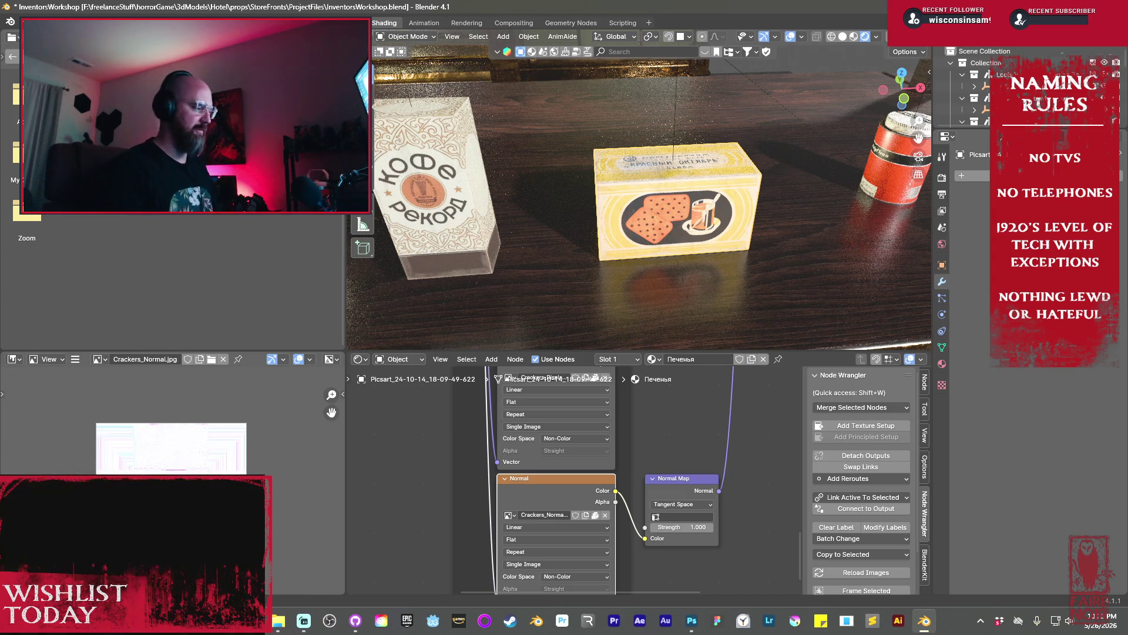
Delete the Metallic texture node and the displacement node, moving the Roughness node up
{"action": "scroll", "coordinate": [651, 450], "scroll_direction": "down", "scroll_amount": 5}
{"action": "scroll", "coordinate": [614, 458], "scroll_direction": "up", "scroll_amount": 5}
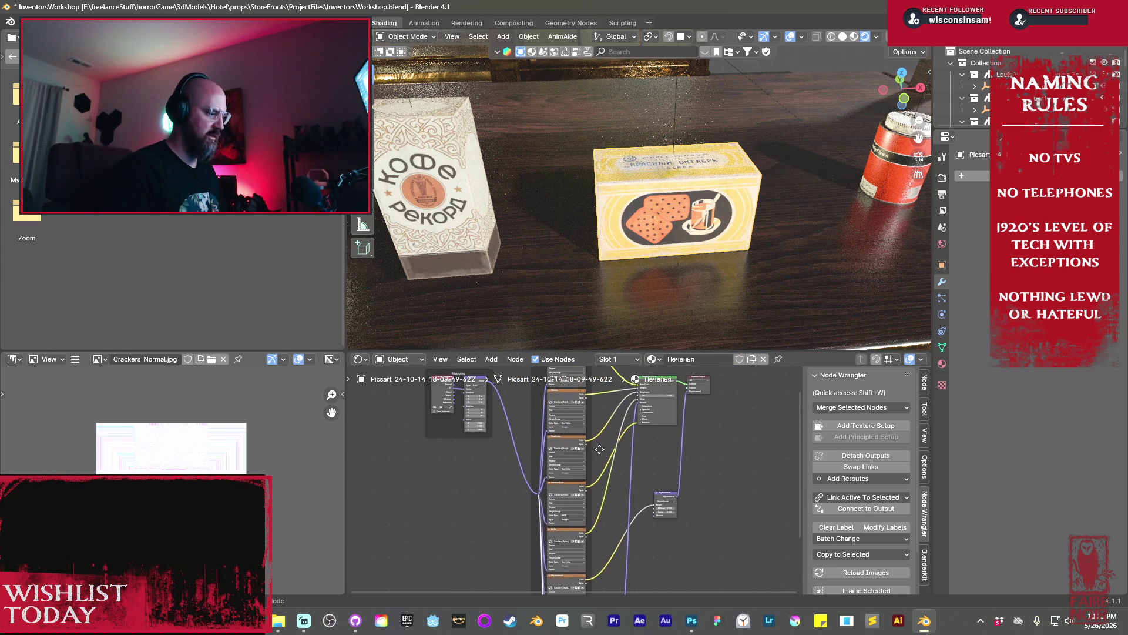
{"action": "scroll", "coordinate": [600, 452], "scroll_direction": "up", "scroll_amount": 4}
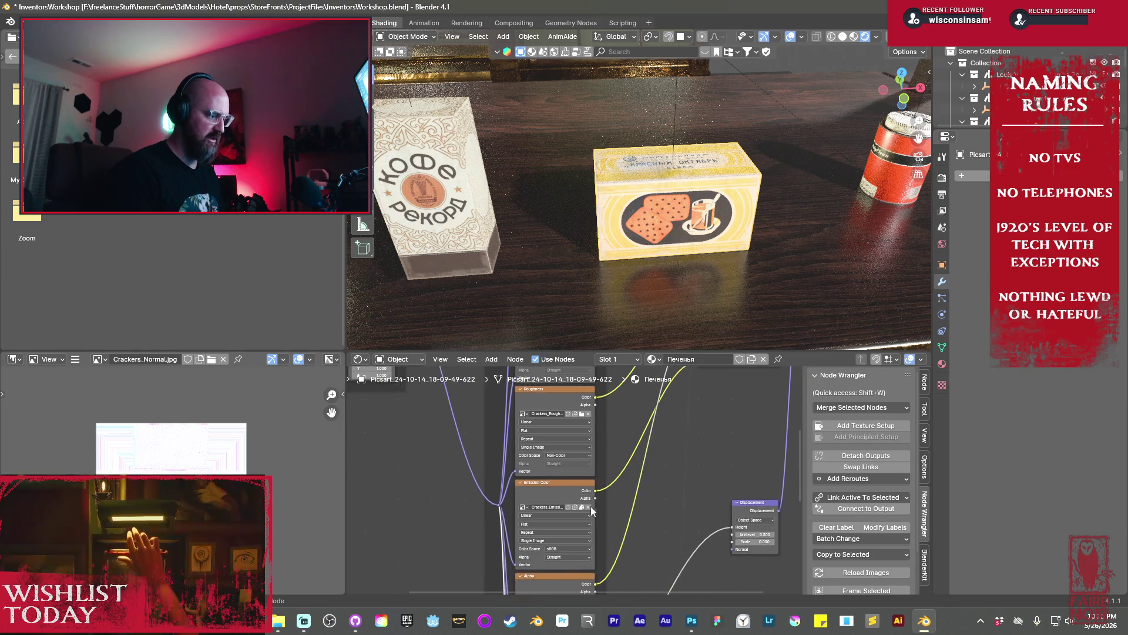
{"action": "left_click", "coordinate": [556, 487]}
{"action": "middle_click_drag", "start_coordinate": [594, 479], "coordinate": [620, 558]}
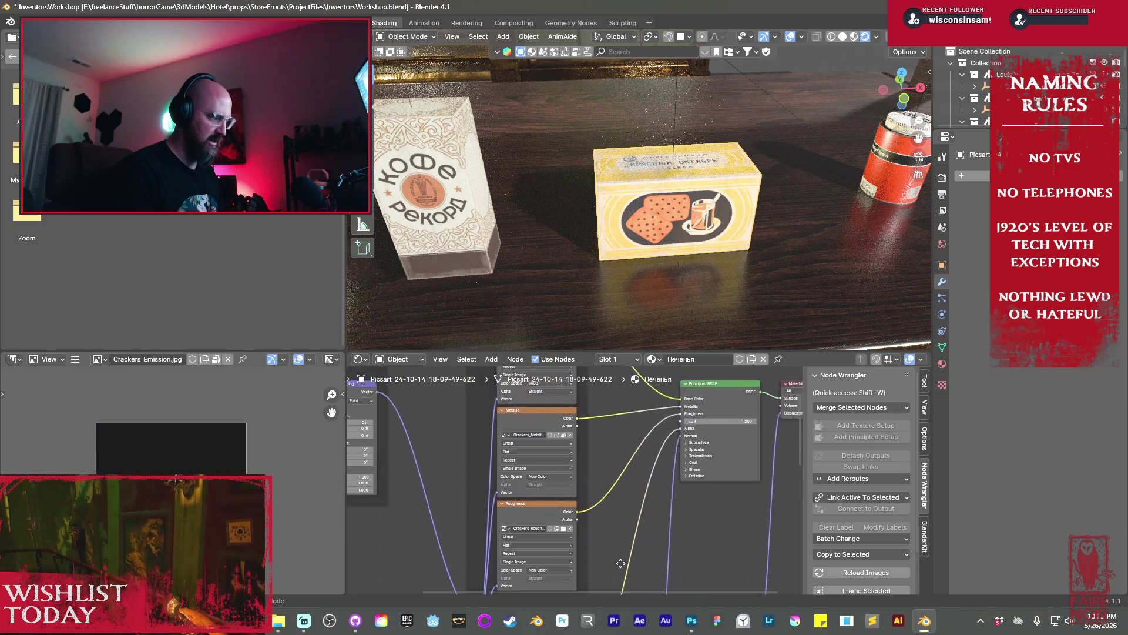
{"action": "left_click", "coordinate": [524, 421]}
{"action": "key", "text": "x"}
{"action": "scroll", "coordinate": [583, 511], "scroll_direction": "down", "scroll_amount": 2}
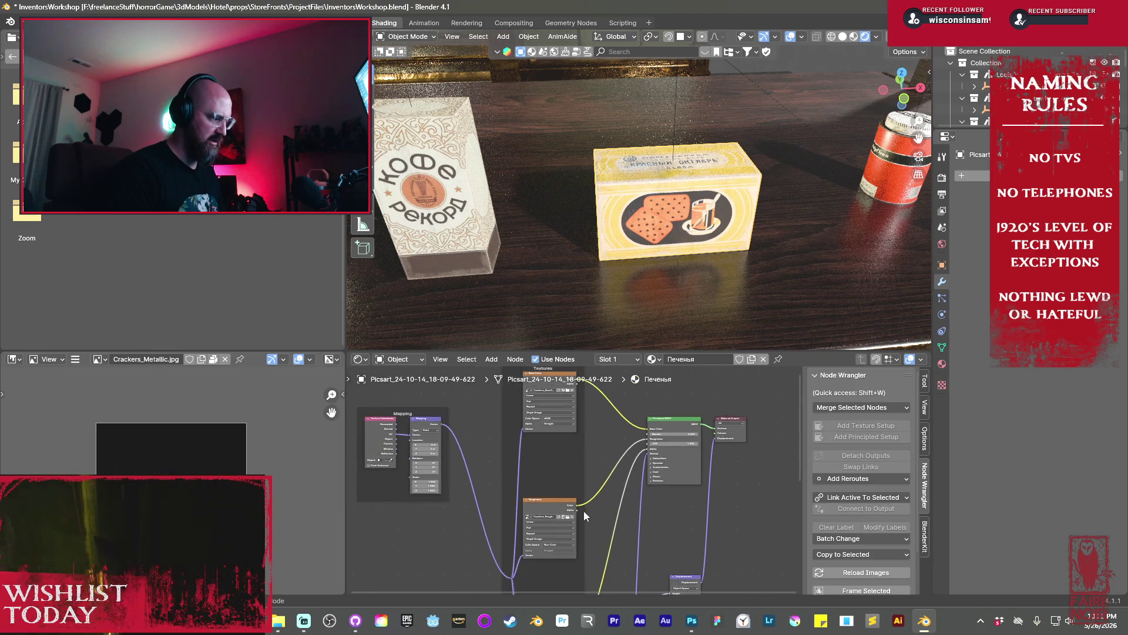
{"action": "left_click_drag", "start_coordinate": [551, 499], "coordinate": [553, 435]}
{"action": "middle_click_drag", "start_coordinate": [584, 594], "coordinate": [563, 431]}
{"action": "middle_click_drag", "start_coordinate": [674, 471], "coordinate": [666, 512]}
{"action": "left_click", "coordinate": [664, 493]}
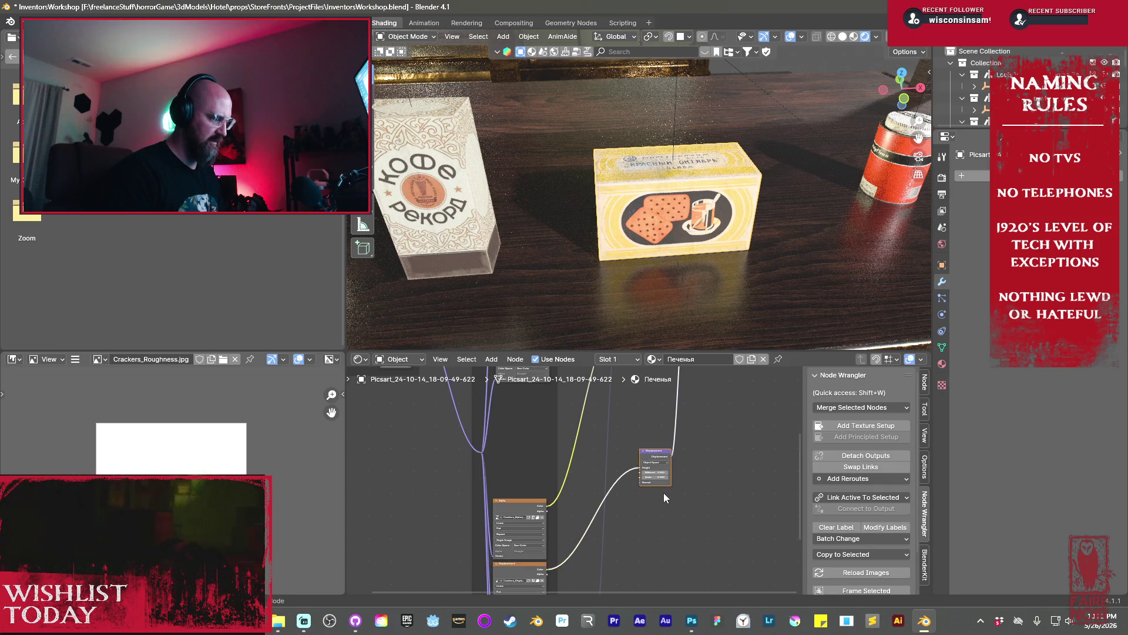
{"action": "key", "text": "x"}
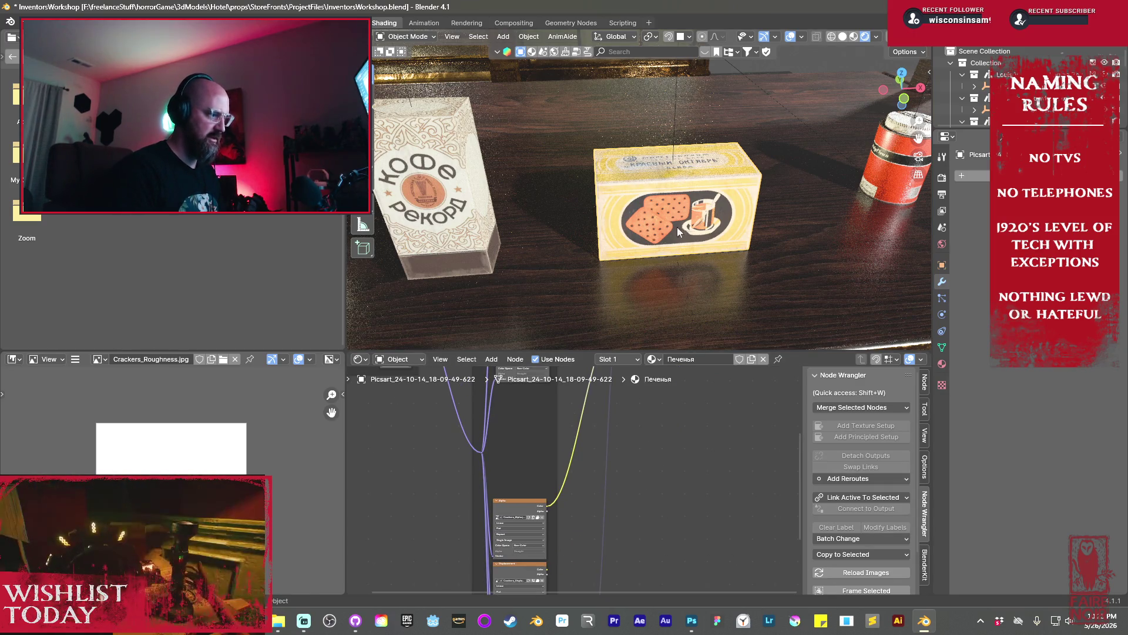
Delete the Alpha and Displacement image texture nodes
{"action": "middle_click_drag", "start_coordinate": [574, 498], "coordinate": [597, 447]}
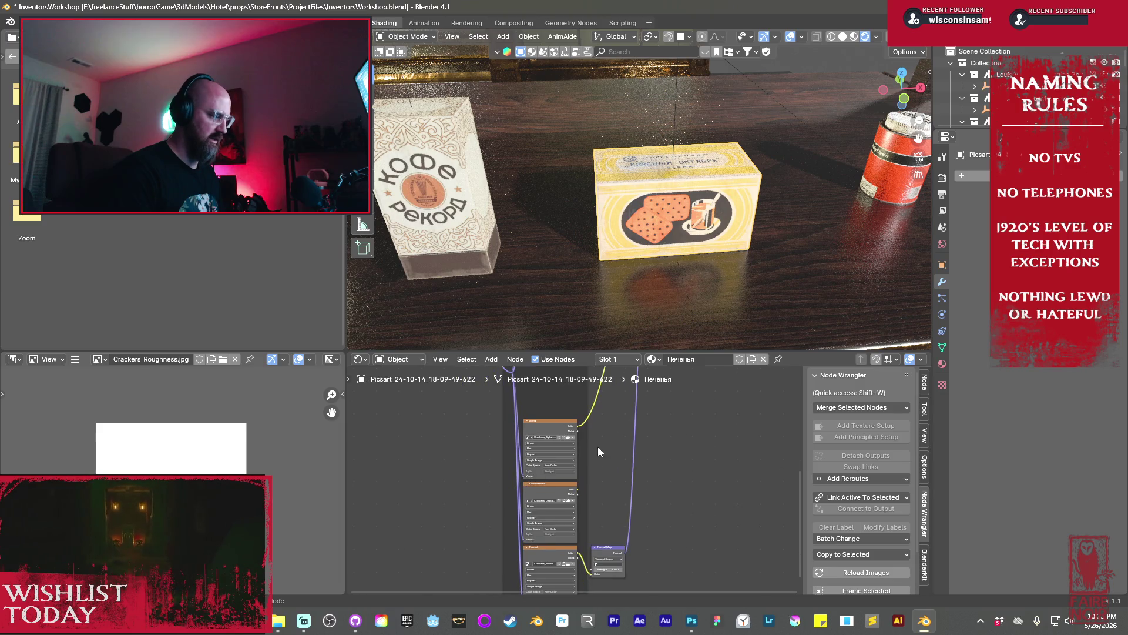
{"action": "left_click", "coordinate": [549, 429]}
{"action": "key", "text": "x"}
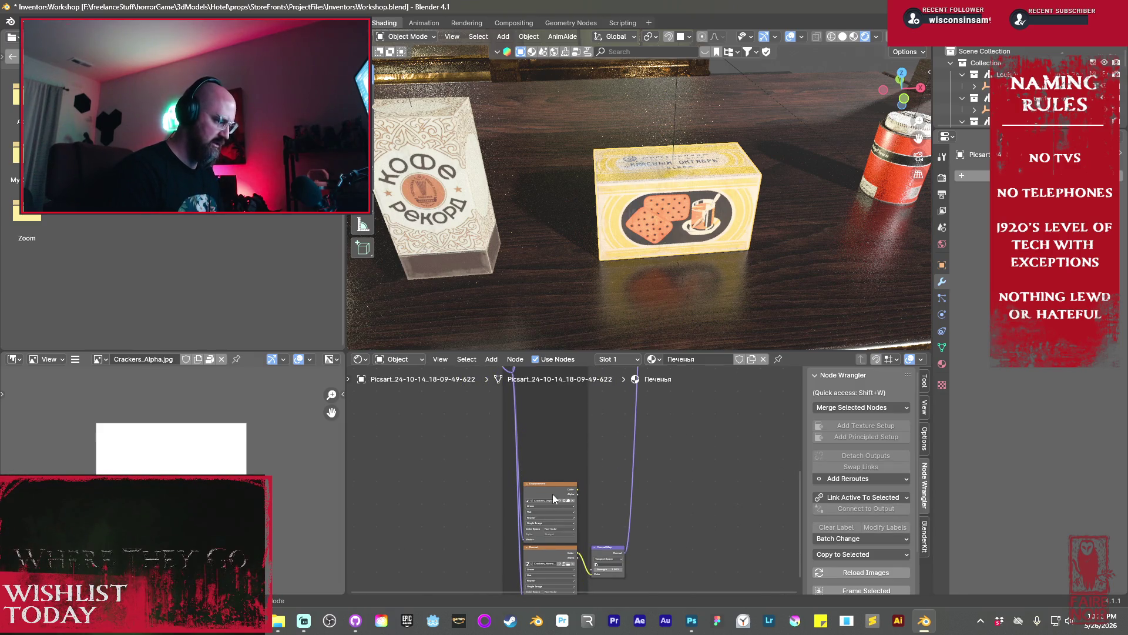
{"action": "left_click", "coordinate": [551, 492]}
{"action": "key", "text": "x"}
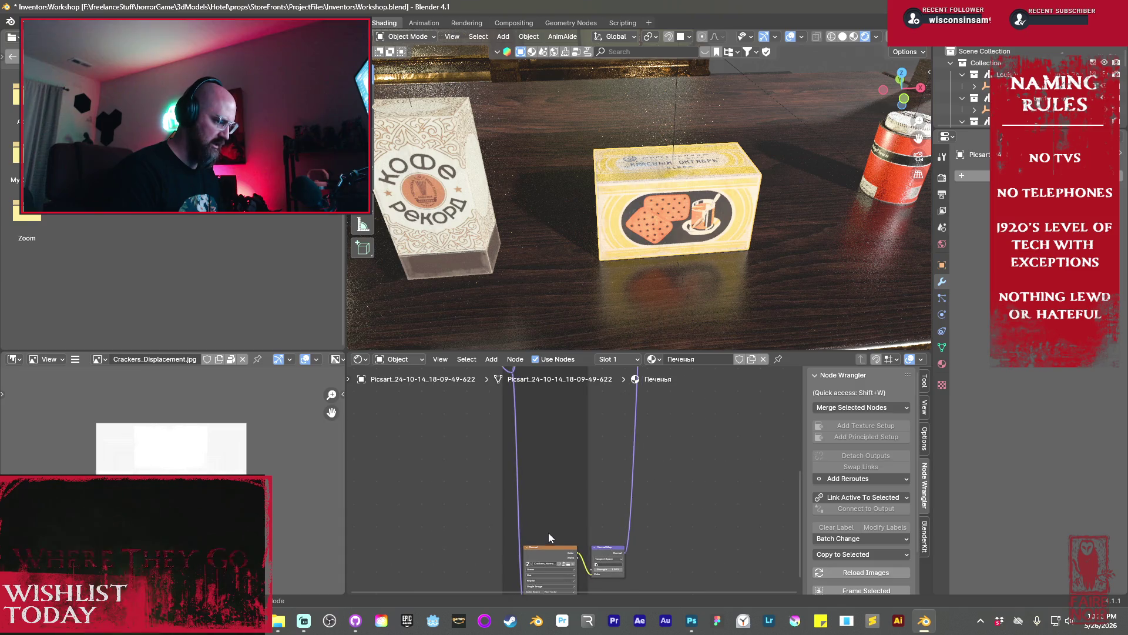
Move the Textures frame and normal map nodes up into the freed space
{"action": "left_click", "coordinate": [605, 549]}
{"action": "scroll", "coordinate": [591, 527], "scroll_direction": "down", "scroll_amount": 2}
{"action": "mouse_move", "coordinate": [591, 527]}
{"action": "middle_mouse_down"}
{"action": "mouse_move", "coordinate": [591, 549]}
{"action": "mouse_move", "coordinate": [578, 549]}
{"action": "middle_mouse_up"}
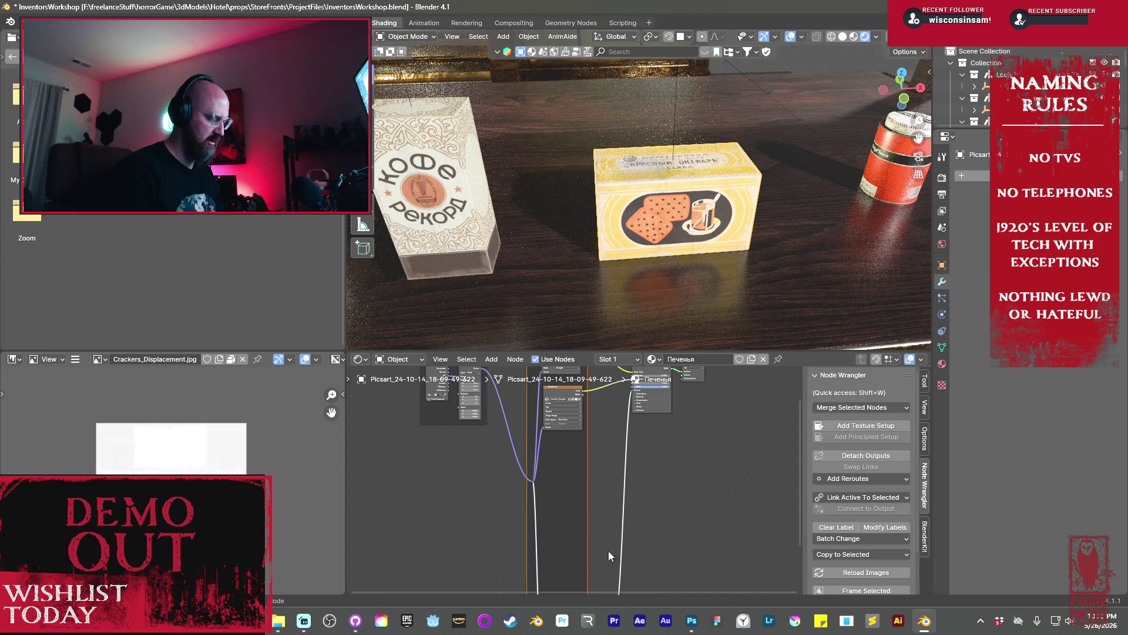
{"action": "scroll", "coordinate": [607, 546], "scroll_direction": "down", "scroll_amount": 3, "text": "ctrl"}
{"action": "left_click", "coordinate": [599, 536], "text": "shift"}
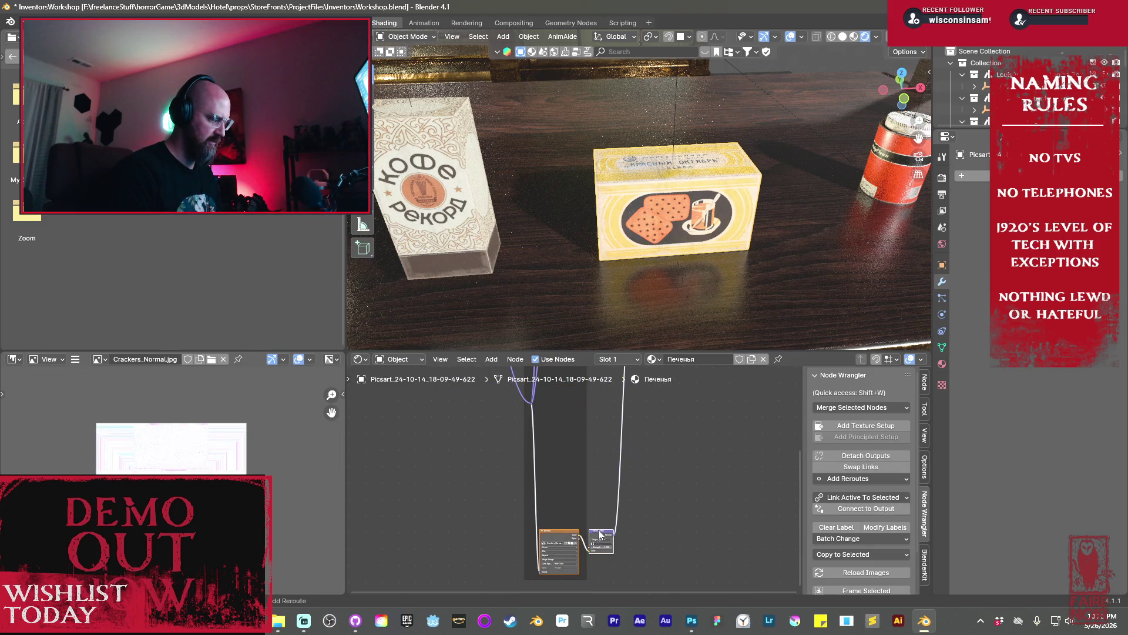
{"action": "scroll", "coordinate": [599, 534], "scroll_direction": "up", "scroll_amount": 2, "text": "ctrl"}
{"action": "key", "text": "g"}
{"action": "left_click", "coordinate": [609, 437]}
{"action": "scroll", "coordinate": [602, 518], "scroll_direction": "up", "scroll_amount": 3}
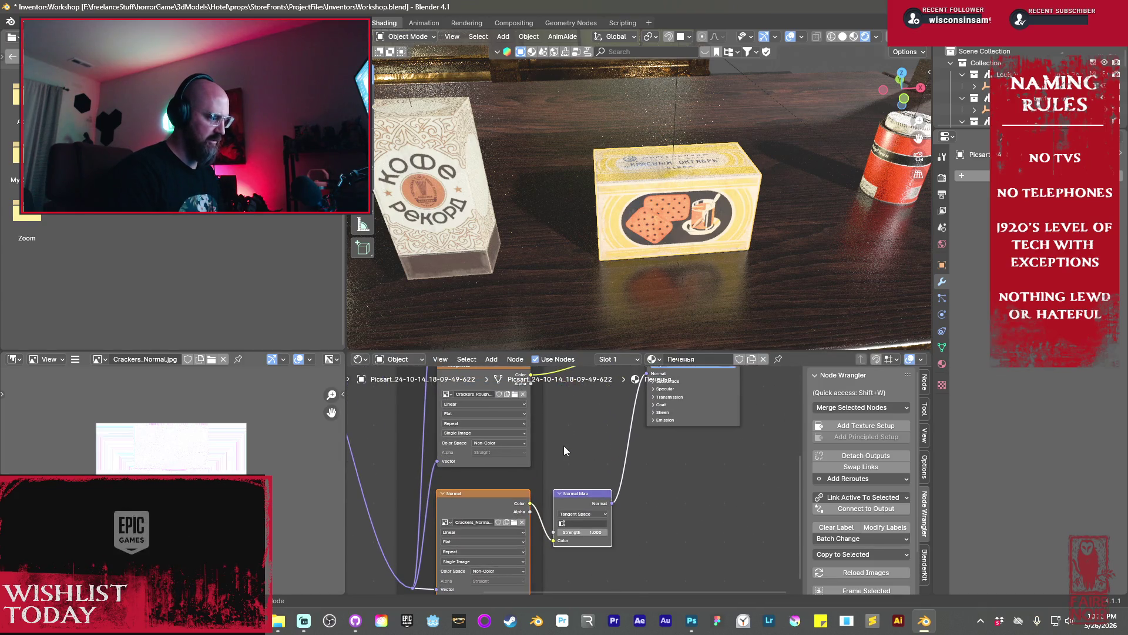
{"action": "scroll", "coordinate": [563, 445], "scroll_direction": "up", "scroll_amount": 3}
{"action": "middle_click_drag", "start_coordinate": [626, 522], "coordinate": [668, 598]}
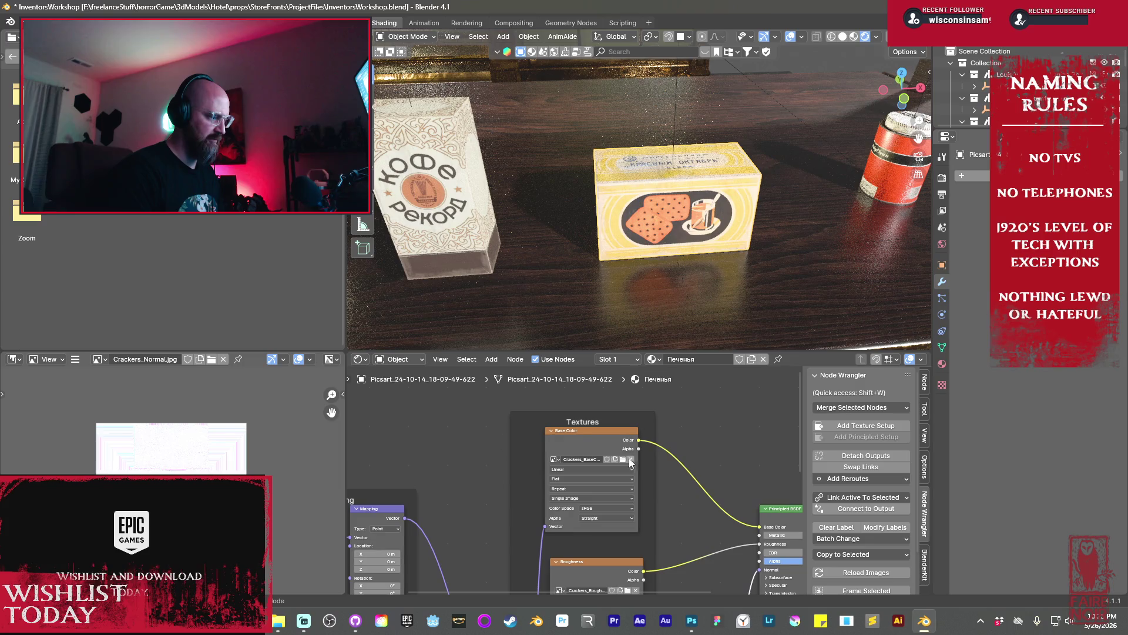
Load Beth's BrandCrackers_BaseColor.png from the CrackerBox folder into the Base Color node
{"action": "left_click", "coordinate": [622, 459]}
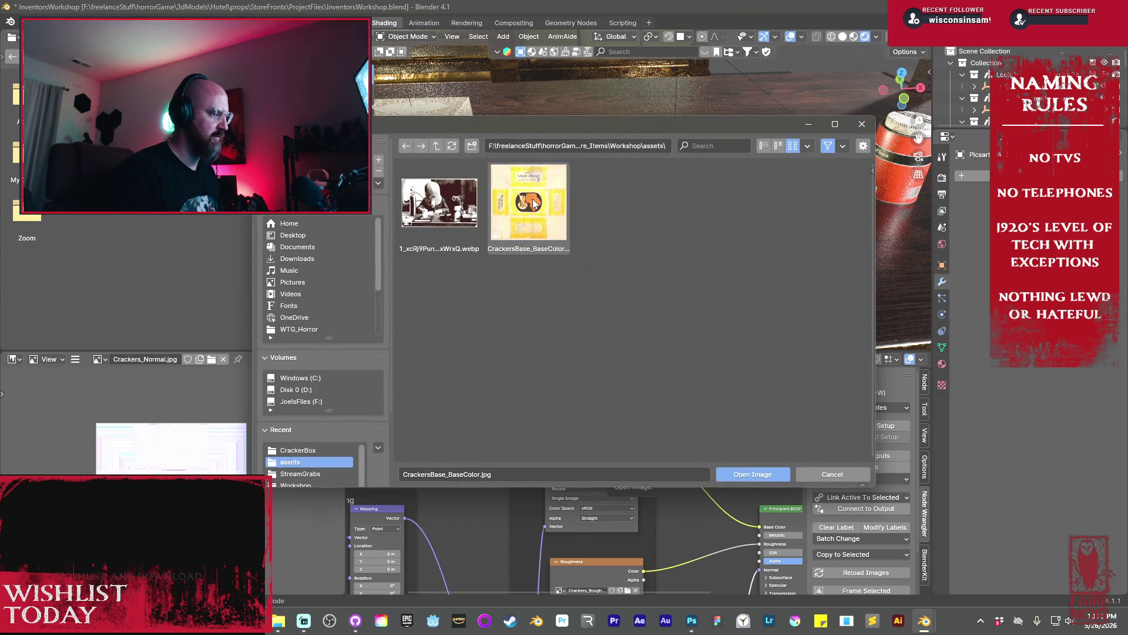
{"action": "left_click", "coordinate": [436, 147]}
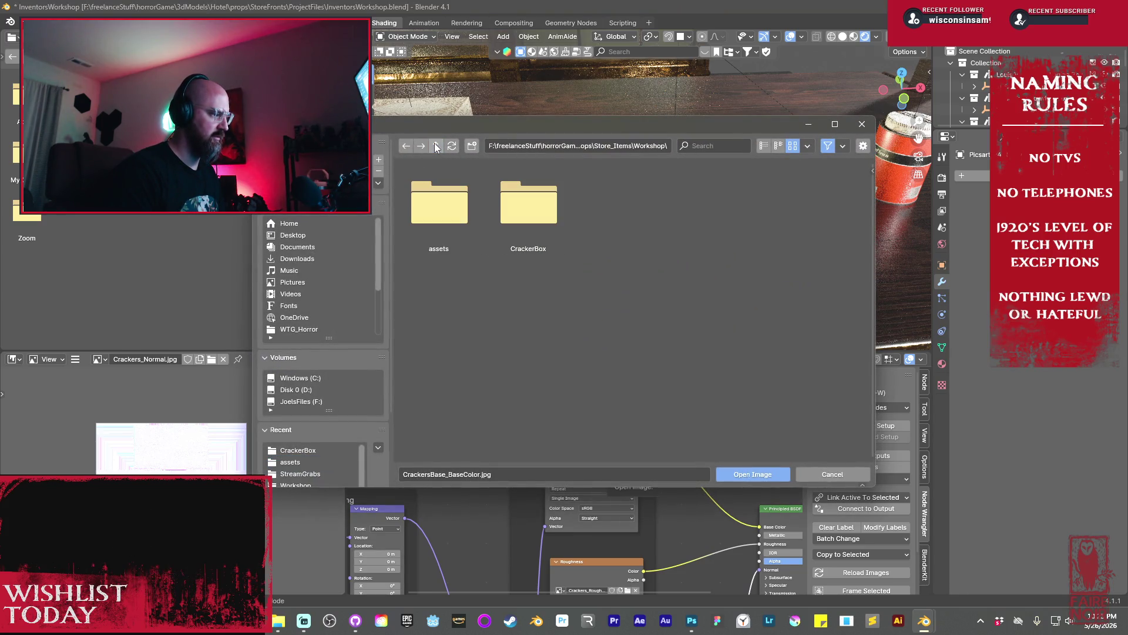
{"action": "left_click", "coordinate": [436, 146]}
{"action": "left_click", "coordinate": [417, 207]}
{"action": "left_click", "coordinate": [448, 218]}
{"action": "left_click", "coordinate": [450, 220]}
{"action": "left_click", "coordinate": [739, 477]}
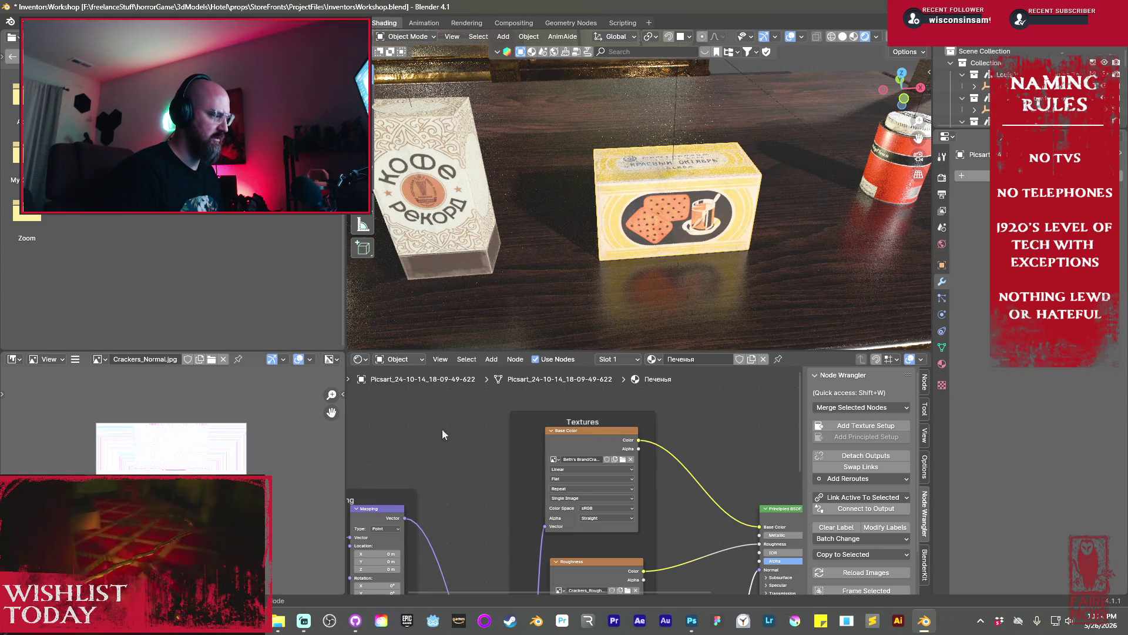
Drag the BrandCrackers base colour image into the node graph and delete the old Base Color node
{"action": "key", "text": "t"}
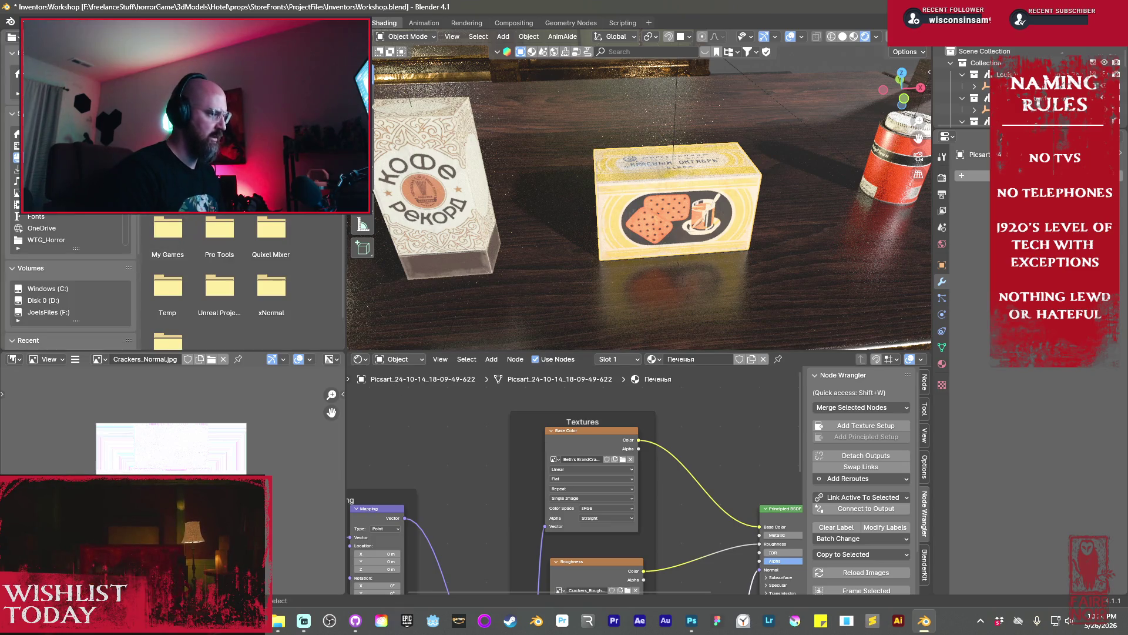
{"action": "scroll", "coordinate": [73, 297], "scroll_direction": "down", "scroll_amount": 2}
{"action": "left_click", "coordinate": [58, 313]}
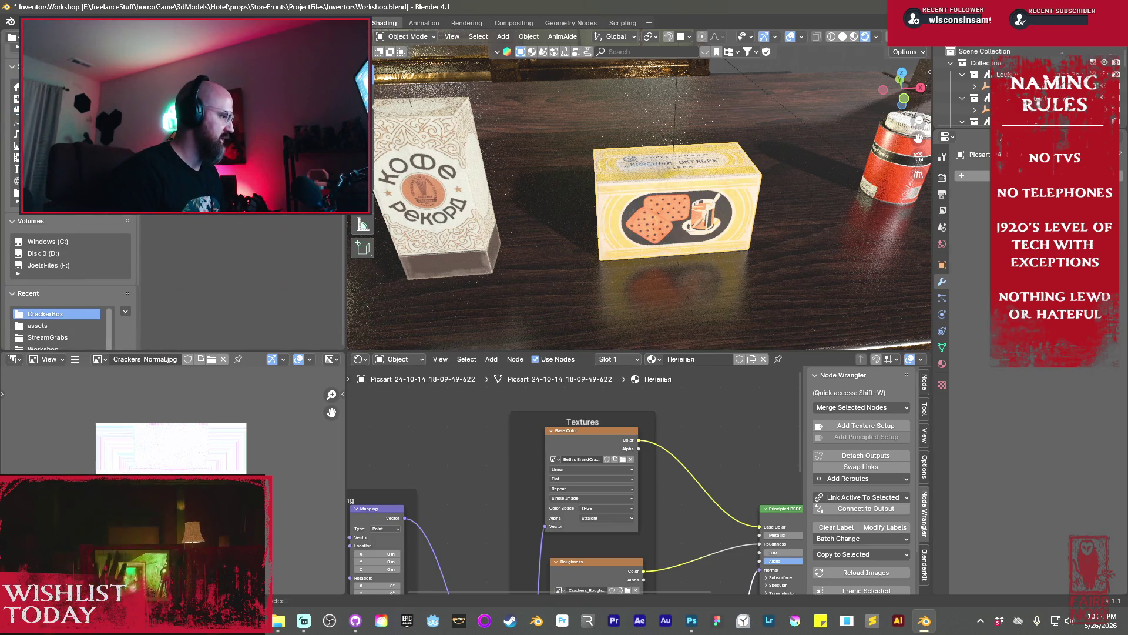
{"action": "mouse_move", "coordinate": [170, 76]}
{"action": "left_mouse_down"}
{"action": "mouse_move", "coordinate": [432, 421]}
{"action": "mouse_move", "coordinate": [611, 439]}
{"action": "mouse_move", "coordinate": [584, 550]}
{"action": "mouse_move", "coordinate": [588, 441]}
{"action": "left_mouse_up"}
{"action": "left_click", "coordinate": [580, 437]}
{"action": "key", "text": "x"}
Wire the BrandCrackers image's Color output into the Principled BSDF Base Color input
{"action": "scroll", "coordinate": [534, 511], "scroll_direction": "down", "scroll_amount": 8, "text": "shift"}
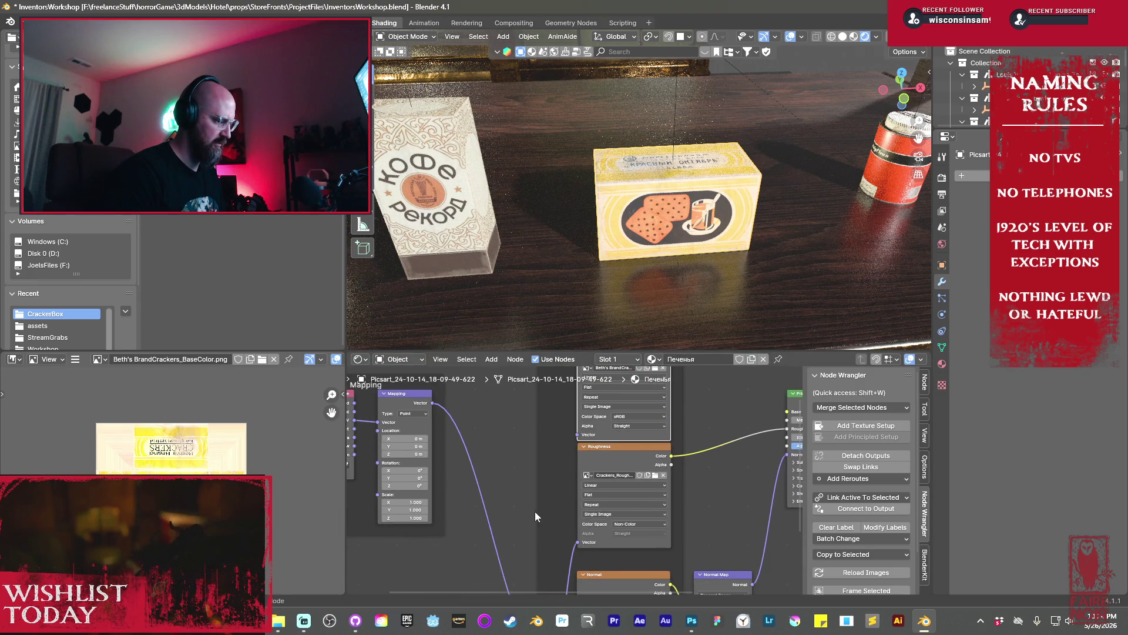
{"action": "middle_click_drag", "start_coordinate": [524, 552], "coordinate": [512, 568]}
{"action": "left_click", "coordinate": [512, 567]}
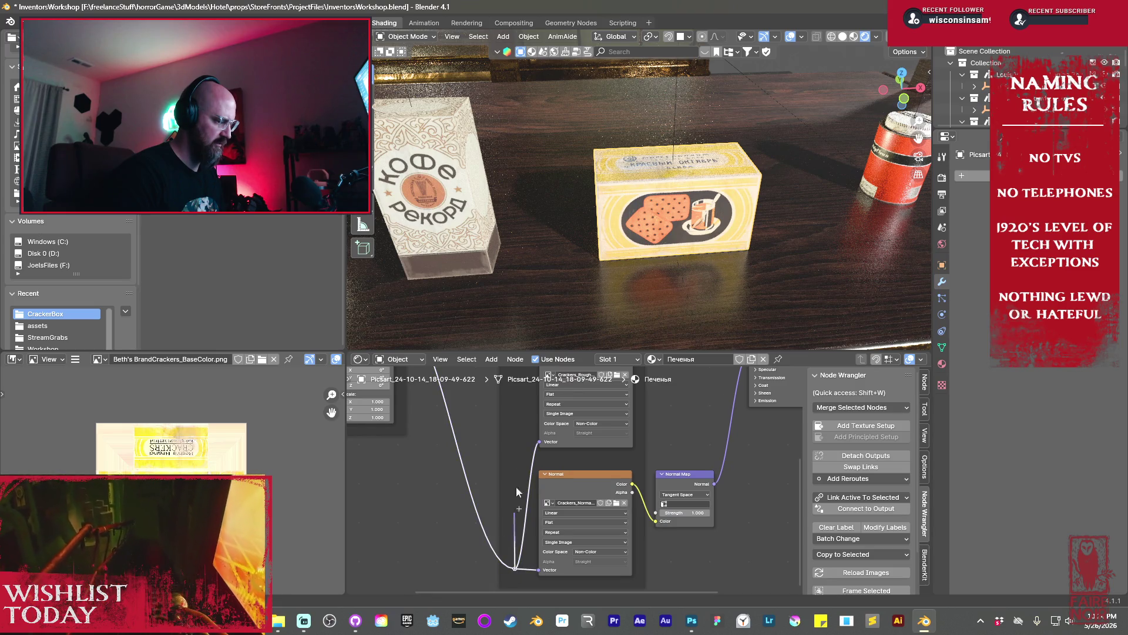
{"action": "scroll", "coordinate": [524, 387], "scroll_direction": "up", "scroll_amount": 6, "text": "shift"}
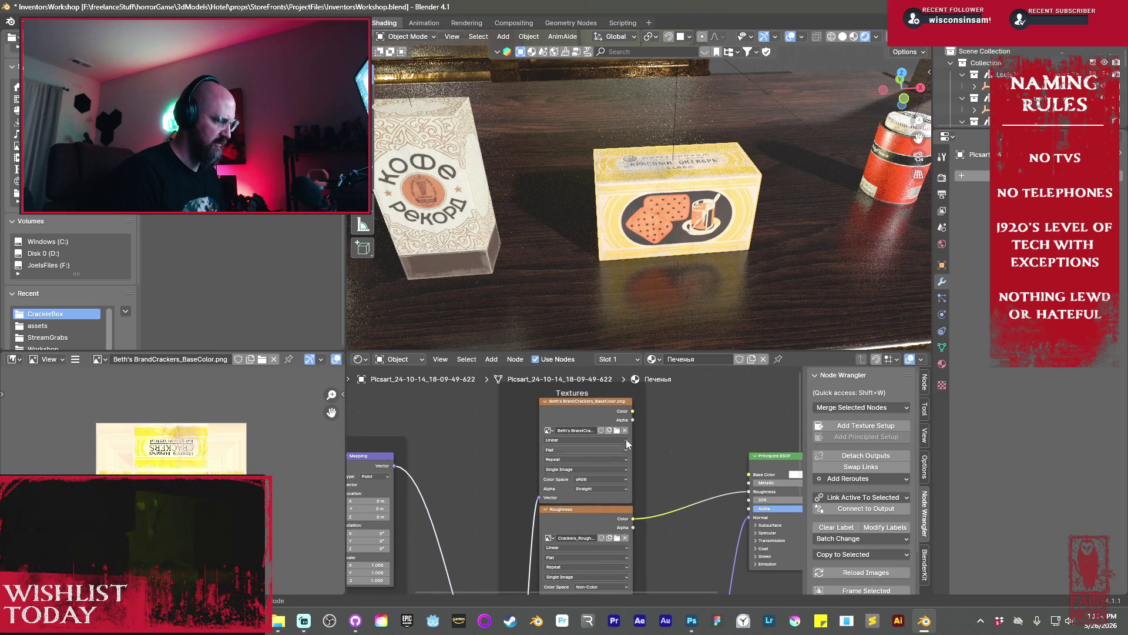
{"action": "left_click_drag", "start_coordinate": [632, 411], "coordinate": [737, 473]}
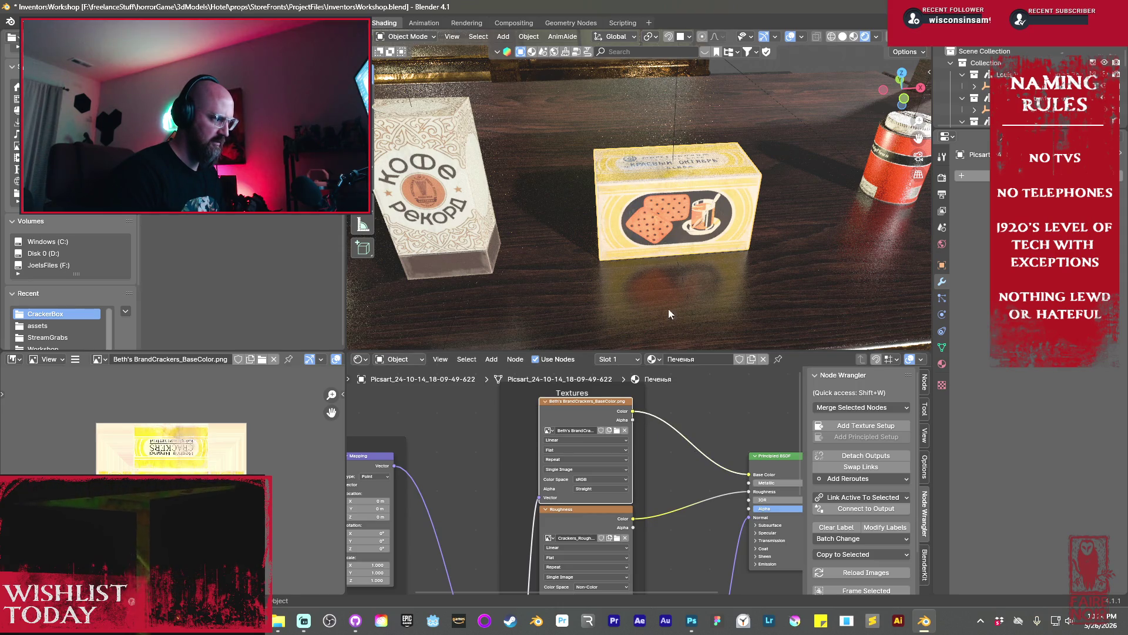
{"action": "scroll", "coordinate": [727, 452], "scroll_direction": "down", "scroll_amount": 2}
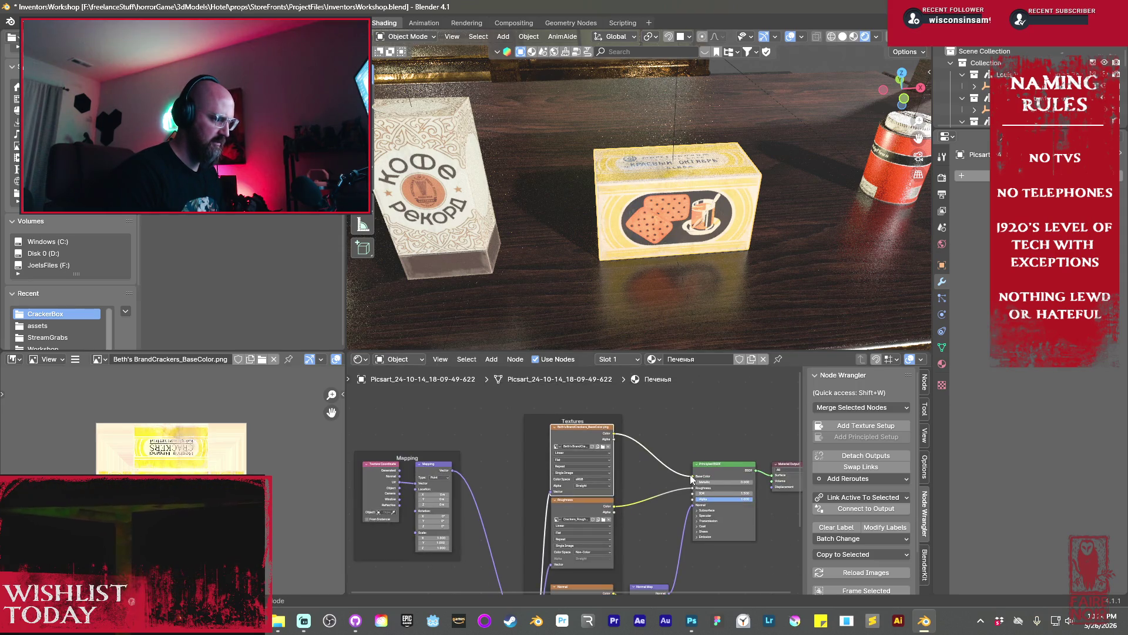
Rename the material CrackerBox and make it a single-user copy, CrackerBox.001
{"action": "left_click", "coordinate": [942, 365]}
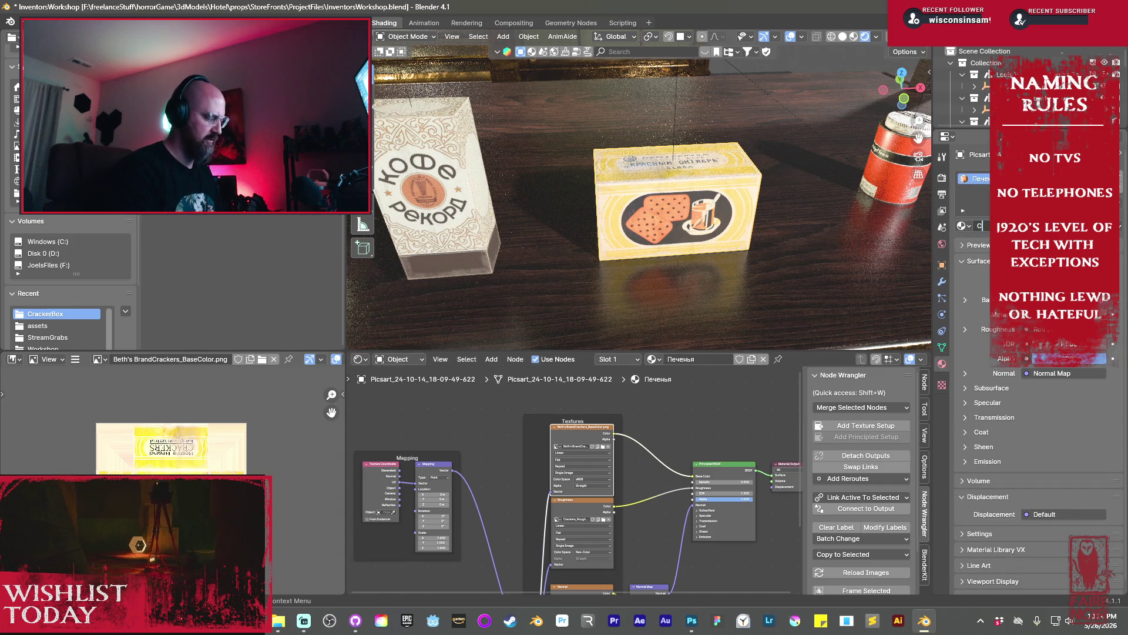
{"action": "type", "text": "CrackerBox"}
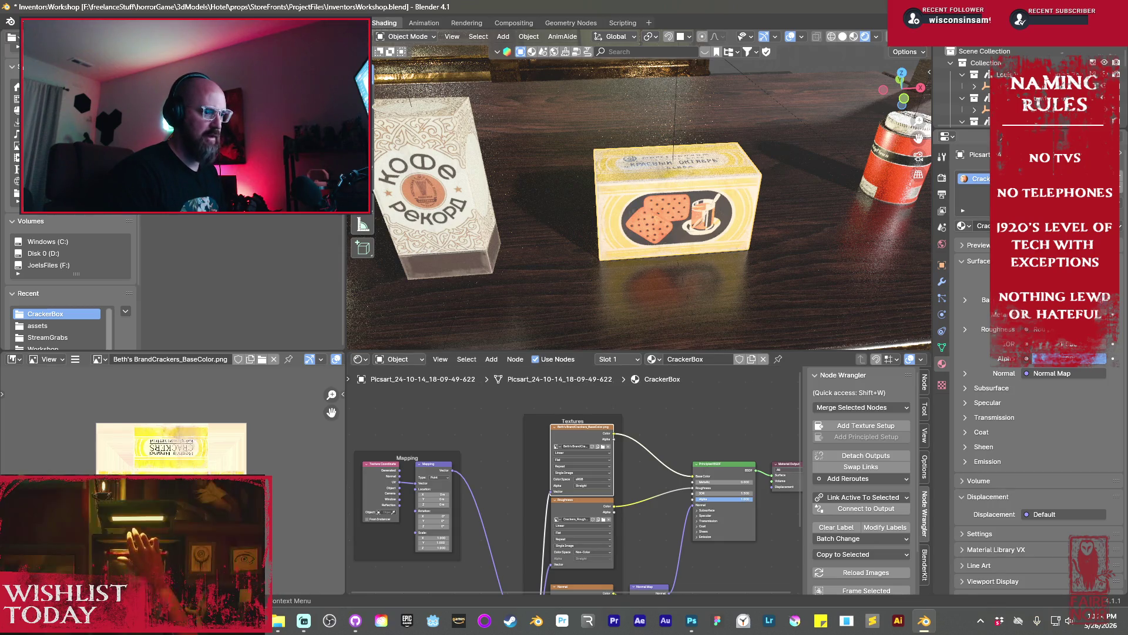
{"action": "left_click", "coordinate": [652, 359]}
{"action": "left_click", "coordinate": [648, 386]}
Load the BaseColor image into the material's image texture node
{"action": "scroll", "coordinate": [601, 456], "scroll_direction": "up", "scroll_amount": 2}
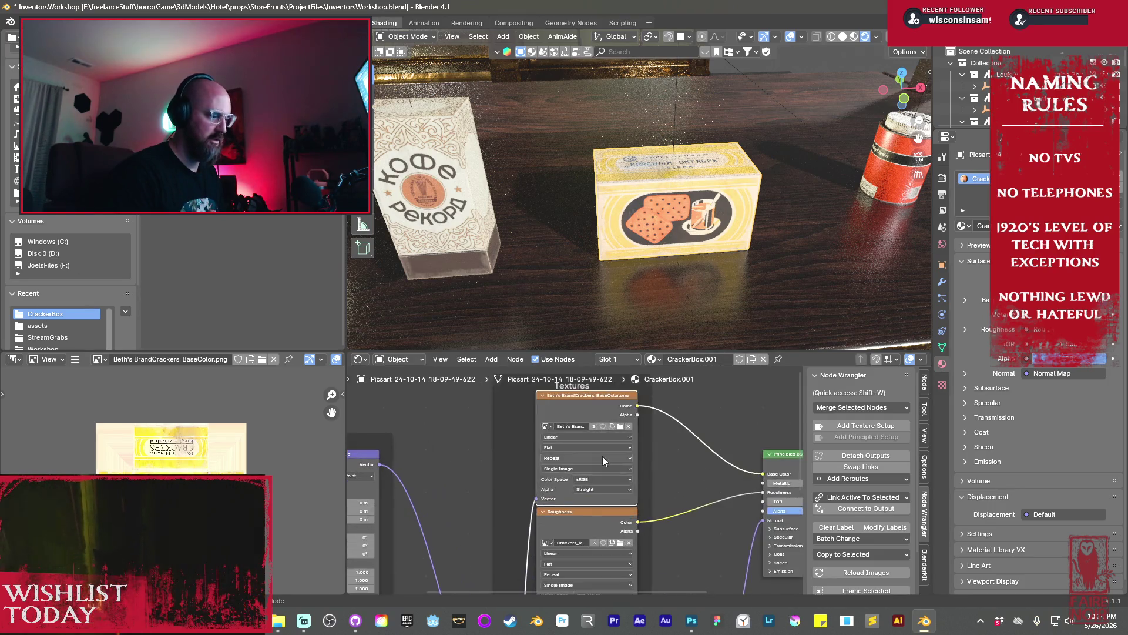
{"action": "left_click_drag", "start_coordinate": [591, 407], "coordinate": [587, 397]}
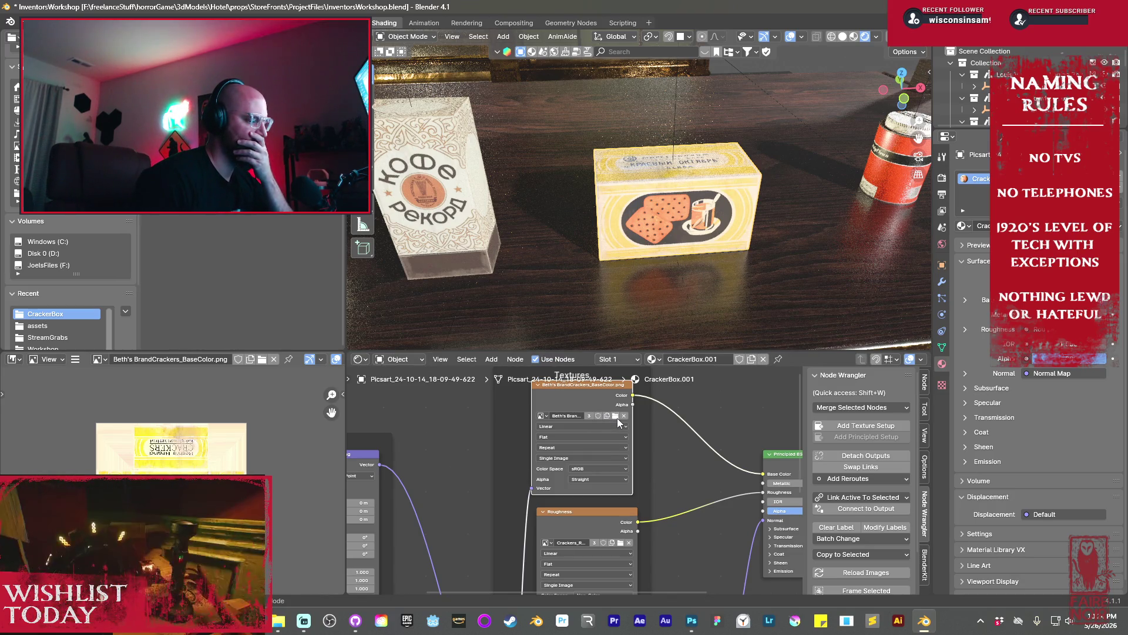
{"action": "left_click", "coordinate": [617, 418]}
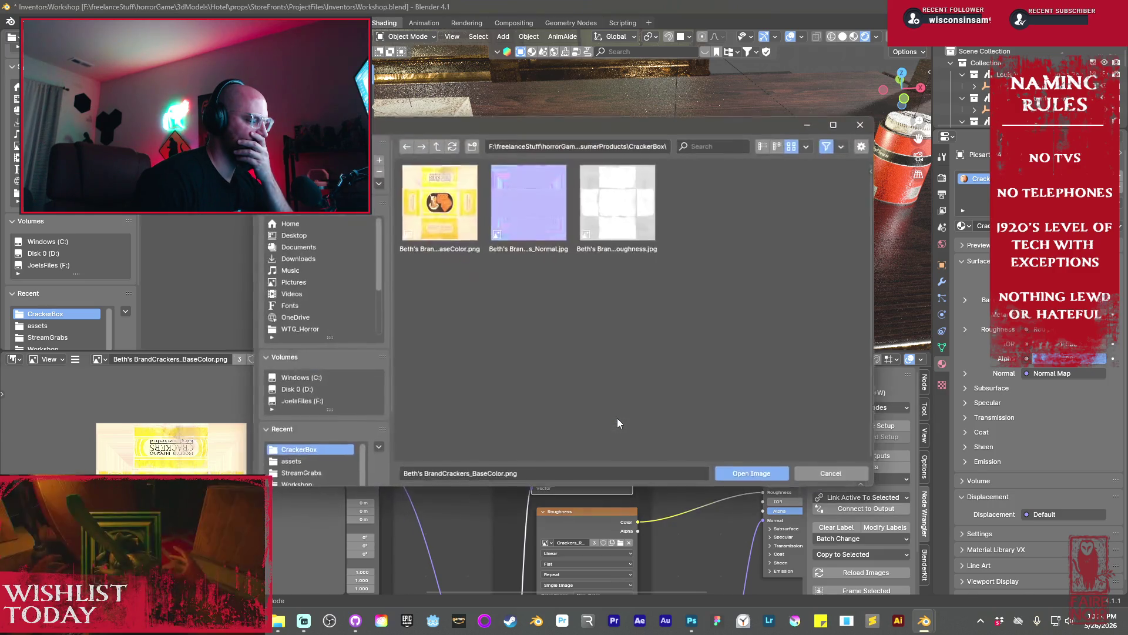
{"action": "left_click", "coordinate": [763, 478]}
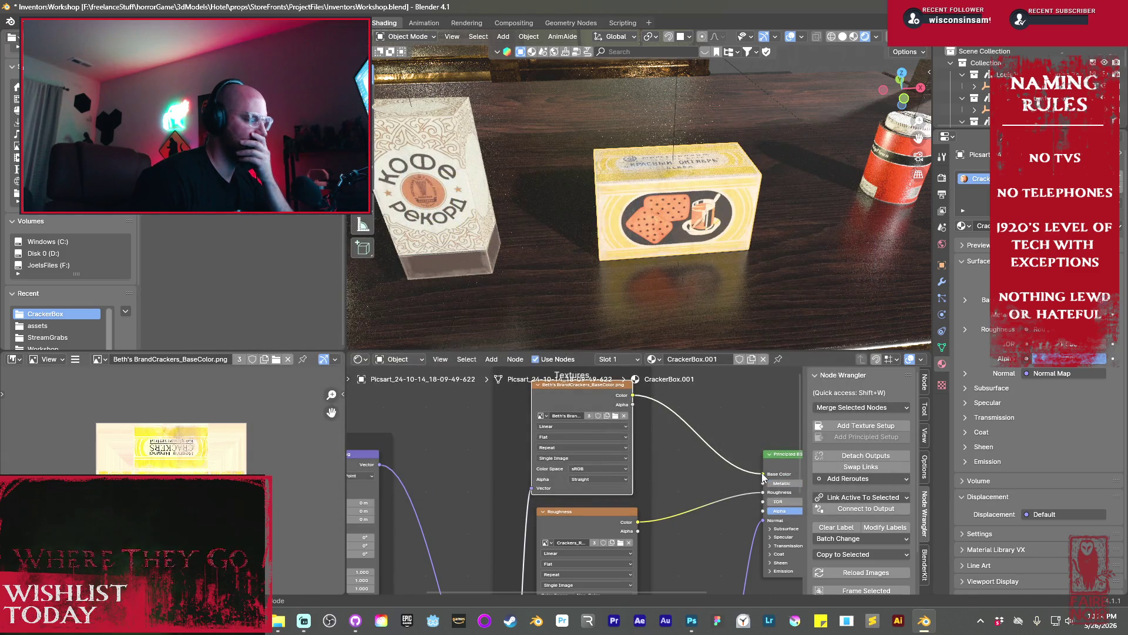
Add a second material slot holding a new CrackerBox_01 material
{"action": "scroll", "coordinate": [720, 444], "scroll_direction": "down", "scroll_amount": 1}
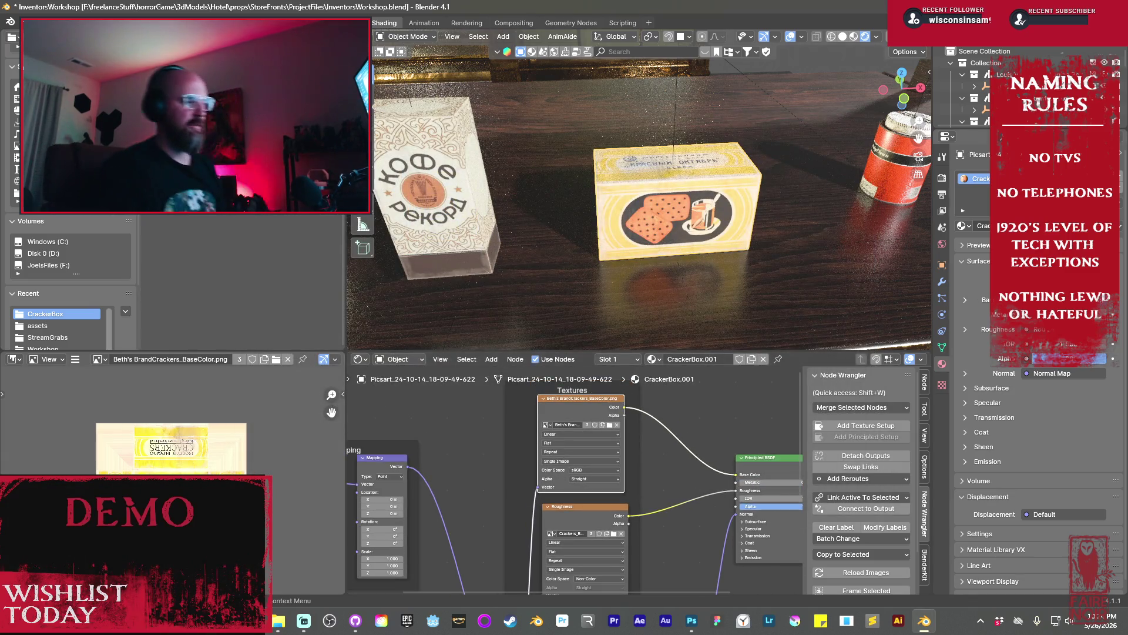
{"action": "left_click", "coordinate": [1121, 179]}
{"action": "left_click", "coordinate": [1046, 244]}
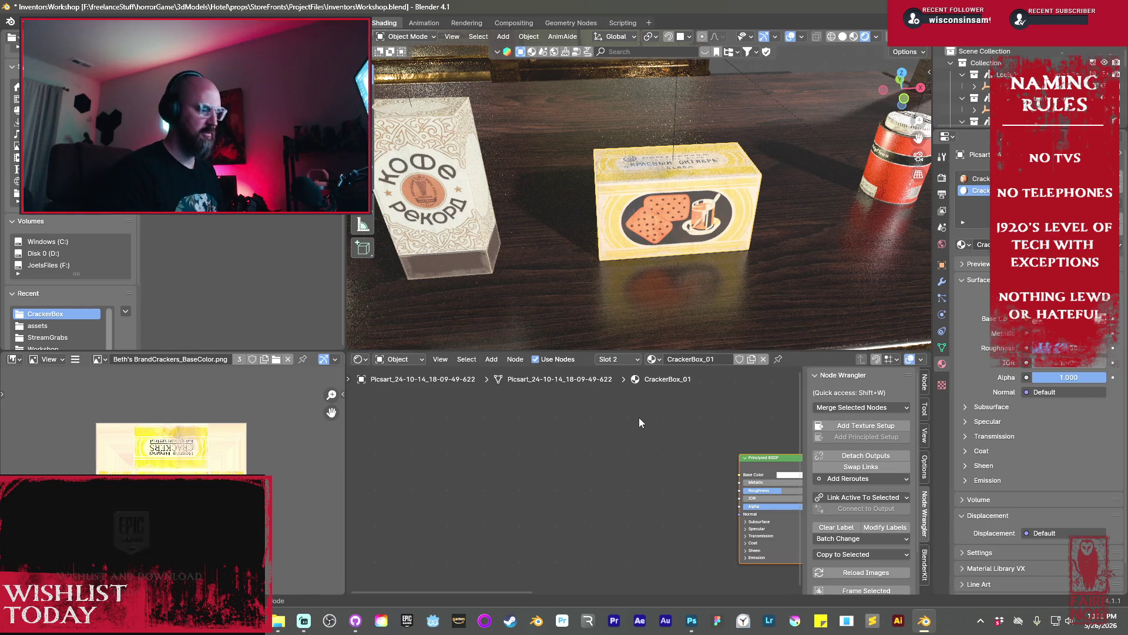
Copy the CrackerBox.001 texture and shader nodes into CrackerBox_01, replacing its default BSDF
{"action": "scroll", "coordinate": [637, 429], "scroll_direction": "down", "scroll_amount": 2}
{"action": "left_click", "coordinate": [976, 178]}
{"action": "key", "text": "Home"}
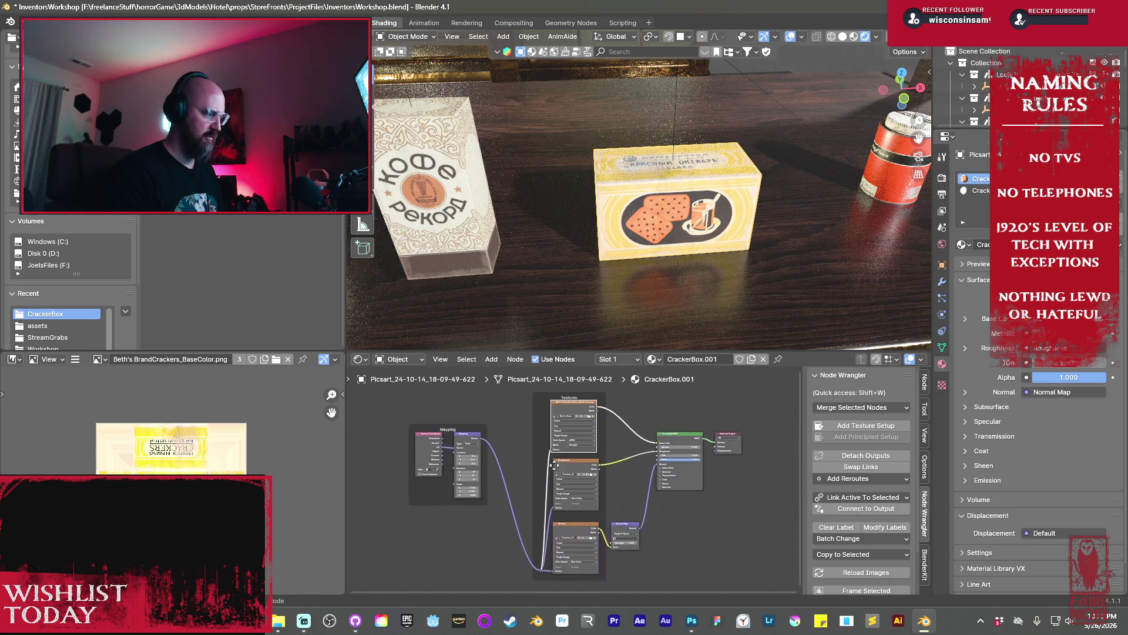
{"action": "mouse_move", "coordinate": [410, 394]}
{"action": "left_mouse_down"}
{"action": "mouse_move", "coordinate": [644, 554]}
{"action": "mouse_move", "coordinate": [674, 556]}
{"action": "left_mouse_up"}
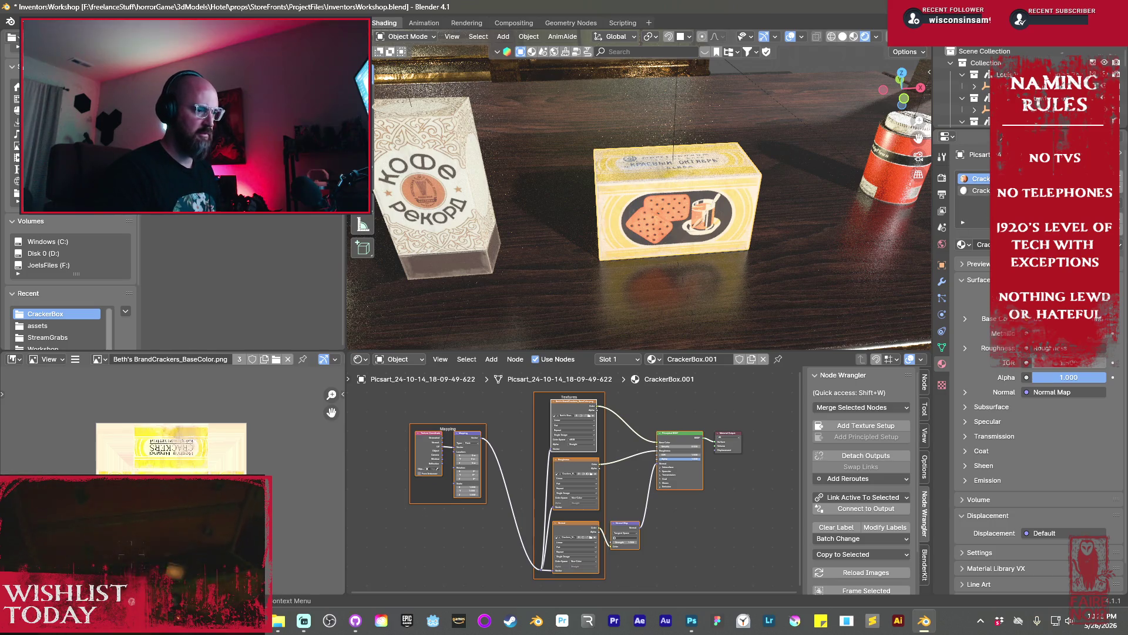
{"action": "left_click", "coordinate": [975, 190]}
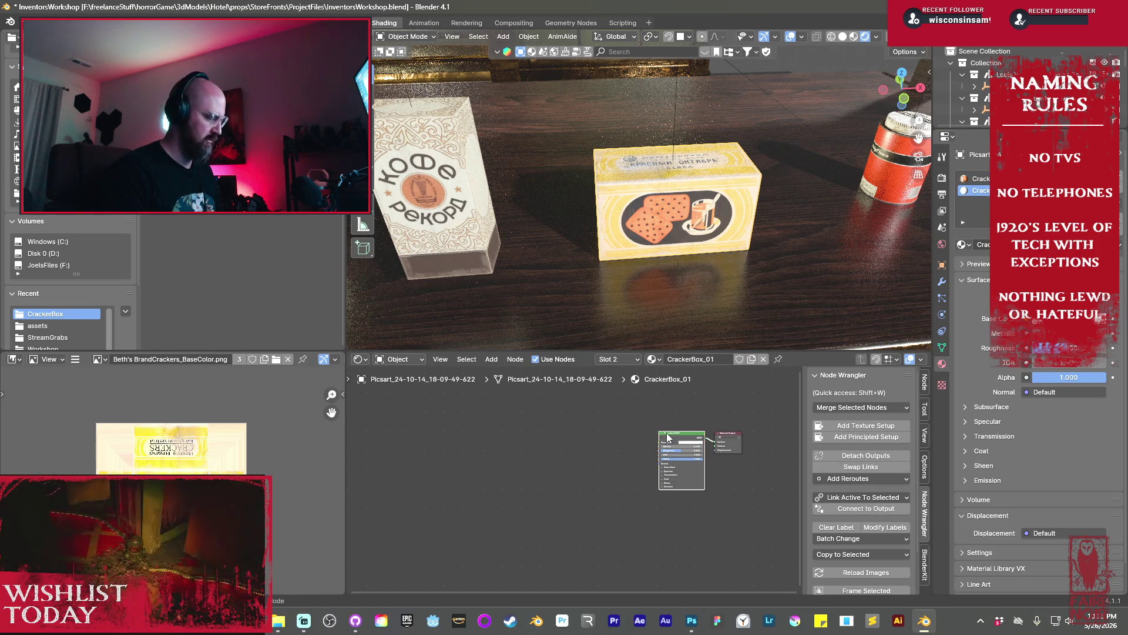
{"action": "key", "text": "x"}
{"action": "key", "text": "ctrl+v"}
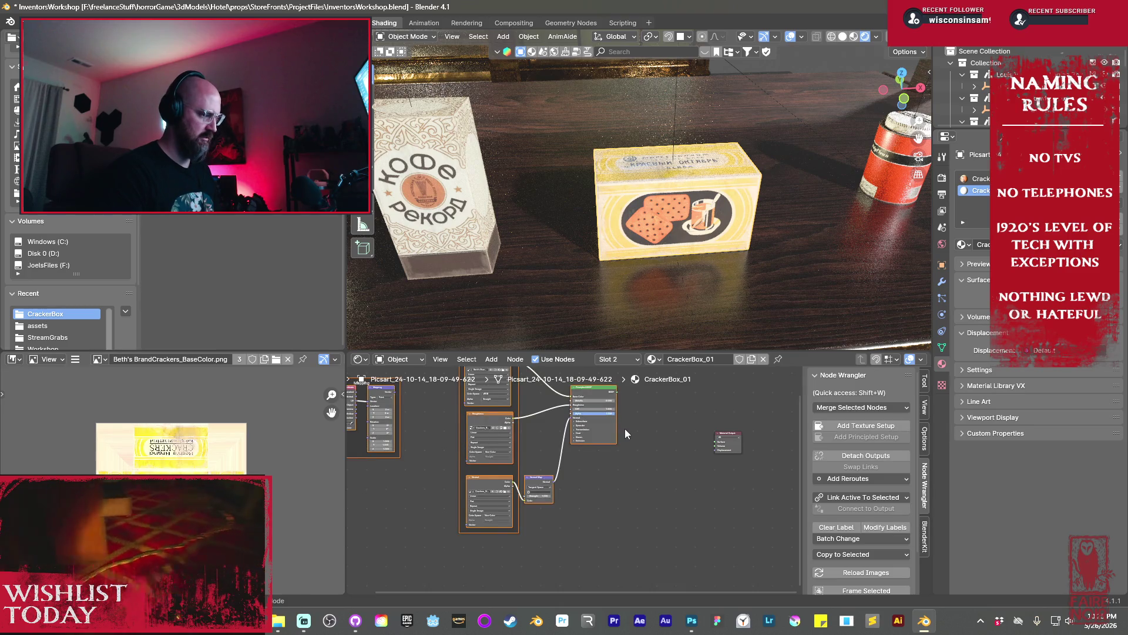
{"action": "left_click_drag", "start_coordinate": [464, 433], "coordinate": [484, 468]}
Wire the pasted BSDF to the Material Output and Mapping to the normal texture, then enter Edit Mode
{"action": "left_click_drag", "start_coordinate": [637, 422], "coordinate": [734, 473]}
{"action": "left_click", "coordinate": [418, 423]}
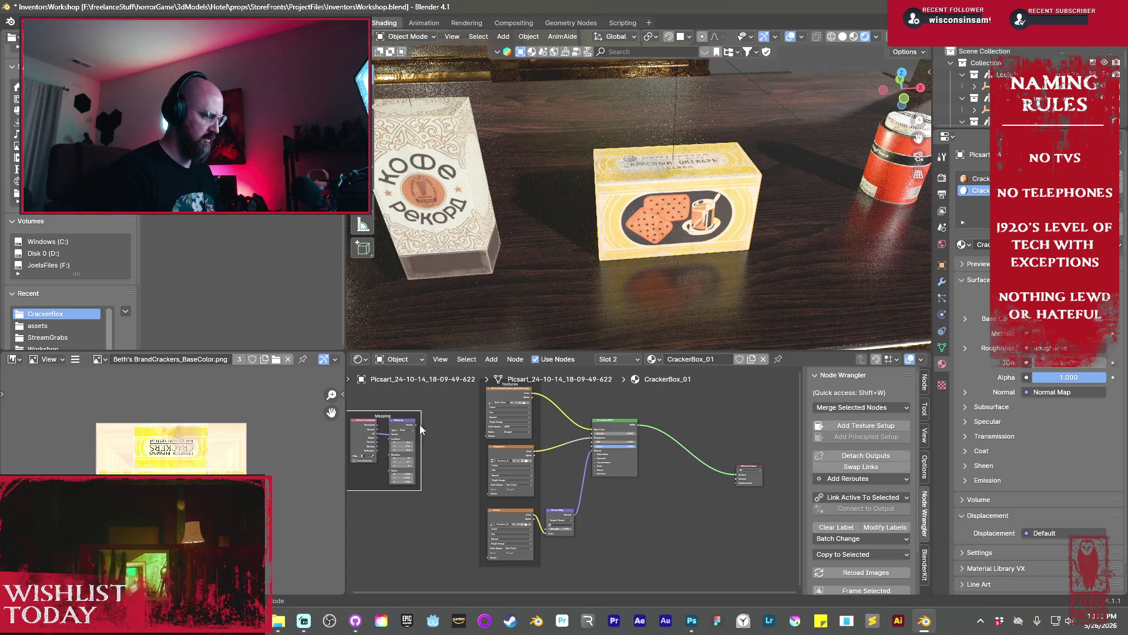
{"action": "mouse_move", "coordinate": [414, 424]}
{"action": "left_mouse_down"}
{"action": "mouse_move", "coordinate": [485, 485]}
{"action": "mouse_move", "coordinate": [499, 462]}
{"action": "left_mouse_up"}
{"action": "key", "text": "Escape"}
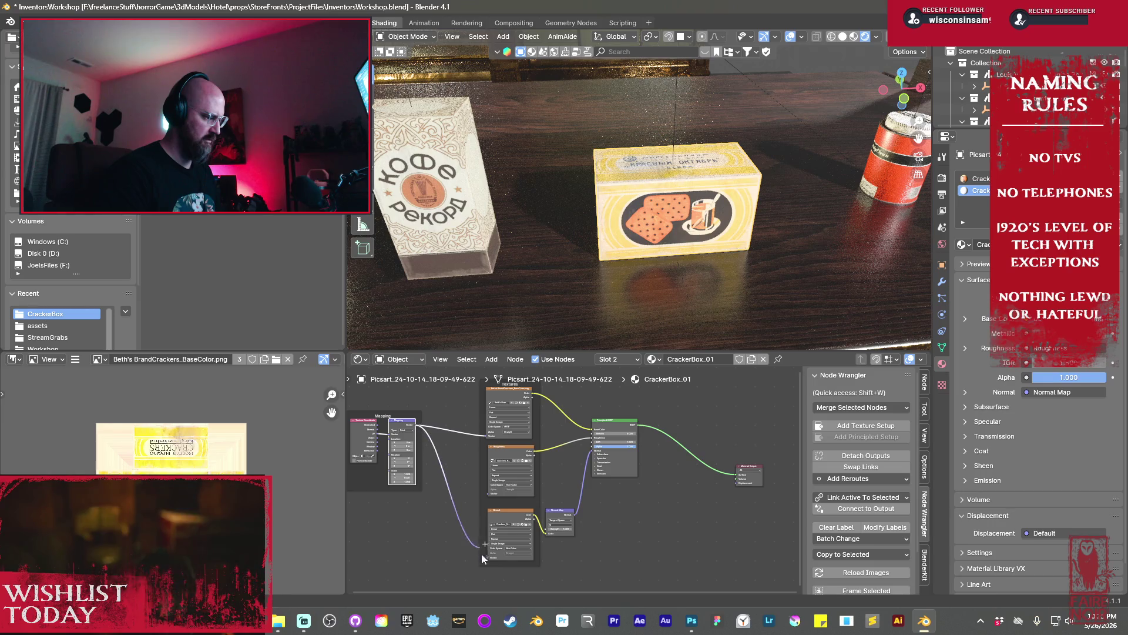
{"action": "middle_click_drag", "start_coordinate": [625, 508], "coordinate": [639, 545]}
{"action": "key", "text": "Tab"}
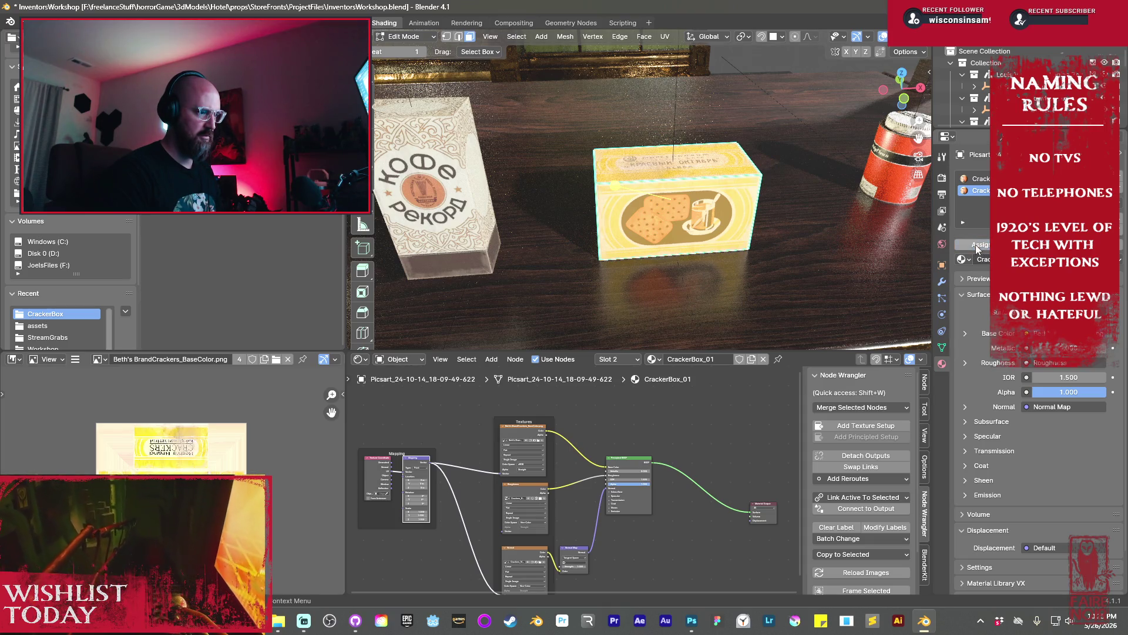
Select the crackers-picture faces, return to Object Mode, restore Rendered shading, and bring up the Ctrl+S save menu
{"action": "left_click", "coordinate": [595, 180]}
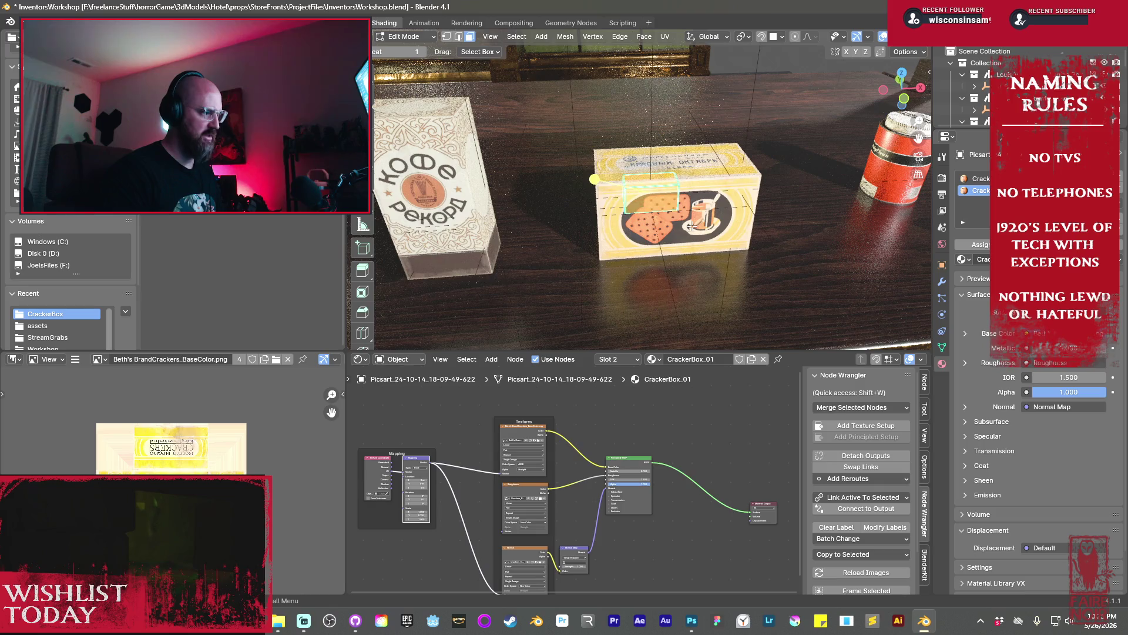
{"action": "key", "text": "Tab"}
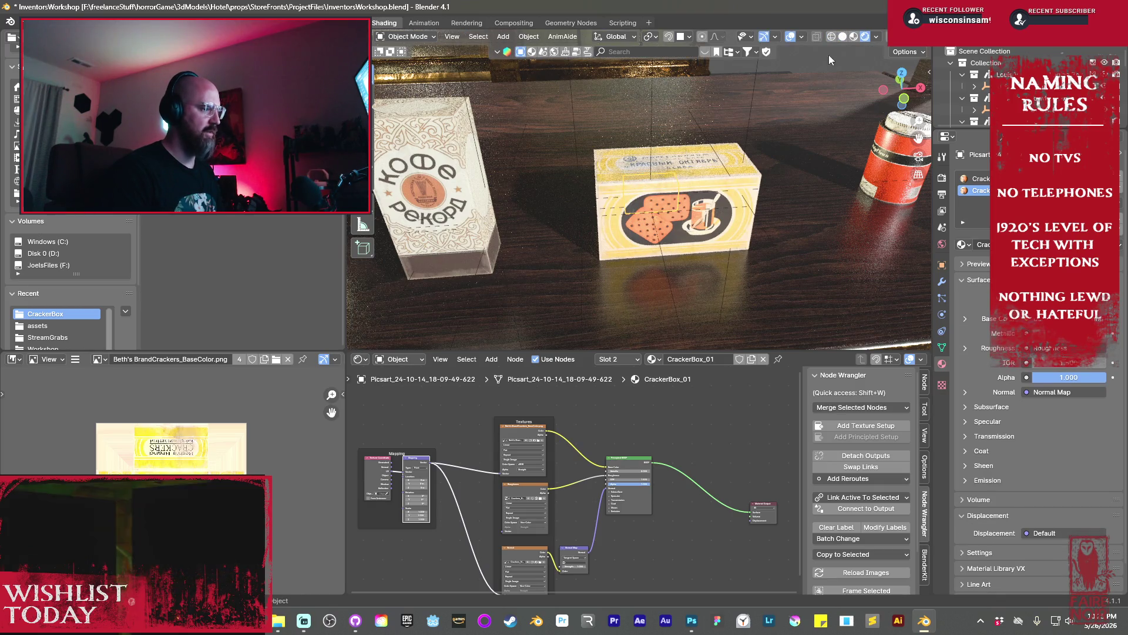
{"action": "left_click", "coordinate": [832, 36]}
{"action": "scroll", "coordinate": [814, 92], "scroll_direction": "down", "scroll_amount": 4}
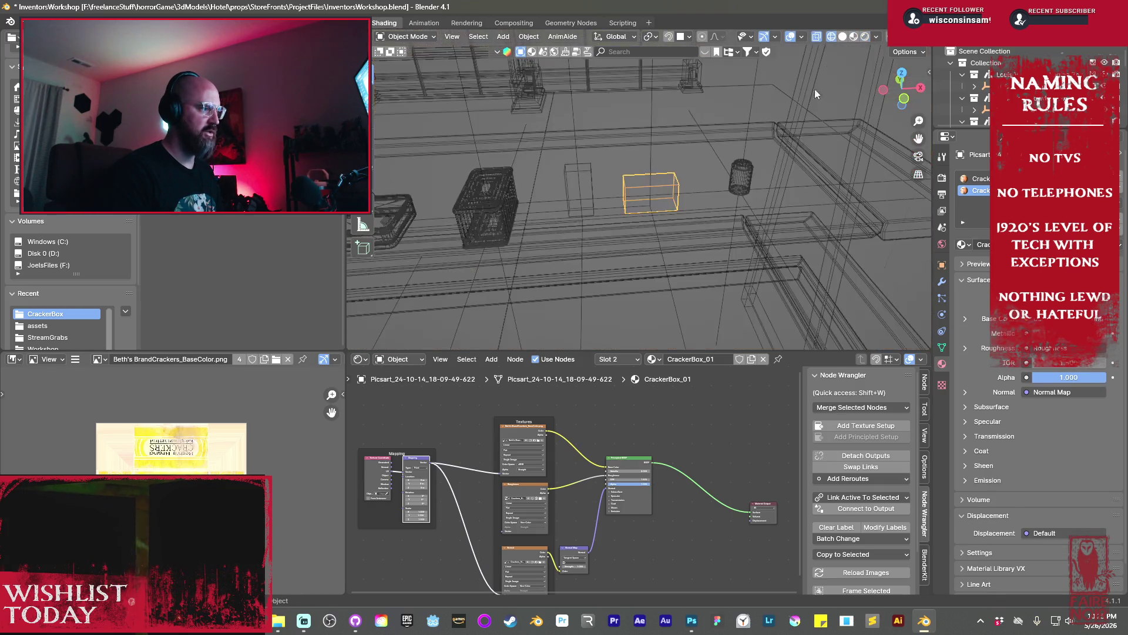
{"action": "left_click", "coordinate": [865, 37]}
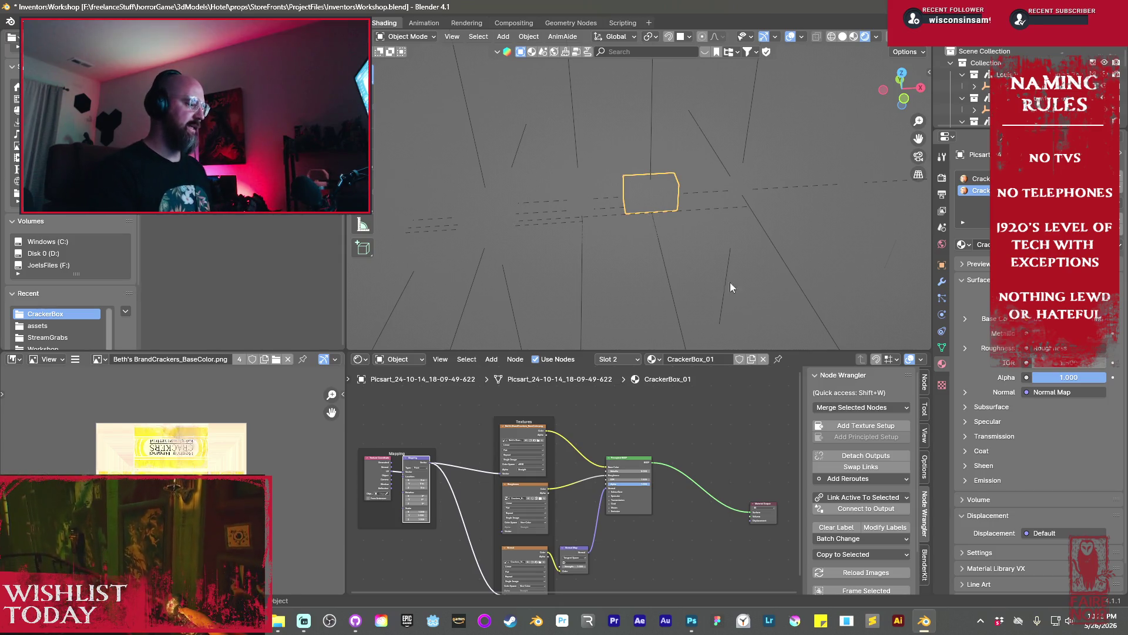
{"action": "key", "text": "ctrl+s"}
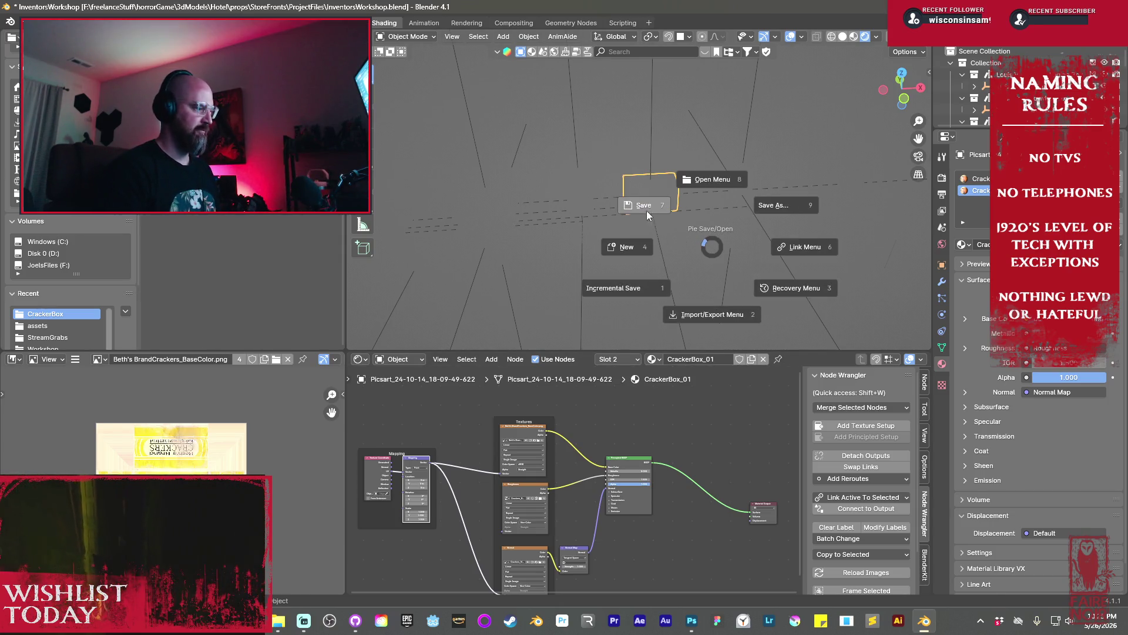
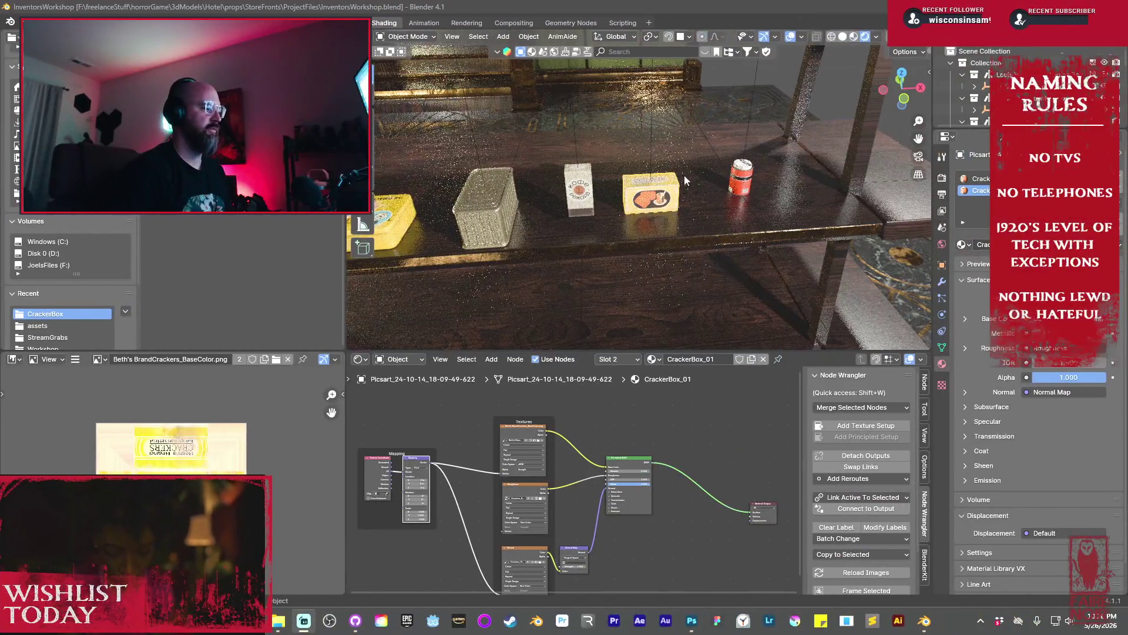
Select the cracker box and orbit around it to inspect it on the shelf
{"action": "scroll", "coordinate": [668, 213], "scroll_direction": "up", "scroll_amount": 8}
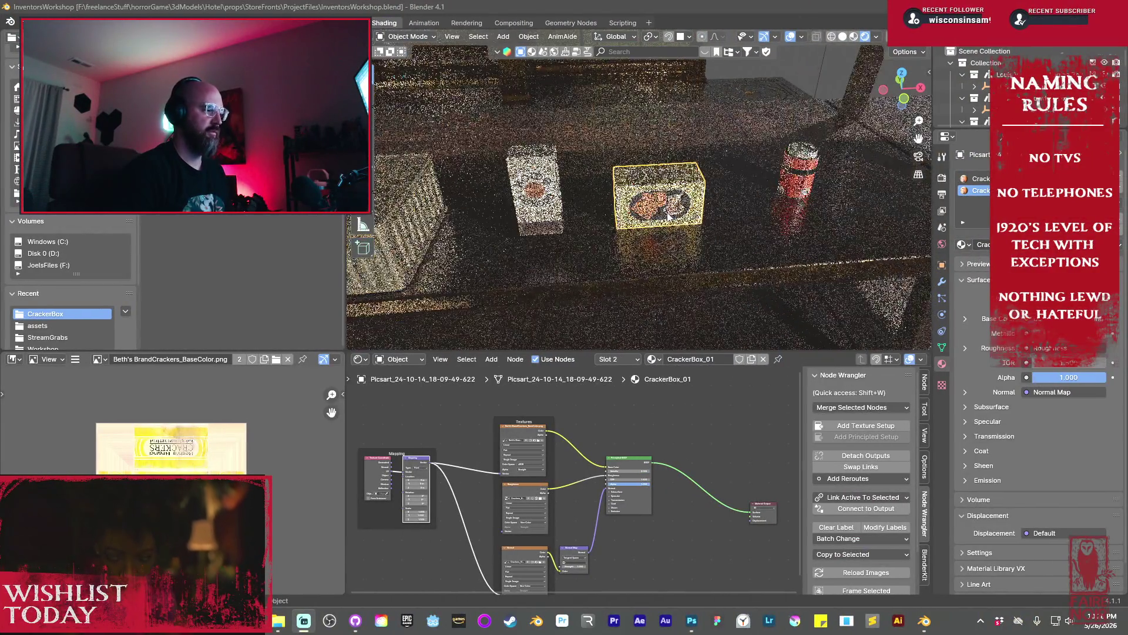
{"action": "scroll", "coordinate": [668, 212], "scroll_direction": "up", "scroll_amount": 3}
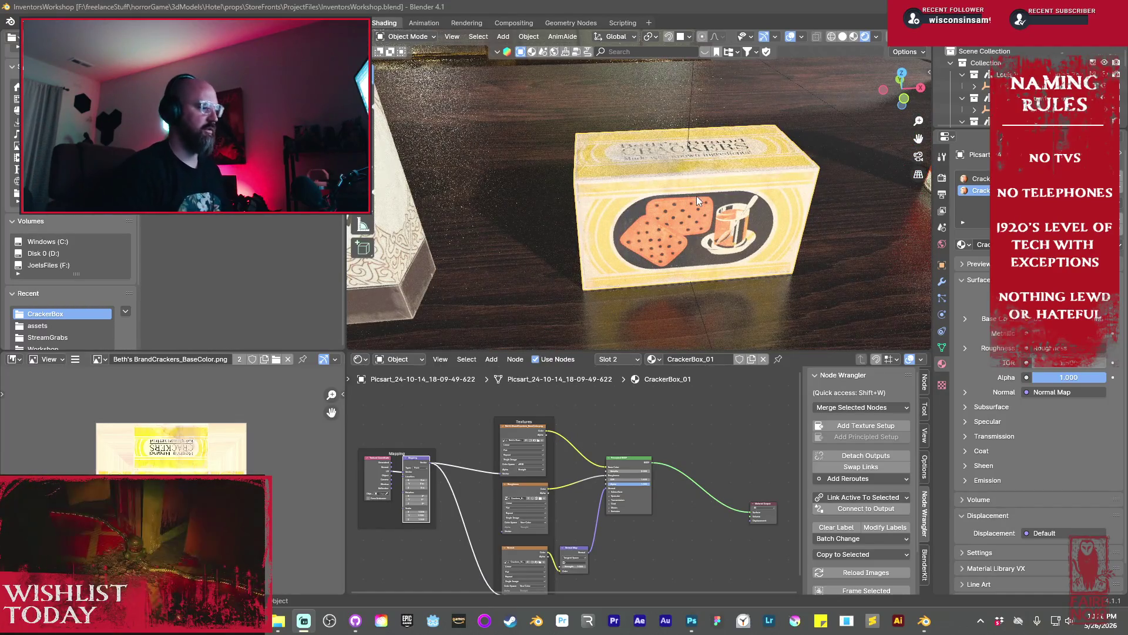
{"action": "left_click", "coordinate": [682, 200]}
{"action": "scroll", "coordinate": [675, 212], "scroll_direction": "up", "scroll_amount": 4}
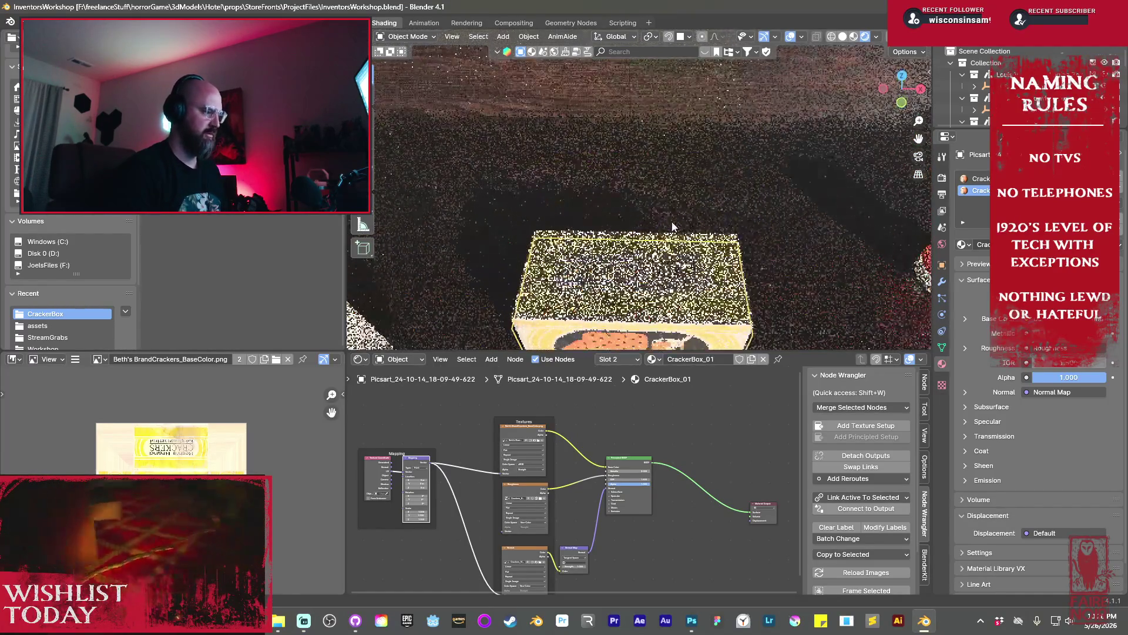
{"action": "key", "text": "alt+a"}
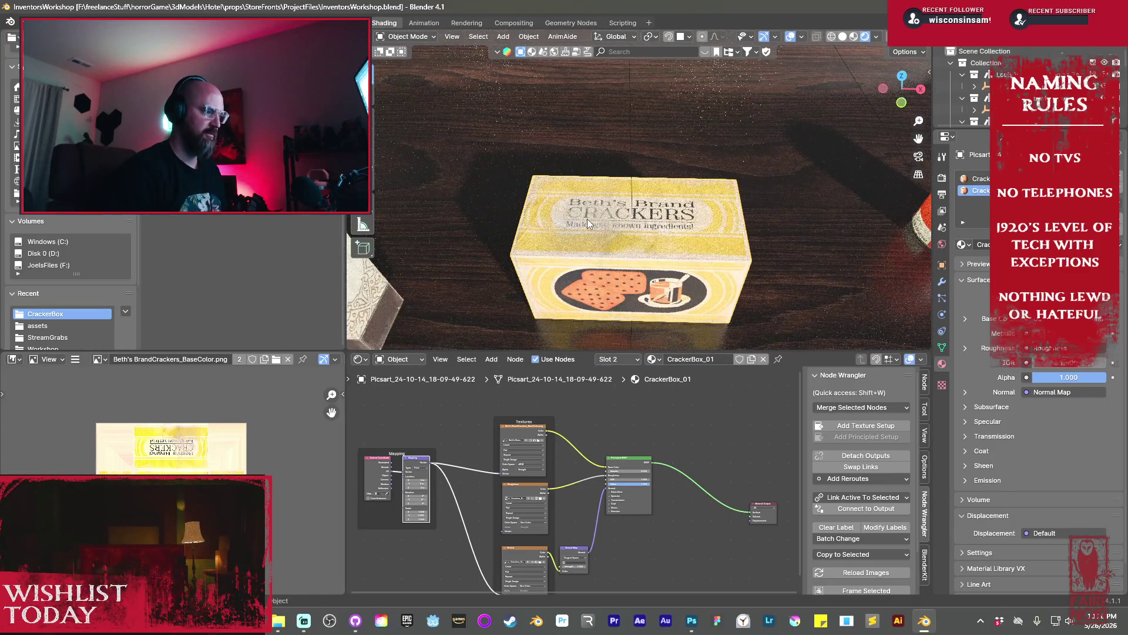
{"action": "middle_click_drag", "start_coordinate": [664, 238], "coordinate": [532, 227]}
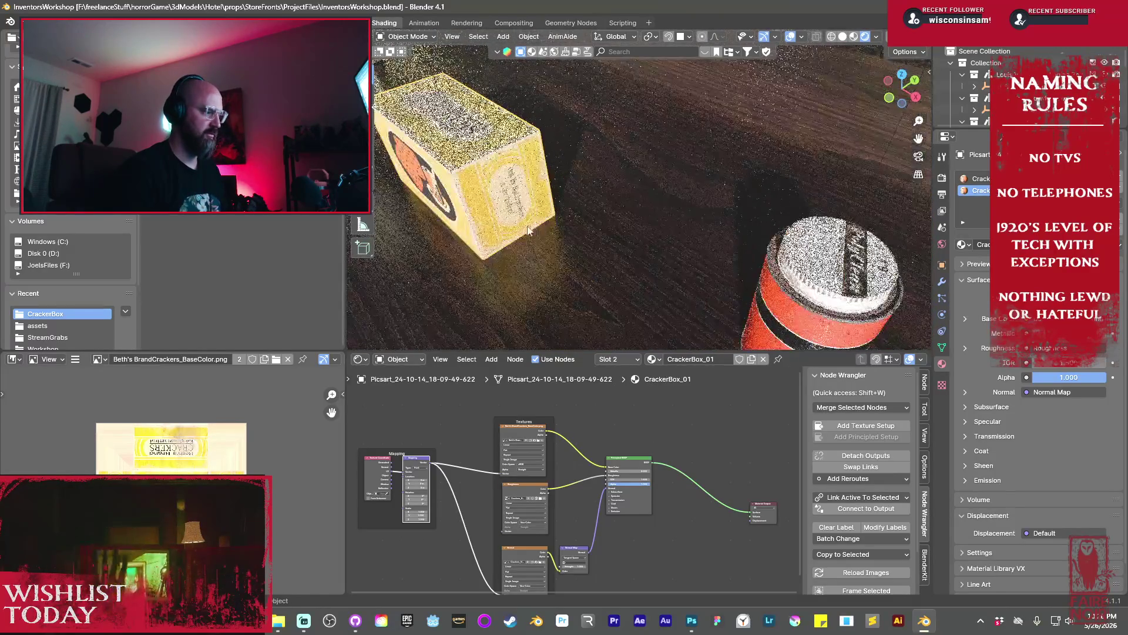
{"action": "scroll", "coordinate": [523, 224], "scroll_direction": "up", "scroll_amount": 3}
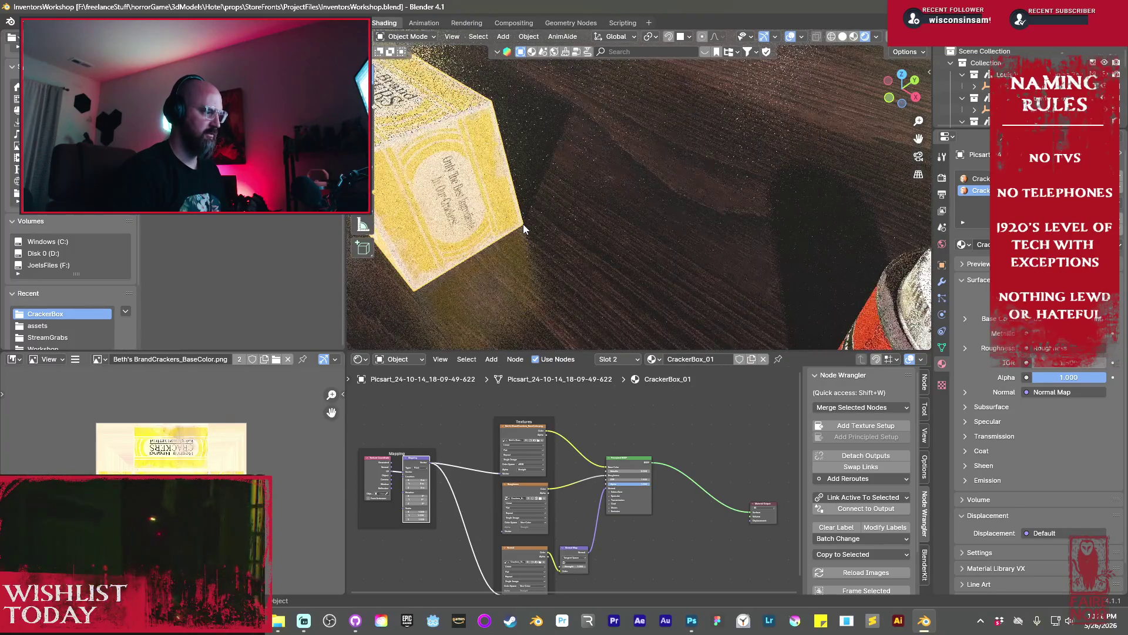
{"action": "left_click", "coordinate": [511, 247]}
{"action": "mouse_move", "coordinate": [505, 249]}
{"action": "middle_mouse_down"}
{"action": "mouse_move", "coordinate": [619, 255]}
{"action": "mouse_move", "coordinate": [638, 220]}
{"action": "middle_mouse_up"}
{"action": "scroll", "coordinate": [643, 210], "scroll_direction": "down", "scroll_amount": 3}
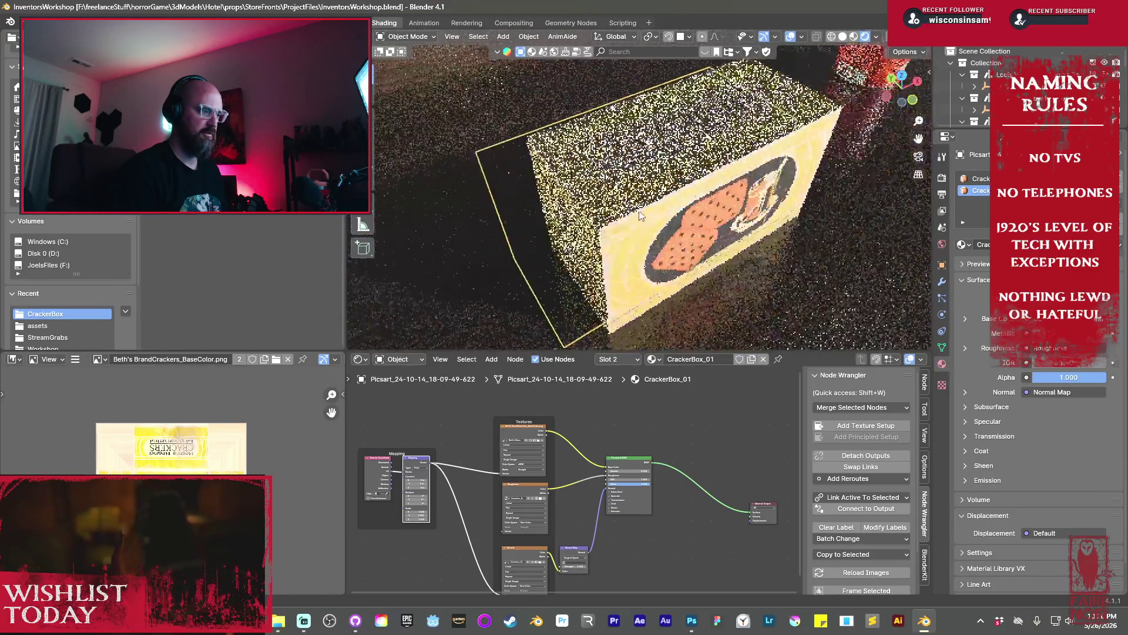
{"action": "scroll", "coordinate": [575, 217], "scroll_direction": "up", "scroll_amount": 3}
{"action": "scroll", "coordinate": [575, 217], "scroll_direction": "down", "scroll_amount": 5}
{"action": "mouse_move", "coordinate": [613, 213]}
{"action": "middle_mouse_down"}
{"action": "mouse_move", "coordinate": [622, 236]}
{"action": "mouse_move", "coordinate": [672, 224]}
{"action": "mouse_move", "coordinate": [701, 189]}
{"action": "mouse_move", "coordinate": [668, 206]}
{"action": "middle_mouse_up"}
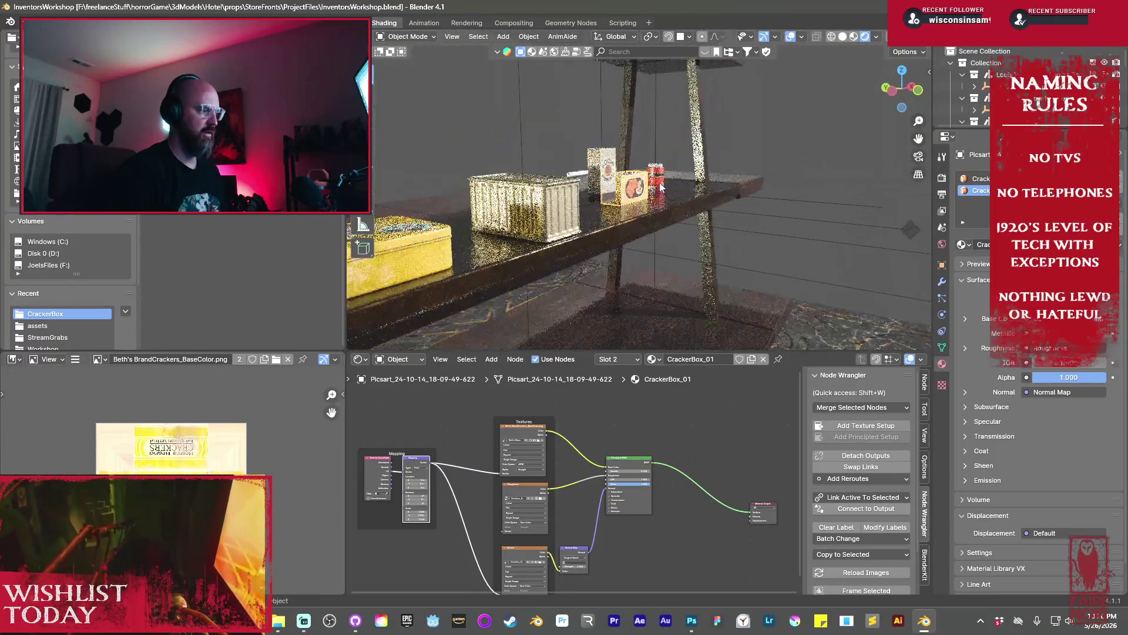
Move the cracker box a short distance along the Y axis
{"action": "key", "text": "g"}
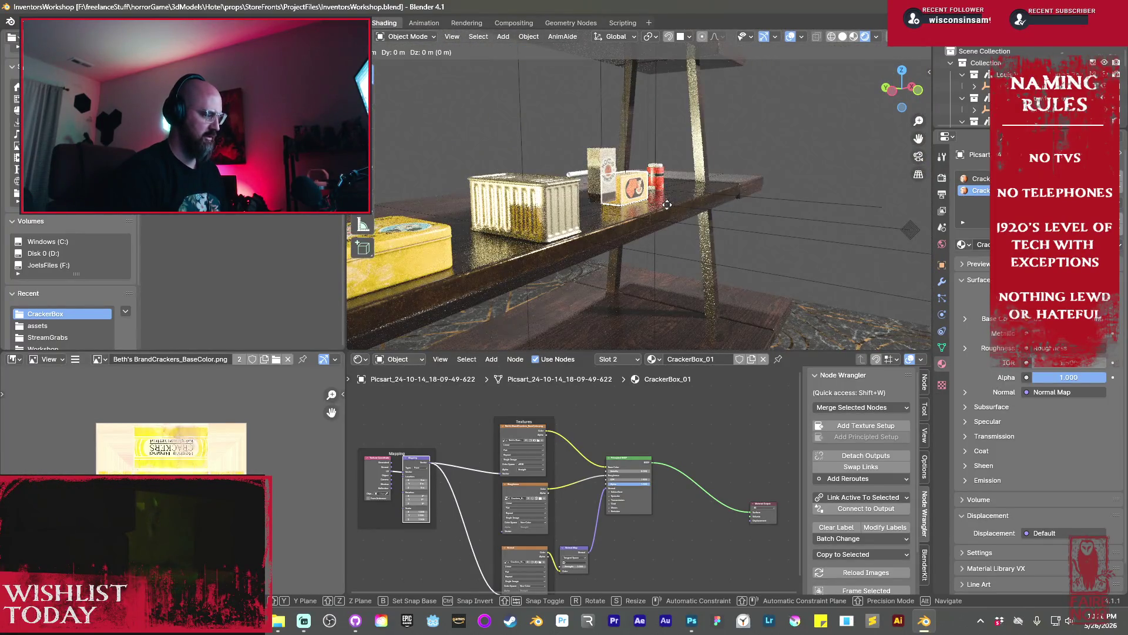
{"action": "key", "text": "y"}
{"action": "left_click", "coordinate": [748, 257]}
{"action": "mouse_move", "coordinate": [747, 257]}
{"action": "middle_mouse_down"}
{"action": "mouse_move", "coordinate": [673, 253]}
{"action": "mouse_move", "coordinate": [684, 253]}
{"action": "middle_mouse_up"}
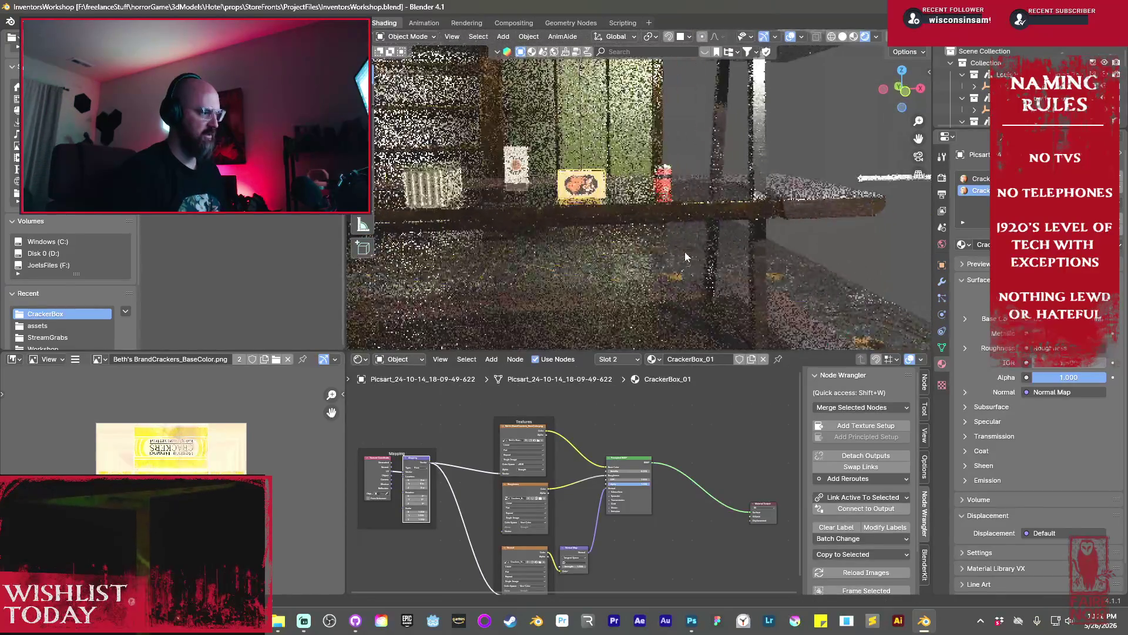
{"action": "key", "text": "shift+s"}
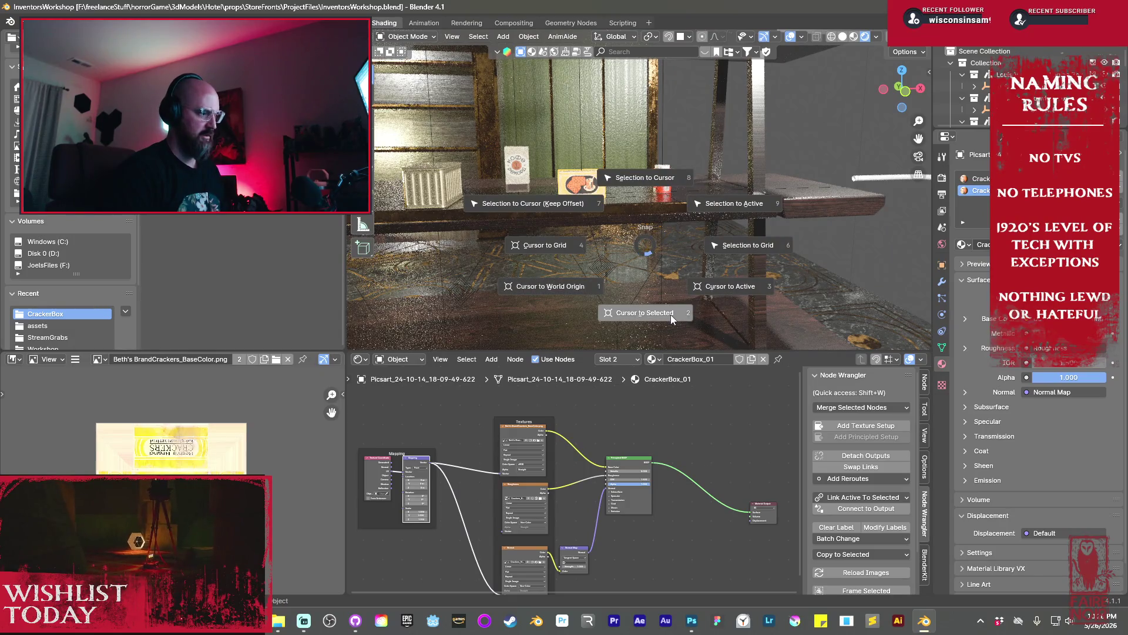
Clear the cracker box's parent, keeping it in place with cursor-to-selected snapping
{"action": "left_click", "coordinate": [671, 315]}
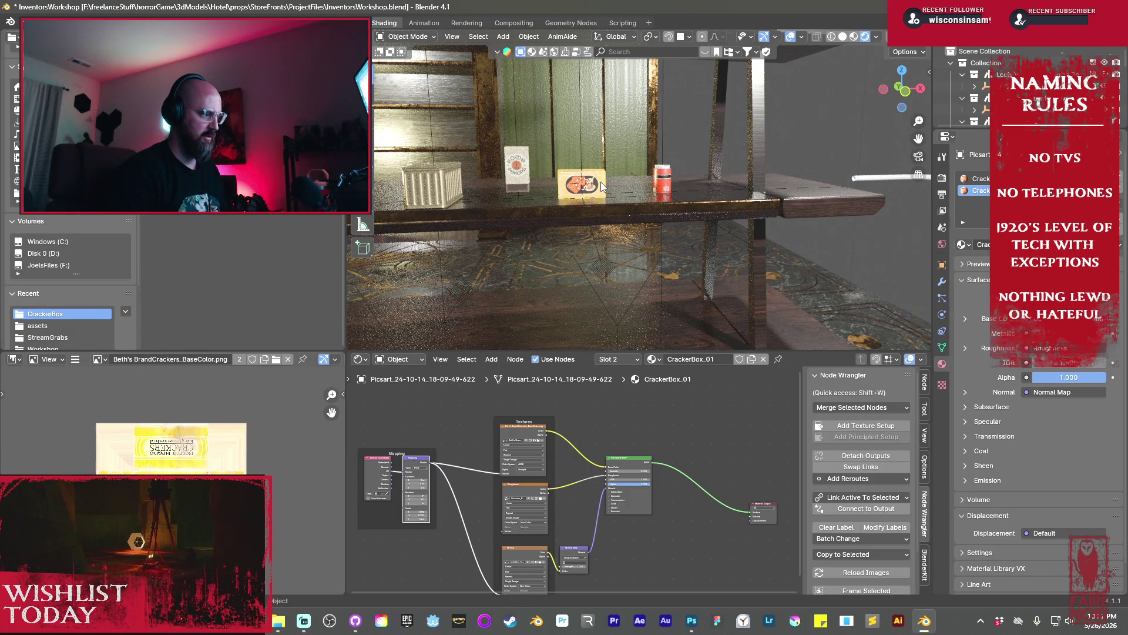
{"action": "left_click", "coordinate": [942, 265]}
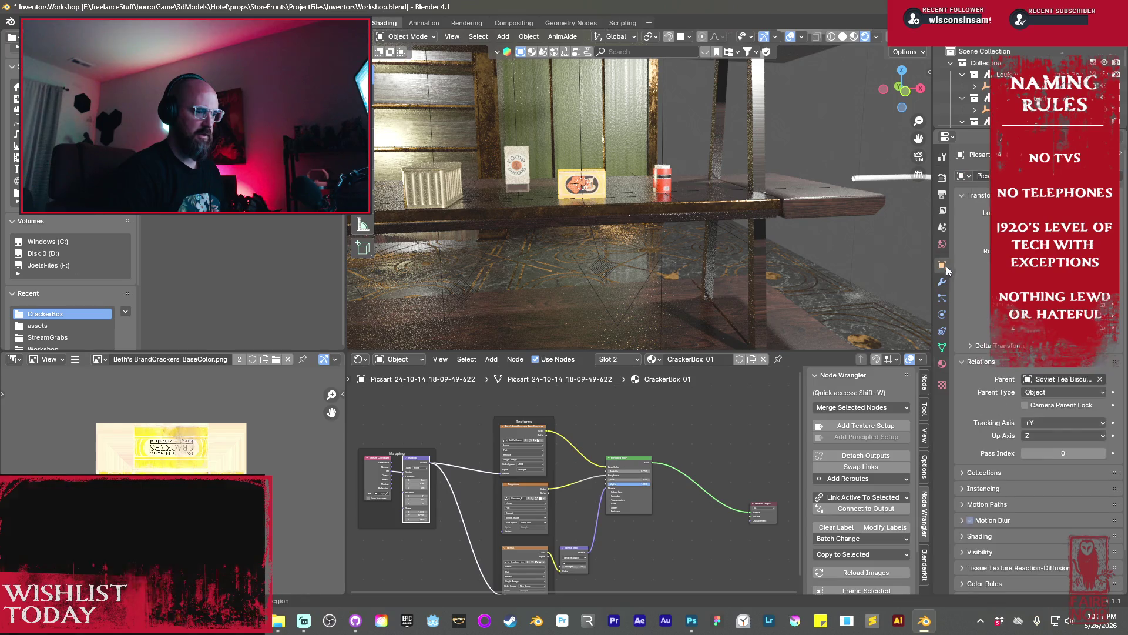
{"action": "left_click", "coordinate": [1100, 379]}
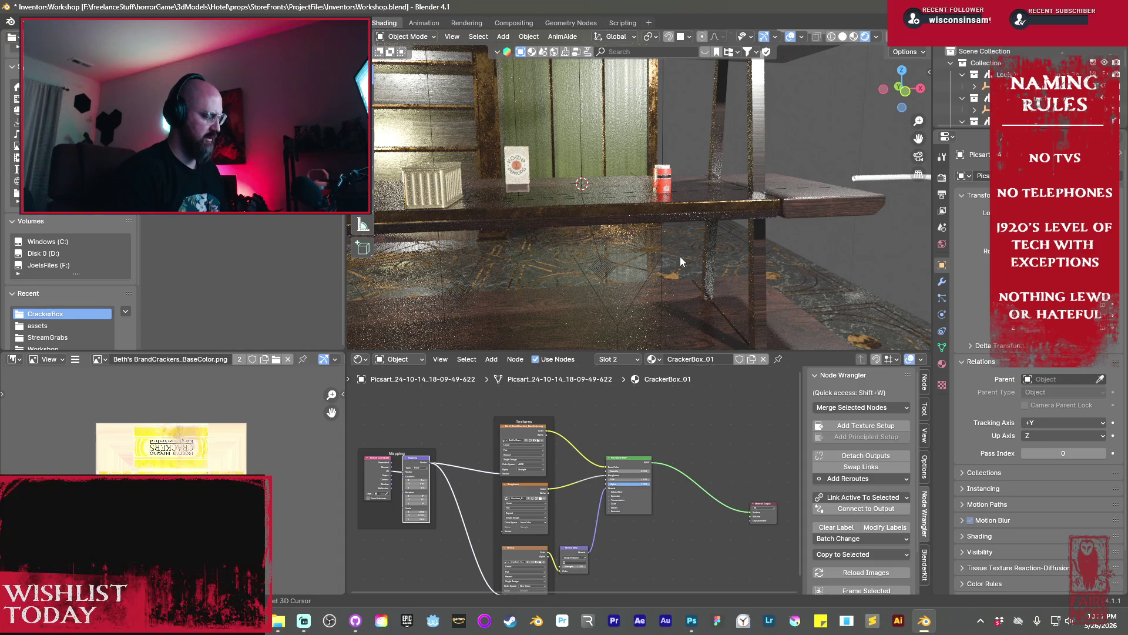
{"action": "key", "text": "shift+s"}
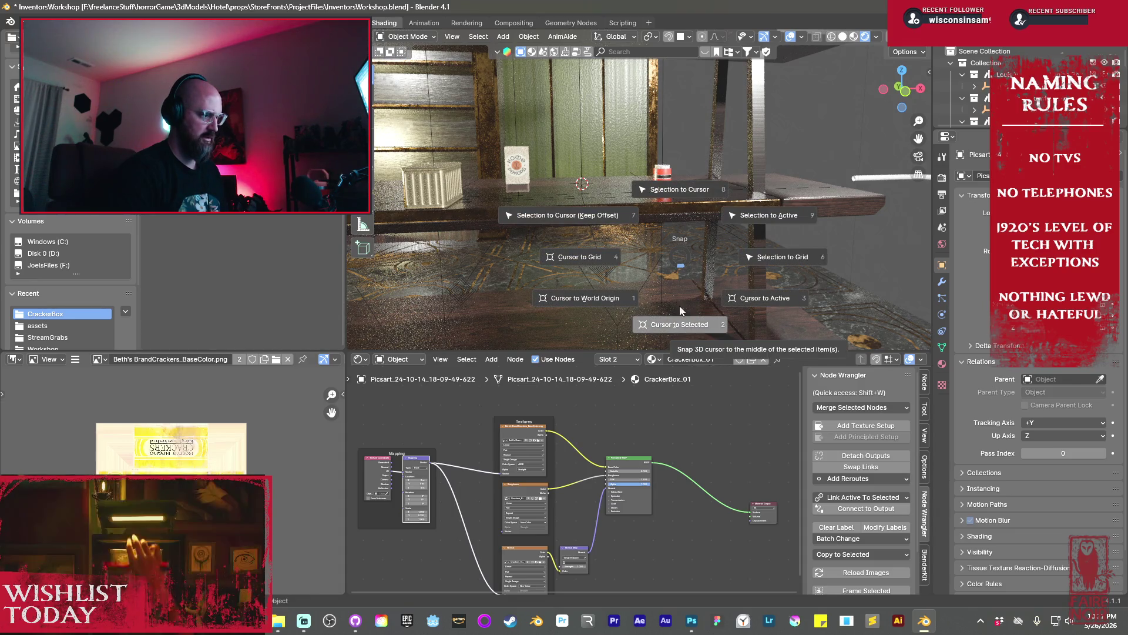
{"action": "left_click", "coordinate": [687, 189]}
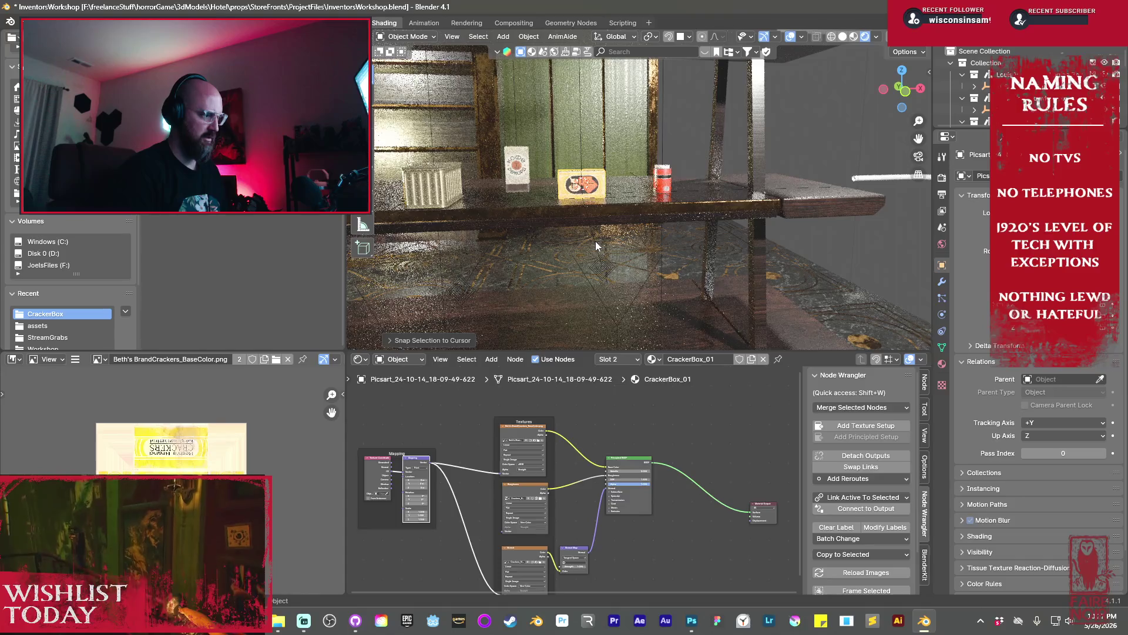
Delete the light next to the cracker box
{"action": "left_click", "coordinate": [595, 241]}
{"action": "key", "text": "x"}
{"action": "left_click", "coordinate": [594, 241]}
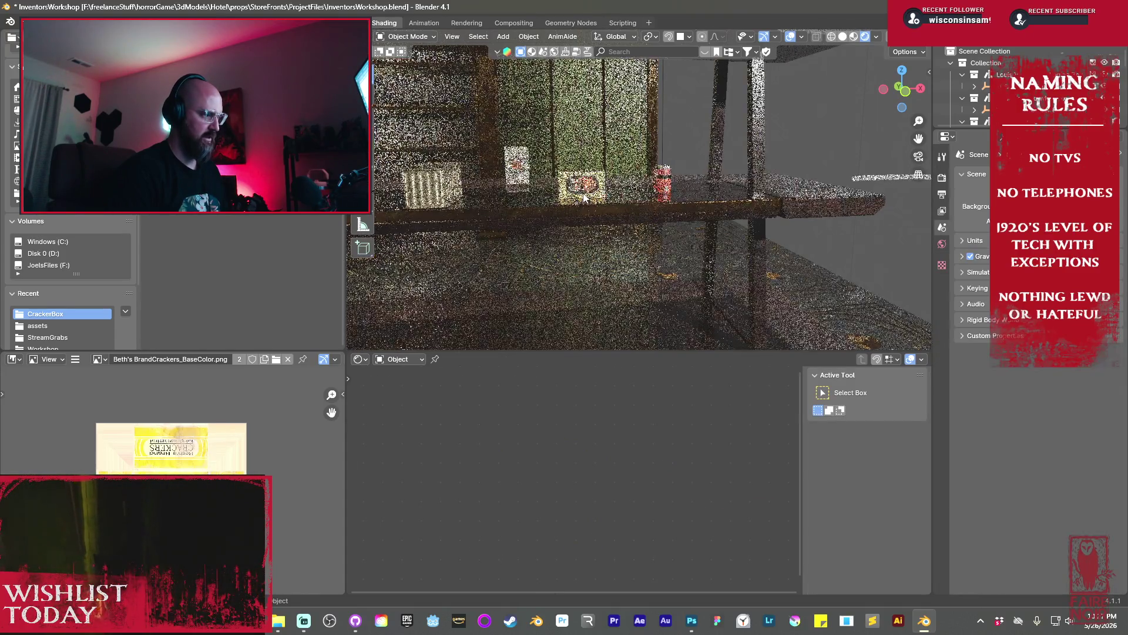
Slide the cracker box along the X axis on the shelf
{"action": "left_click", "coordinate": [583, 192]}
{"action": "key", "text": "g"}
{"action": "key", "text": "x"}
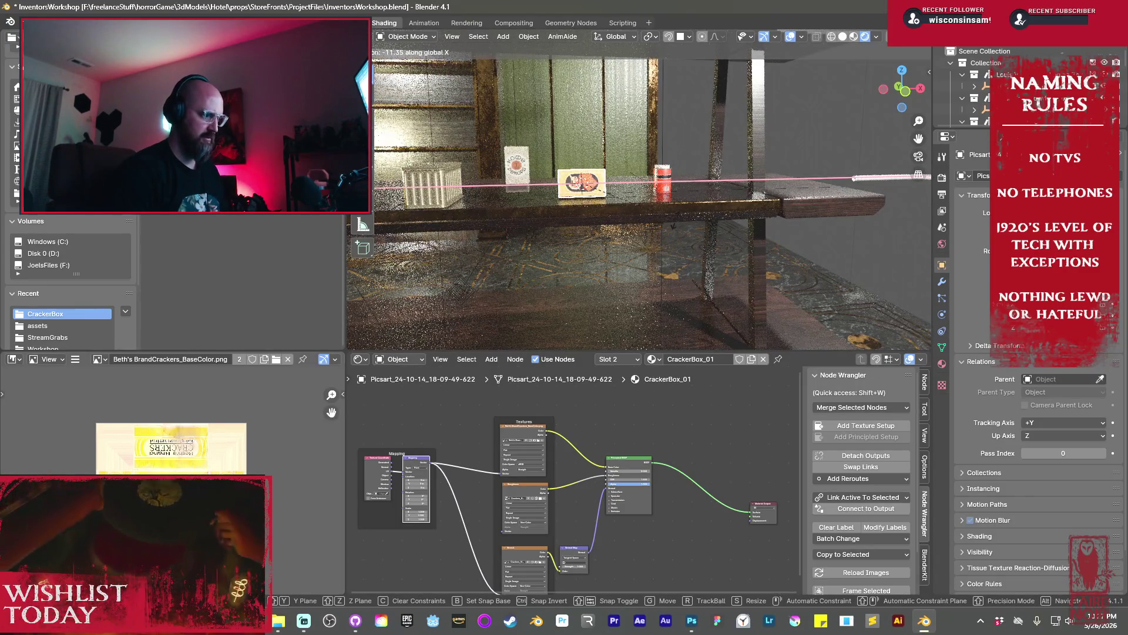
{"action": "left_click", "coordinate": [676, 221]}
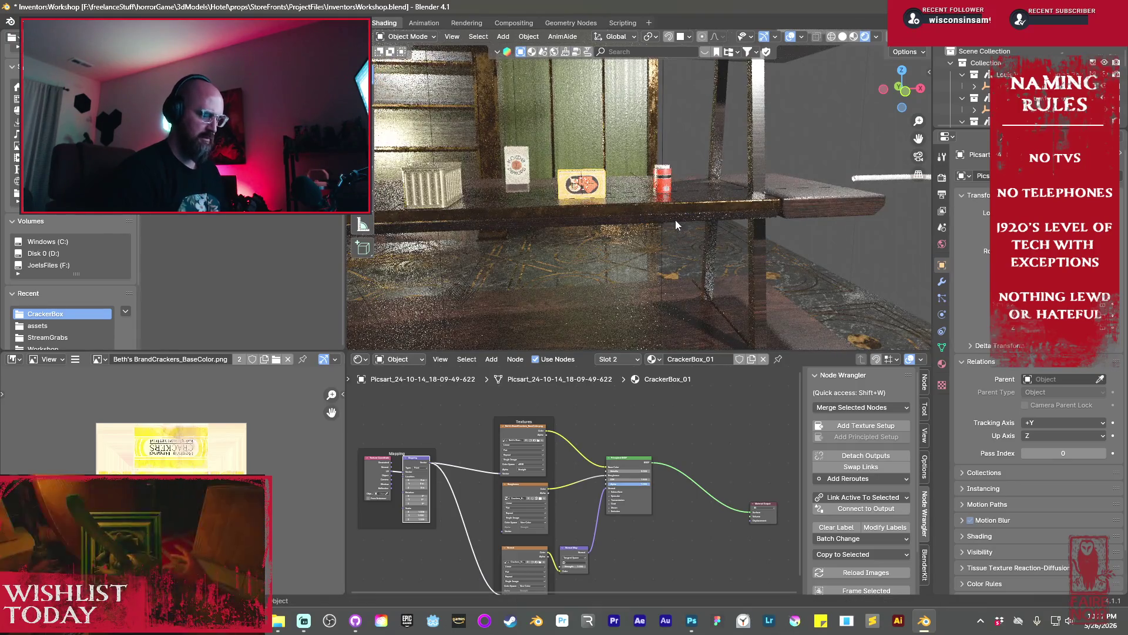
Rotate the cracker box 90° about the X axis so it lies flat
{"action": "key", "text": "r"}
{"action": "key", "text": "x"}
{"action": "key", "text": "9"}
{"action": "key", "text": "0"}
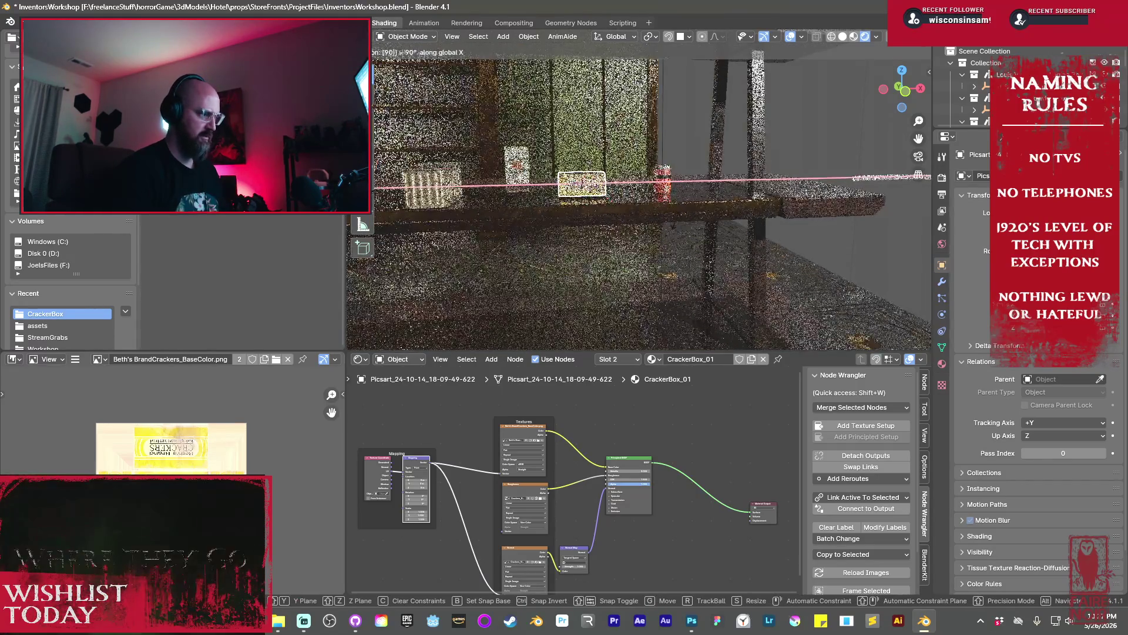
{"action": "key", "text": "Return"}
{"action": "scroll", "coordinate": [620, 207], "scroll_direction": "up", "scroll_amount": 2}
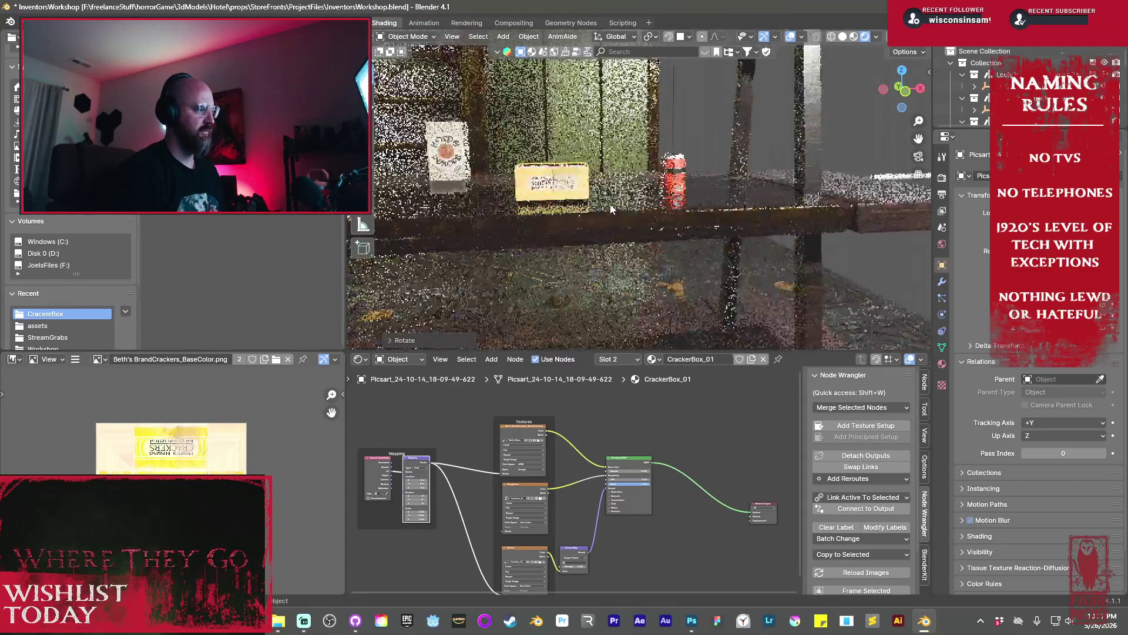
{"action": "scroll", "coordinate": [611, 209], "scroll_direction": "up", "scroll_amount": 3}
Turn the cracker box 180° so its back label faces front
{"action": "middle_click_drag", "start_coordinate": [662, 221], "coordinate": [816, 207]}
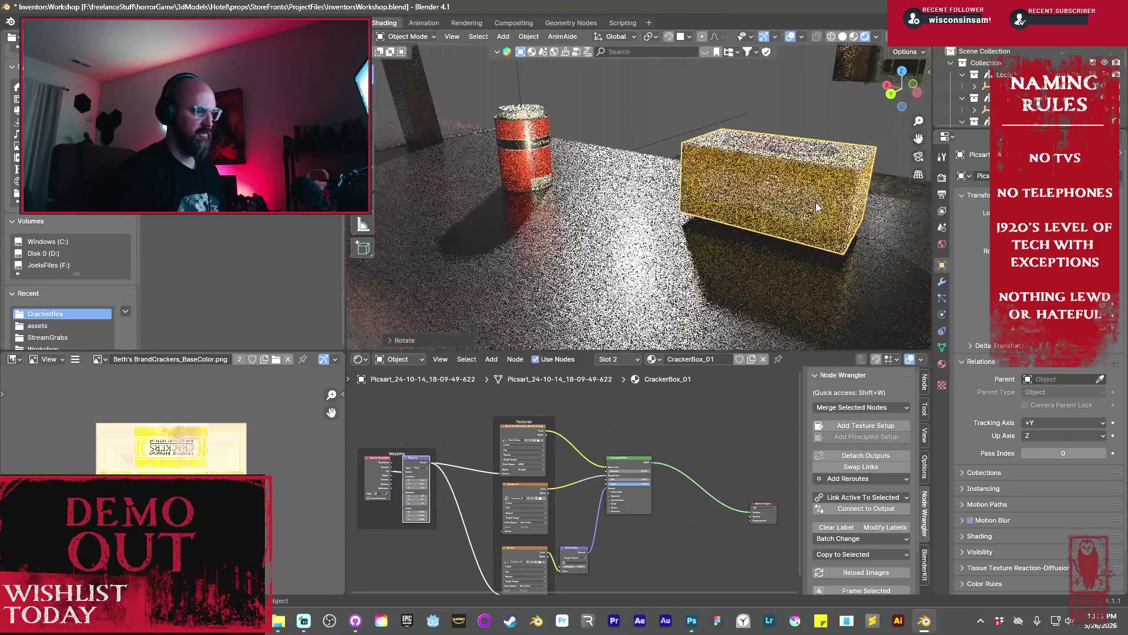
{"action": "scroll", "coordinate": [793, 224], "scroll_direction": "up", "scroll_amount": 3}
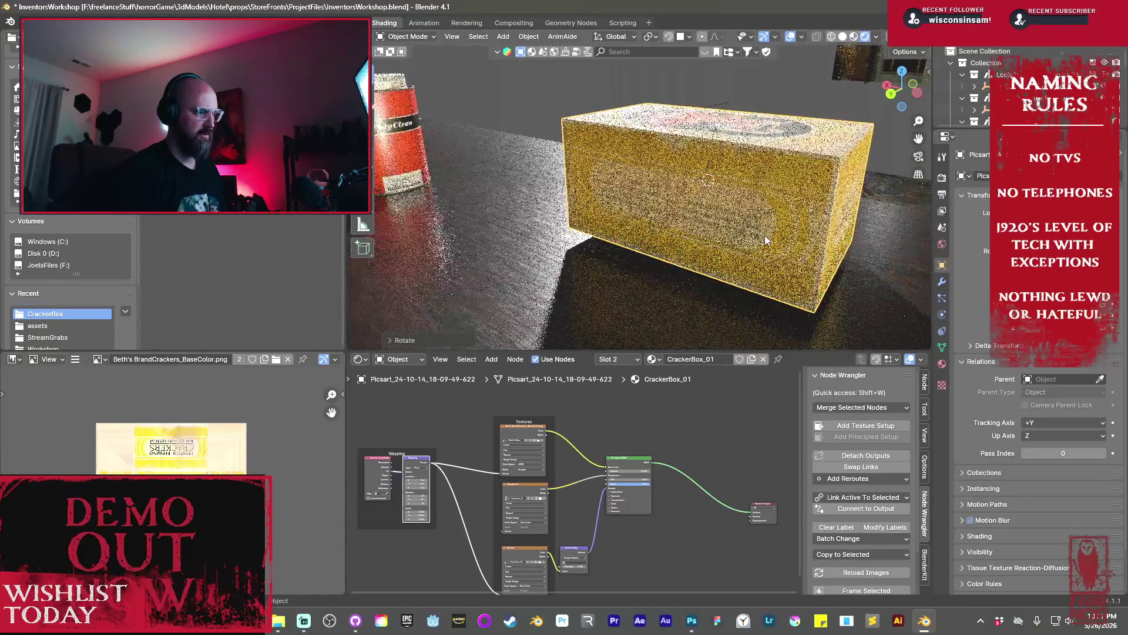
{"action": "scroll", "coordinate": [785, 241], "scroll_direction": "up", "scroll_amount": 5}
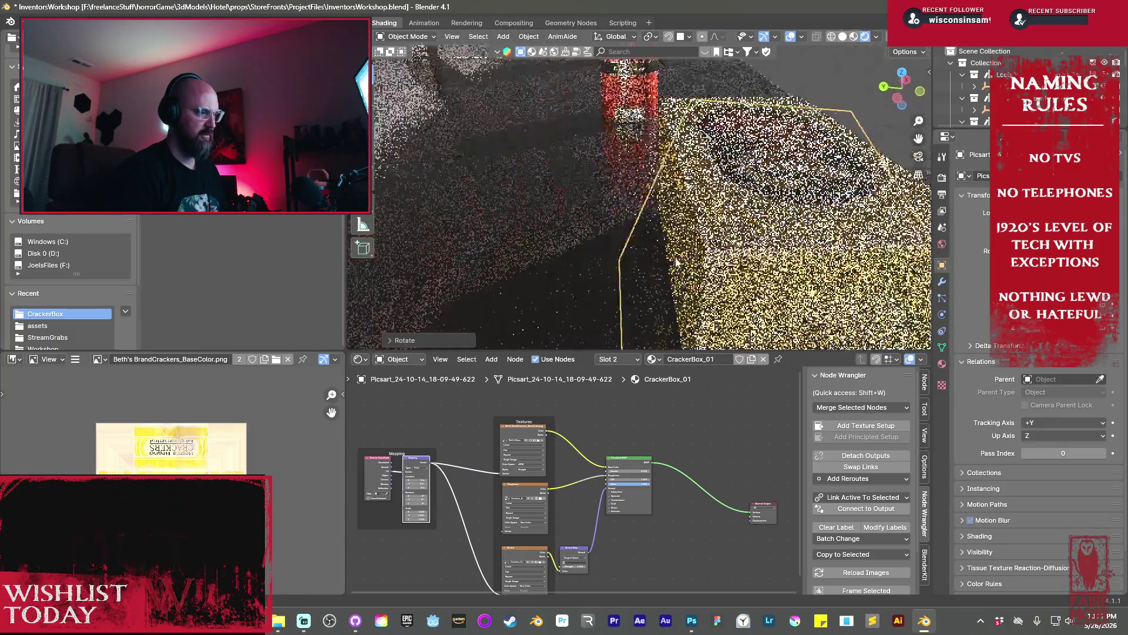
{"action": "key", "text": "KP_Decimal"}
{"action": "key", "text": "r"}
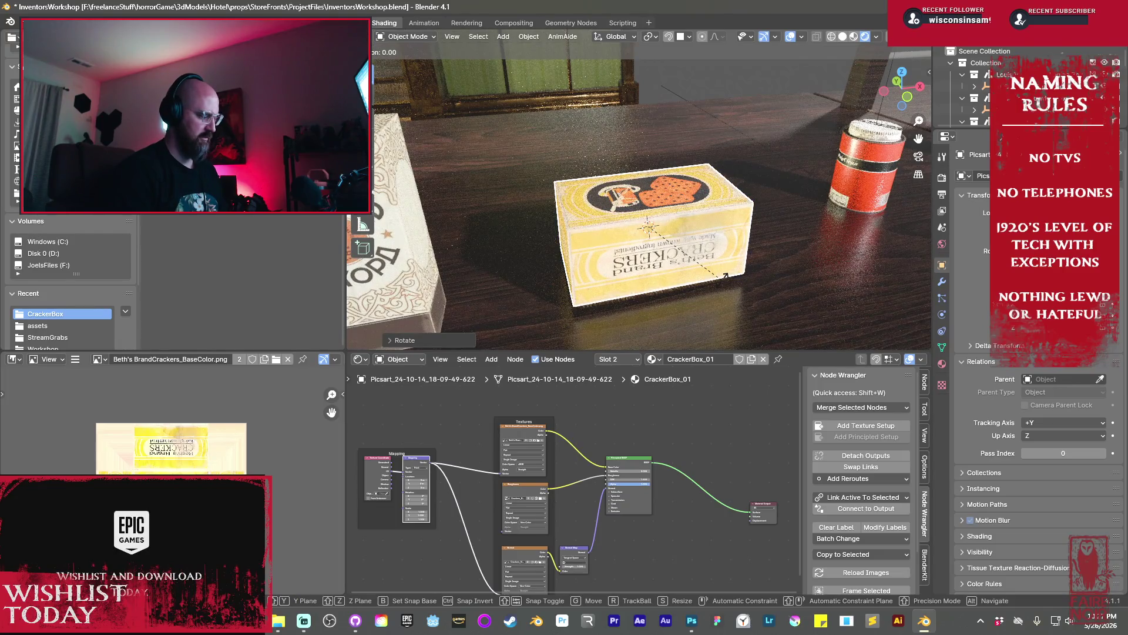
{"action": "type", "text": "180"}
{"action": "key", "text": "Return"}
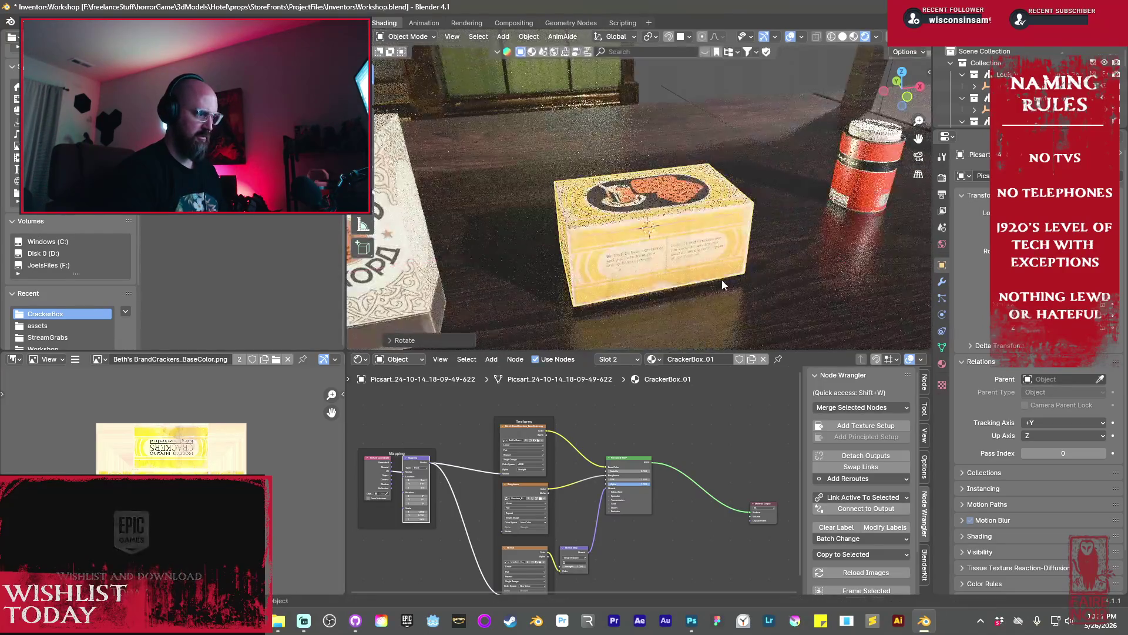
Frame the box in front view and place the 3D cursor on its back label
{"action": "key", "text": "KP_1"}
{"action": "key", "text": "KP_Decimal"}
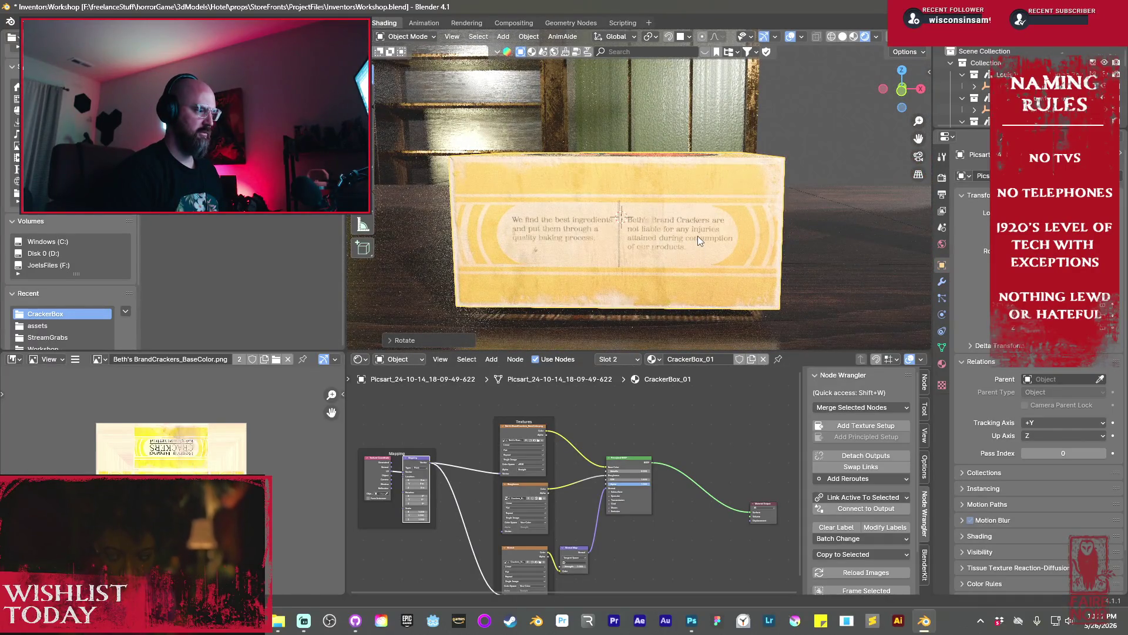
{"action": "scroll", "coordinate": [698, 240], "scroll_direction": "up", "scroll_amount": 2}
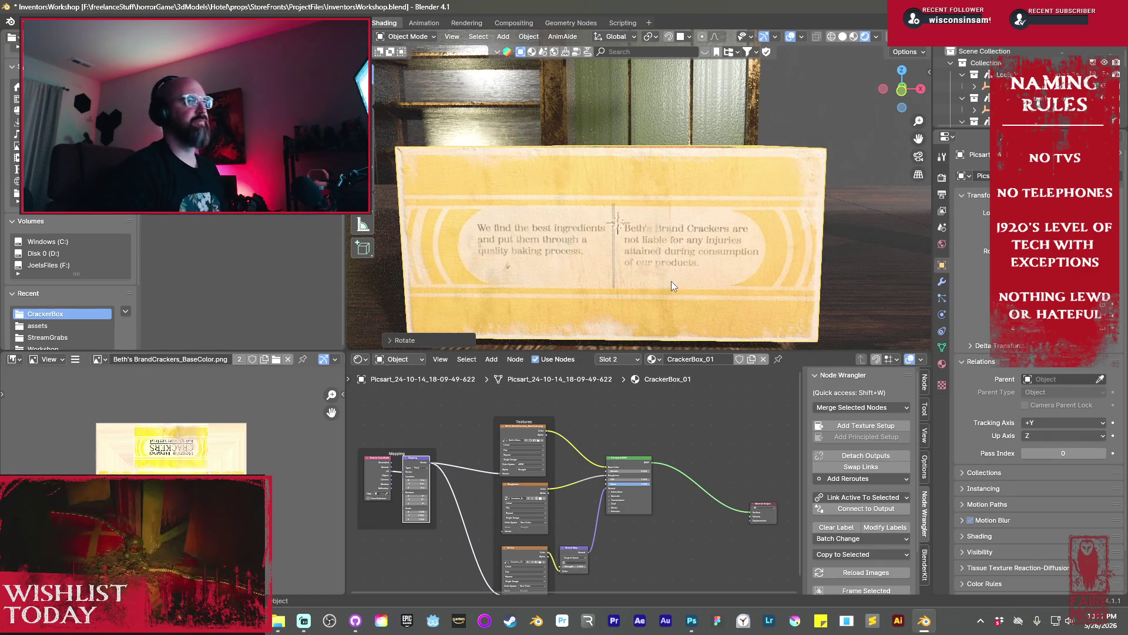
{"action": "right_click", "coordinate": [626, 210], "text": "shift"}
Select the red PolyClean cleaner tin on the shelf
{"action": "scroll", "coordinate": [683, 202], "scroll_direction": "down", "scroll_amount": 8}
{"action": "middle_click_drag", "start_coordinate": [682, 202], "coordinate": [714, 220]}
{"action": "scroll", "coordinate": [713, 217], "scroll_direction": "down", "scroll_amount": 2}
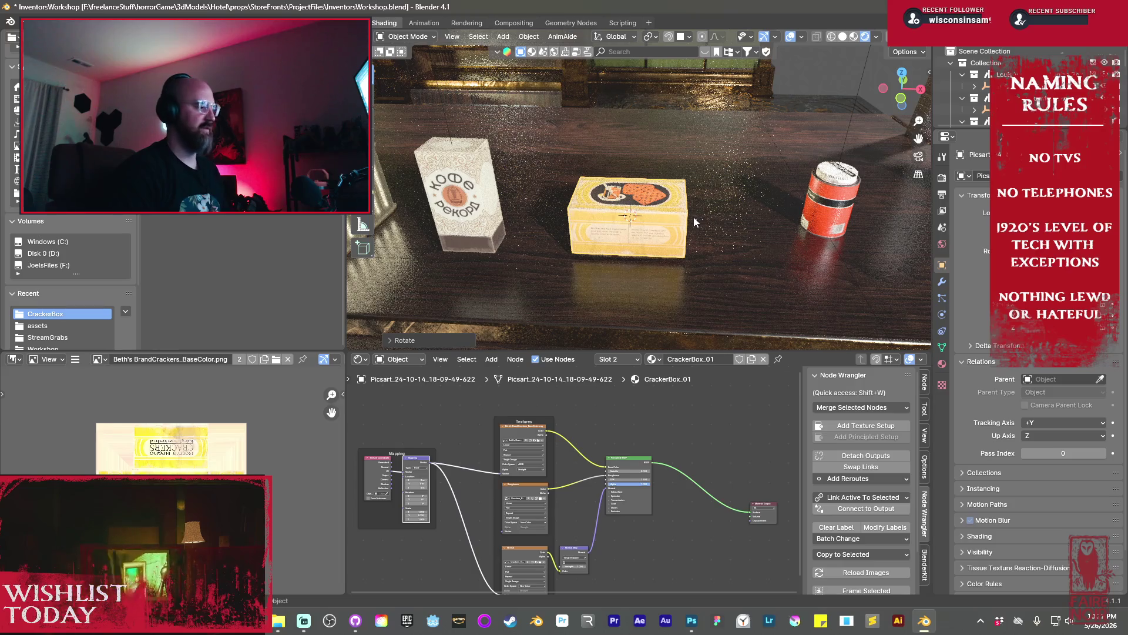
{"action": "scroll", "coordinate": [694, 217], "scroll_direction": "down", "scroll_amount": 2}
{"action": "middle_click_drag", "start_coordinate": [693, 217], "coordinate": [798, 181]}
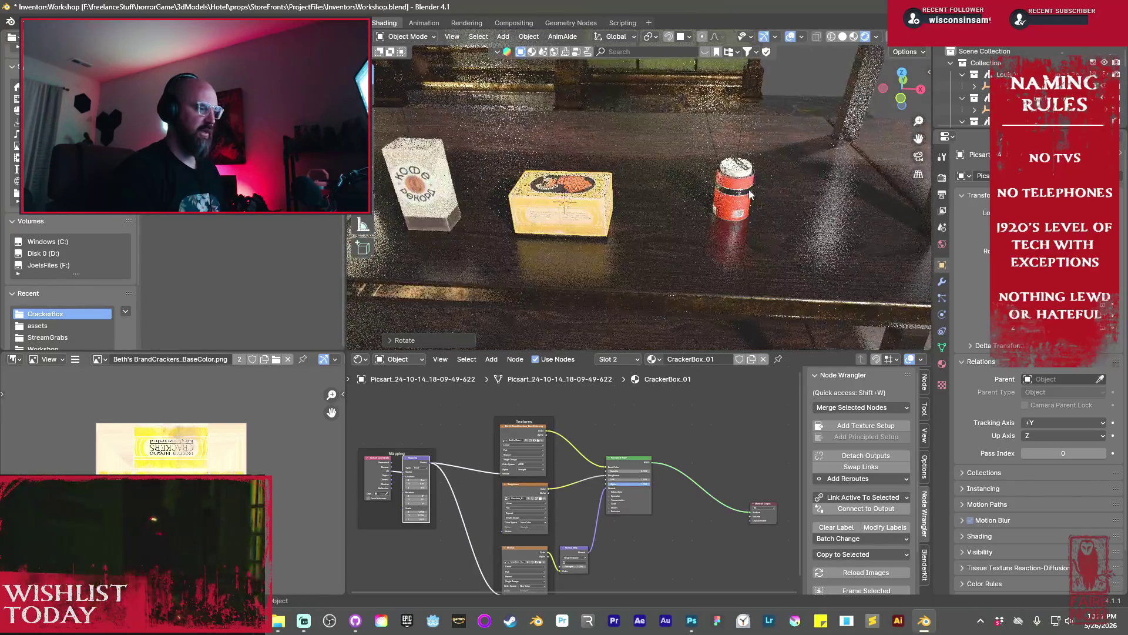
{"action": "left_click", "coordinate": [733, 194]}
{"action": "mouse_move", "coordinate": [733, 194]}
{"action": "middle_mouse_down"}
{"action": "mouse_move", "coordinate": [663, 205]}
{"action": "mouse_move", "coordinate": [808, 232]}
{"action": "mouse_move", "coordinate": [717, 189]}
{"action": "mouse_move", "coordinate": [716, 218]}
{"action": "middle_mouse_up"}
{"action": "scroll", "coordinate": [663, 206], "scroll_direction": "up", "scroll_amount": 3}
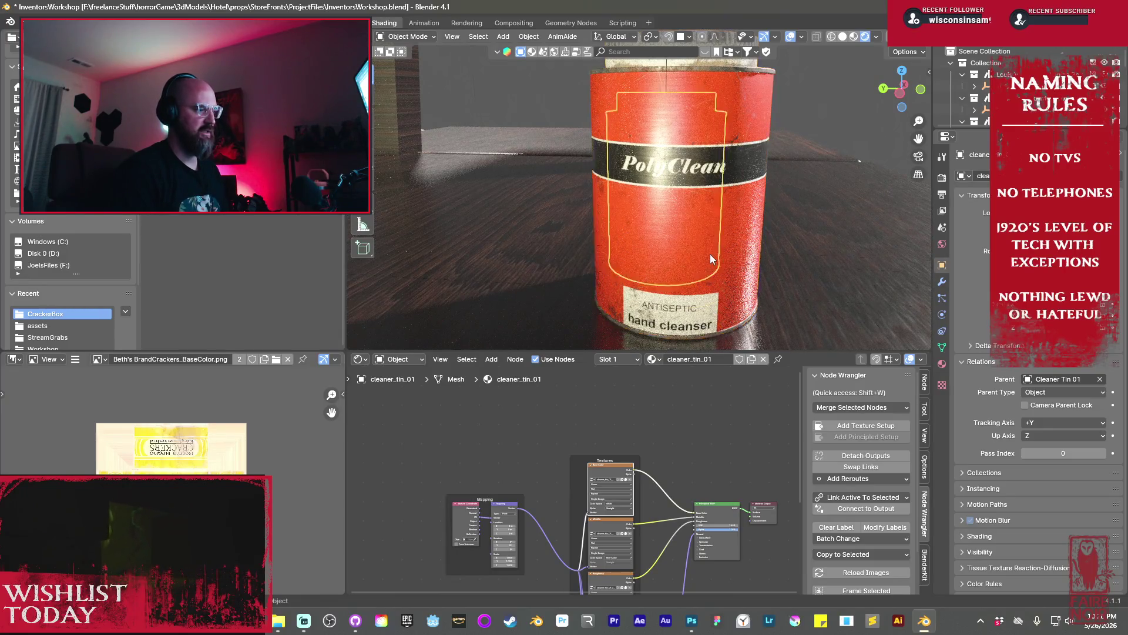
Select the cleaner tin and its Base Color texture node in the material
{"action": "scroll", "coordinate": [711, 259], "scroll_direction": "down", "scroll_amount": 5}
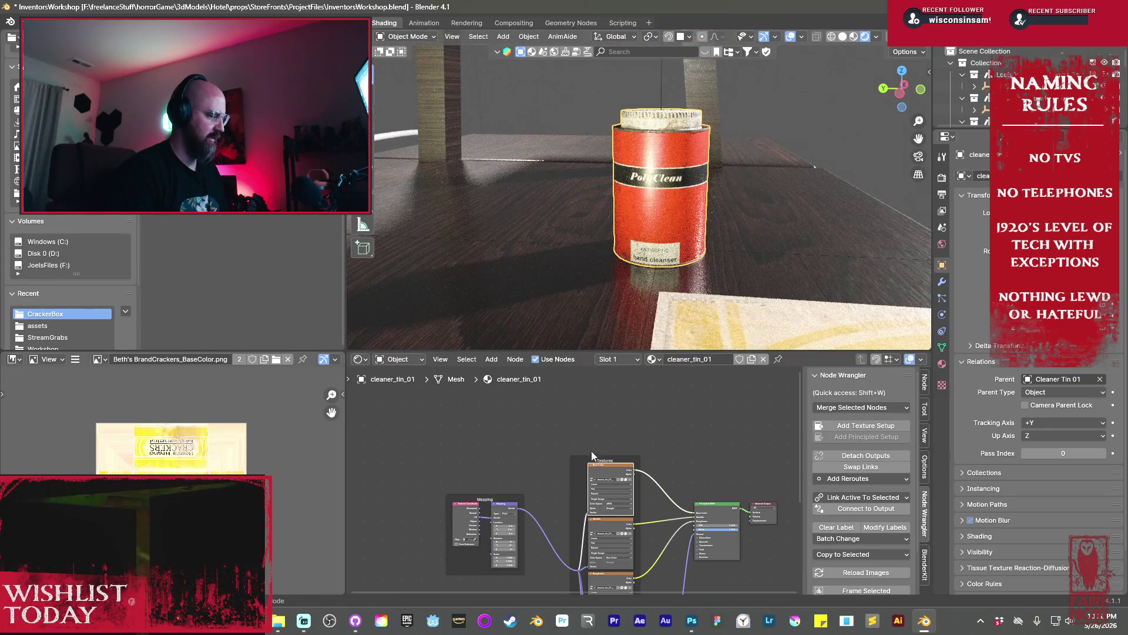
{"action": "left_click", "coordinate": [652, 435]}
{"action": "left_click", "coordinate": [942, 364]}
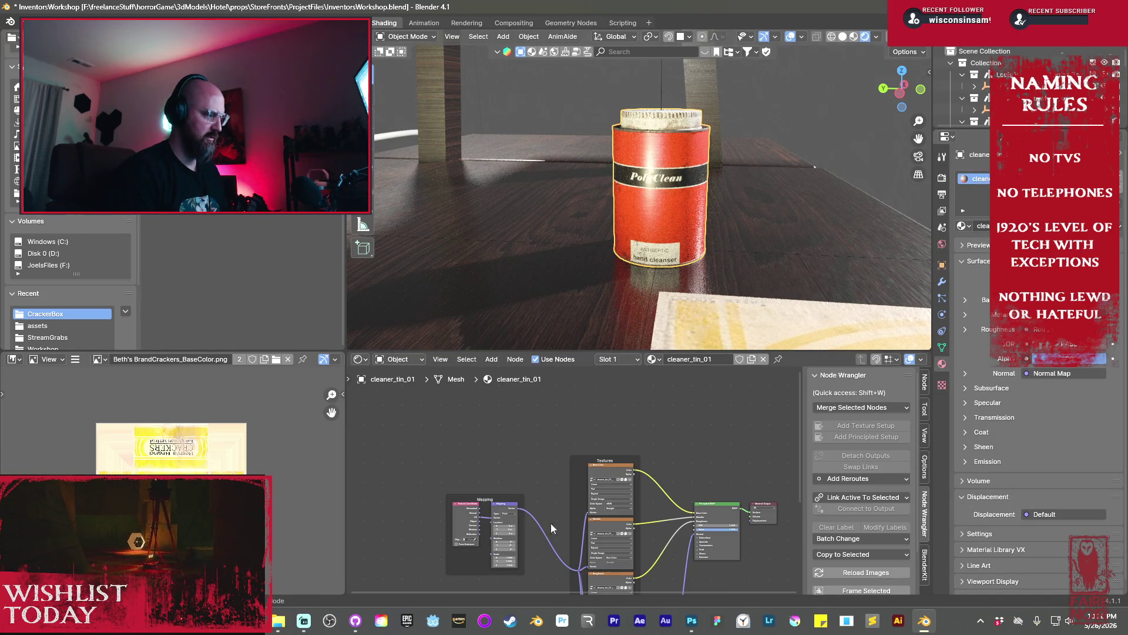
{"action": "middle_click_drag", "start_coordinate": [567, 485], "coordinate": [507, 461]}
{"action": "left_click", "coordinate": [558, 446]}
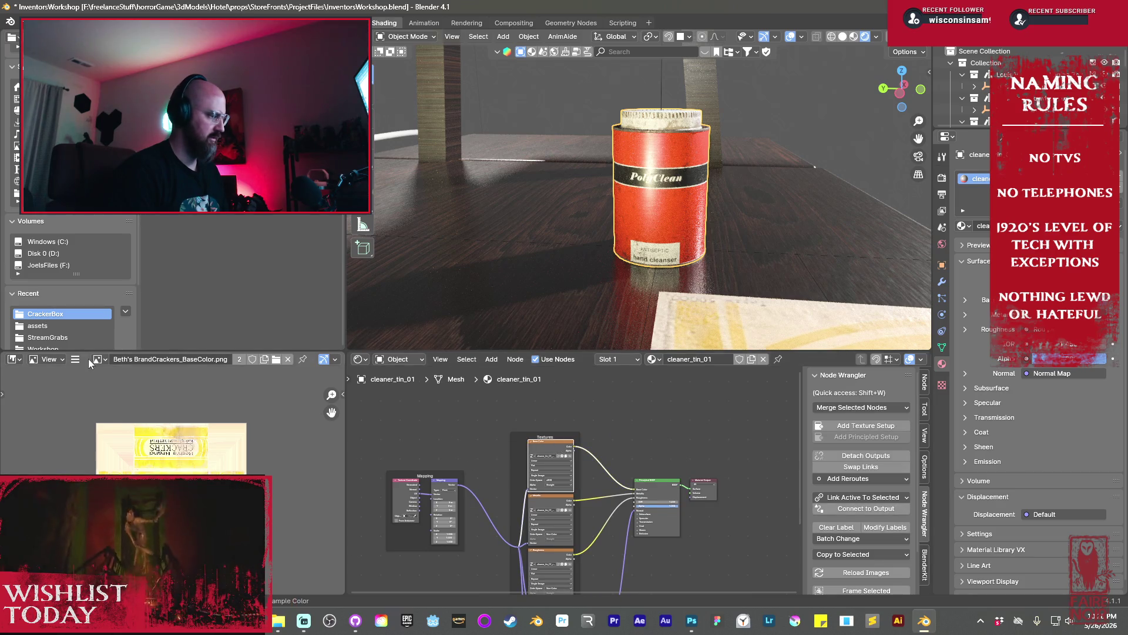
Display cleaner_tin_01_diff.png in the image editor
{"action": "scroll", "coordinate": [473, 456], "scroll_direction": "up", "scroll_amount": 4}
{"action": "scroll", "coordinate": [474, 454], "scroll_direction": "up", "scroll_amount": 3}
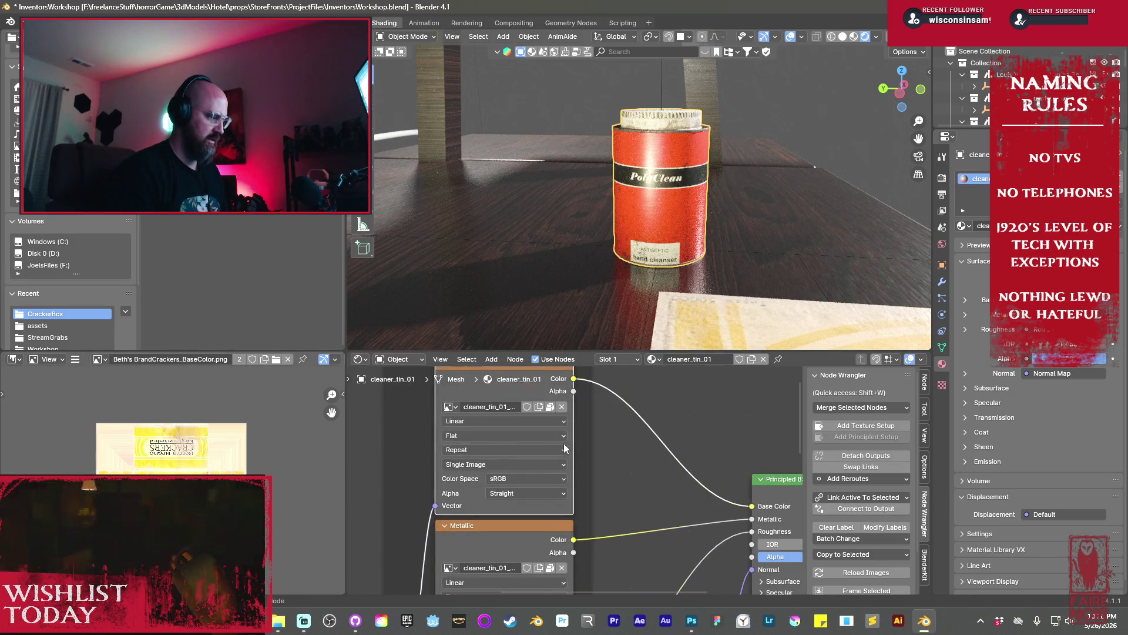
{"action": "left_click", "coordinate": [100, 359]}
{"action": "type", "text": "cleaner"}
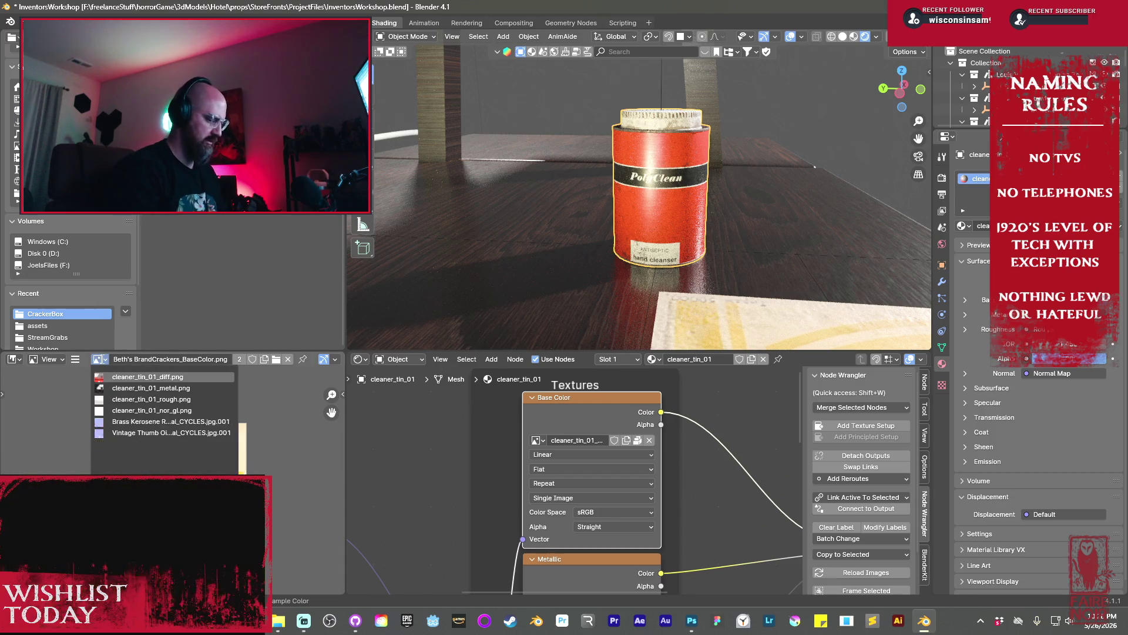
{"action": "key", "text": "Return"}
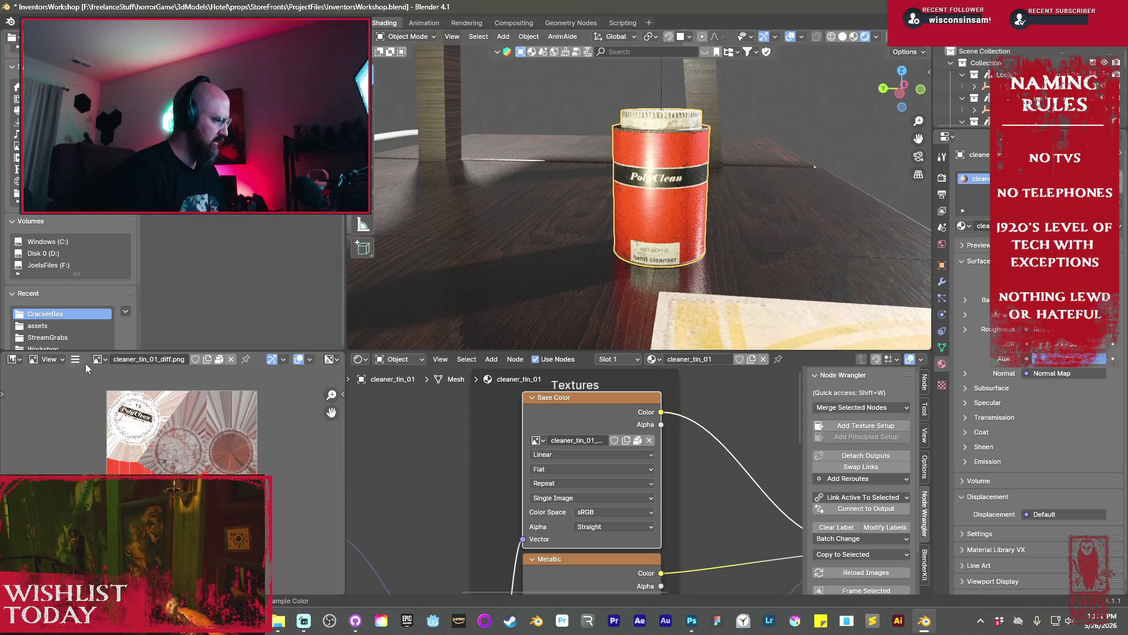
{"action": "left_click", "coordinate": [75, 359]}
Save cleaner_tin_01_diff.png out as a separately named JPEG file
{"action": "mouse_move", "coordinate": [98, 384]}
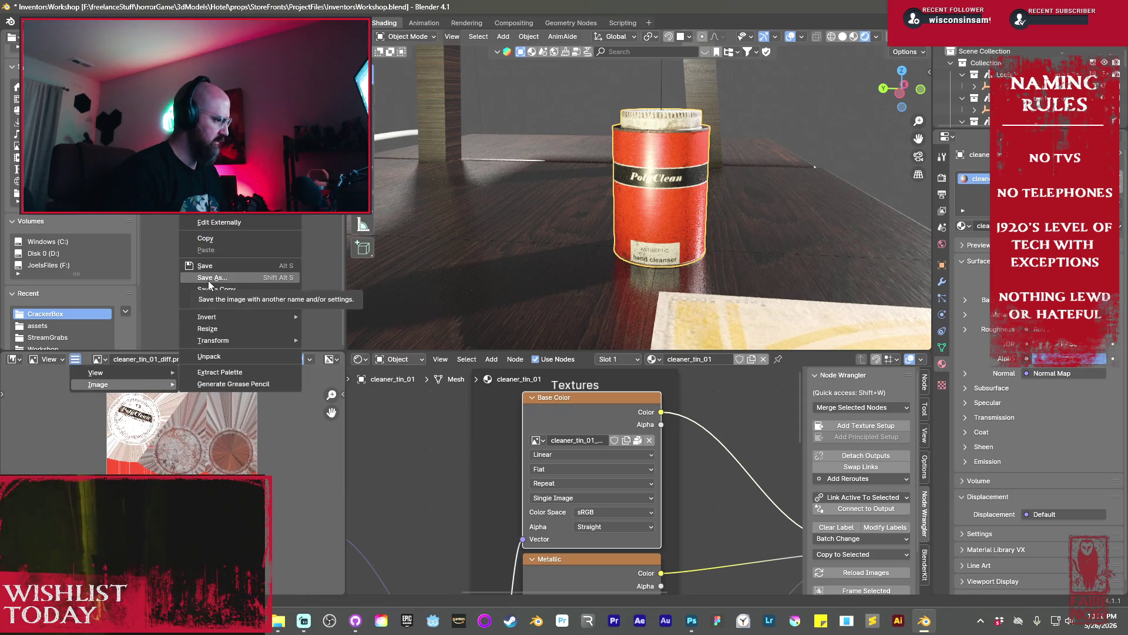
{"action": "left_click", "coordinate": [208, 278]}
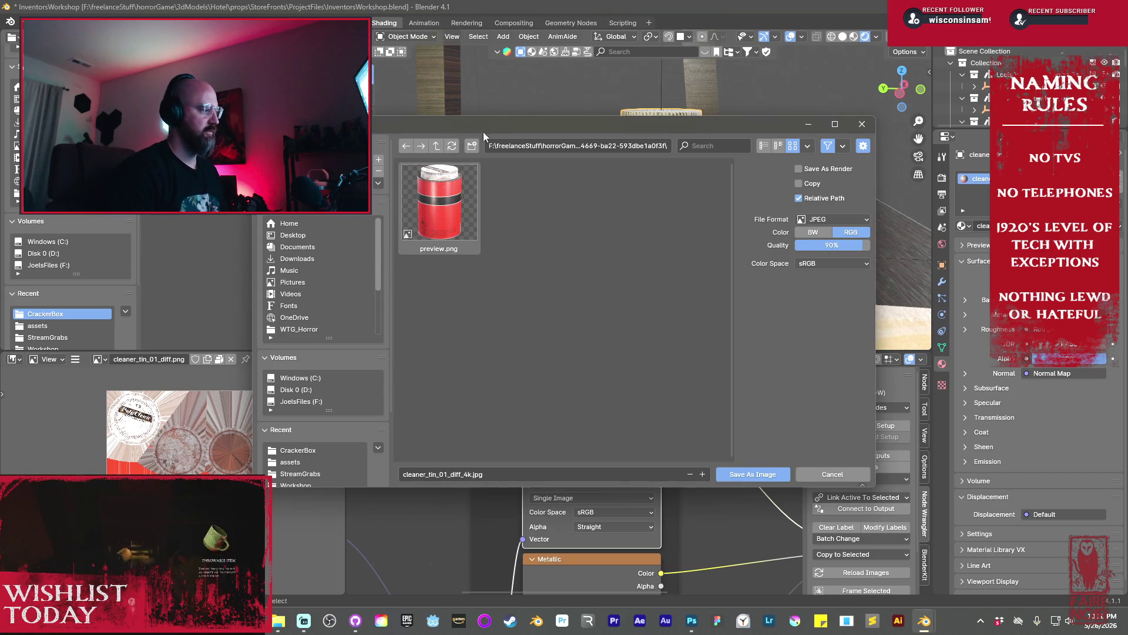
{"action": "key", "text": "Return"}
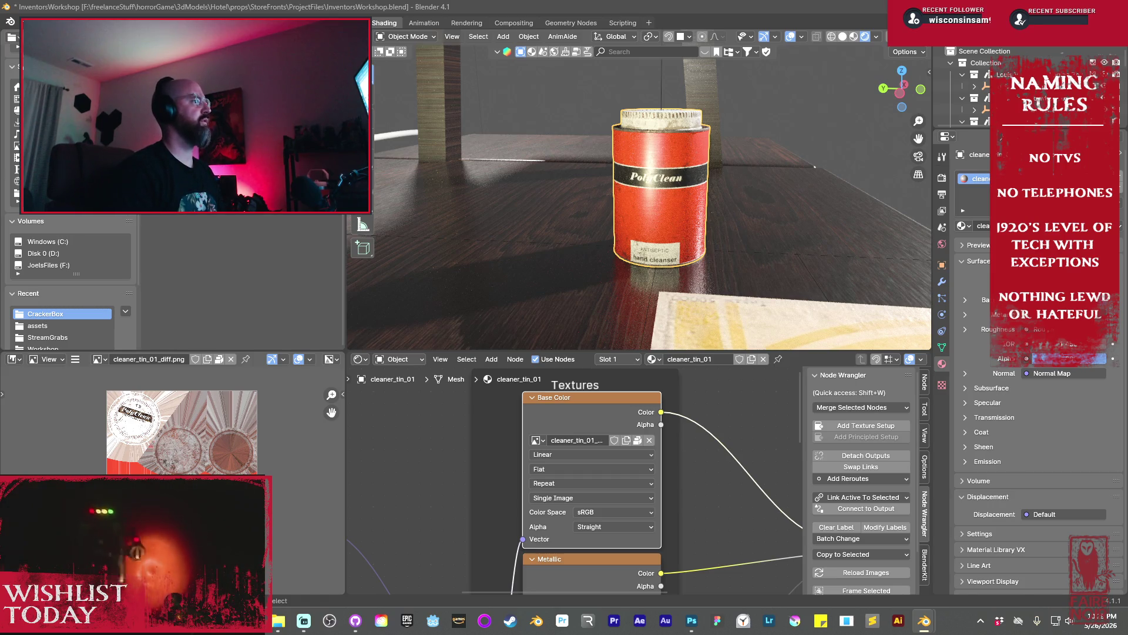
{"action": "scroll", "coordinate": [692, 492], "scroll_direction": "down", "scroll_amount": 1}
Select the Metallic node and save cleaner_tin_01_metal.png under a new file name
{"action": "middle_click_drag", "start_coordinate": [692, 492], "coordinate": [587, 472]}
{"action": "left_click", "coordinate": [587, 473]}
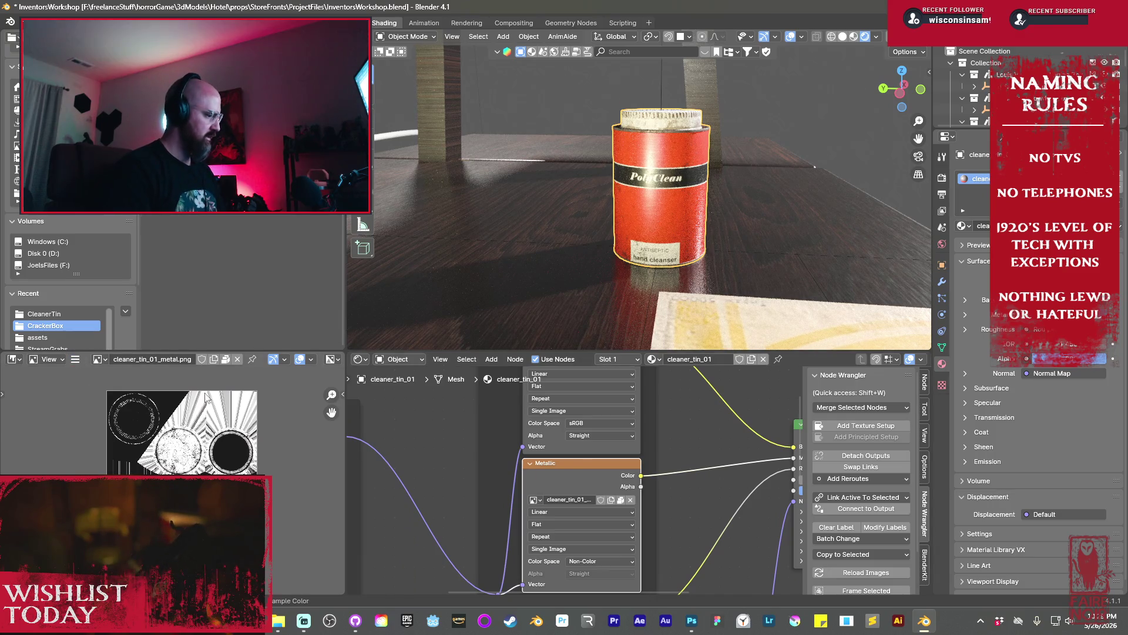
{"action": "left_click", "coordinate": [75, 359]}
{"action": "mouse_move", "coordinate": [115, 382]}
{"action": "left_click", "coordinate": [213, 282]}
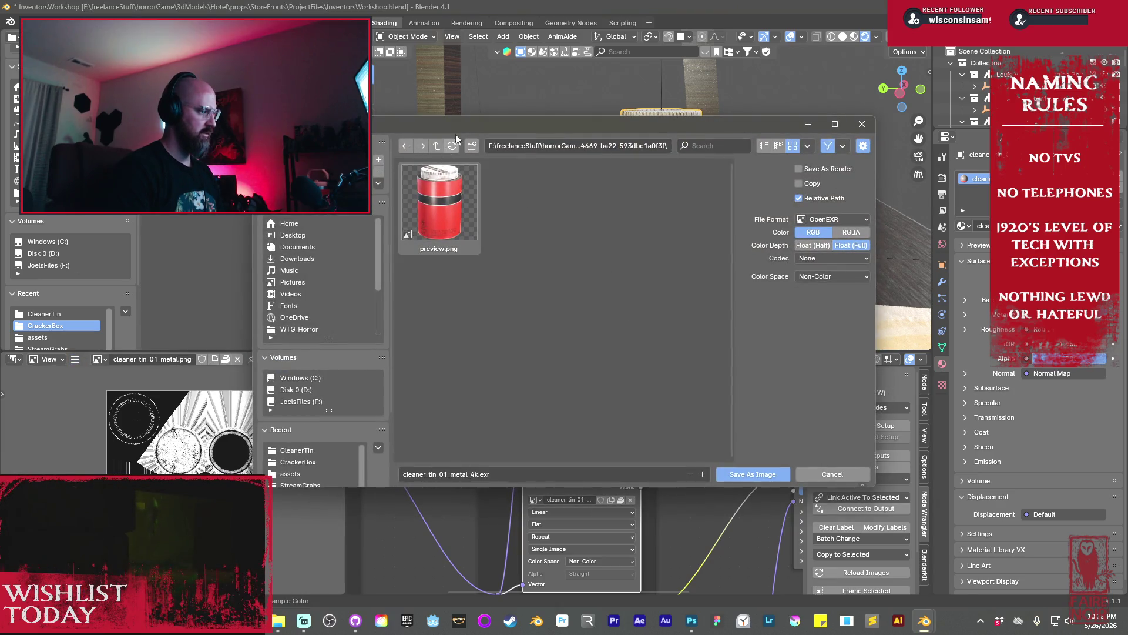
{"action": "key", "text": "Escape"}
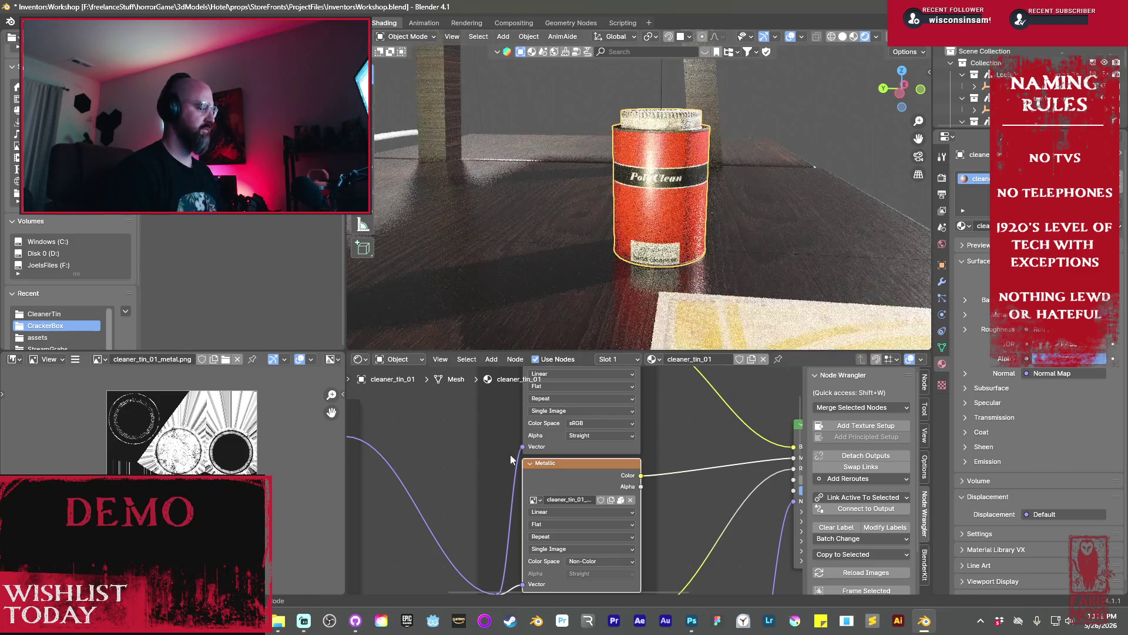
{"action": "middle_click_drag", "start_coordinate": [689, 554], "coordinate": [623, 434]}
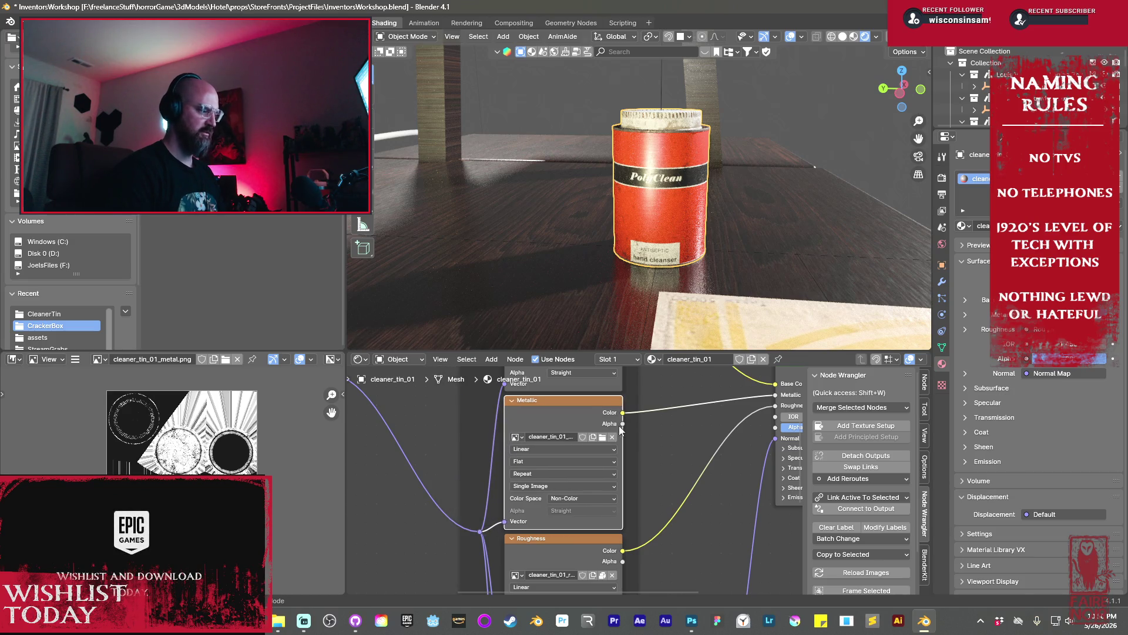
Start re-saving the Base Color diffuse texture with the file format set to PNG
{"action": "scroll", "coordinate": [575, 418], "scroll_direction": "up", "scroll_amount": 5}
{"action": "mouse_move", "coordinate": [520, 421]}
{"action": "left_mouse_down"}
{"action": "mouse_move", "coordinate": [459, 422]}
{"action": "mouse_move", "coordinate": [520, 432]}
{"action": "left_mouse_up"}
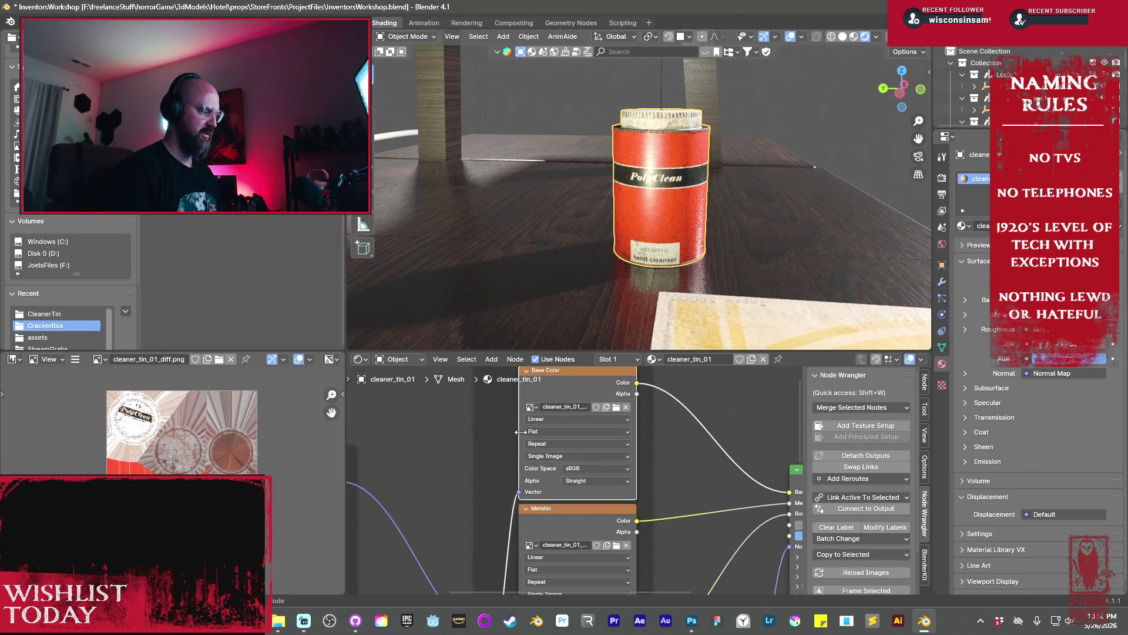
{"action": "left_click", "coordinate": [76, 359]}
{"action": "mouse_move", "coordinate": [100, 384]}
{"action": "left_click", "coordinate": [213, 278]}
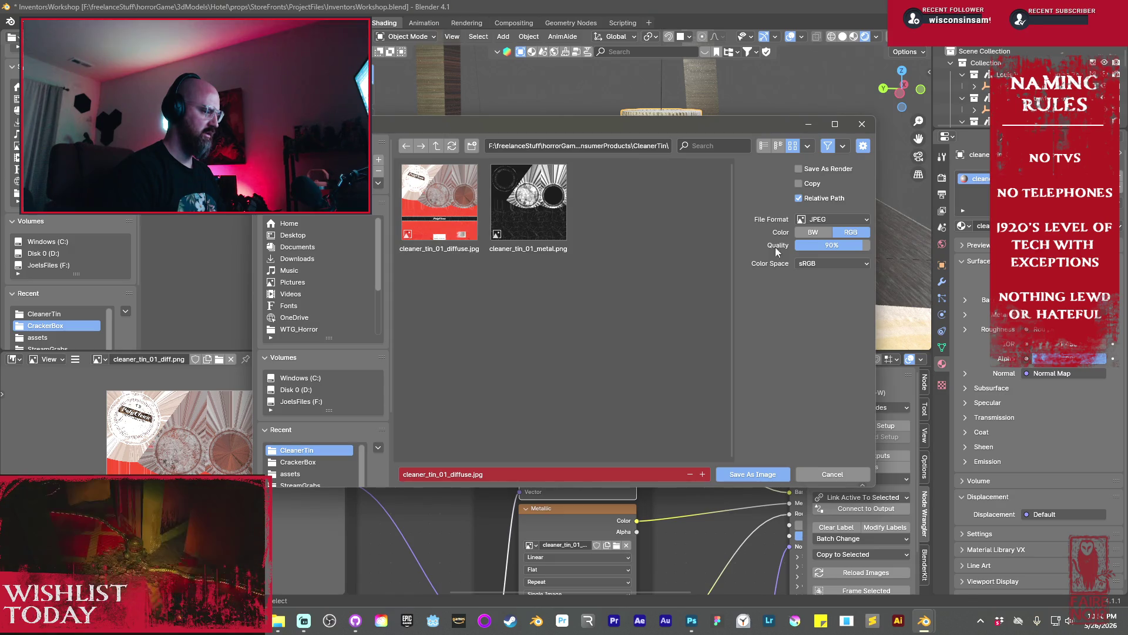
{"action": "left_click", "coordinate": [844, 220]}
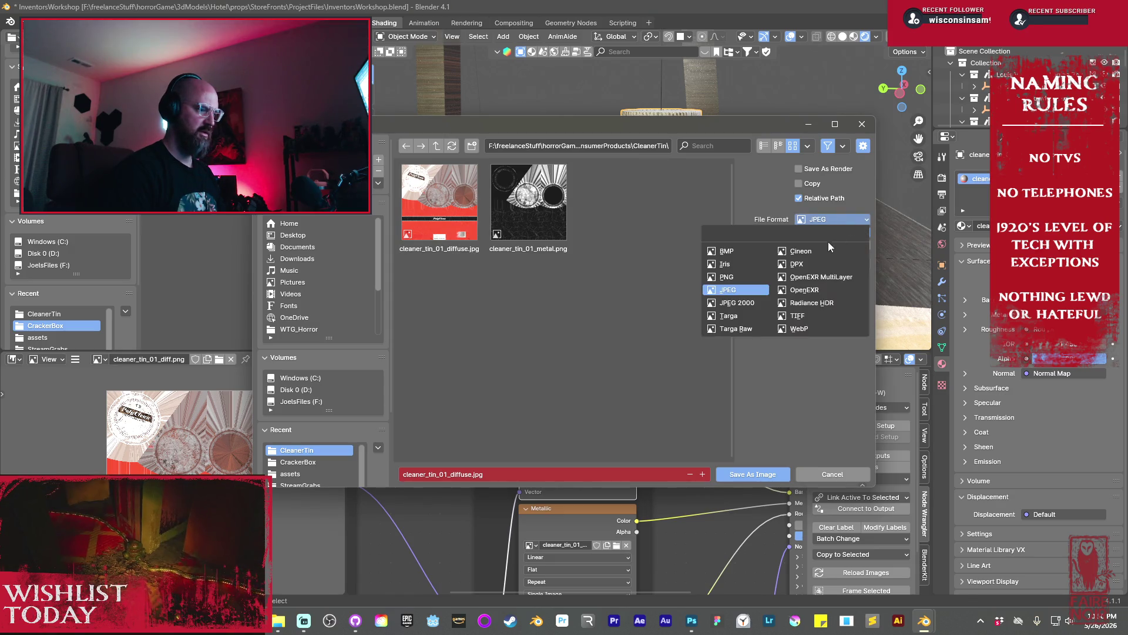
{"action": "left_click", "coordinate": [734, 277]}
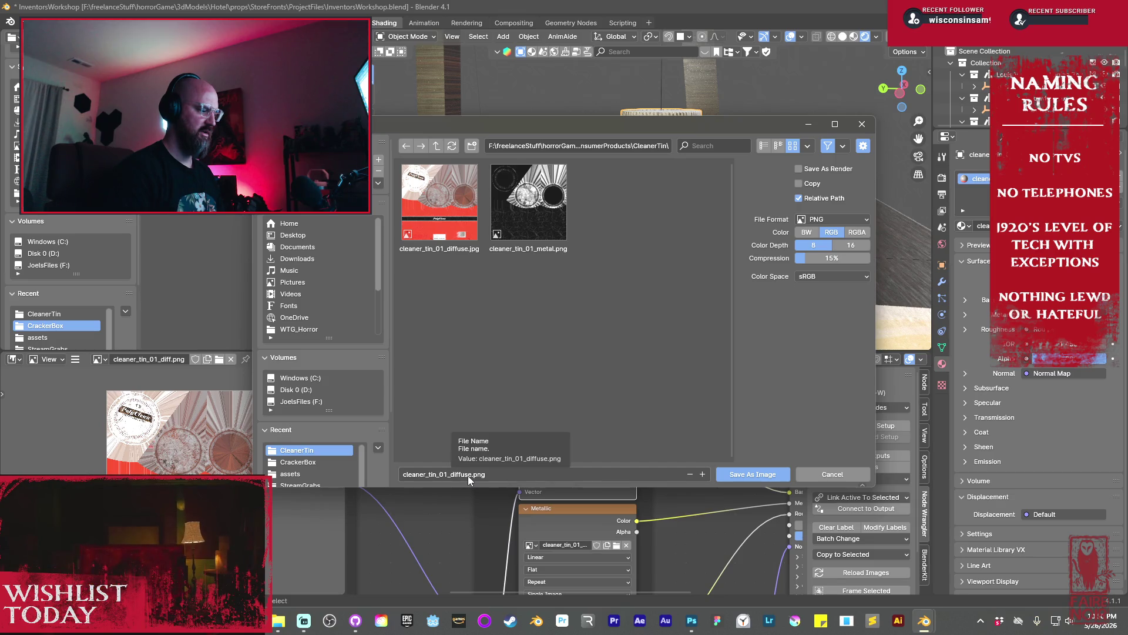
Delete the old cleaner_tin_01_diffuse.jpg and save as cleaner_tin_01_diffuse.png
{"action": "right_click", "coordinate": [438, 208]}
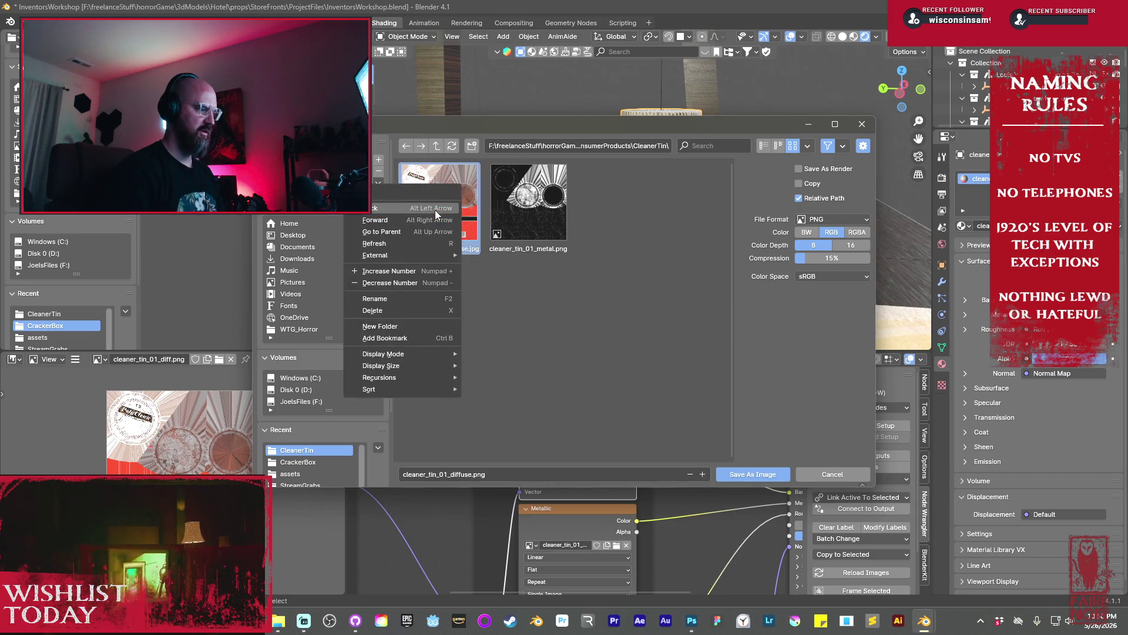
{"action": "left_click", "coordinate": [382, 308]}
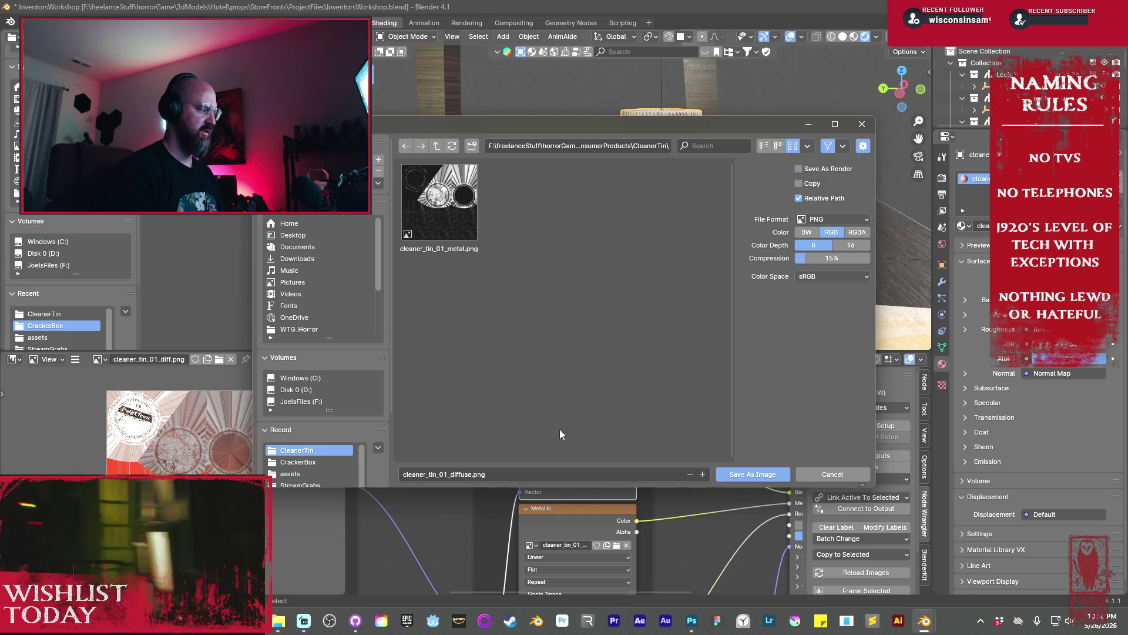
{"action": "left_click", "coordinate": [744, 472]}
{"action": "mouse_move", "coordinate": [675, 501]}
{"action": "middle_mouse_down"}
{"action": "mouse_move", "coordinate": [692, 484]}
{"action": "mouse_move", "coordinate": [666, 446]}
{"action": "middle_mouse_up"}
{"action": "left_click", "coordinate": [533, 470]}
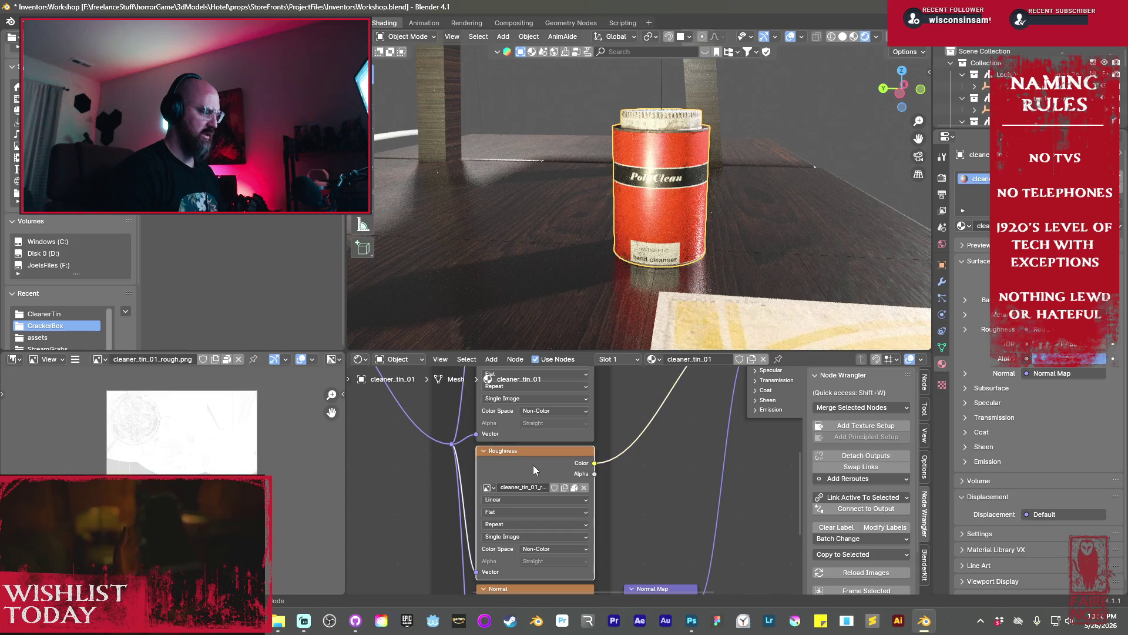
Open Save As for cleaner_tin_01_rough.png in a maximized file browser
{"action": "left_click", "coordinate": [77, 359]}
{"action": "mouse_move", "coordinate": [97, 386]}
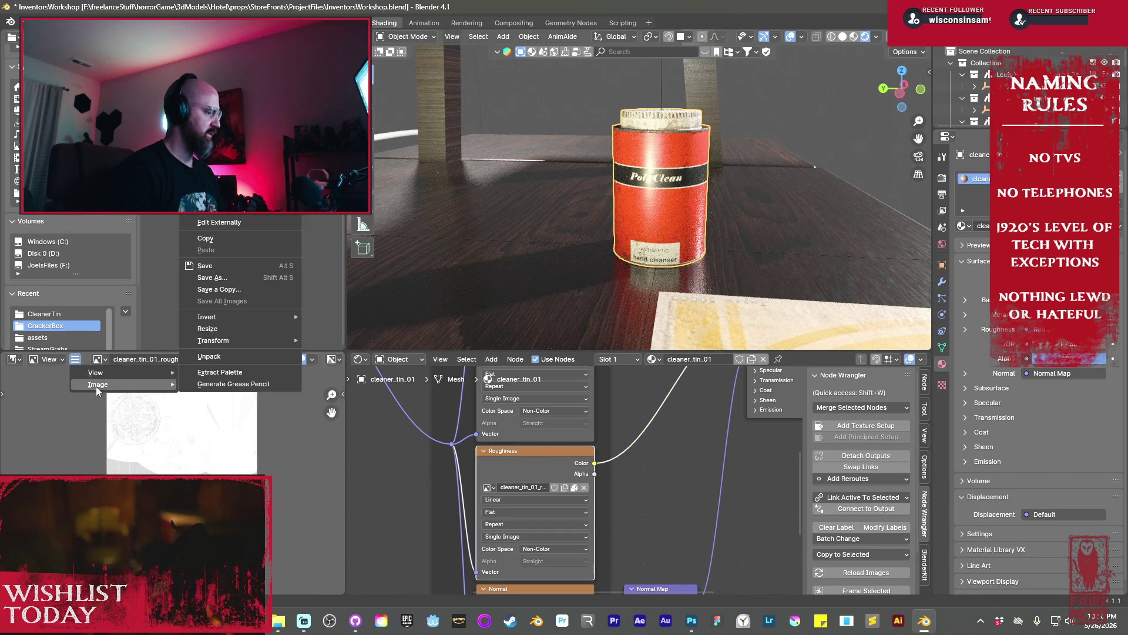
{"action": "left_click", "coordinate": [213, 277]}
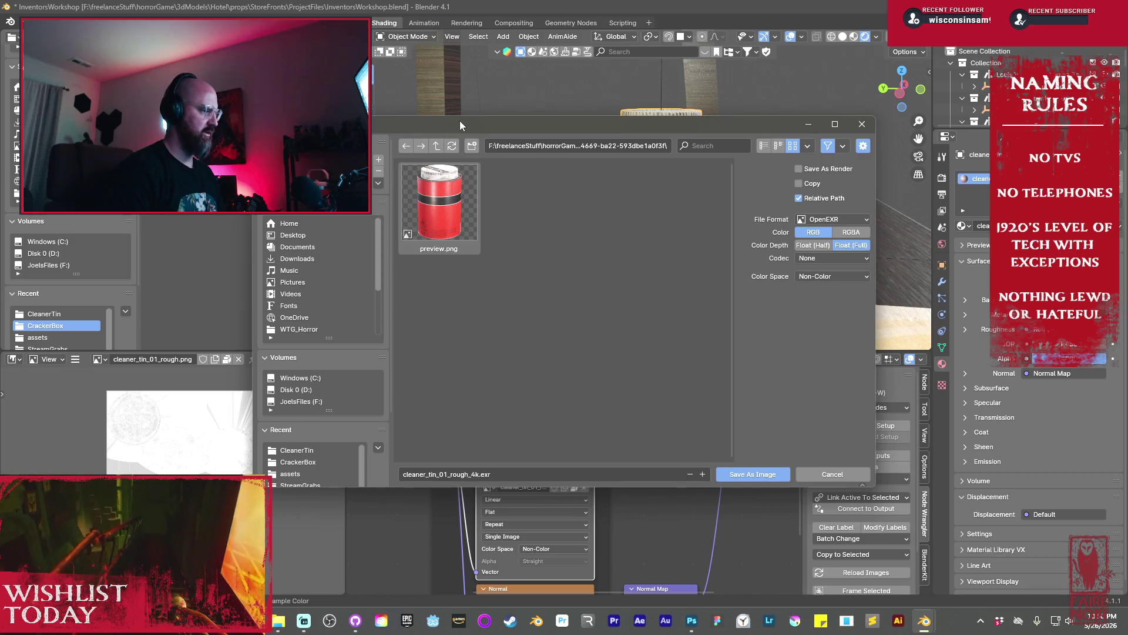
{"action": "double_click", "coordinate": [460, 121]}
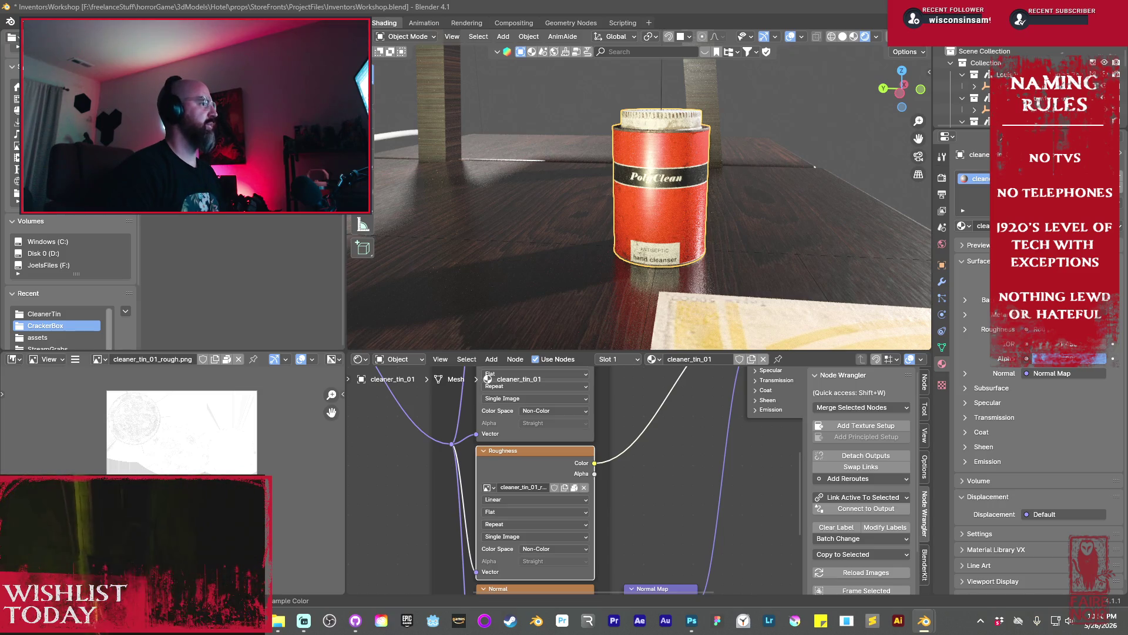
Select the Normal node and save cleaner_tin_01_nor_gl.png under a new file name
{"action": "mouse_move", "coordinate": [635, 546]}
{"action": "middle_mouse_down"}
{"action": "mouse_move", "coordinate": [678, 570]}
{"action": "mouse_move", "coordinate": [640, 384]}
{"action": "middle_mouse_up"}
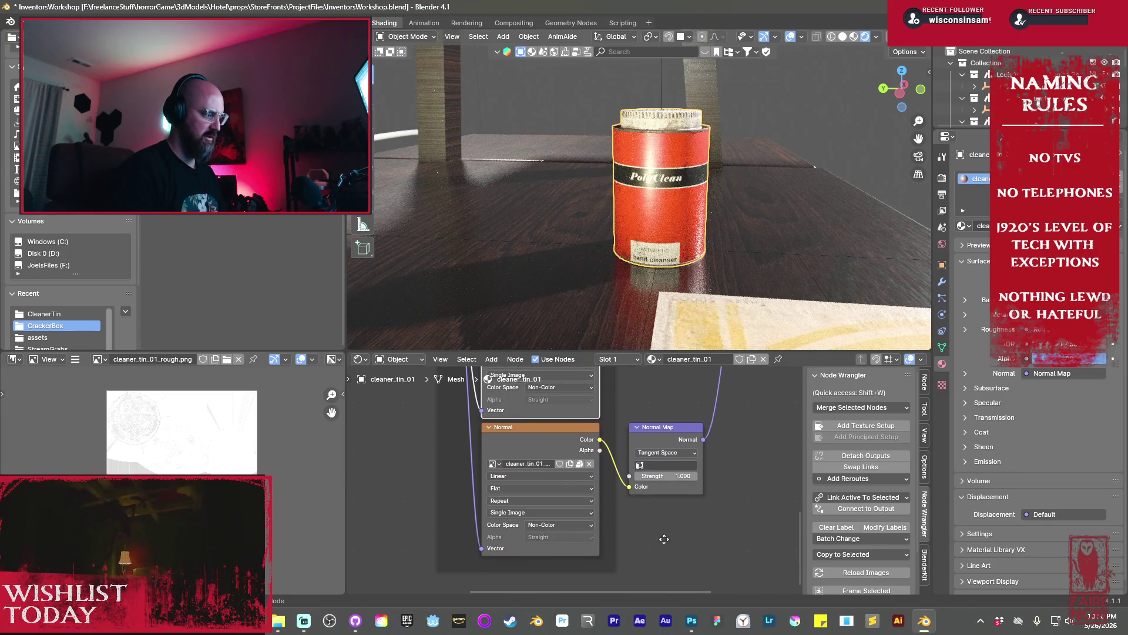
{"action": "left_click", "coordinate": [558, 443]}
{"action": "left_click", "coordinate": [76, 359]}
{"action": "mouse_move", "coordinate": [93, 386]}
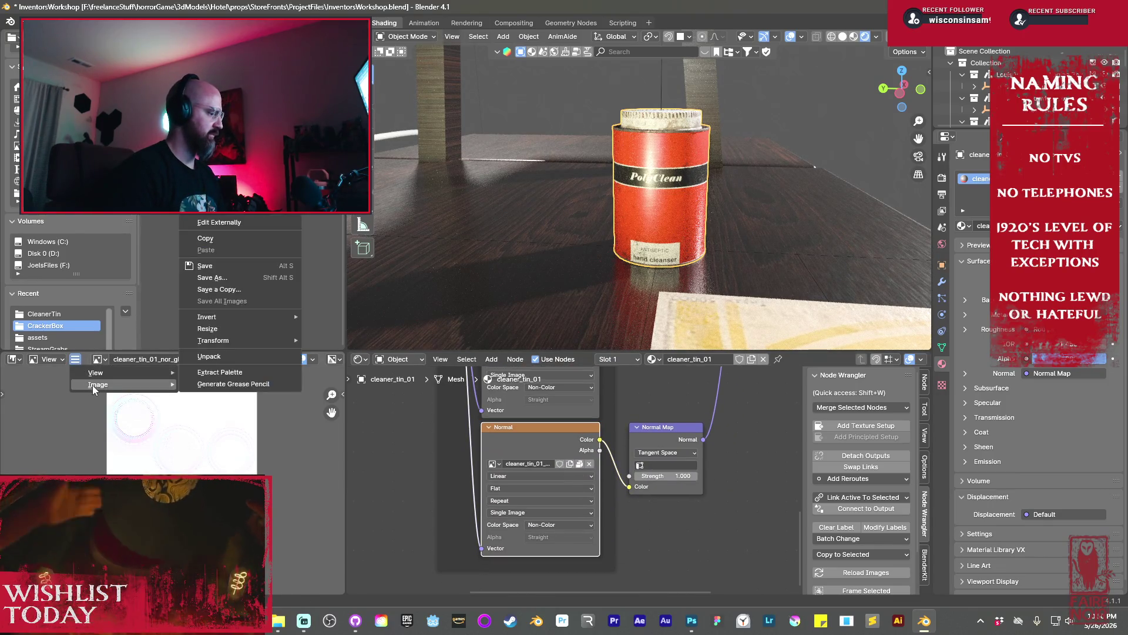
{"action": "left_click", "coordinate": [221, 278]}
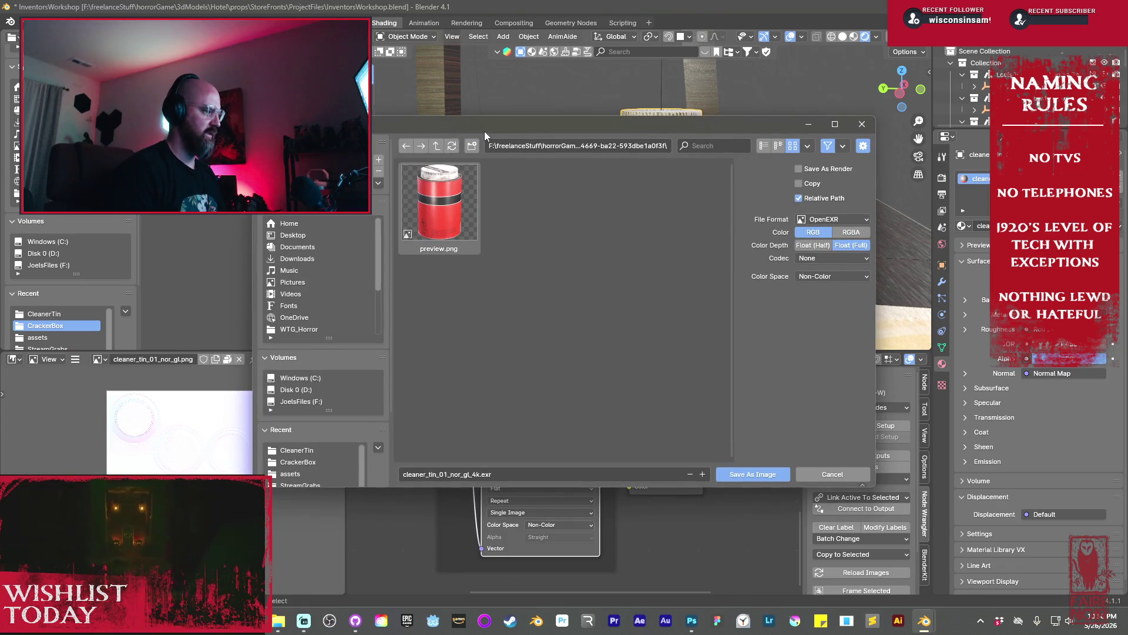
{"action": "key", "text": "Return"}
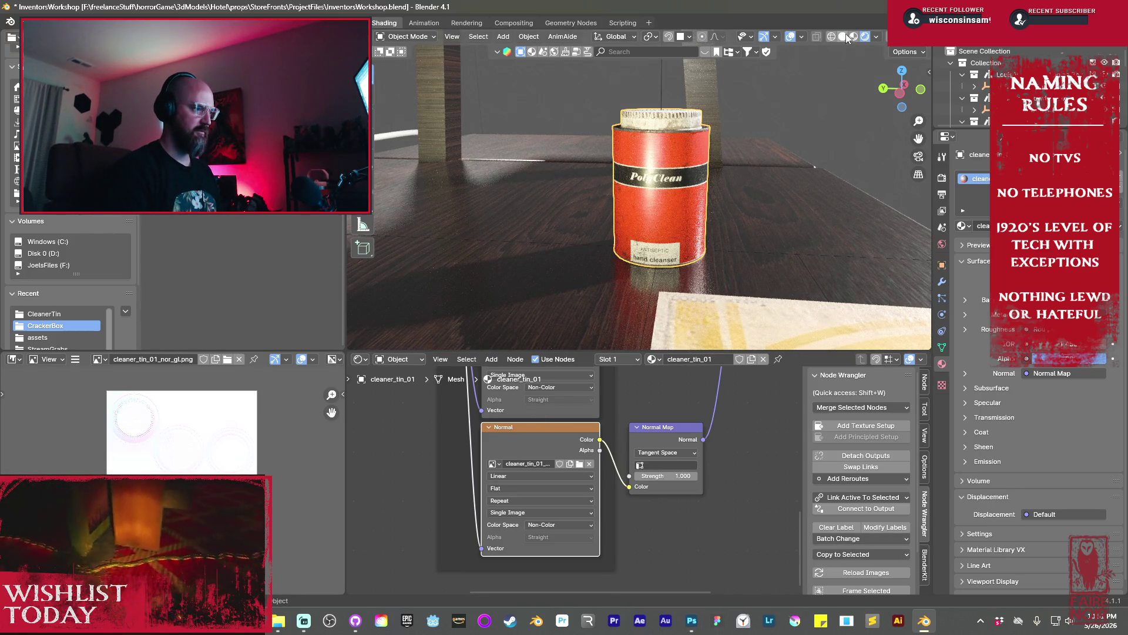
{"action": "key", "text": "z"}
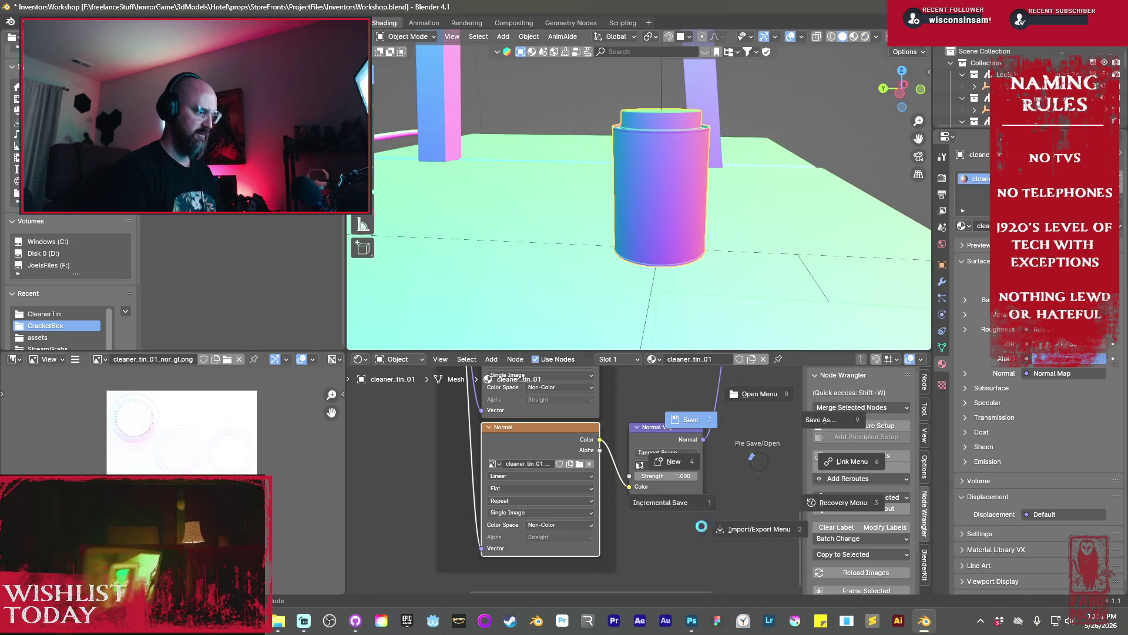
Switch to Photoshop and open cleaner_tin_01_diffuse.png from the CleanerTin folder
{"action": "mouse_move", "coordinate": [694, 623]}
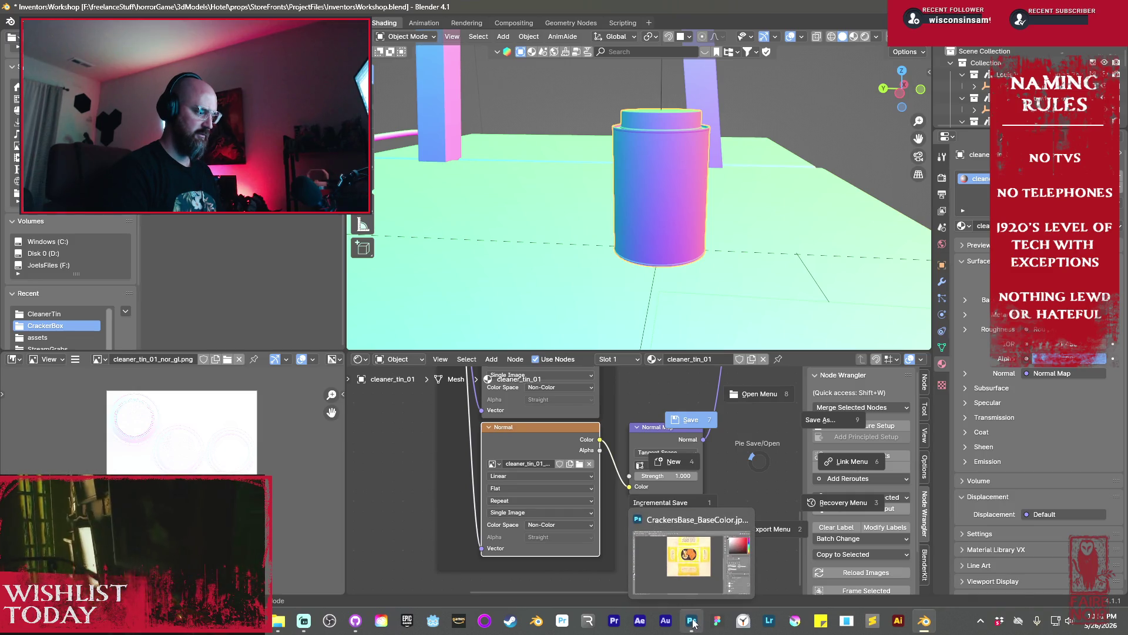
{"action": "left_click", "coordinate": [676, 600]}
{"action": "left_click", "coordinate": [25, 7]}
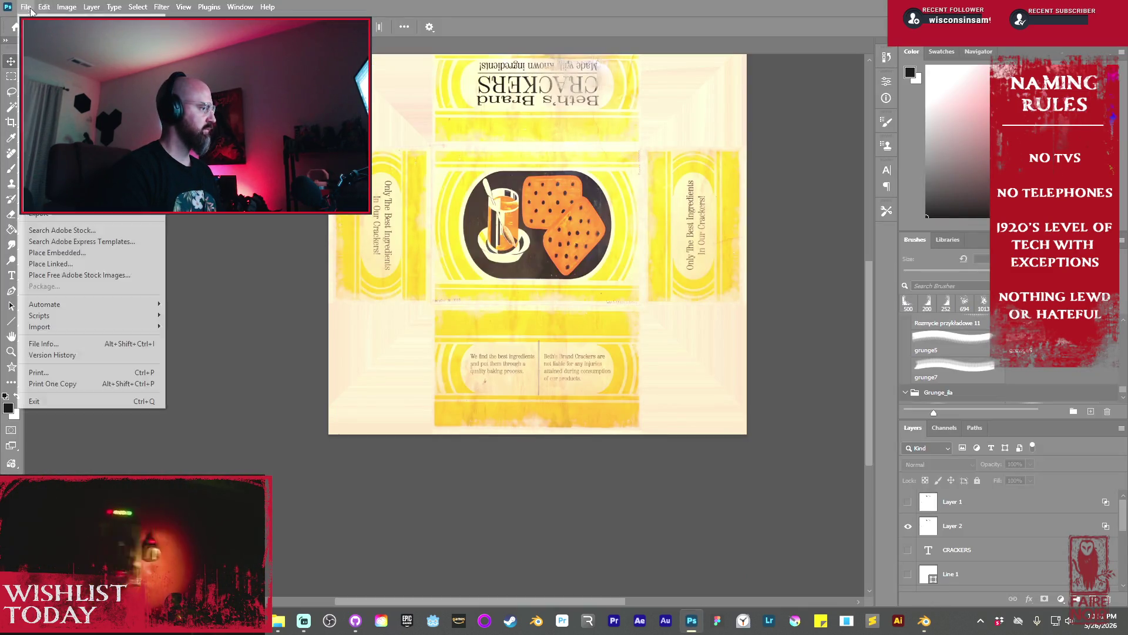
{"action": "left_click", "coordinate": [41, 33]}
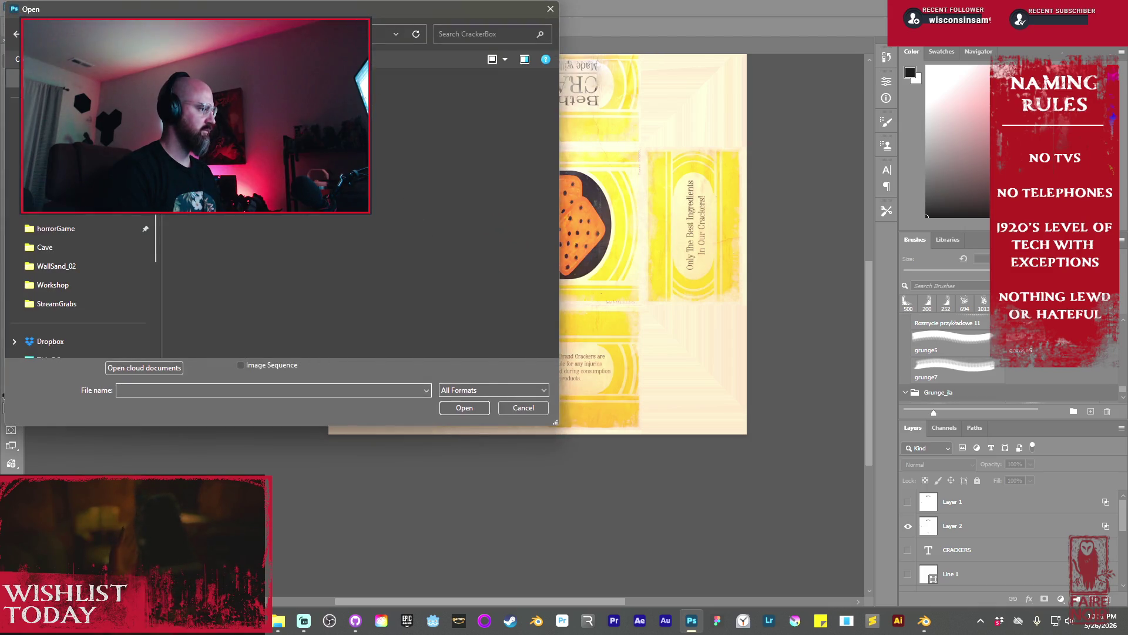
{"action": "key", "text": "alt+Up"}
{"action": "double_click", "coordinate": [235, 111]}
{"action": "type", "text": "cleaner_tin_01_diffuse"}
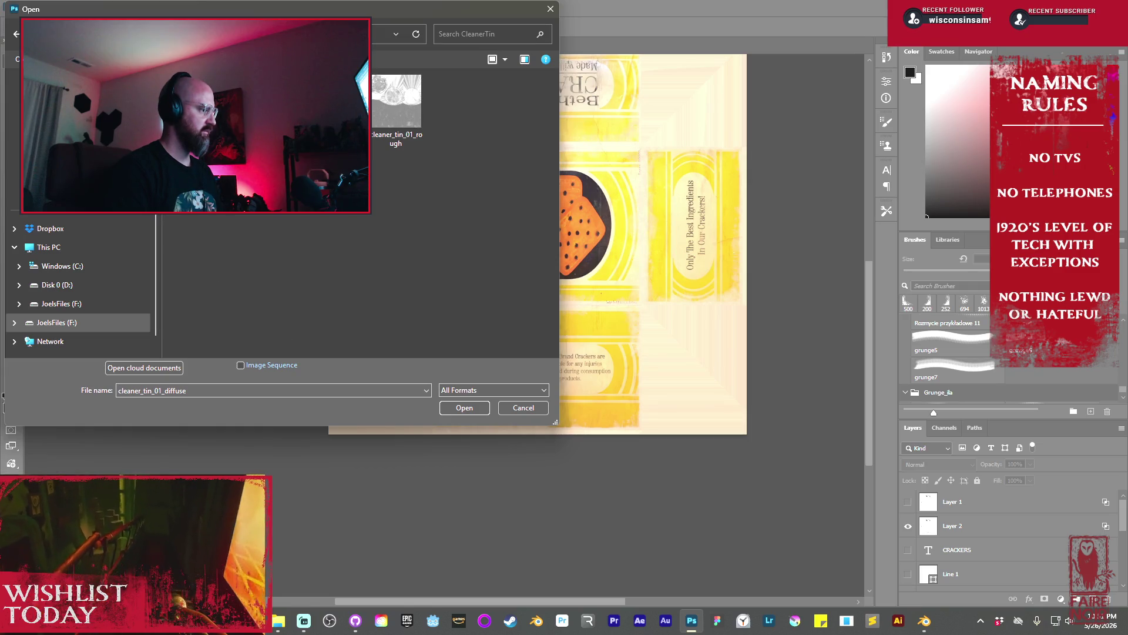
{"action": "left_click", "coordinate": [459, 406]}
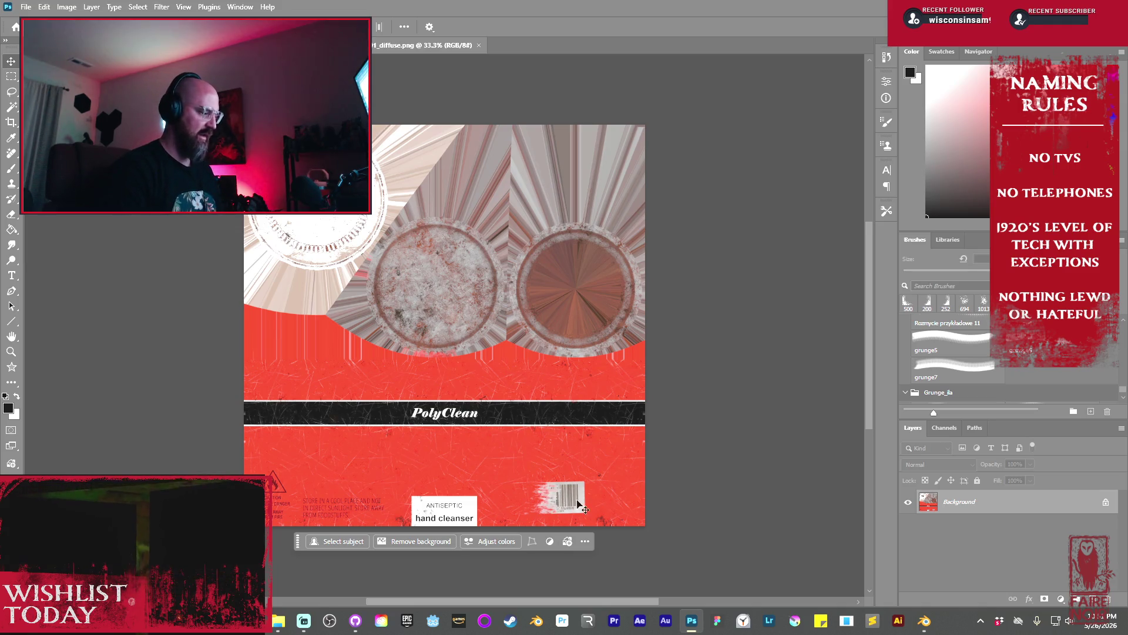
With the Remove tool (J), paint out the barcode, ANTISEPTIC hand cleanser label and bottom warning text
{"action": "key", "text": "j"}
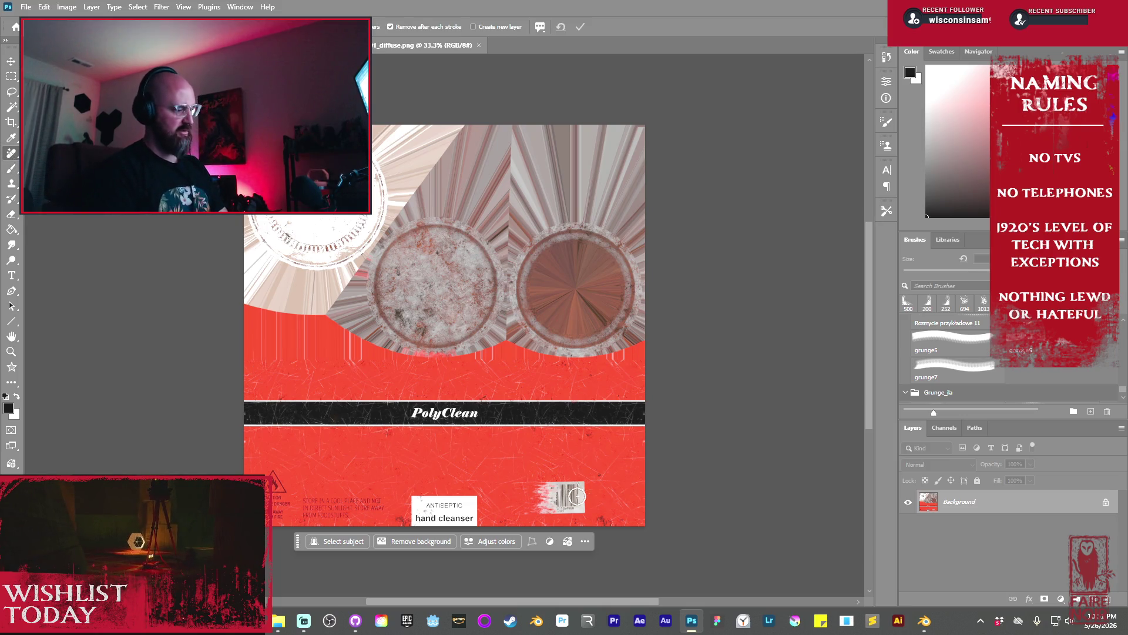
{"action": "mouse_move", "coordinate": [580, 493]}
{"action": "left_mouse_down"}
{"action": "mouse_move", "coordinate": [574, 471]}
{"action": "mouse_move", "coordinate": [567, 482]}
{"action": "mouse_move", "coordinate": [587, 502]}
{"action": "left_mouse_up"}
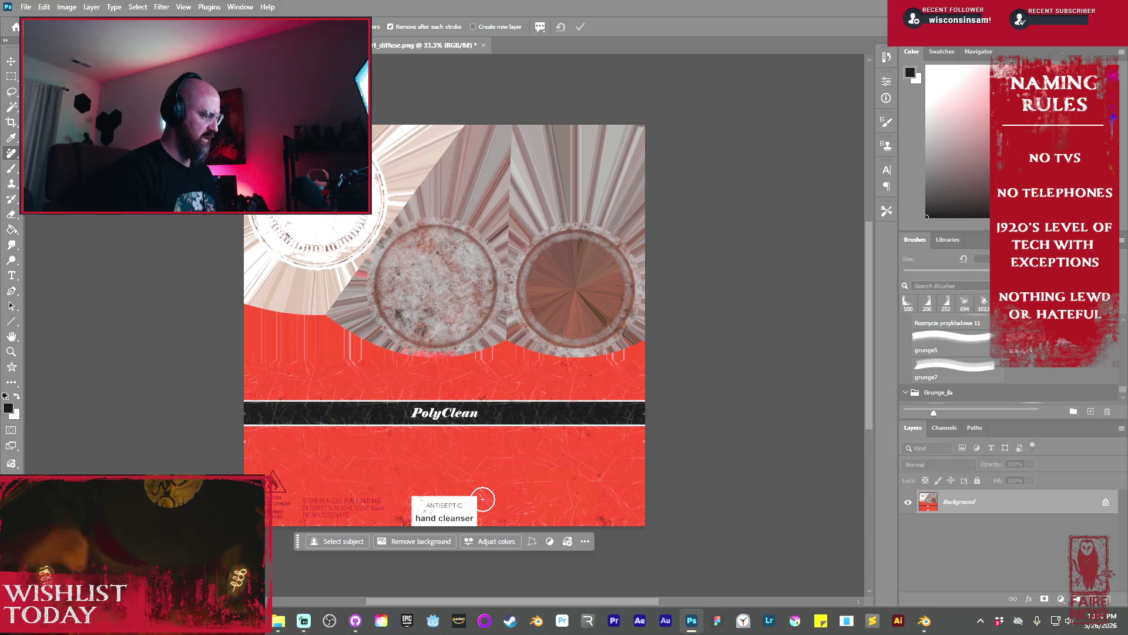
{"action": "mouse_move", "coordinate": [482, 499]}
{"action": "left_mouse_down"}
{"action": "mouse_move", "coordinate": [315, 501]}
{"action": "mouse_move", "coordinate": [308, 517]}
{"action": "mouse_move", "coordinate": [424, 504]}
{"action": "left_mouse_up"}
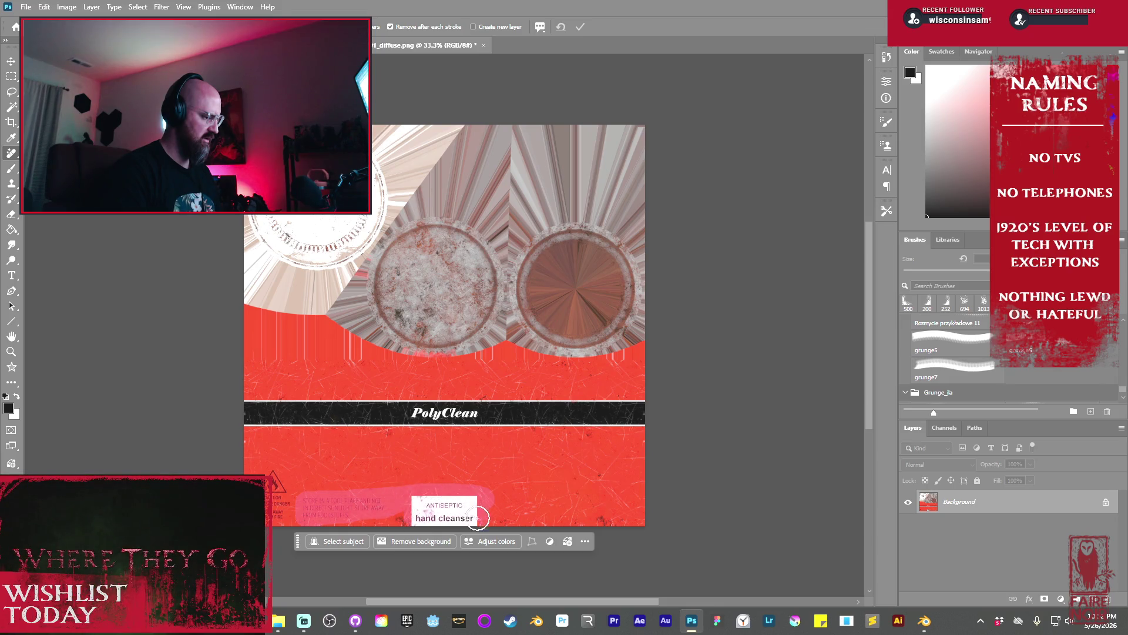
{"action": "left_click_drag", "start_coordinate": [358, 502], "coordinate": [293, 505]}
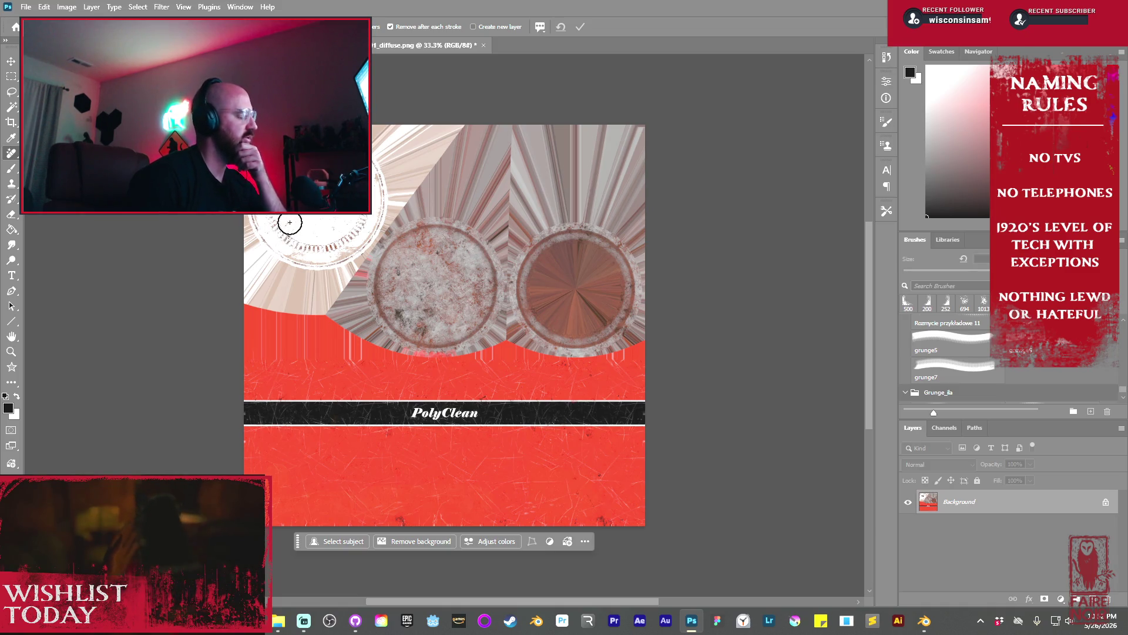
{"action": "mouse_move", "coordinate": [340, 219]}
{"action": "left_mouse_down", "text": "ctrl"}
{"action": "mouse_move", "coordinate": [411, 226]}
{"action": "mouse_move", "coordinate": [415, 408]}
{"action": "mouse_move", "coordinate": [410, 389]}
{"action": "mouse_move", "coordinate": [514, 277]}
{"action": "mouse_move", "coordinate": [446, 284]}
{"action": "mouse_move", "coordinate": [457, 335]}
{"action": "left_mouse_up", "text": "ctrl"}
{"action": "scroll", "coordinate": [457, 335], "scroll_direction": "up", "scroll_amount": 10}
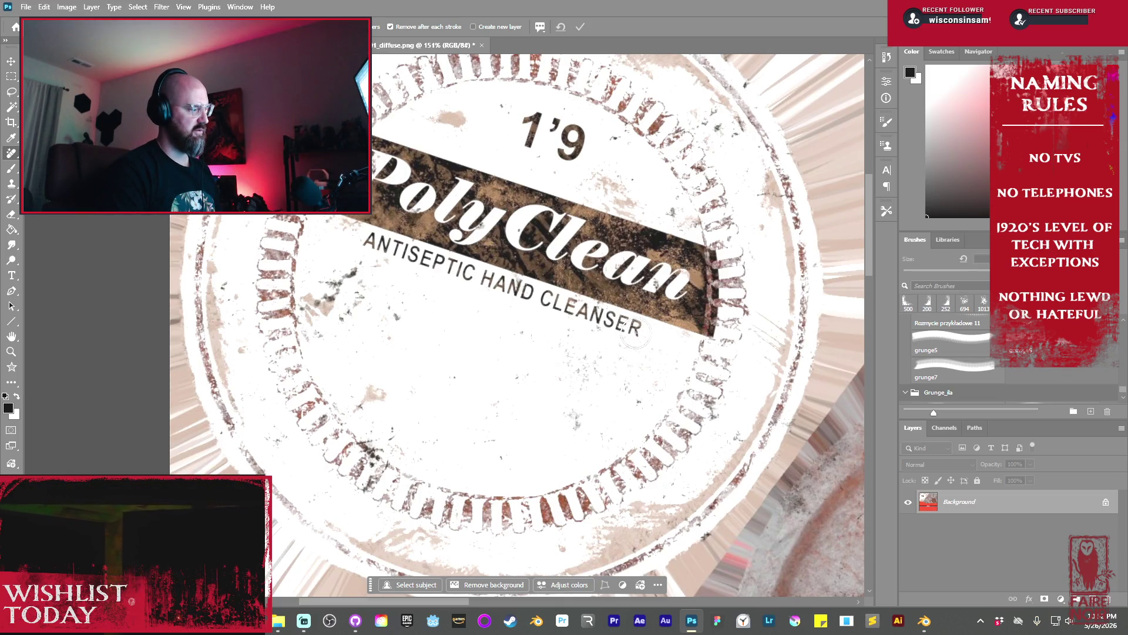
Erase the ANTISEPTIC HAND CLEANSER line from the lid logo, redoing one undone stroke
{"action": "left_click", "coordinate": [635, 333]}
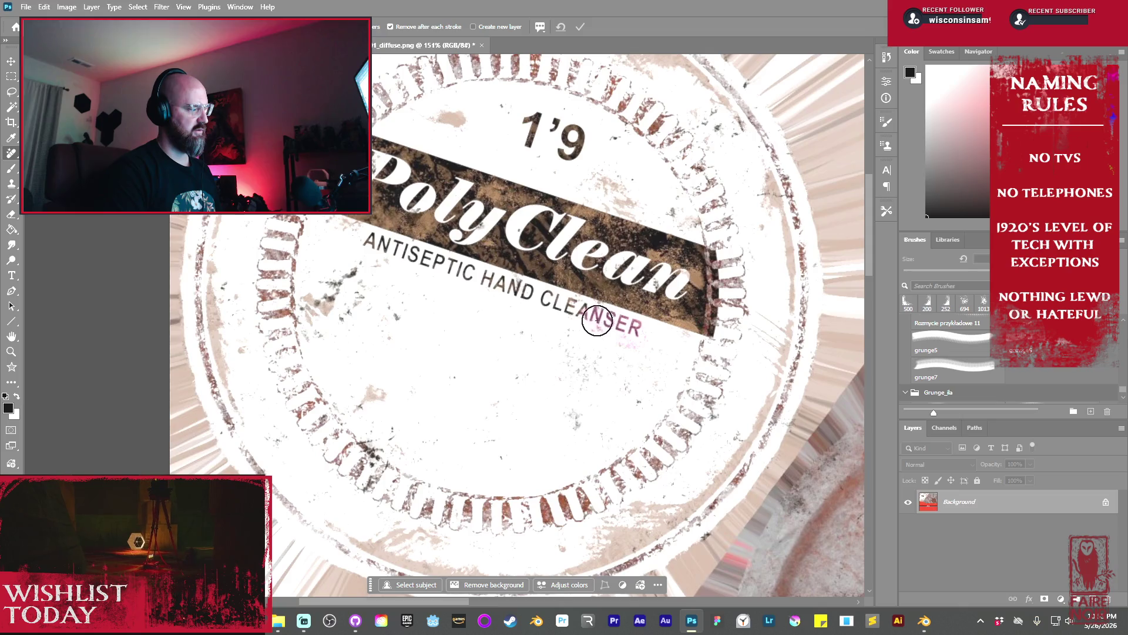
{"action": "mouse_move", "coordinate": [583, 315]}
{"action": "left_mouse_down"}
{"action": "mouse_move", "coordinate": [370, 246]}
{"action": "mouse_move", "coordinate": [408, 260]}
{"action": "left_mouse_up"}
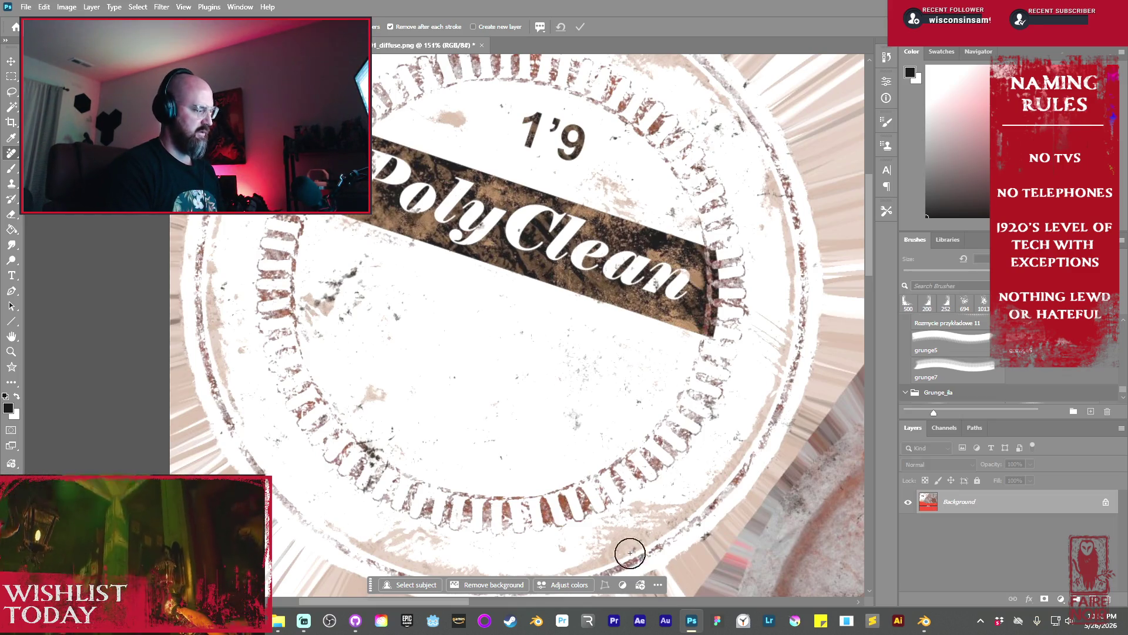
{"action": "key", "text": "ctrl+z"}
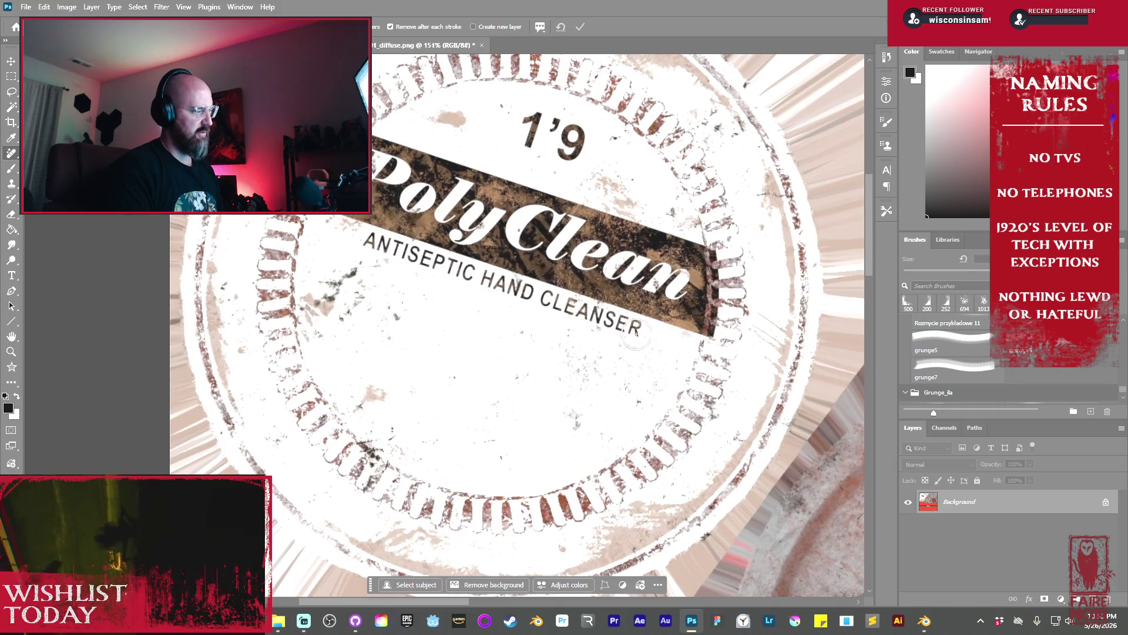
{"action": "mouse_move", "coordinate": [636, 334]}
{"action": "left_mouse_down"}
{"action": "mouse_move", "coordinate": [369, 241]}
{"action": "mouse_move", "coordinate": [396, 267]}
{"action": "left_mouse_up"}
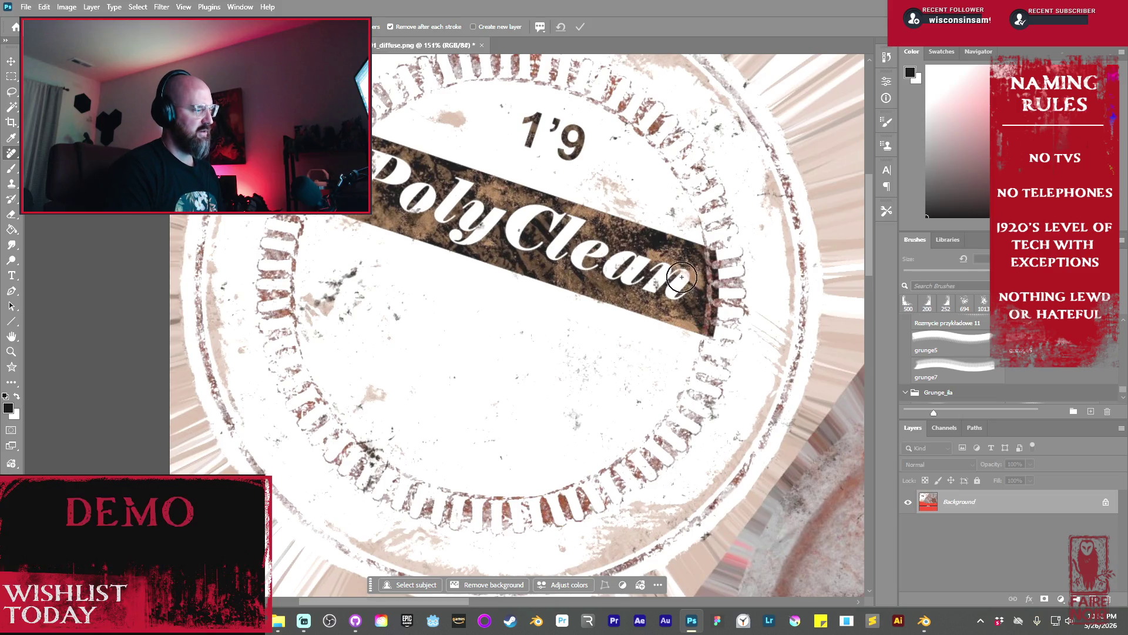
Paint out the PolyClean name letter by letter and remove the 1'9 above the band
{"action": "left_click_drag", "start_coordinate": [656, 272], "coordinate": [680, 290]}
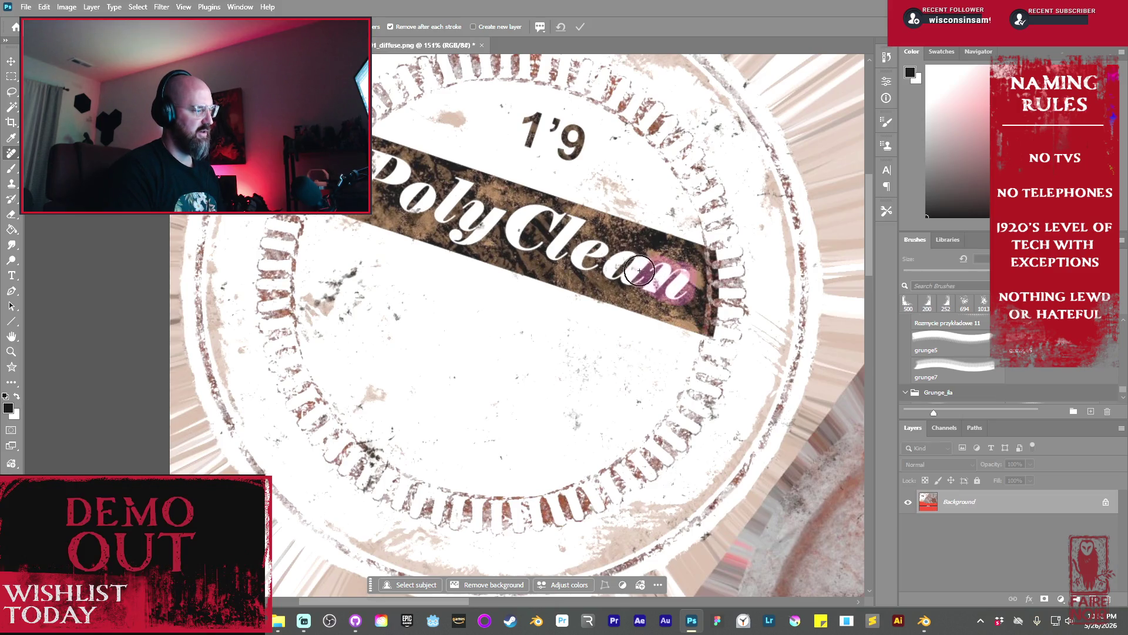
{"action": "left_click_drag", "start_coordinate": [600, 270], "coordinate": [630, 279]}
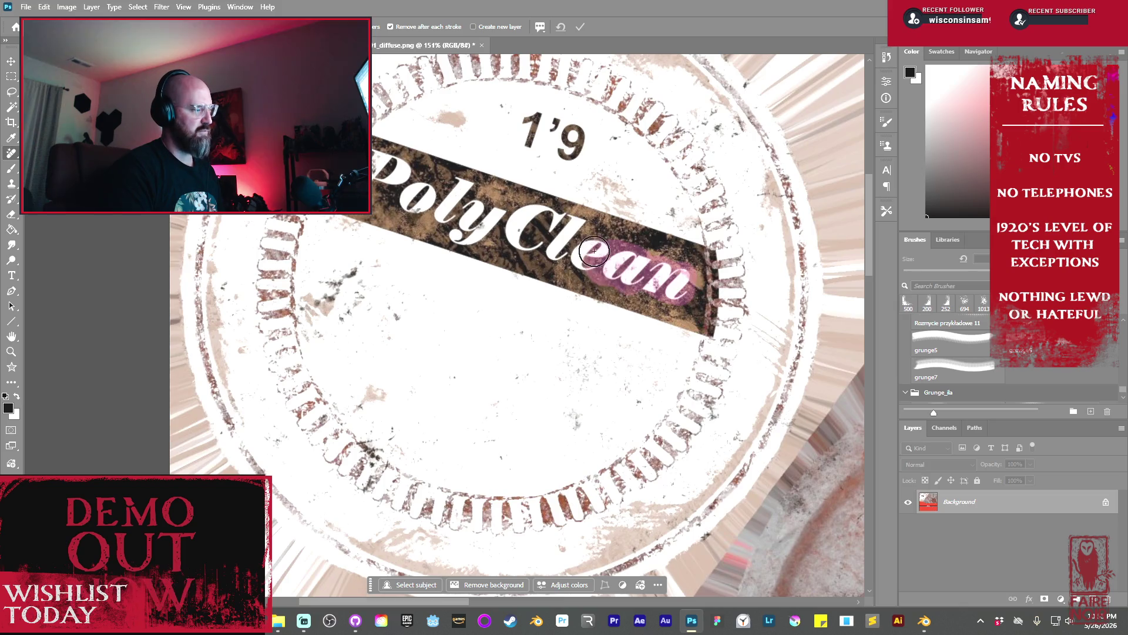
{"action": "mouse_move", "coordinate": [571, 227]}
{"action": "left_mouse_down"}
{"action": "mouse_move", "coordinate": [528, 214]}
{"action": "mouse_move", "coordinate": [511, 228]}
{"action": "mouse_move", "coordinate": [463, 223]}
{"action": "mouse_move", "coordinate": [471, 234]}
{"action": "left_mouse_up"}
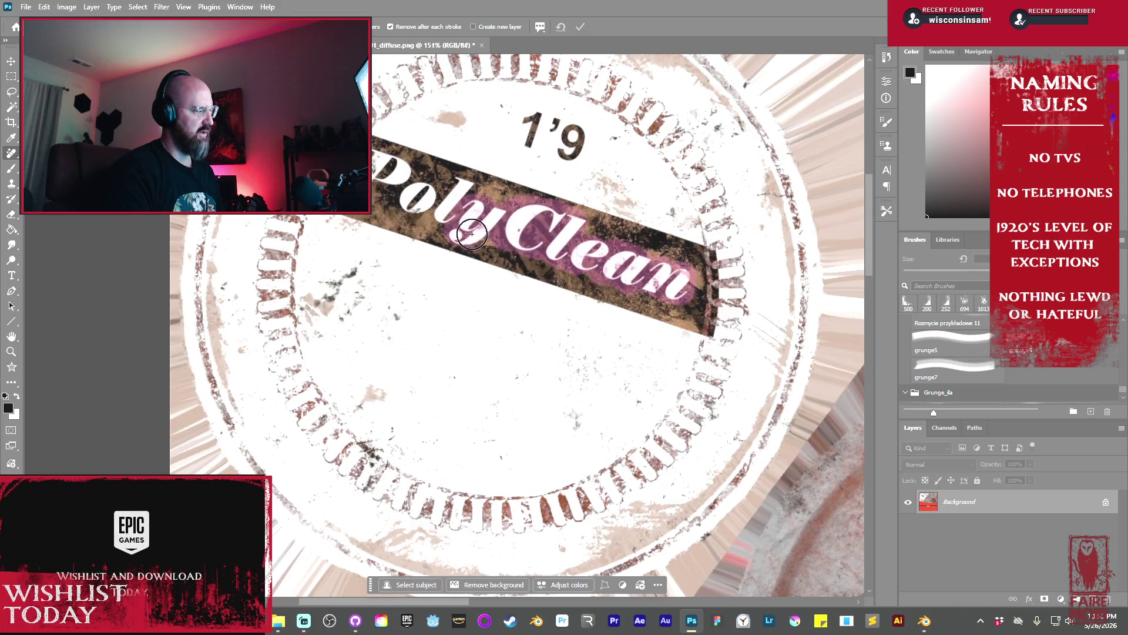
{"action": "mouse_move", "coordinate": [470, 192]}
{"action": "left_mouse_down"}
{"action": "mouse_move", "coordinate": [456, 188]}
{"action": "mouse_move", "coordinate": [438, 208]}
{"action": "mouse_move", "coordinate": [419, 193]}
{"action": "left_mouse_up"}
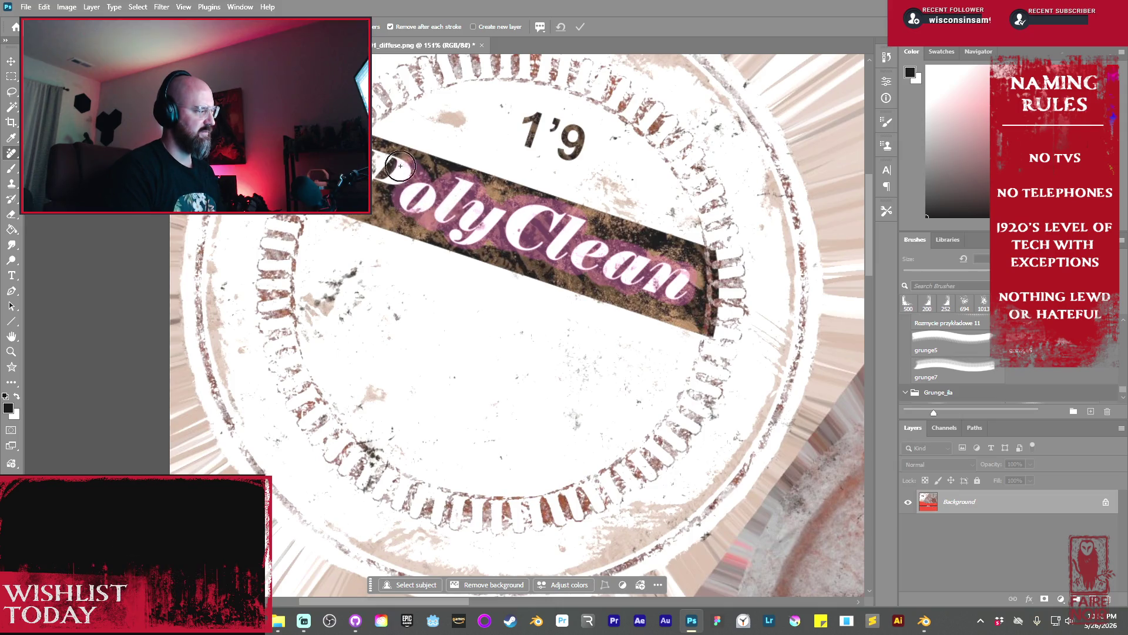
{"action": "mouse_move", "coordinate": [379, 177]}
{"action": "left_mouse_down"}
{"action": "mouse_move", "coordinate": [406, 197]}
{"action": "mouse_move", "coordinate": [403, 215]}
{"action": "left_mouse_up"}
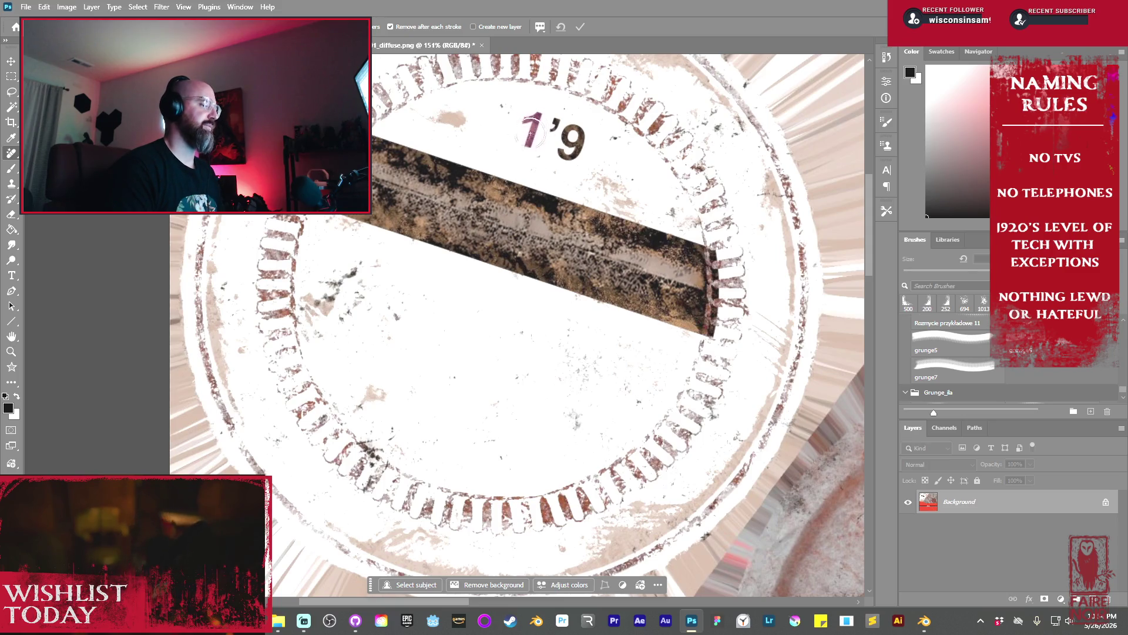
{"action": "left_click", "coordinate": [564, 136]}
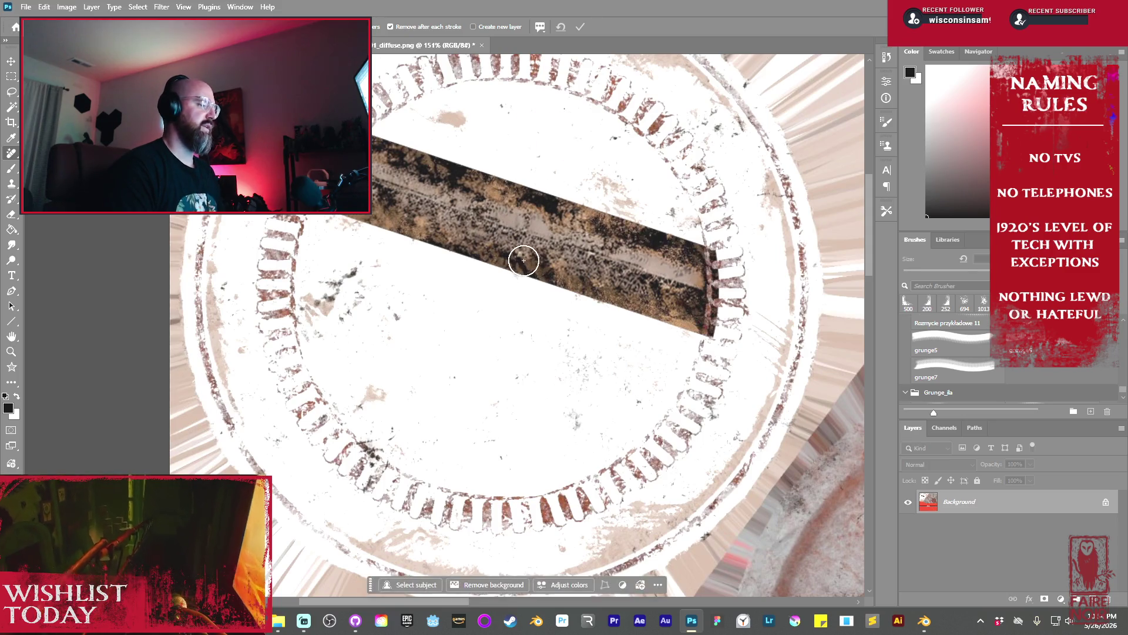
{"action": "scroll", "coordinate": [531, 360], "scroll_direction": "down", "scroll_amount": 1}
{"action": "scroll", "coordinate": [562, 339], "scroll_direction": "down", "scroll_amount": 5, "text": "alt"}
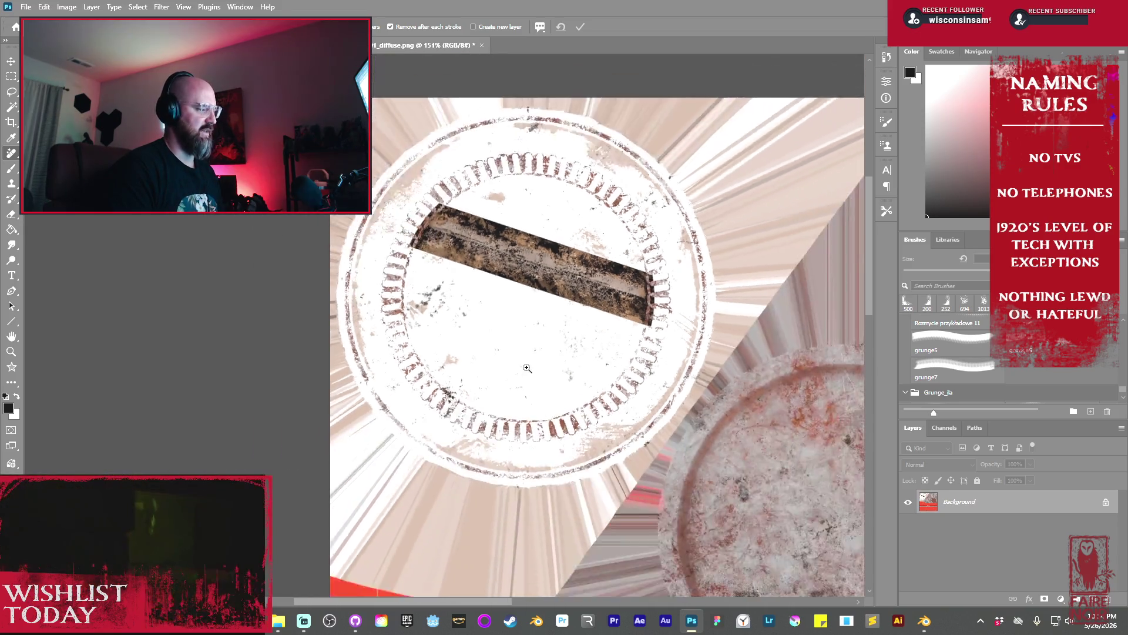
Remove PolyClean from the black stripe, zoom out to fit, and unlock the background as Layer 0
{"action": "mouse_move", "coordinate": [519, 418]}
{"action": "left_mouse_down"}
{"action": "mouse_move", "coordinate": [554, 357]}
{"action": "mouse_move", "coordinate": [552, 396]}
{"action": "mouse_move", "coordinate": [546, 319]}
{"action": "left_mouse_up"}
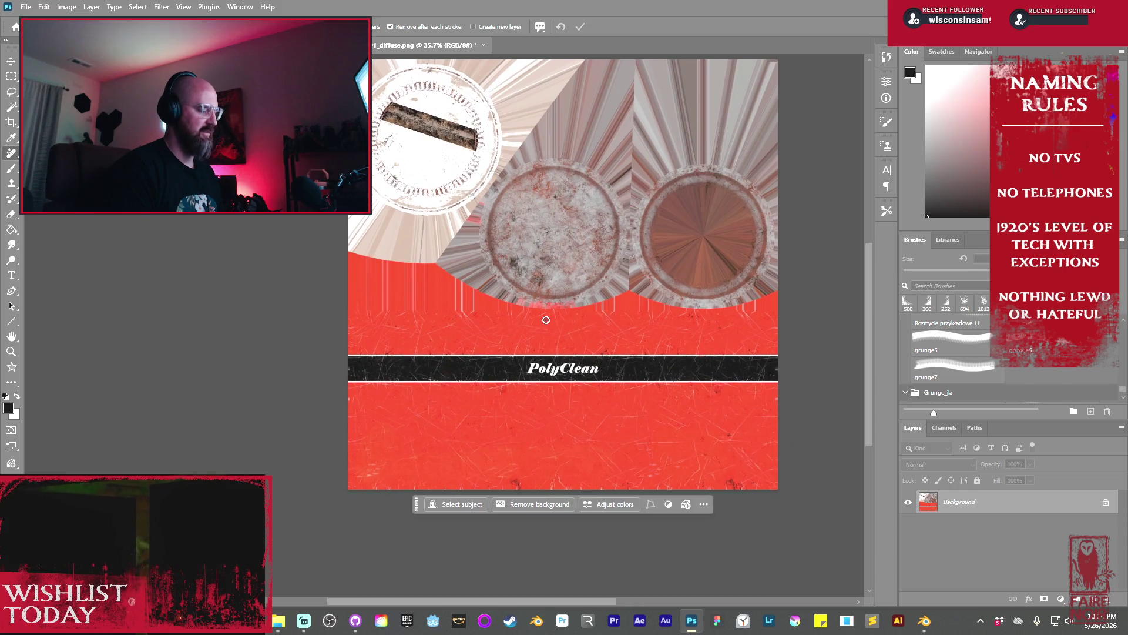
{"action": "scroll", "coordinate": [581, 389], "scroll_direction": "up", "scroll_amount": 5, "text": "alt"}
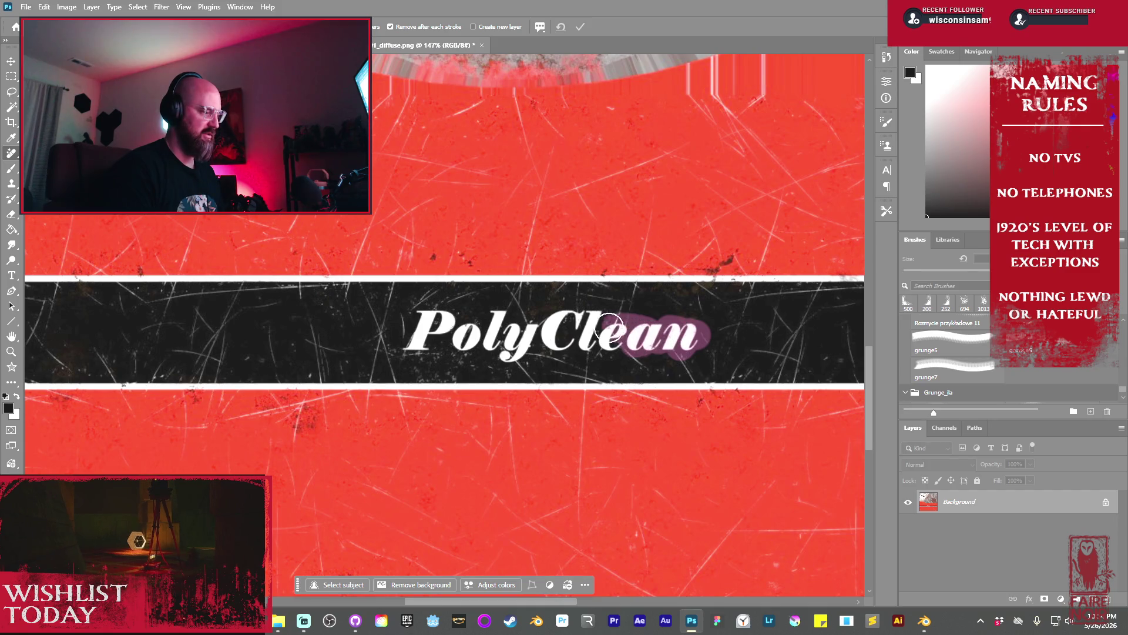
{"action": "mouse_move", "coordinate": [551, 323]}
{"action": "left_mouse_down"}
{"action": "mouse_move", "coordinate": [588, 338]}
{"action": "mouse_move", "coordinate": [505, 356]}
{"action": "mouse_move", "coordinate": [498, 318]}
{"action": "mouse_move", "coordinate": [498, 341]}
{"action": "mouse_move", "coordinate": [488, 326]}
{"action": "mouse_move", "coordinate": [467, 343]}
{"action": "mouse_move", "coordinate": [411, 338]}
{"action": "mouse_move", "coordinate": [406, 353]}
{"action": "mouse_move", "coordinate": [453, 335]}
{"action": "mouse_move", "coordinate": [586, 330]}
{"action": "mouse_move", "coordinate": [576, 340]}
{"action": "left_mouse_up"}
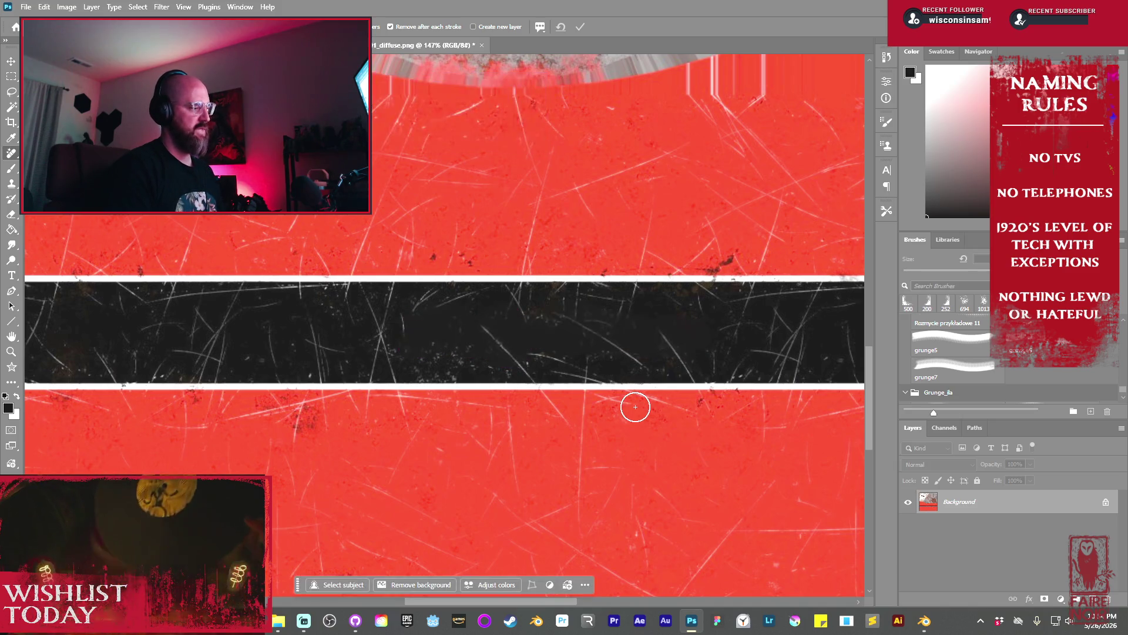
{"action": "scroll", "coordinate": [537, 264], "scroll_direction": "down", "scroll_amount": 10, "text": "alt"}
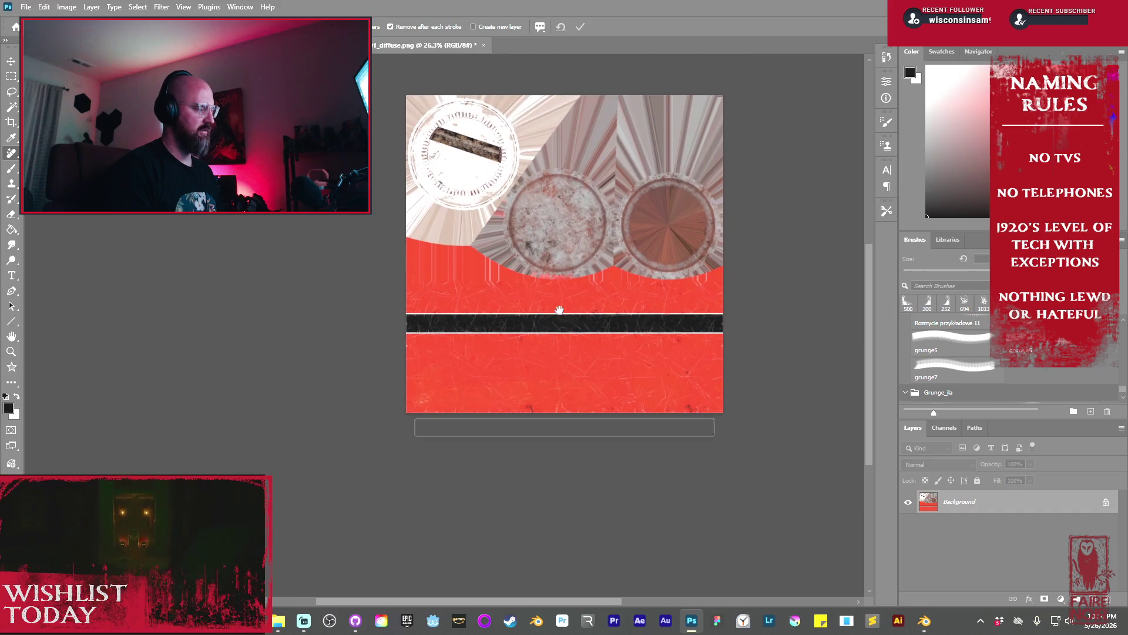
{"action": "left_click", "coordinate": [1105, 502]}
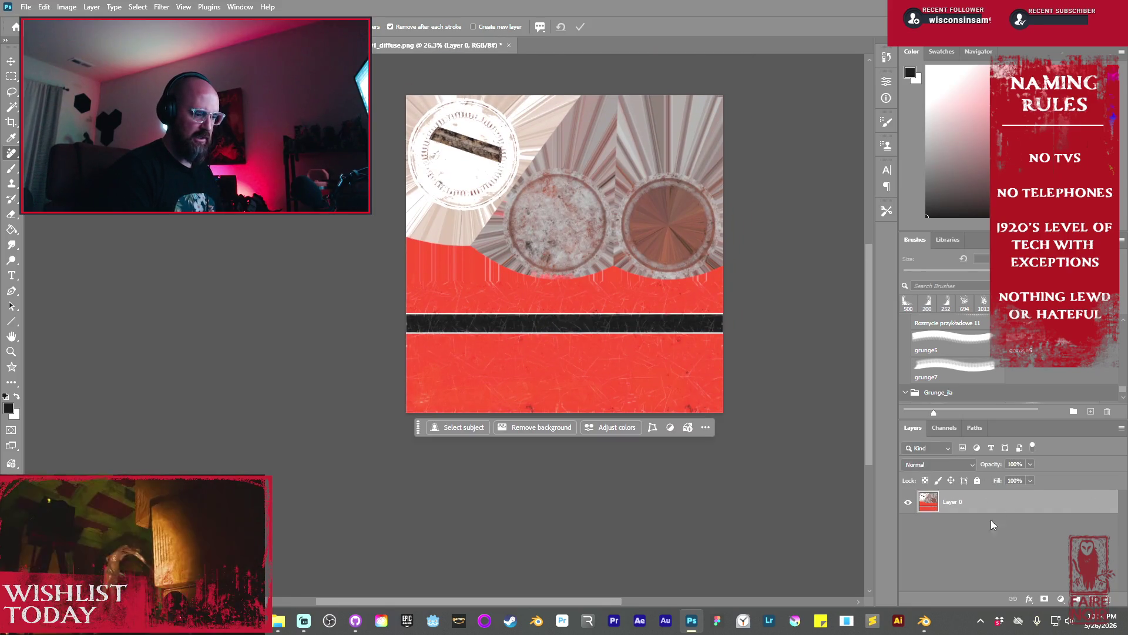
Duplicate Layer 0 with Ctrl+J, zoom onto the round lid textures, and switch to the Brush
{"action": "key", "text": "ctrl+j"}
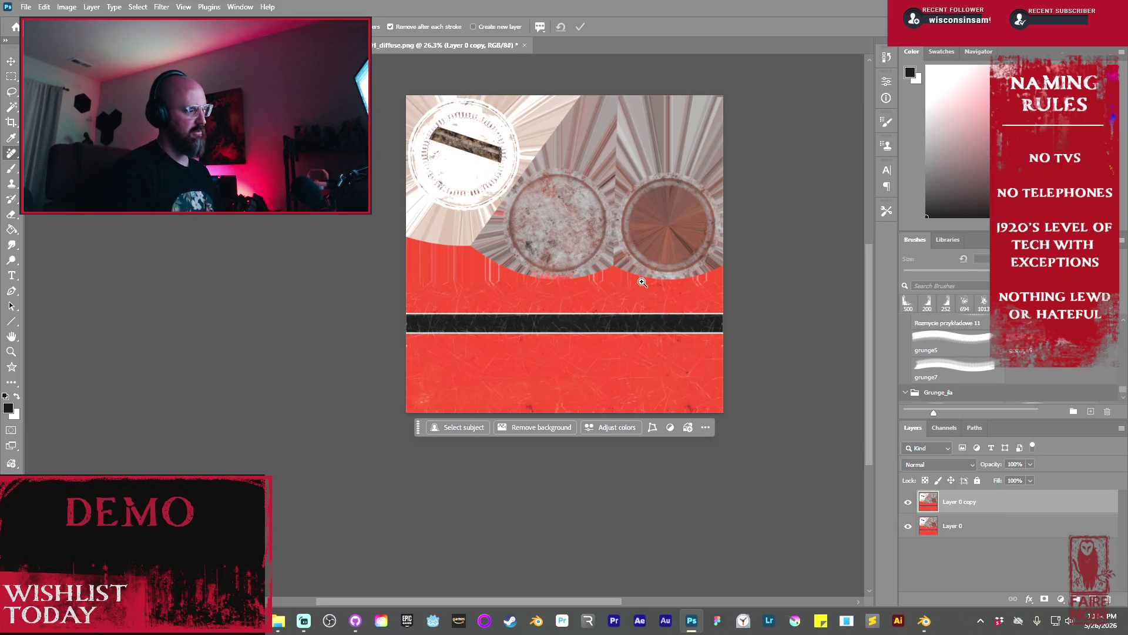
{"action": "scroll", "coordinate": [641, 280], "scroll_direction": "up", "scroll_amount": 3, "text": "alt"}
{"action": "left_click_drag", "start_coordinate": [675, 314], "coordinate": [655, 358]}
{"action": "left_click_drag", "start_coordinate": [605, 288], "coordinate": [591, 367]}
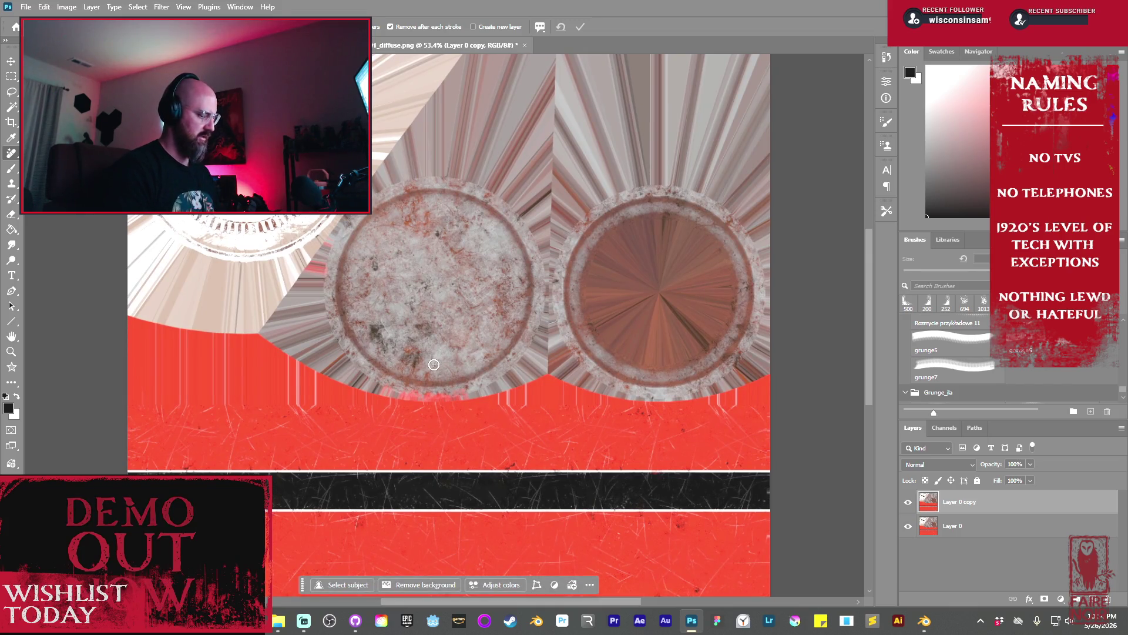
{"action": "key", "text": "b"}
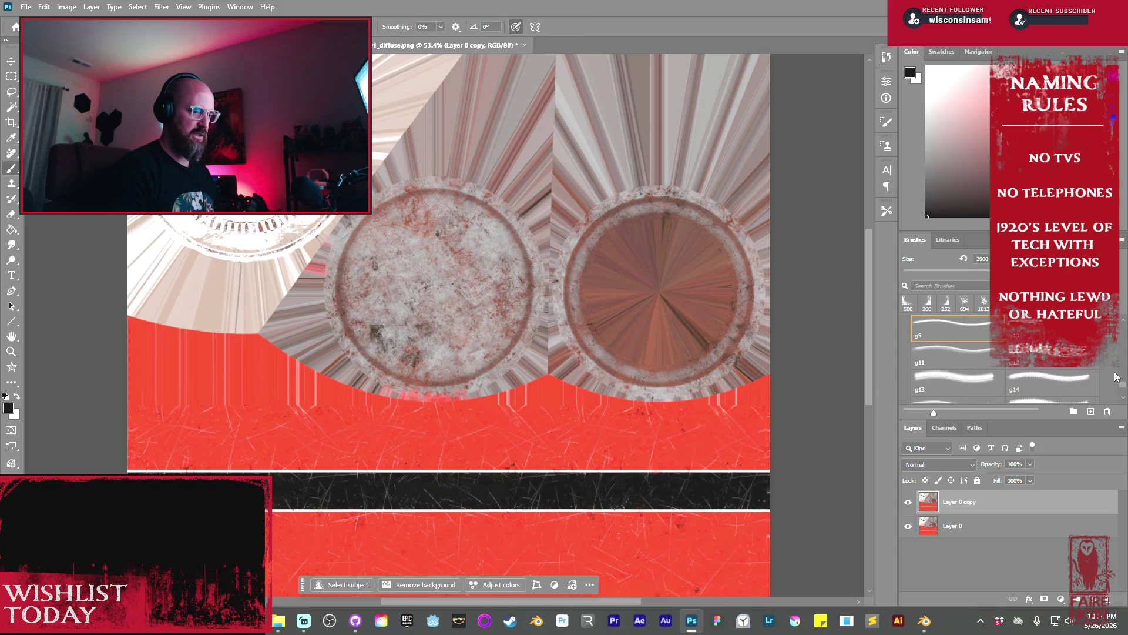
{"action": "left_click_drag", "start_coordinate": [1122, 386], "coordinate": [1124, 378]}
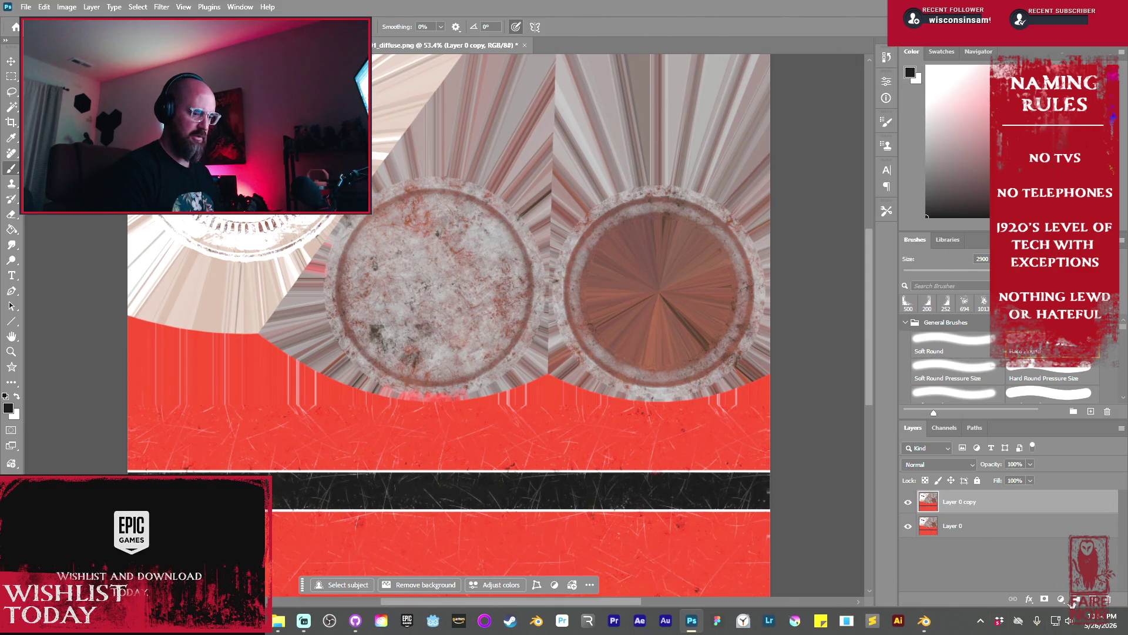
Add a layer mask to Layer 0 copy, hide the original Layer 0, and undo a test mask stroke
{"action": "left_click", "coordinate": [1045, 599]}
{"action": "left_click", "coordinate": [909, 526]}
{"action": "key", "text": "bracketleft"}
{"action": "key", "text": "bracketleft"}
{"action": "key", "text": "bracketleft"}
{"action": "key", "text": "bracketleft"}
{"action": "key", "text": "bracketleft"}
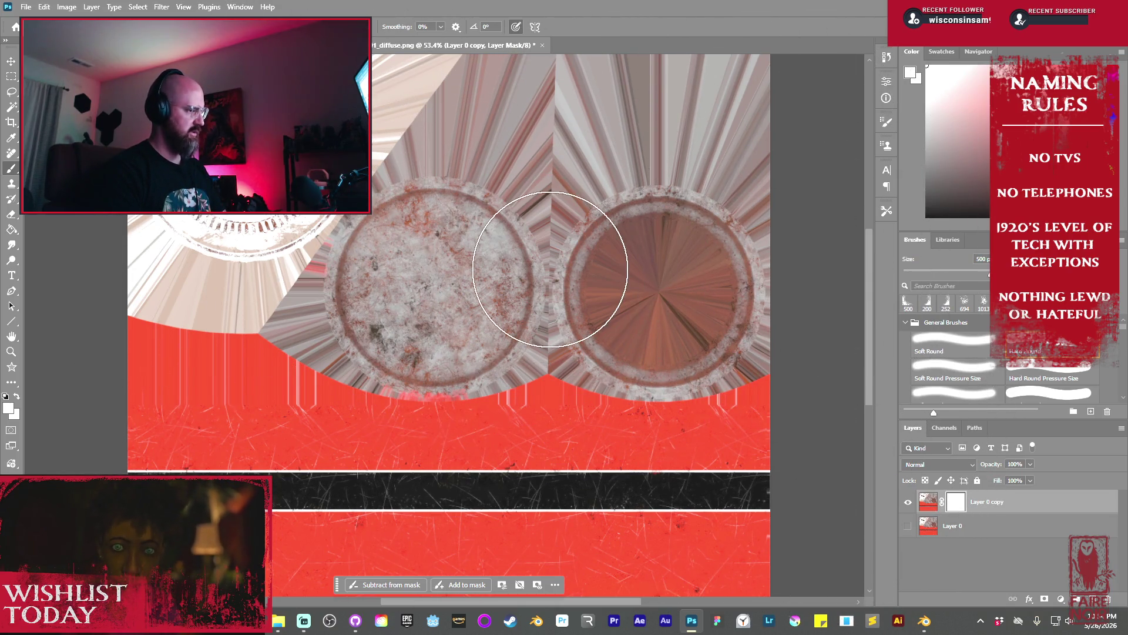
{"action": "left_click", "coordinate": [645, 270]}
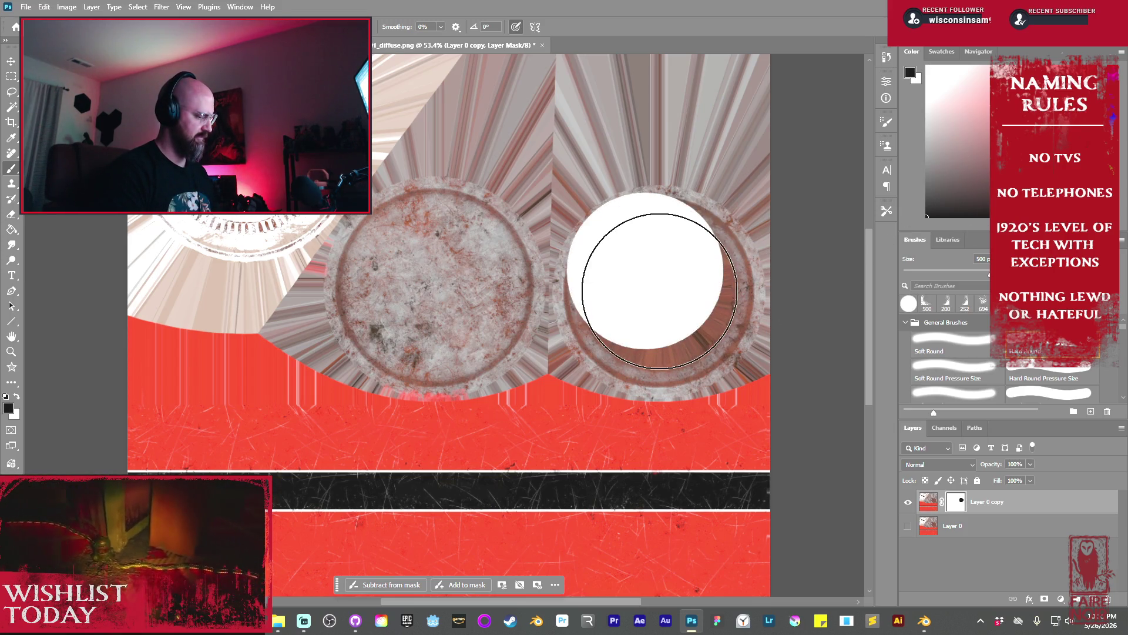
{"action": "key", "text": "super"}
{"action": "key", "text": "super"}
{"action": "key", "text": "ctrl+z"}
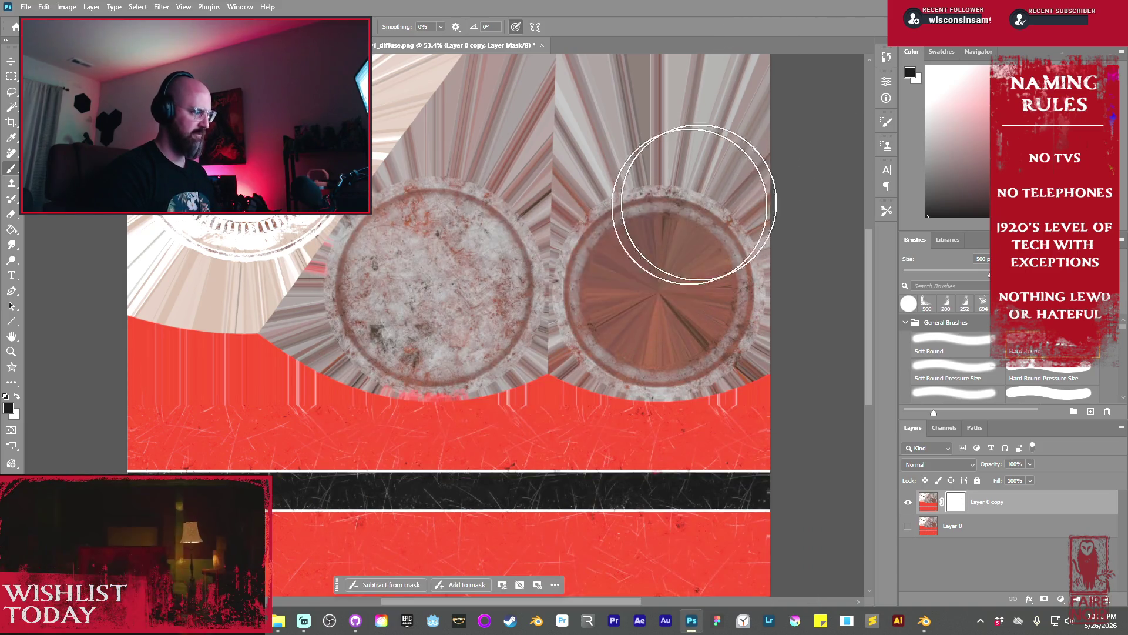